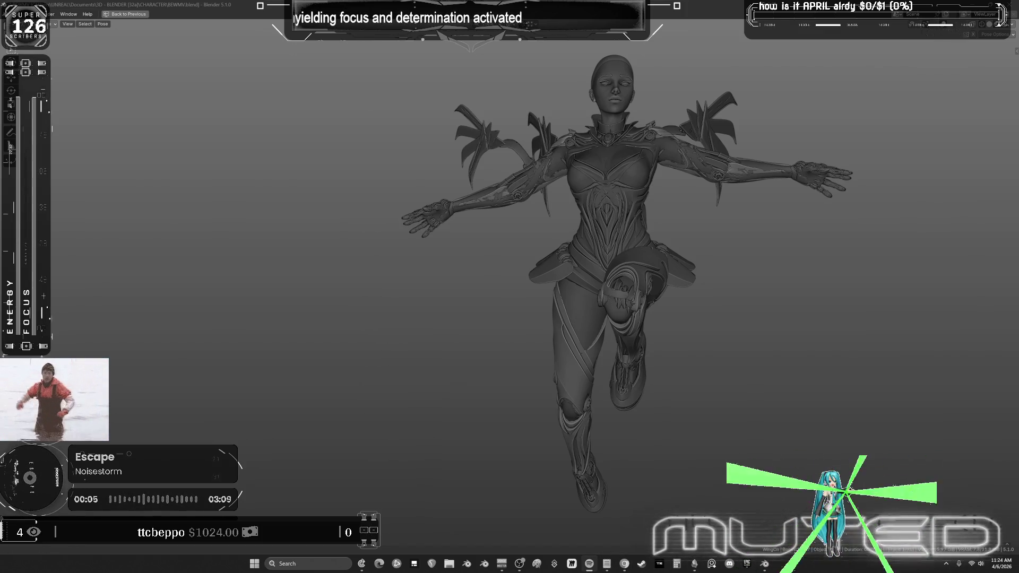
Step: Skip two music tracks, orbit the Blender view around the character, then launch Aimlabs from Steam
key("XF86AudioNext")
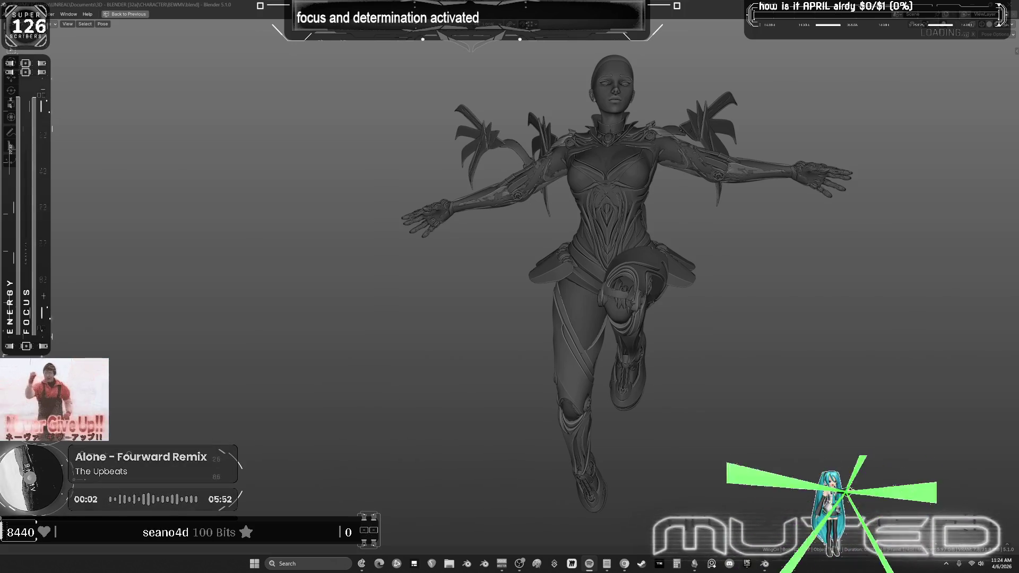
key("XF86AudioNext")
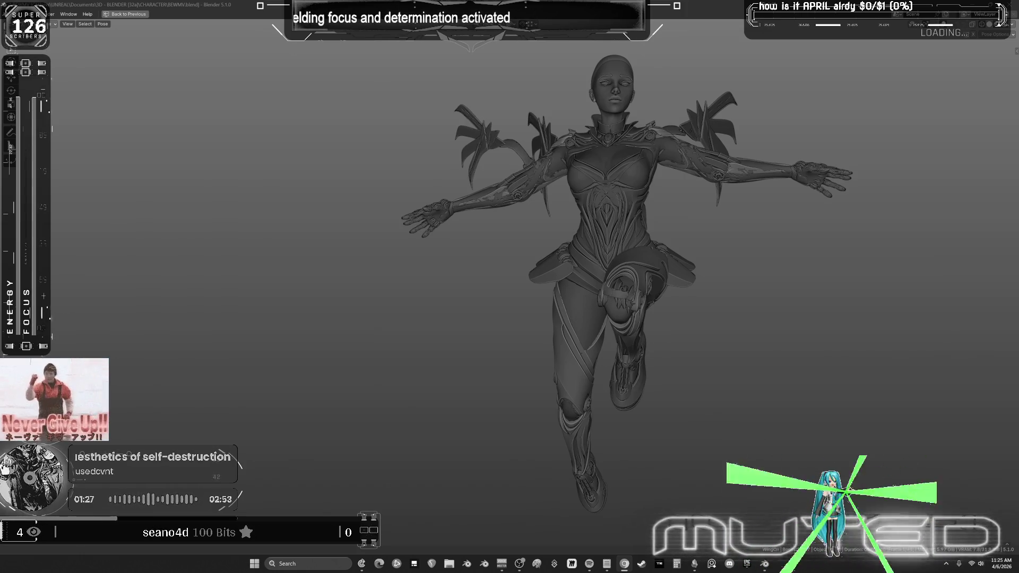
mouse_move(690, 250)
middle_mouse_down()
mouse_move(653, 237)
mouse_move(486, 380)
mouse_move(502, 282)
mouse_move(565, 301)
mouse_move(528, 455)
mouse_move(547, 228)
mouse_move(531, 457)
mouse_move(623, 272)
mouse_move(580, 45)
mouse_move(596, 335)
mouse_move(610, 255)
mouse_move(584, 48)
mouse_move(587, 364)
mouse_move(645, 303)
mouse_move(596, 530)
mouse_move(618, 494)
mouse_move(641, 275)
mouse_move(627, 478)
mouse_move(615, 338)
mouse_move(621, 318)
mouse_move(627, 452)
mouse_move(661, 278)
mouse_move(641, 71)
mouse_move(644, 359)
mouse_move(665, 277)
mouse_move(611, 451)
mouse_move(439, 422)
mouse_move(531, 320)
mouse_move(582, 531)
middle_mouse_up()
left_click(642, 567)
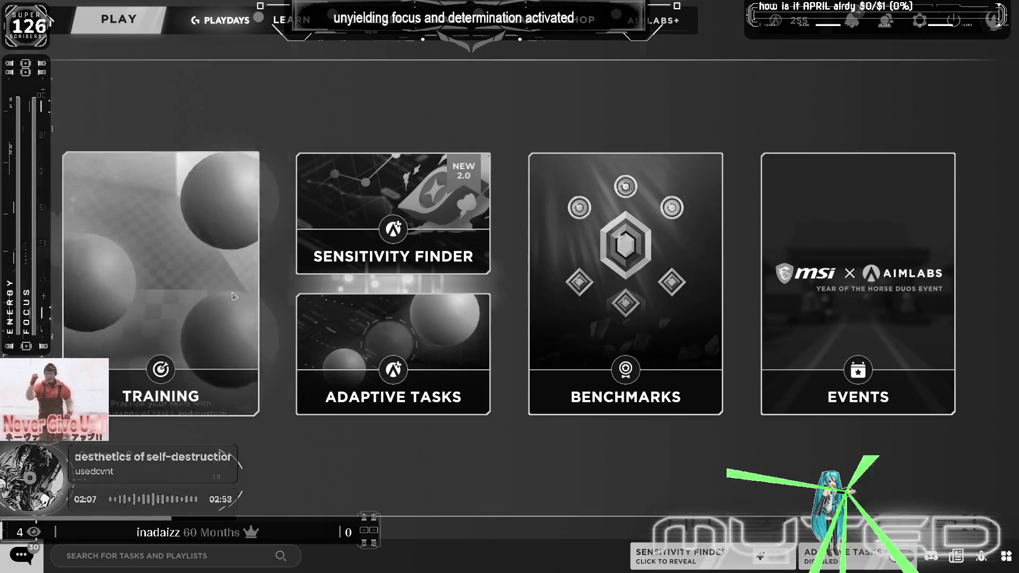
Step: Browse the Flicking training tasks and start Gridshot (Ultimate)
left_click(236, 302)
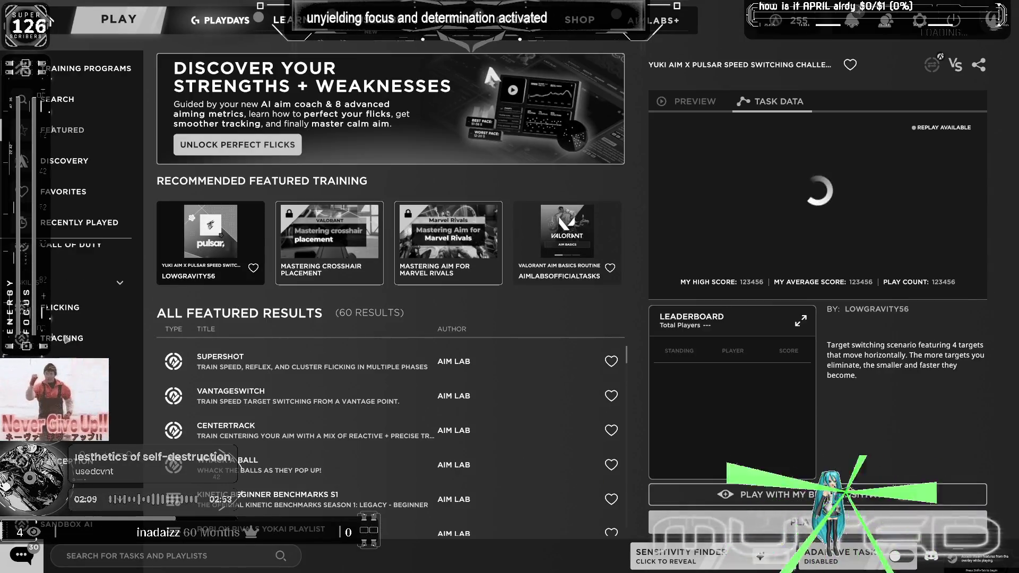
left_click(59, 307)
left_click(302, 432)
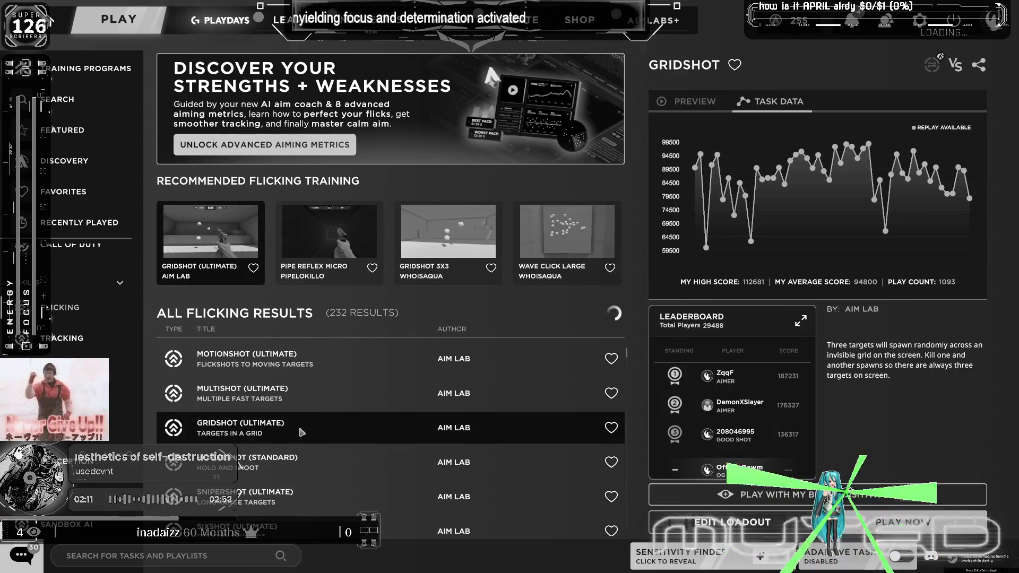
left_click(301, 432)
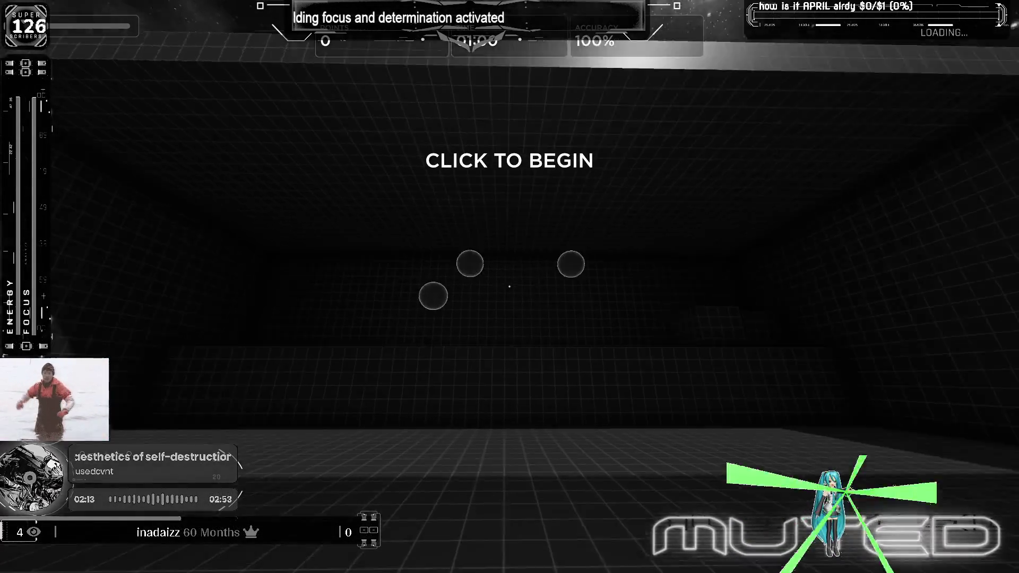
Step: Play a Gridshot run to 9,617 points at 91% accuracy, then pause it
left_click(510, 287)
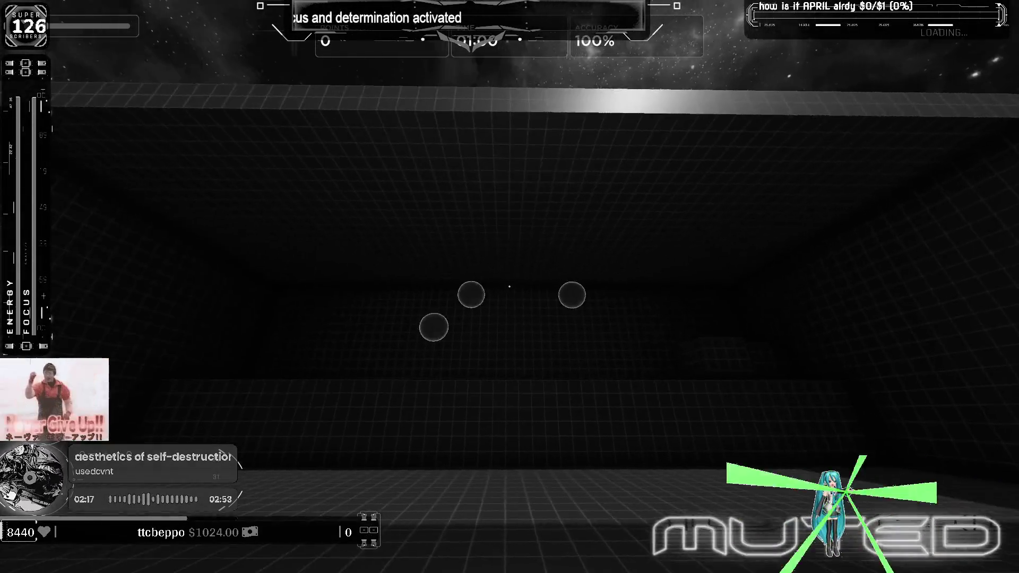
left_click(510, 286)
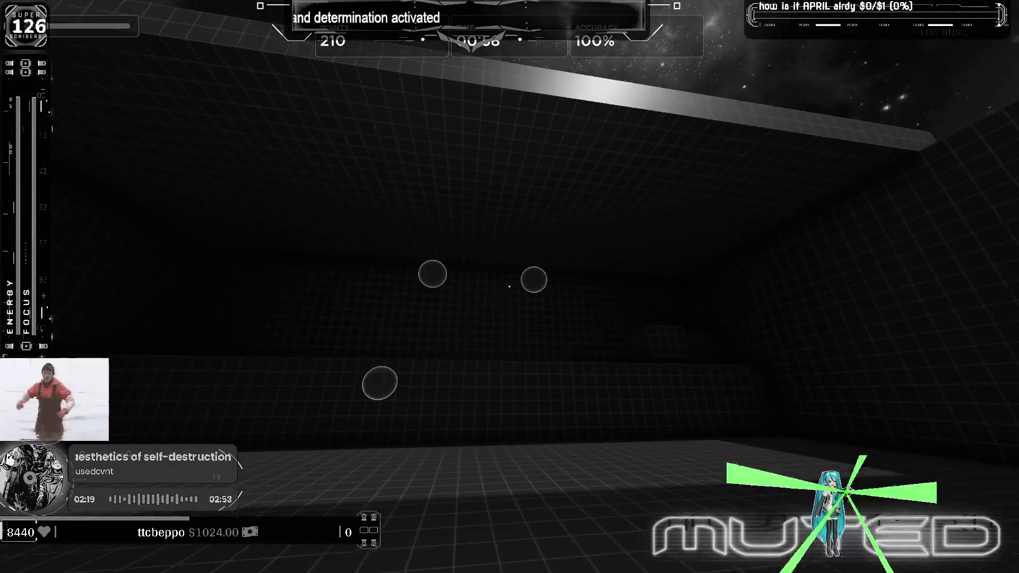
left_click(510, 287)
left_click(510, 287)
left_click(510, 287)
left_click(510, 287)
left_click(511, 287)
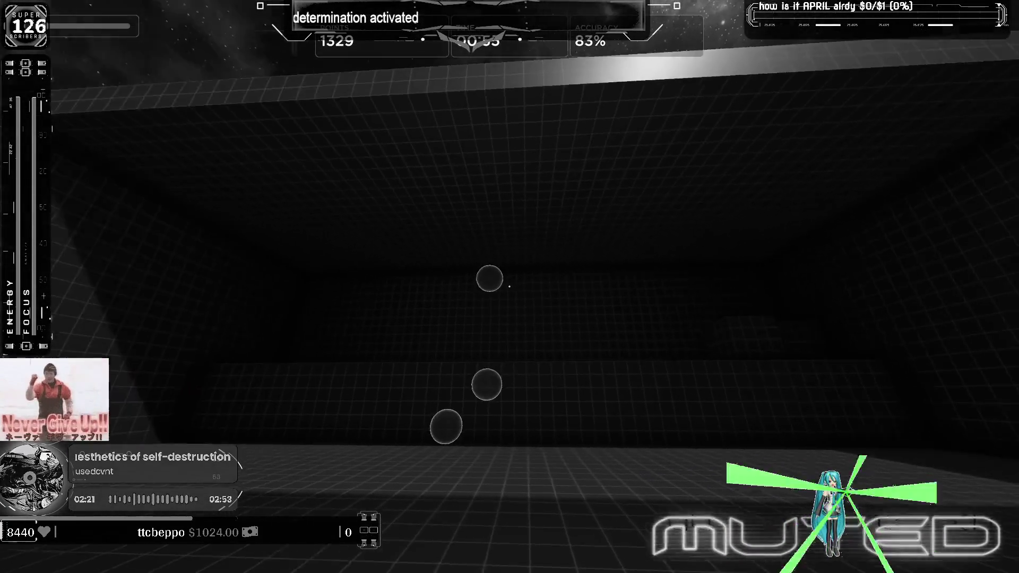
left_click(510, 286)
left_click(509, 287)
left_click(510, 286)
left_click(510, 287)
left_click(510, 287)
left_click(510, 287)
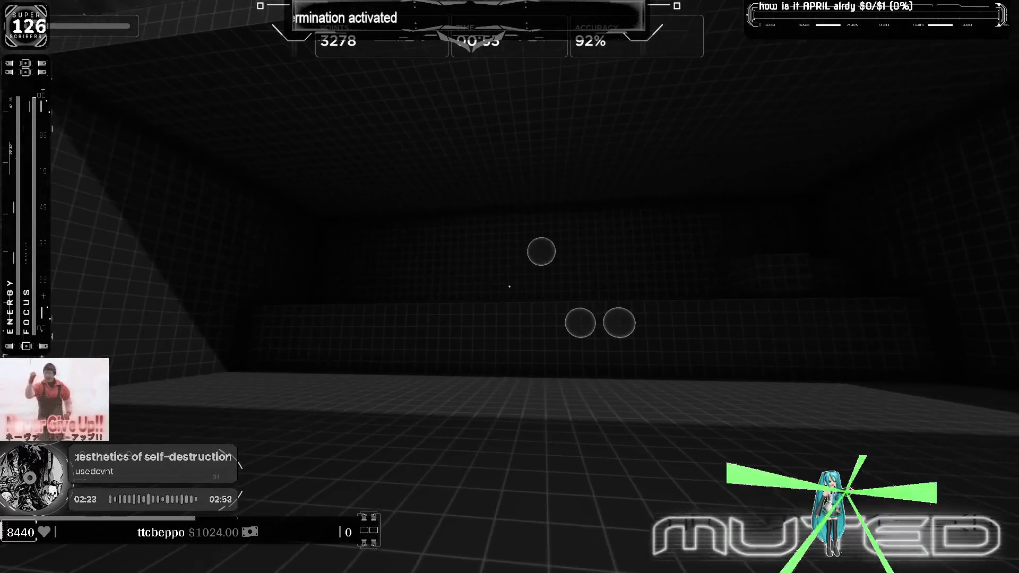
left_click(510, 287)
left_click(510, 287)
left_click(511, 287)
left_click(509, 286)
left_click(510, 288)
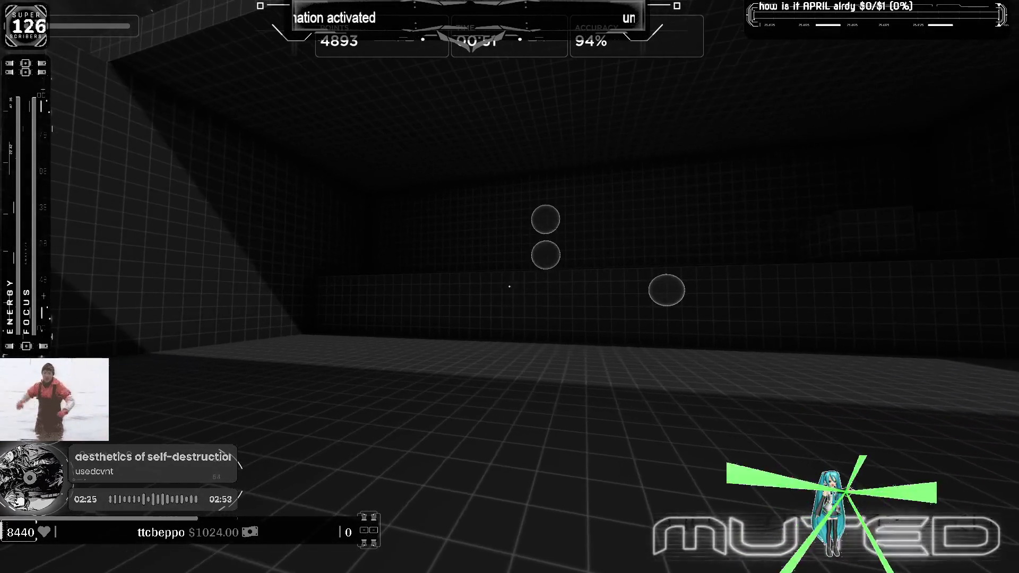
left_click(510, 287)
left_click(511, 288)
left_click(511, 287)
left_click(509, 286)
left_click(510, 287)
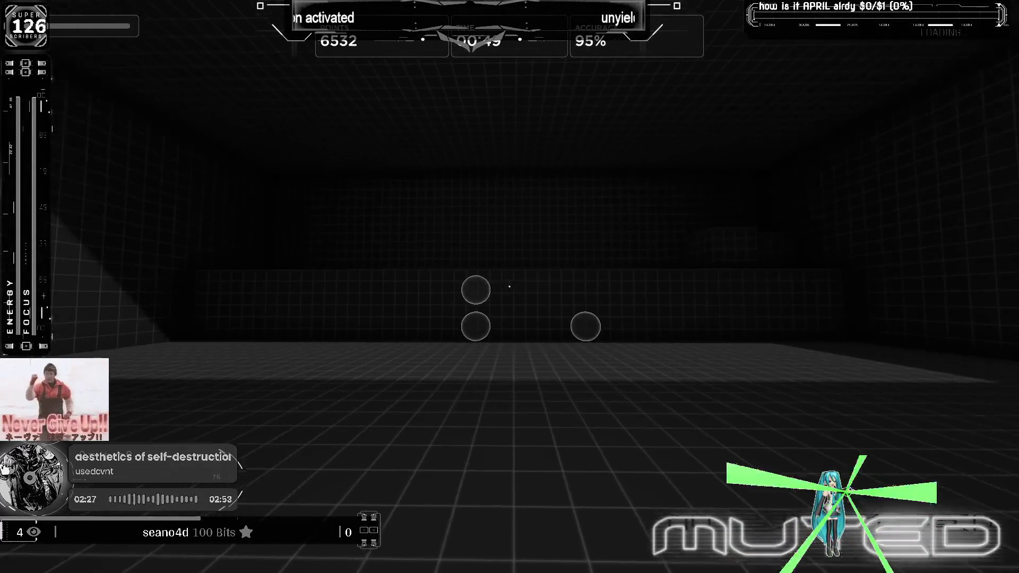
left_click(509, 287)
left_click(511, 287)
left_click(509, 287)
left_click(510, 287)
left_click(510, 287)
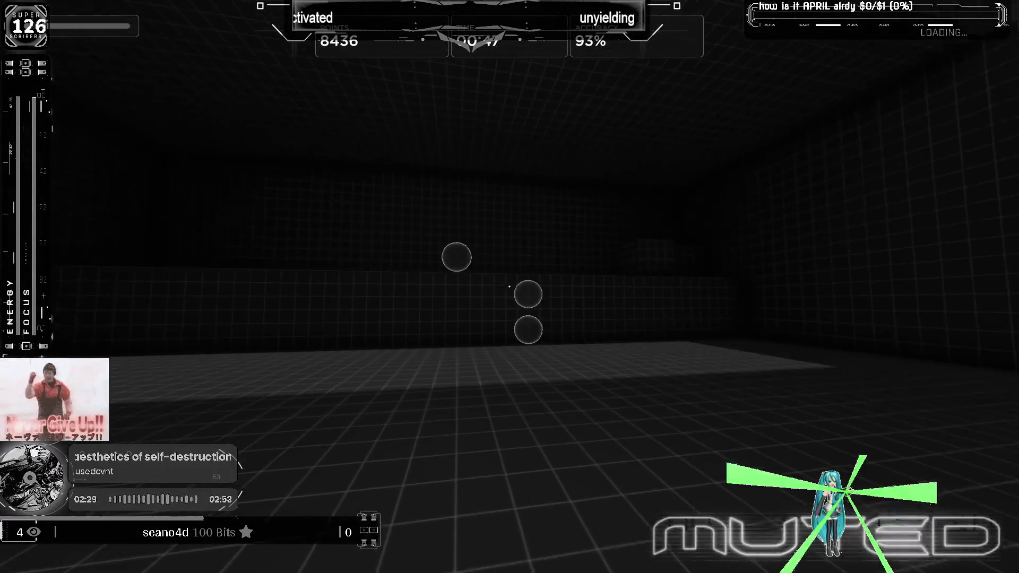
left_click(509, 287)
left_click(510, 287)
left_click(510, 288)
left_click(510, 287)
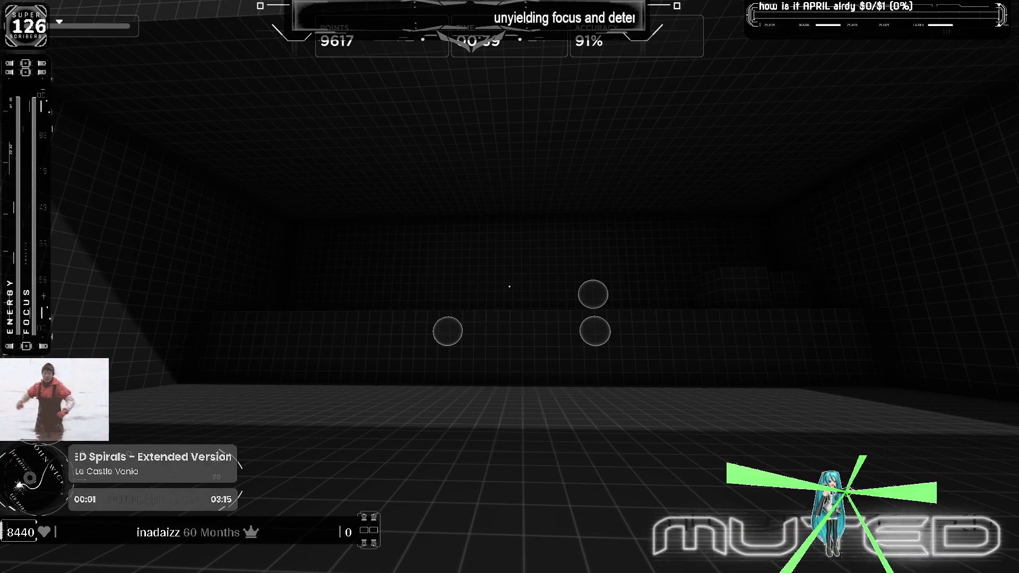
left_click(511, 287)
key("Escape")
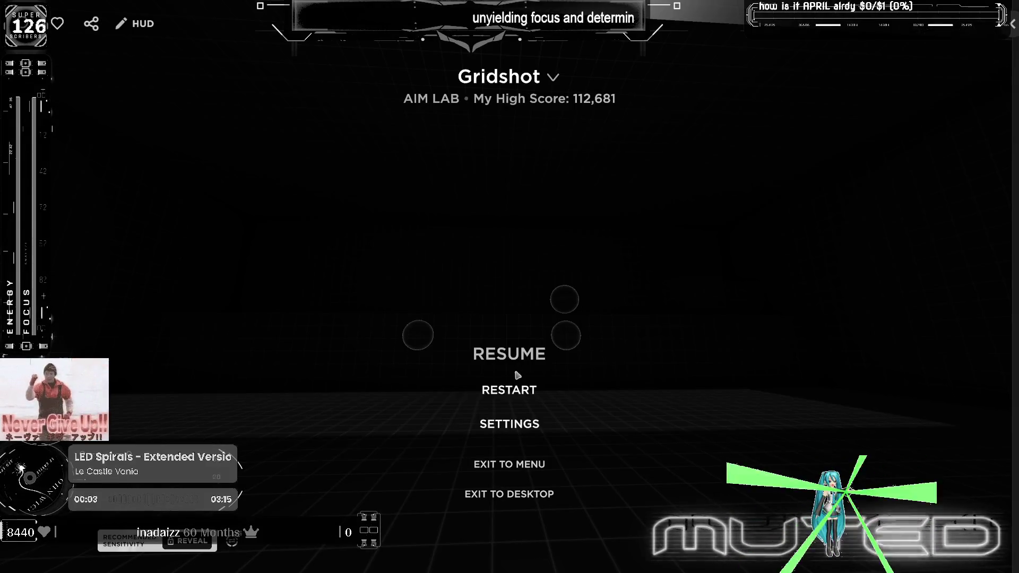
Step: Confirm restarting the Gridshot task
key("r")
left_click(493, 326)
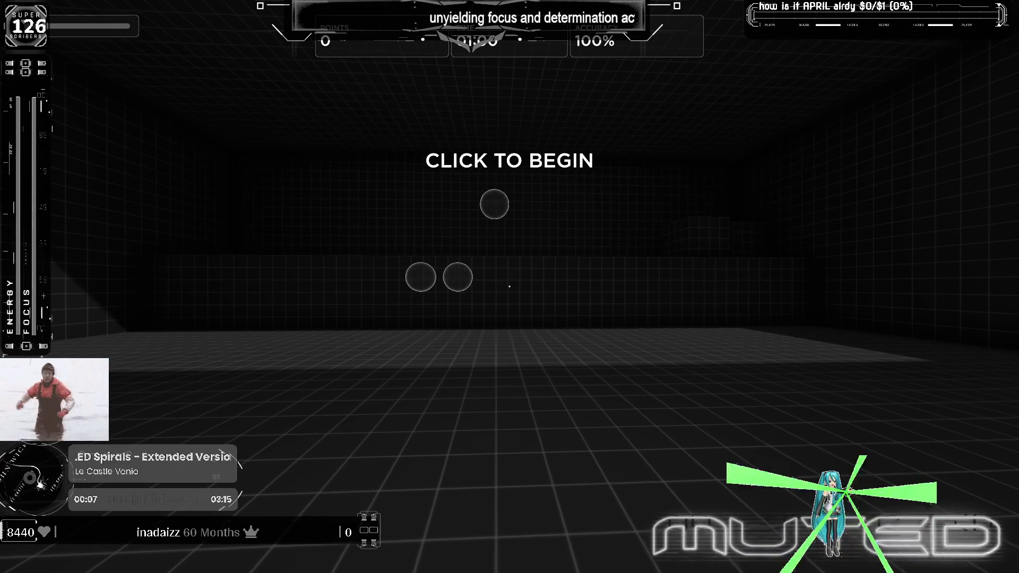
key("Escape")
key("Escape")
Step: Play the restarted Gridshot run past 36,000 points at 92% accuracy, then pause and open Settings
left_click(510, 287)
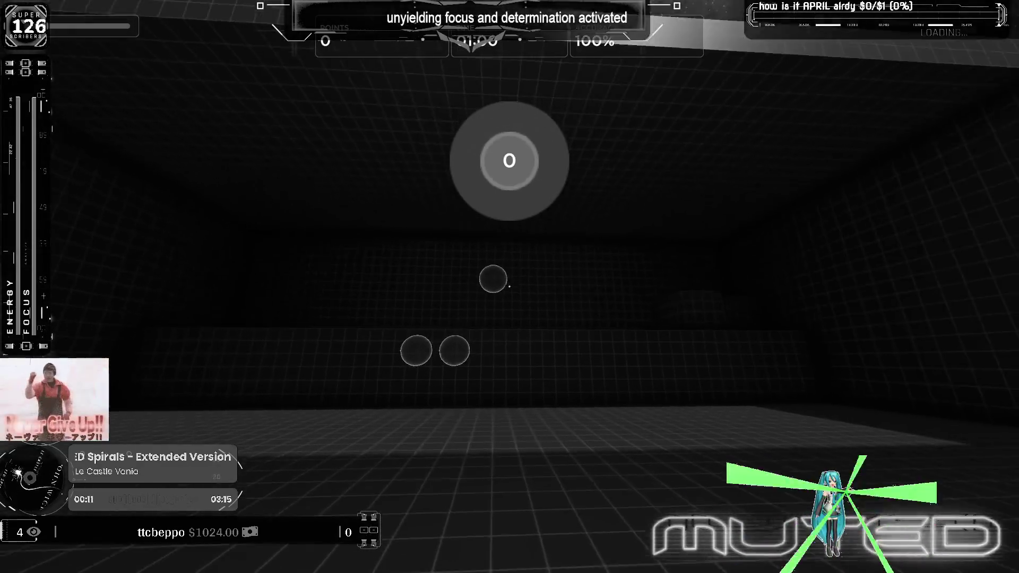
left_click(511, 287)
left_click(510, 287)
left_click(510, 287)
left_click(509, 287)
left_click(509, 287)
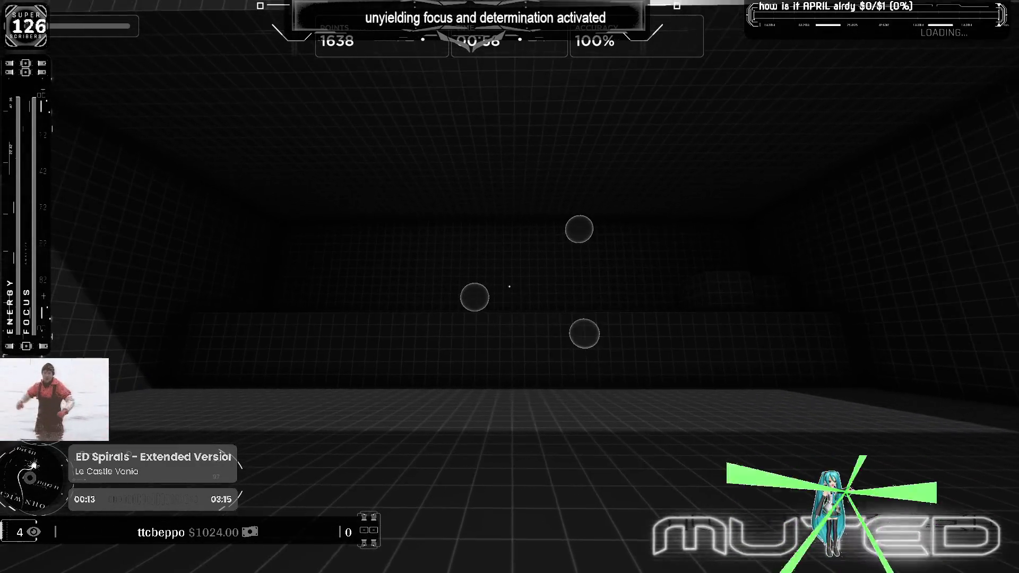
left_click(509, 287)
left_click(509, 287)
left_click(510, 287)
left_click(509, 287)
left_click(510, 287)
left_click(509, 287)
left_click(510, 287)
left_click(509, 286)
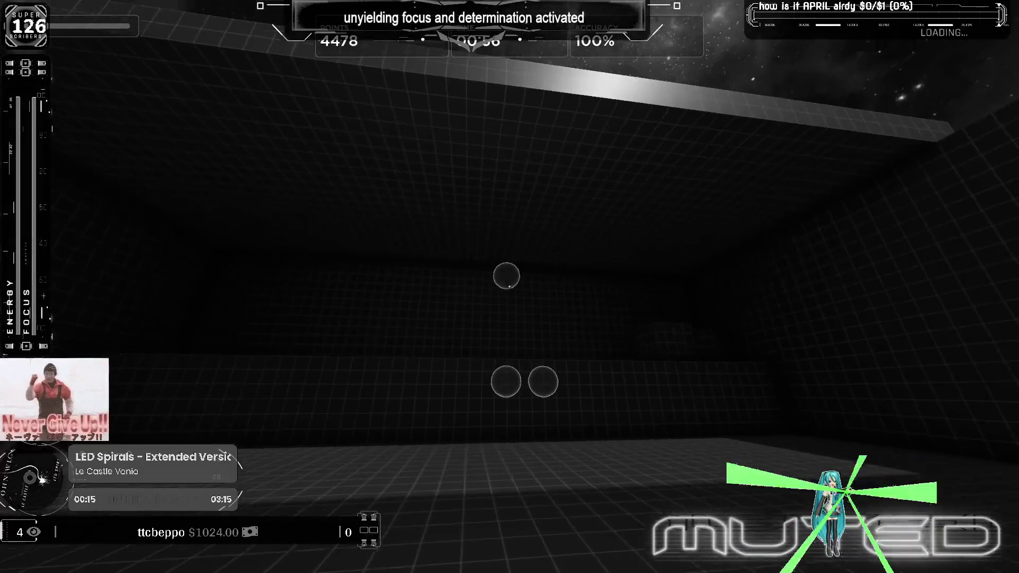
left_click(511, 287)
left_click(509, 287)
left_click(510, 287)
left_click(510, 287)
left_click(509, 287)
left_click(510, 286)
left_click(510, 287)
left_click(509, 287)
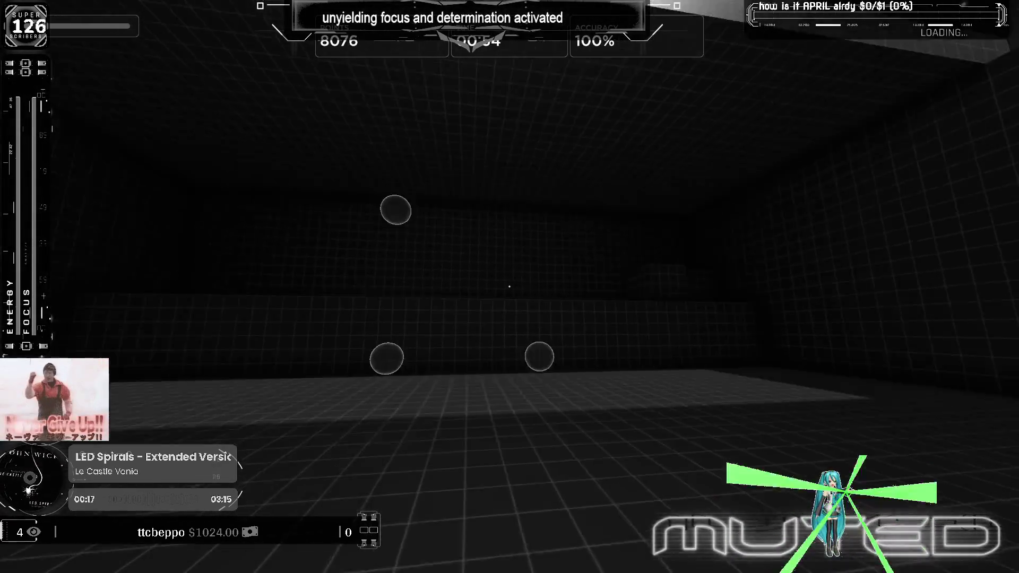
left_click(510, 287)
left_click(510, 287)
left_click(510, 287)
left_click(510, 286)
left_click(510, 287)
left_click(510, 287)
left_click(510, 287)
left_click(510, 287)
left_click(509, 287)
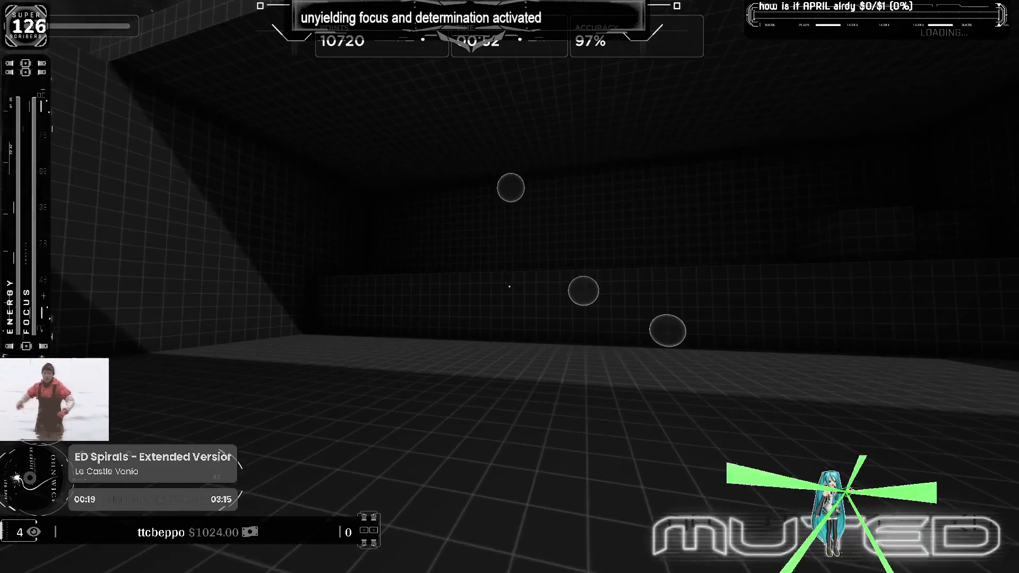
left_click(509, 287)
left_click(509, 287)
left_click(510, 287)
left_click(509, 288)
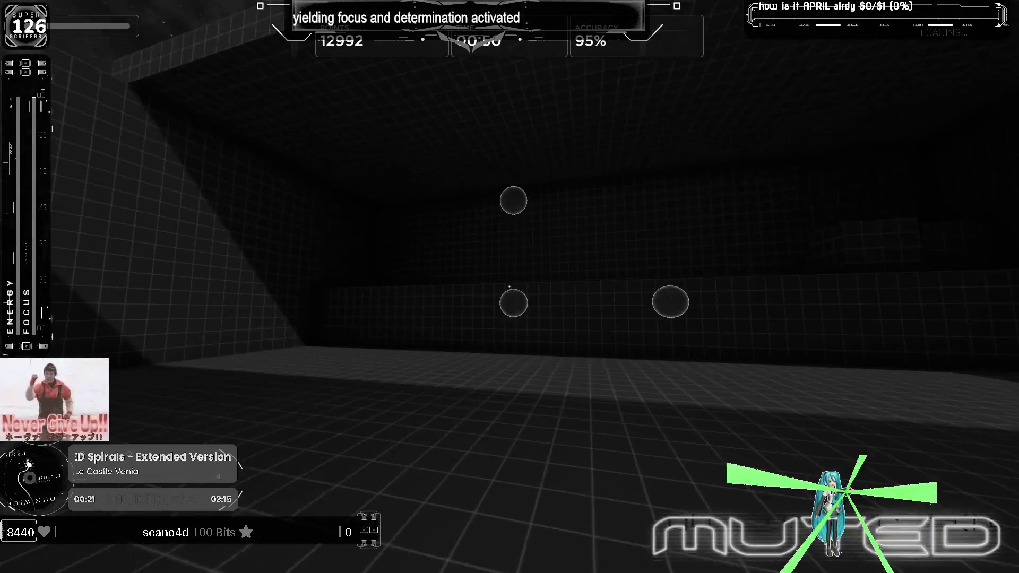
left_click(510, 286)
left_click(510, 287)
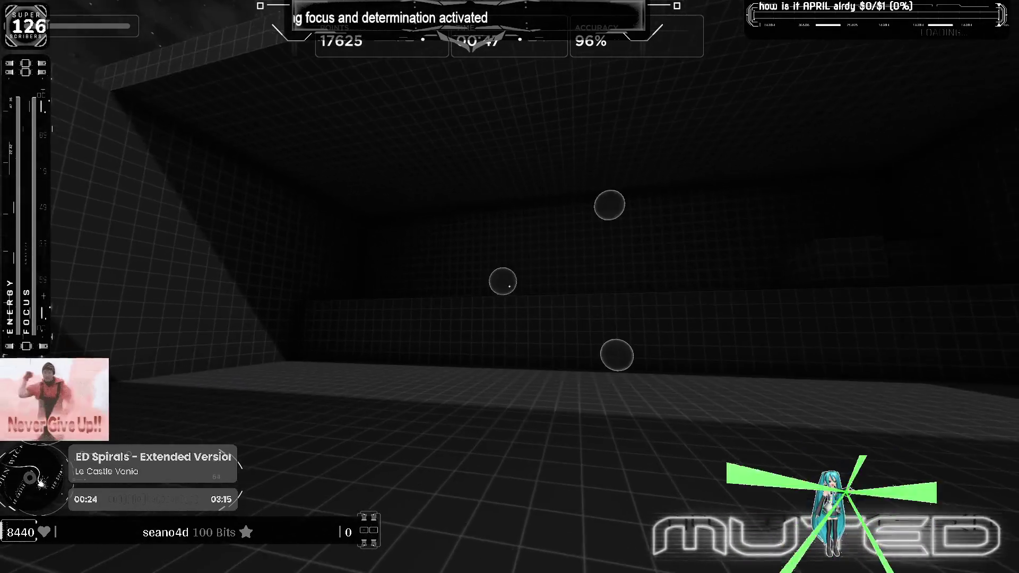
left_click(510, 287)
left_click(510, 287)
left_click(509, 288)
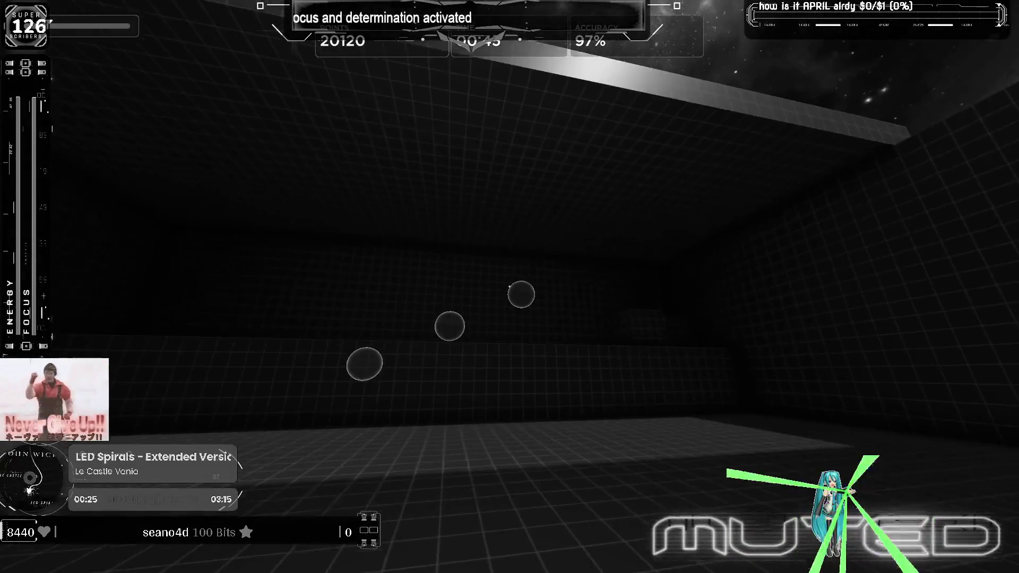
left_click(510, 287)
left_click(509, 287)
left_click(510, 287)
left_click(510, 287)
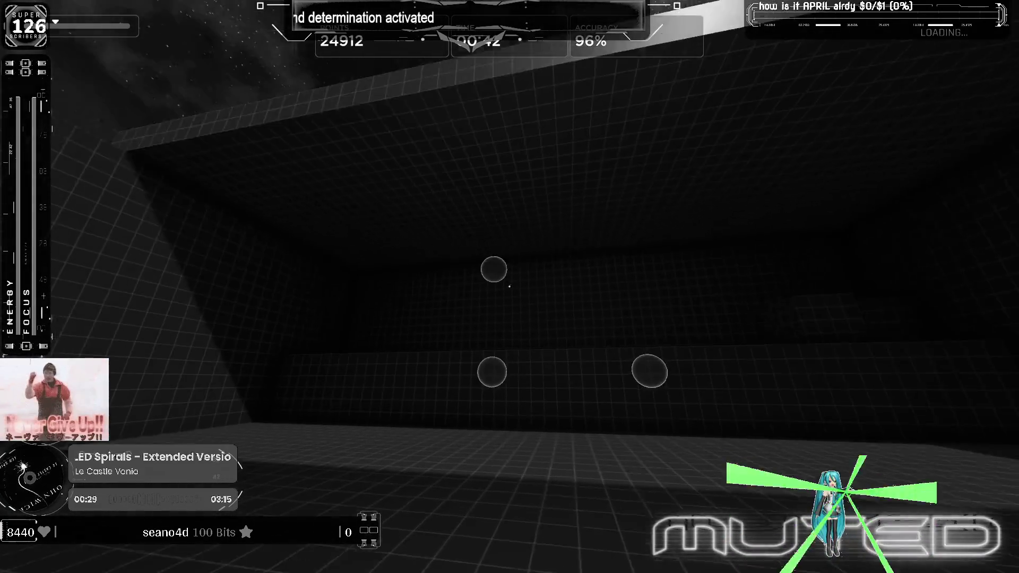
left_click(510, 287)
left_click(510, 287)
left_click(510, 287)
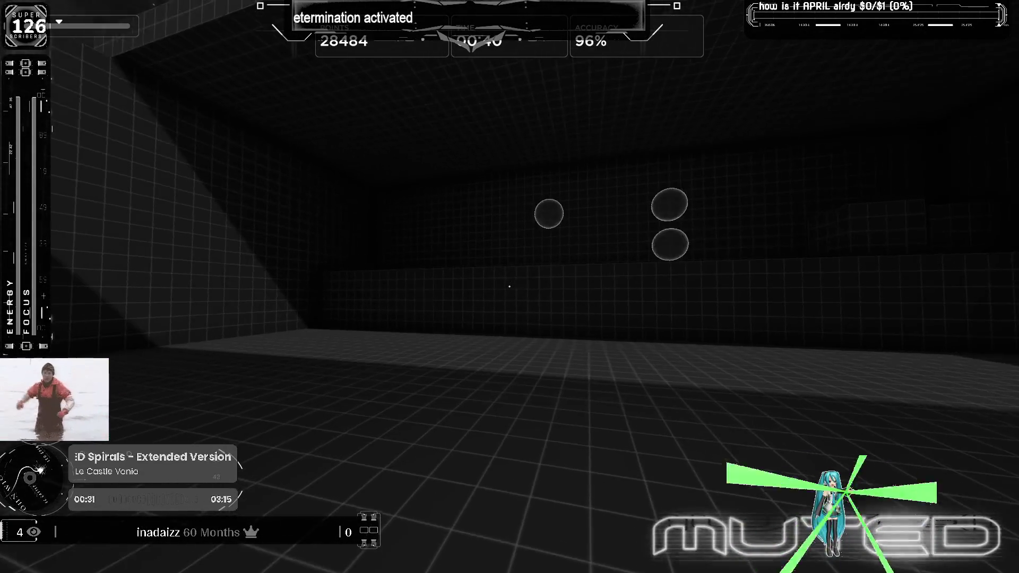
left_click(510, 287)
left_click(510, 287)
left_click(509, 287)
left_click(510, 287)
left_click(510, 288)
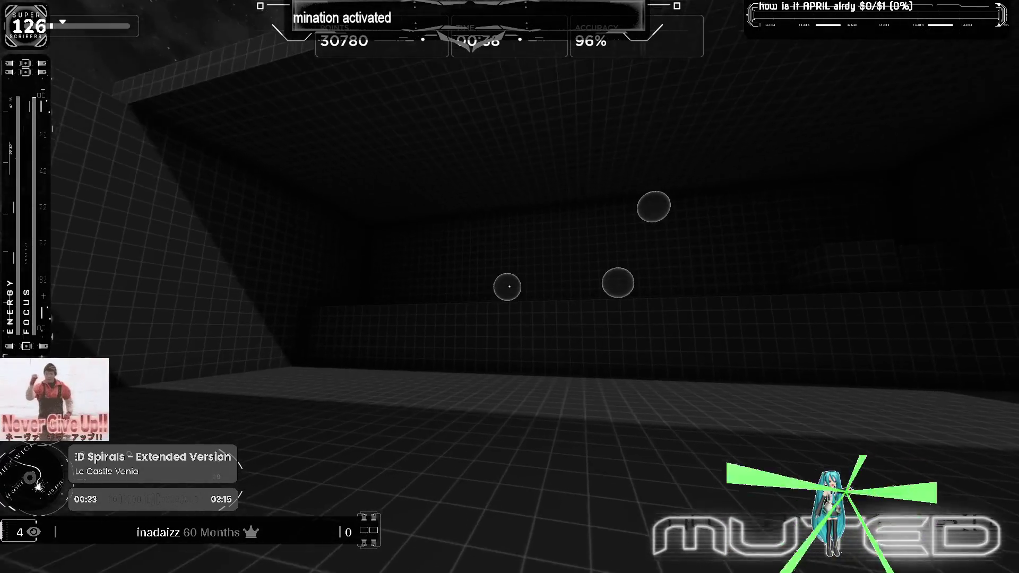
left_click(510, 287)
left_click(509, 287)
left_click(511, 287)
left_click(510, 287)
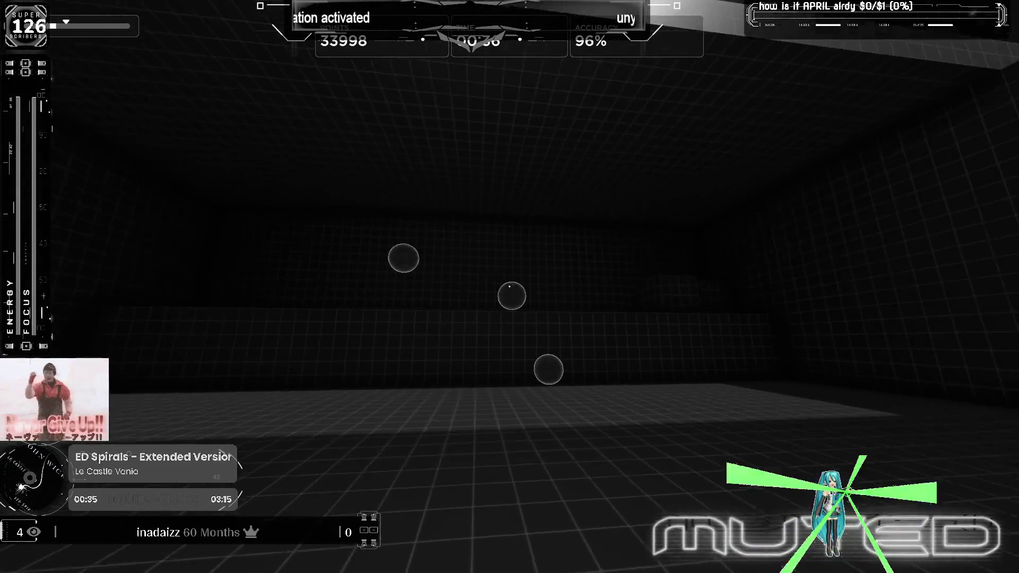
left_click(510, 287)
left_click(510, 287)
left_click(510, 288)
left_click(510, 287)
left_click(510, 287)
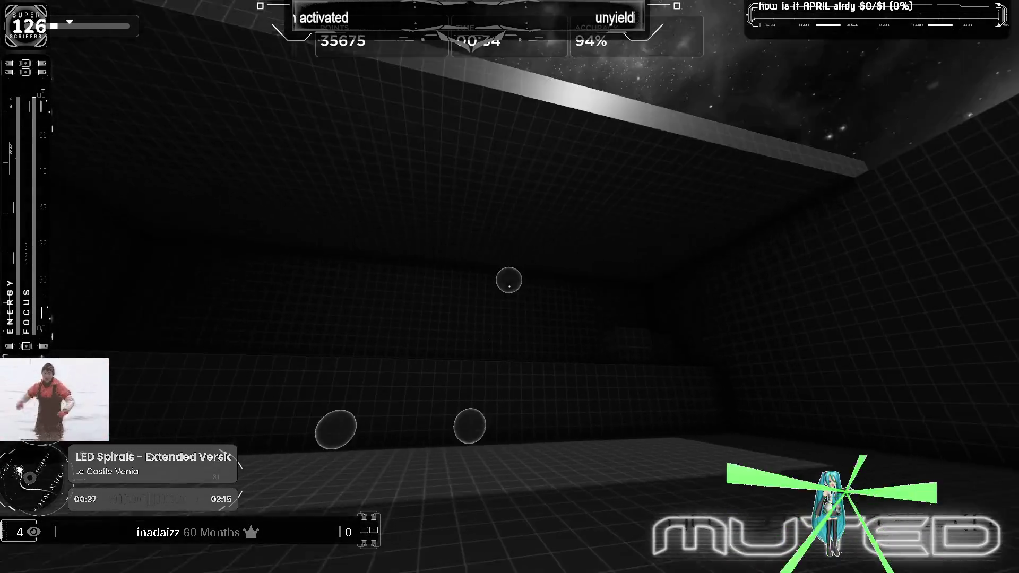
left_click(510, 287)
left_click(509, 287)
left_click(510, 287)
left_click(509, 287)
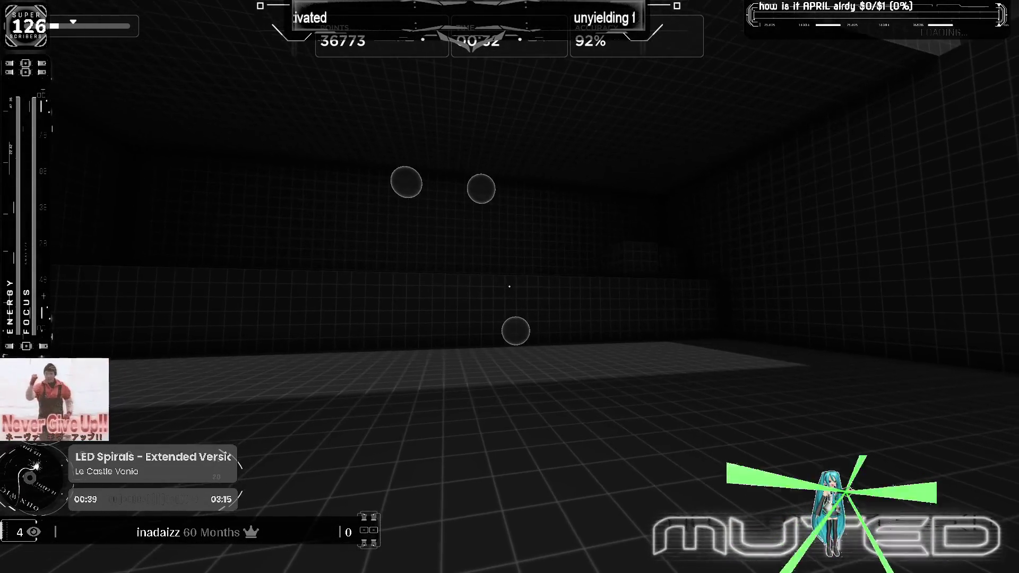
key("Escape")
left_click(521, 423)
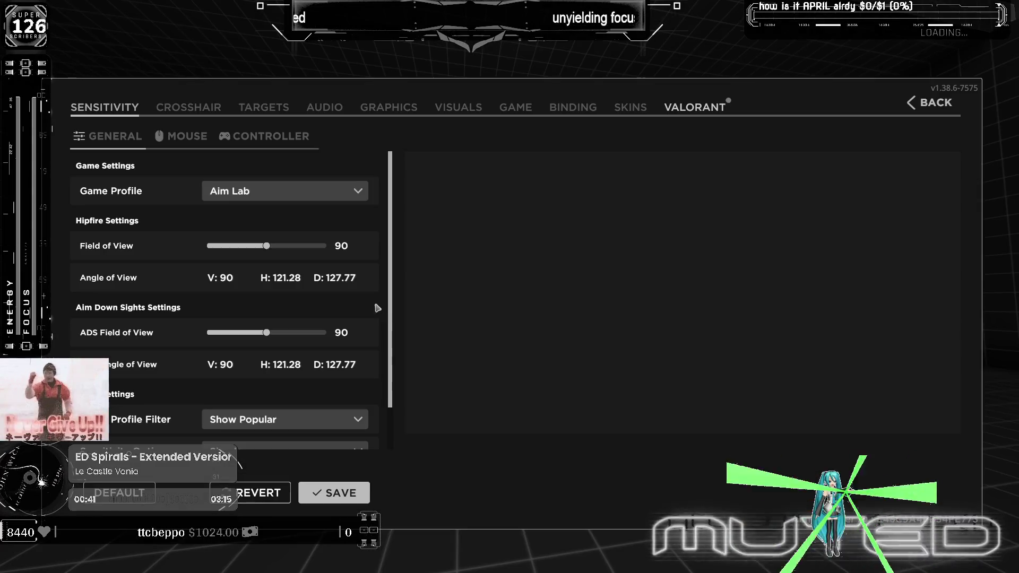
Step: Set the custom target colour to R 237, G 166, B 50, A 212, then request a Gridshot restart
left_click(269, 110)
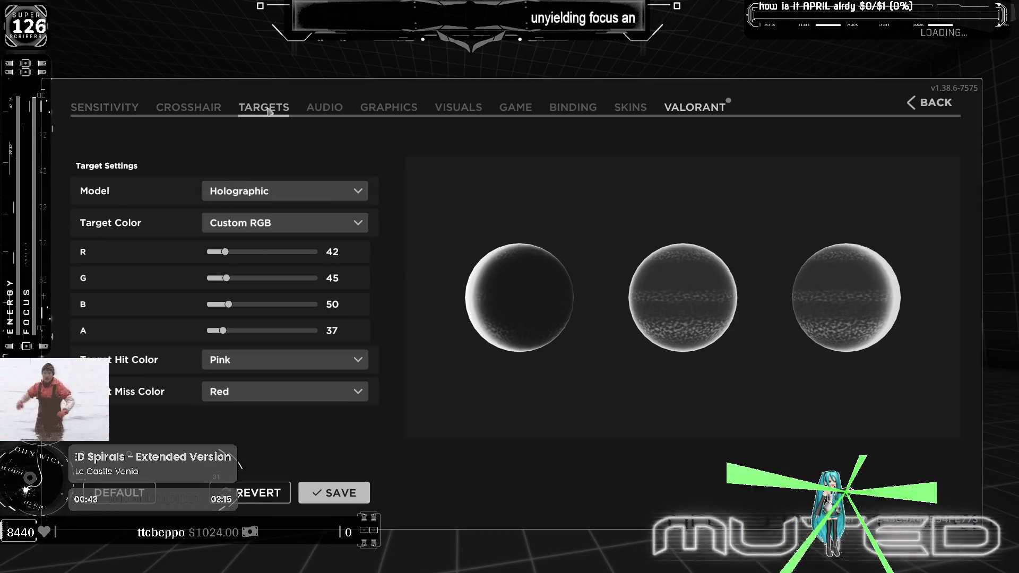
left_click_drag(256, 252, 310, 252)
left_click_drag(226, 278, 279, 279)
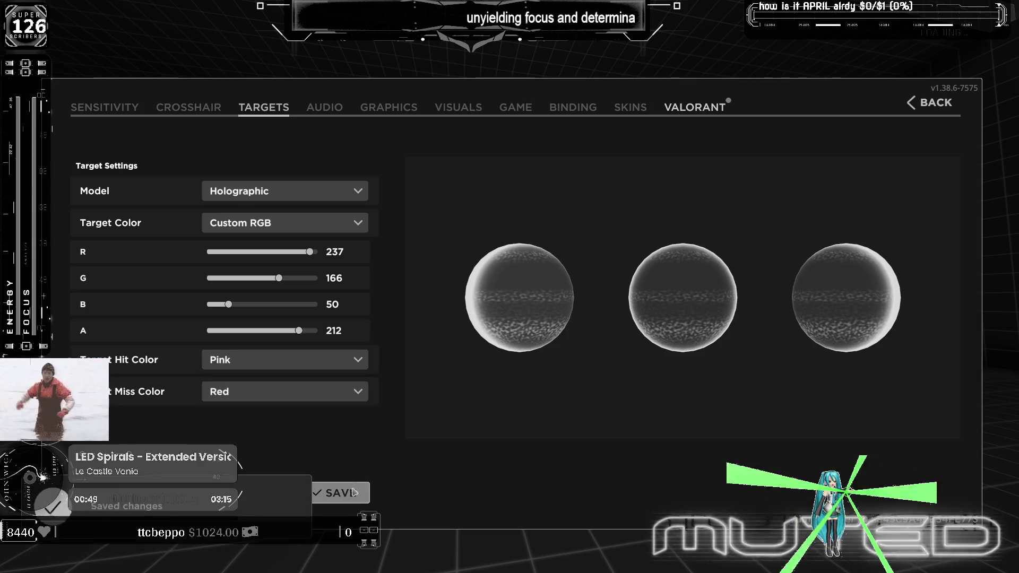
key("Escape")
left_click(528, 398)
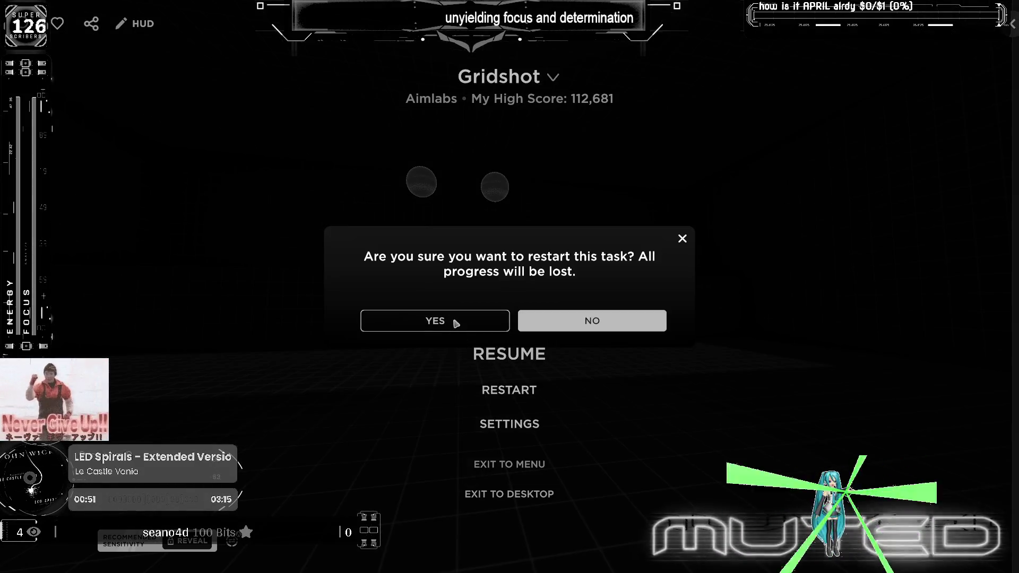
Step: Confirm the restart and shoot Gridshot targets to 40,174 points at 98% accuracy, then pause
left_click(455, 322)
left_click(510, 287)
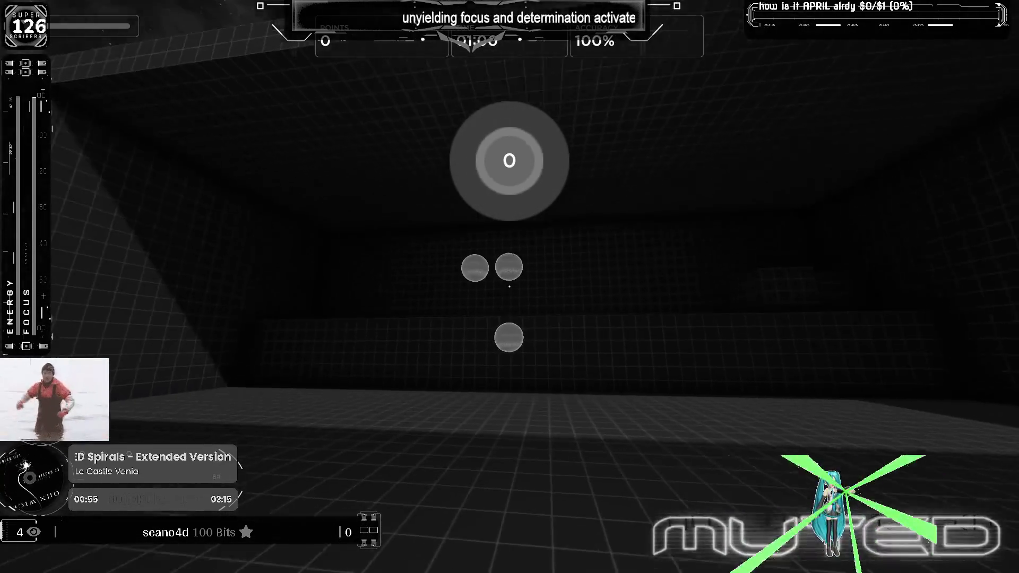
left_click(509, 287)
left_click(511, 286)
left_click(509, 287)
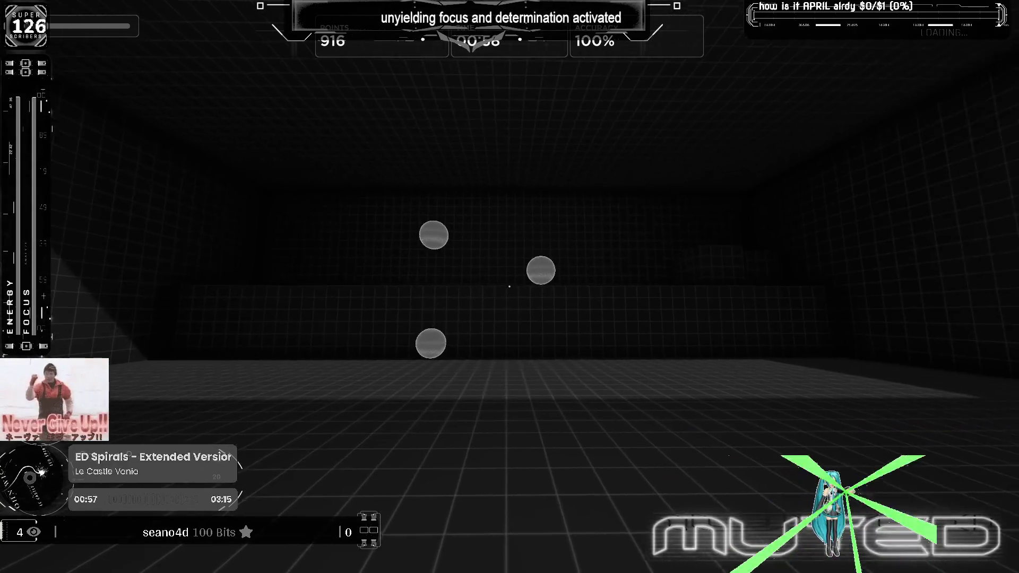
left_click(510, 286)
left_click(510, 287)
left_click(510, 287)
left_click(510, 287)
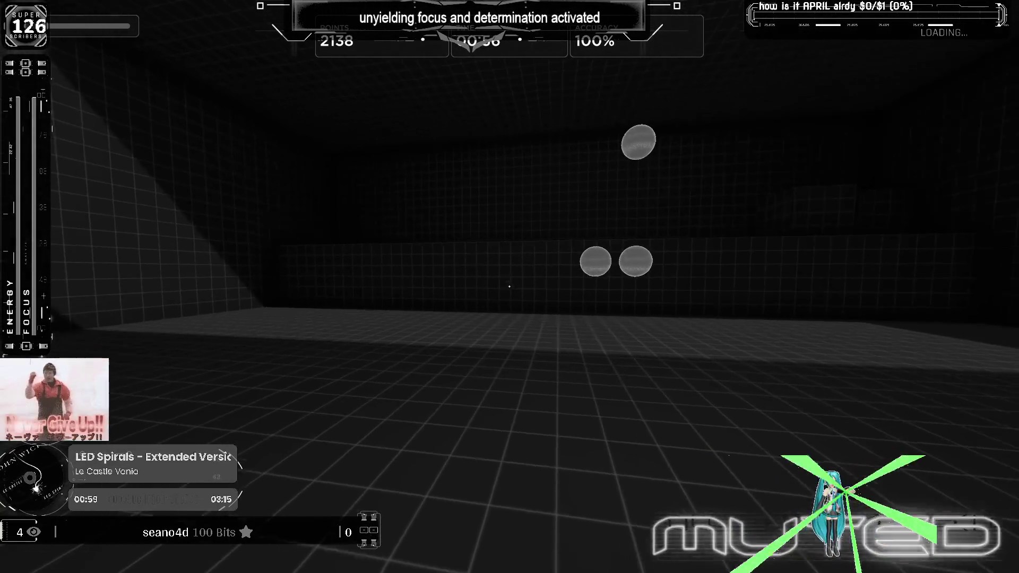
left_click(510, 288)
left_click(510, 287)
left_click(510, 287)
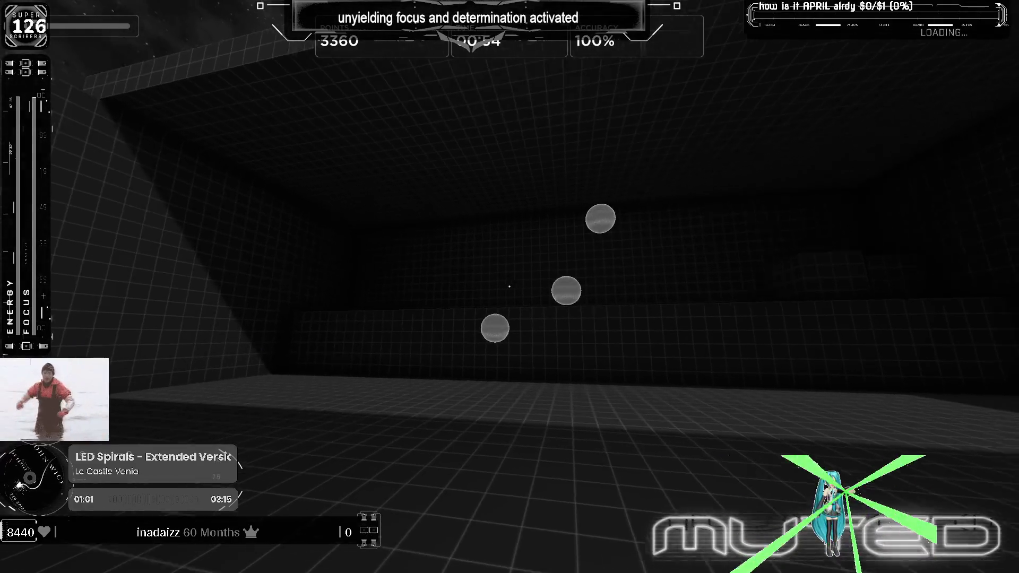
left_click(509, 287)
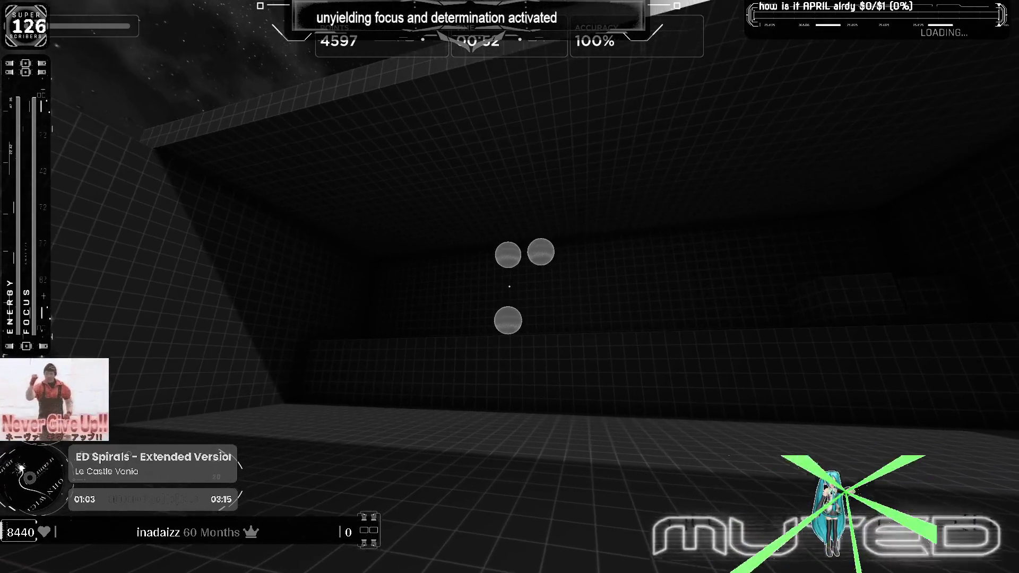
left_click(510, 287)
left_click(510, 287)
left_click(509, 287)
left_click(510, 287)
left_click(510, 287)
left_click(510, 288)
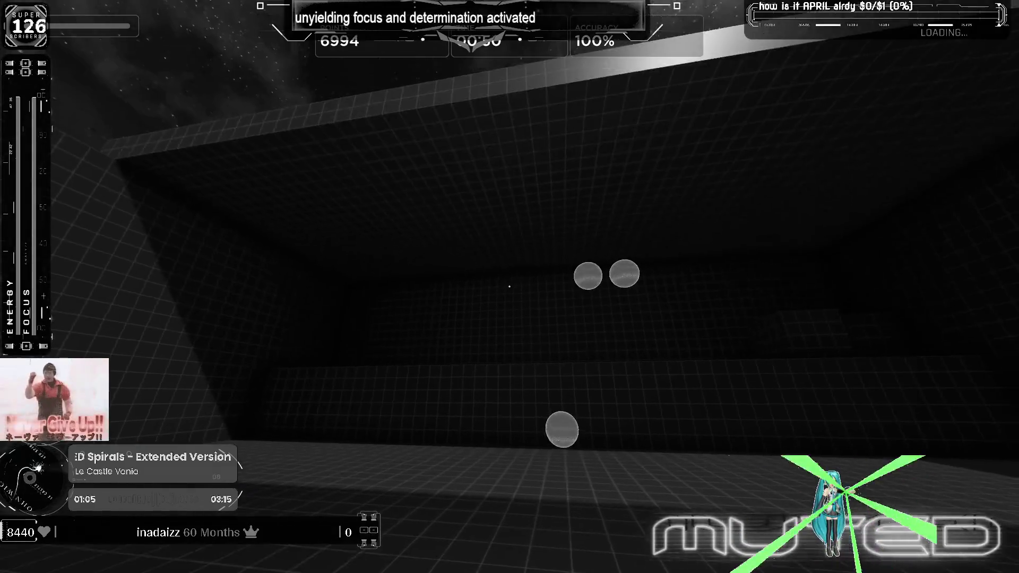
left_click(510, 286)
left_click(510, 287)
left_click(509, 287)
left_click(510, 287)
left_click(510, 286)
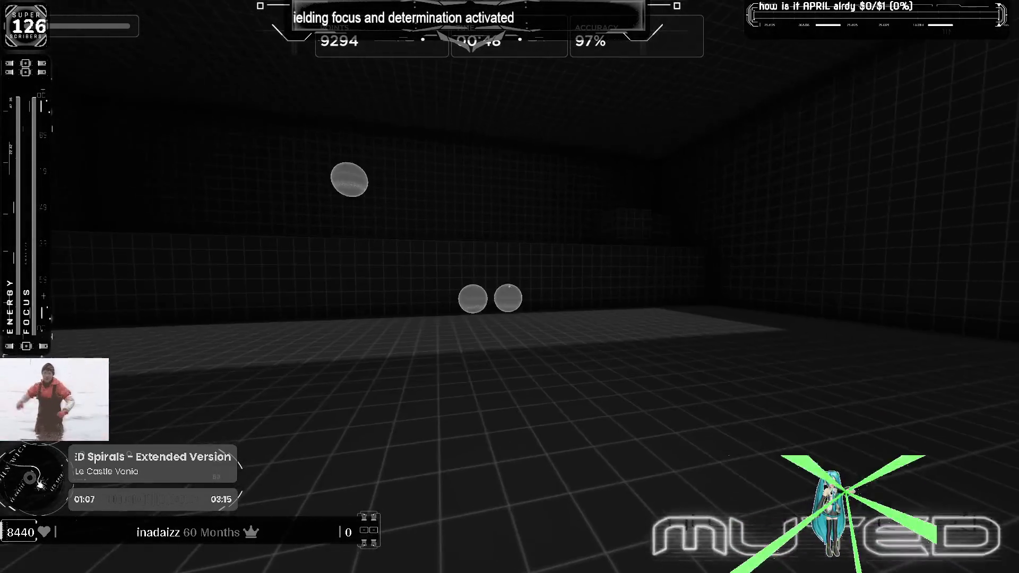
left_click(511, 287)
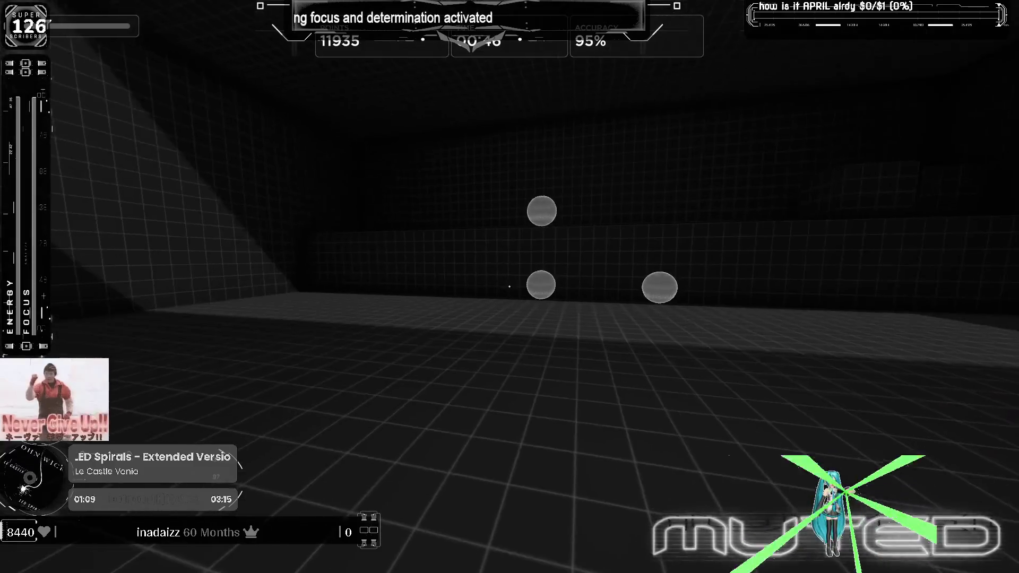
left_click(510, 287)
left_click(509, 287)
left_click(510, 286)
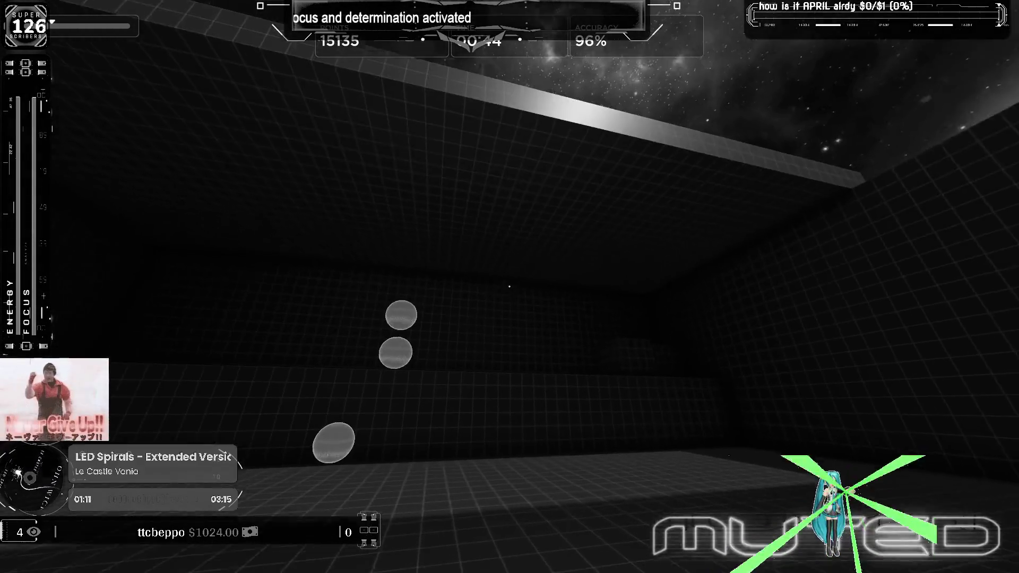
left_click(509, 287)
left_click(510, 287)
left_click(509, 287)
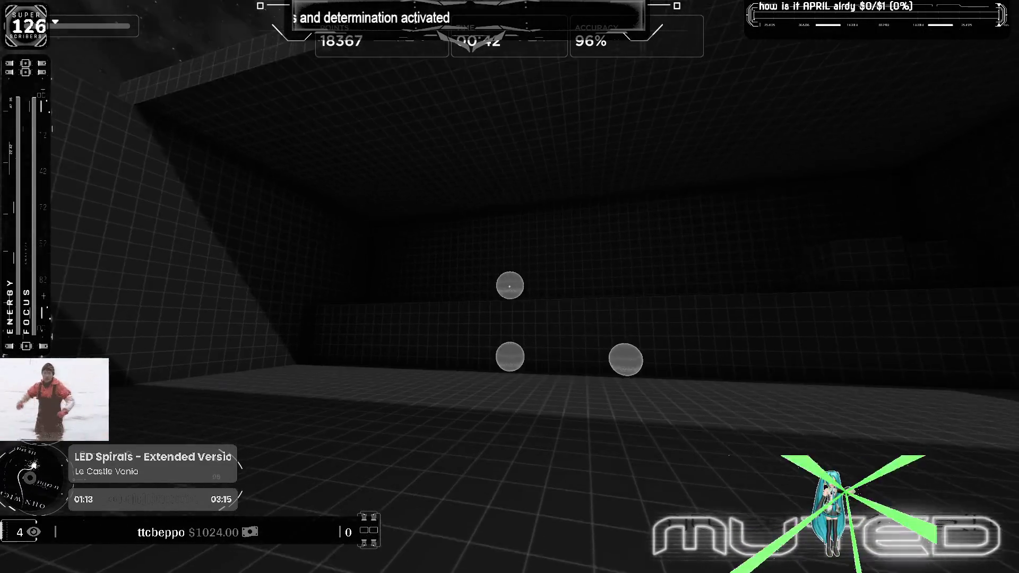
left_click(511, 287)
left_click(509, 288)
left_click(510, 287)
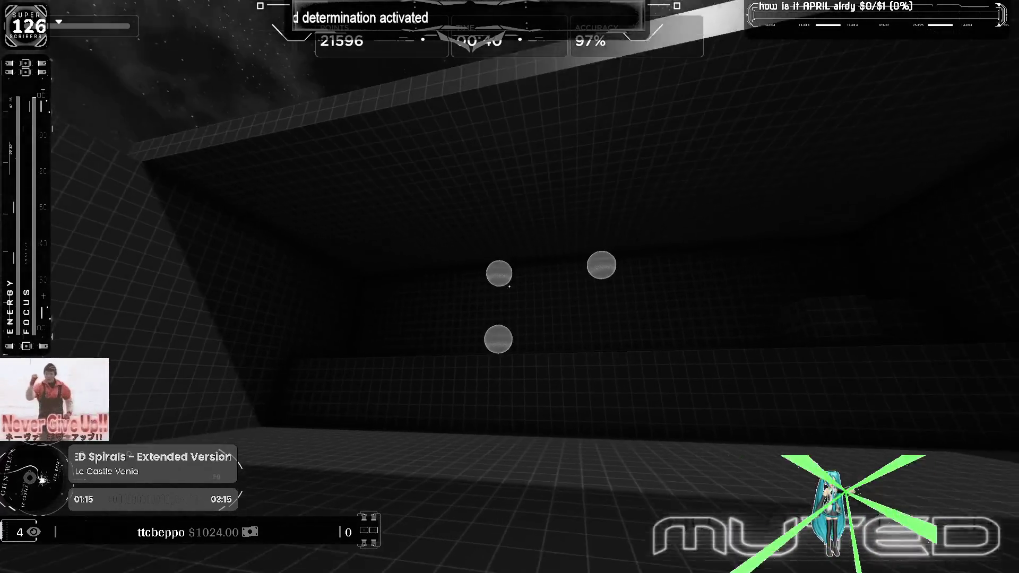
left_click(511, 288)
left_click(510, 287)
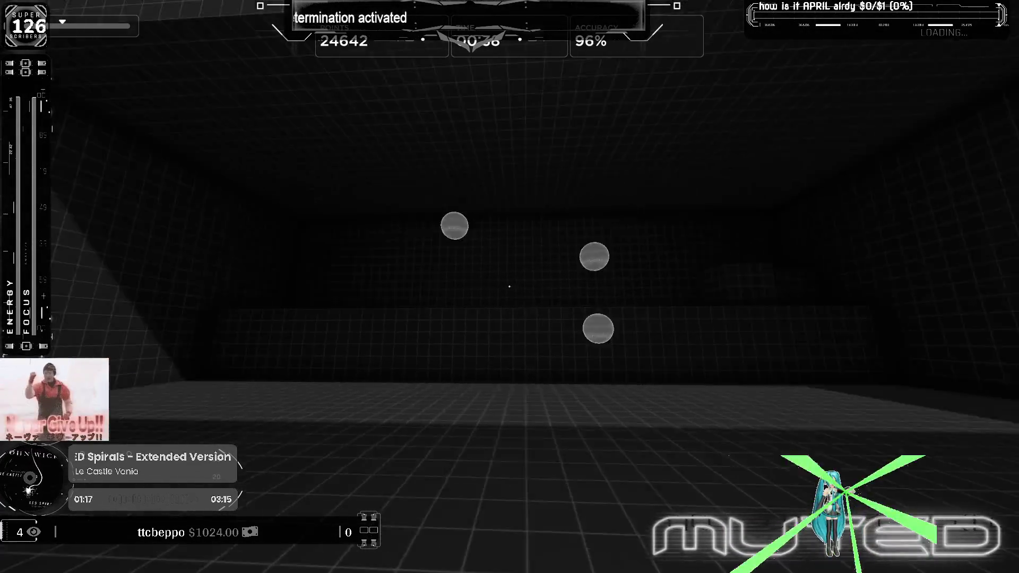
left_click(510, 286)
left_click(510, 287)
left_click(510, 287)
left_click(510, 288)
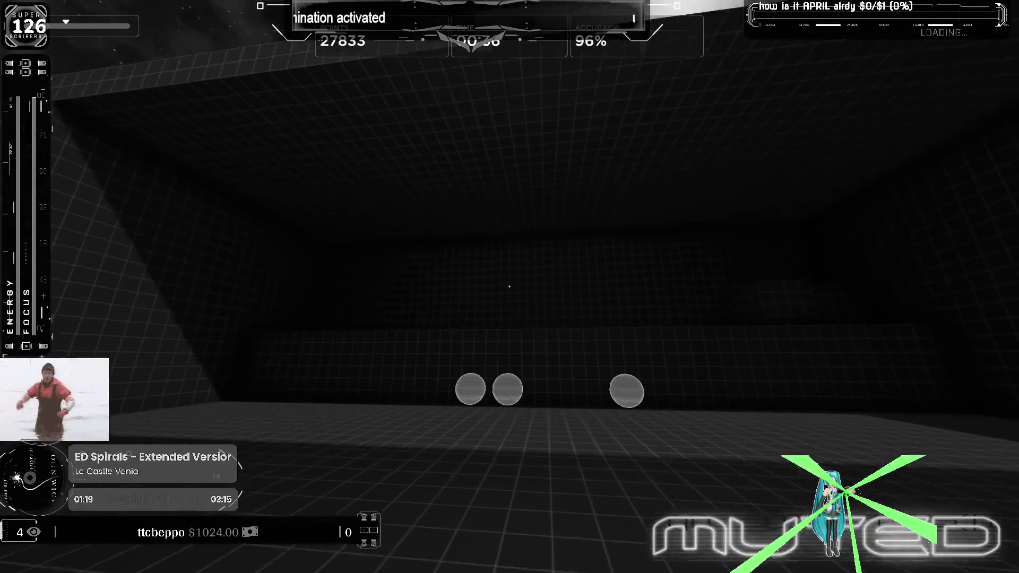
left_click(510, 287)
left_click(510, 287)
left_click(510, 287)
left_click(510, 287)
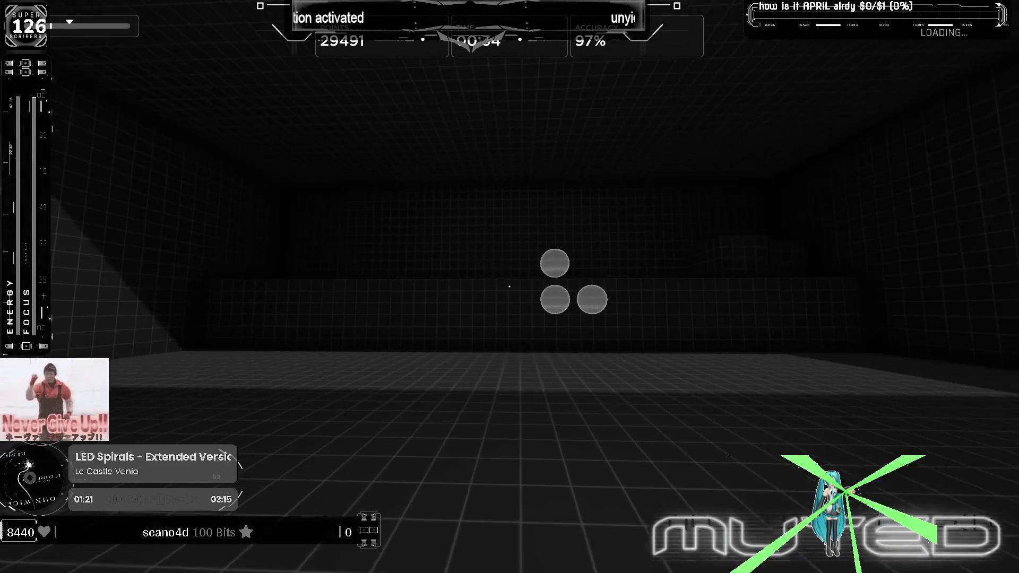
left_click(509, 287)
left_click(510, 286)
left_click(510, 287)
left_click(510, 287)
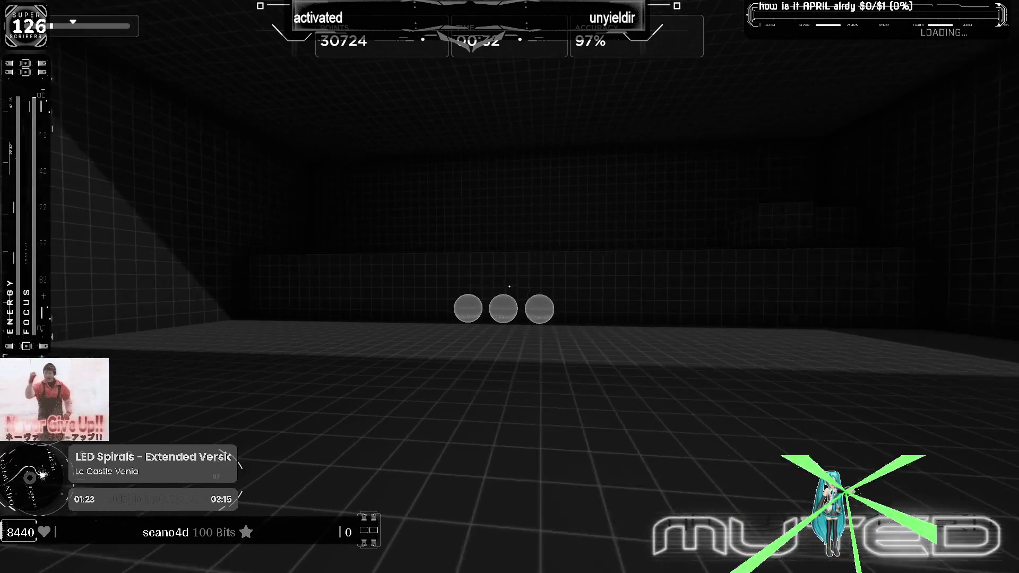
left_click(511, 287)
left_click(510, 288)
left_click(510, 287)
left_click(511, 288)
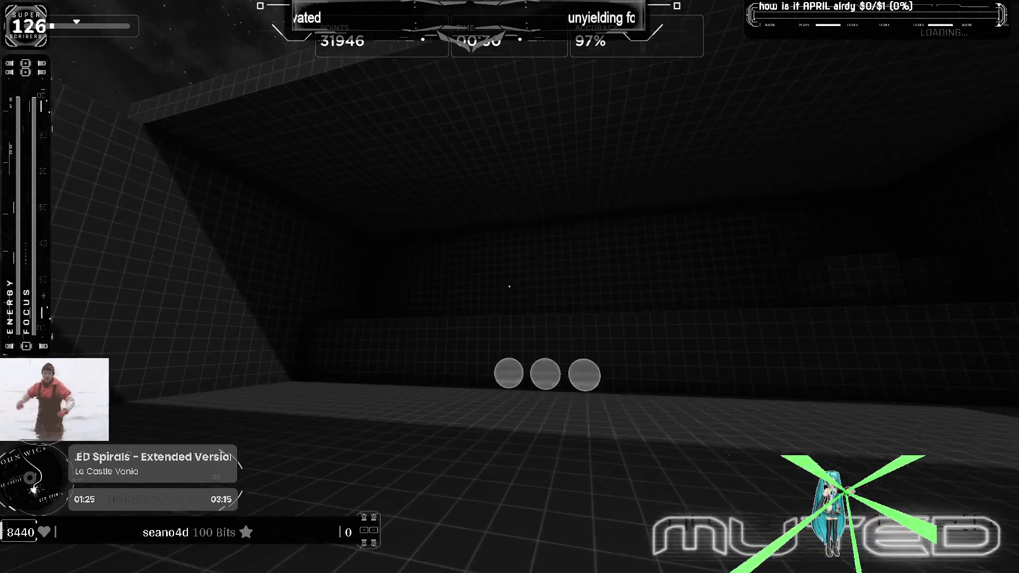
left_click(510, 286)
left_click(510, 288)
left_click(509, 287)
left_click(511, 287)
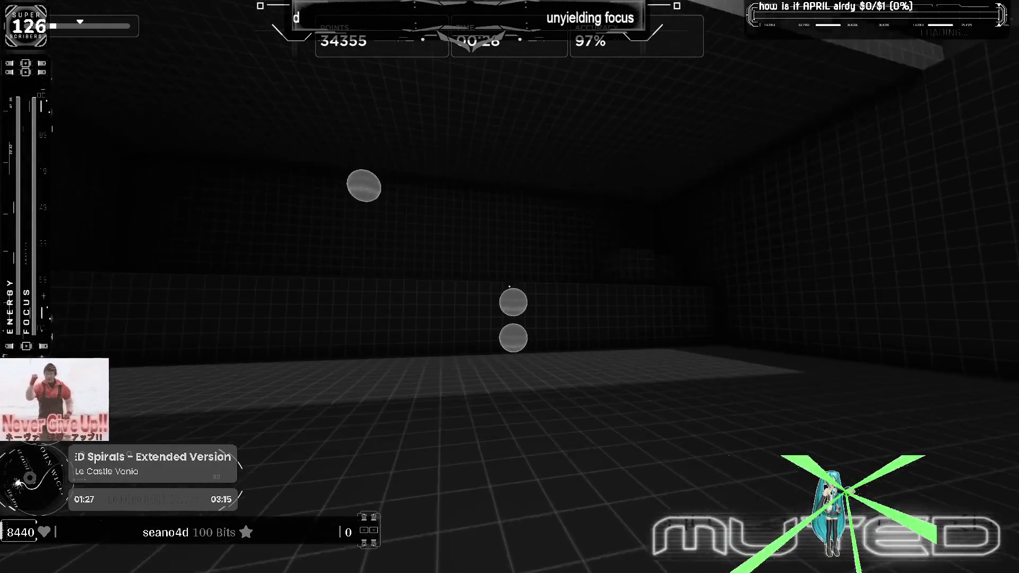
left_click(510, 287)
left_click(510, 287)
left_click(509, 288)
left_click(510, 287)
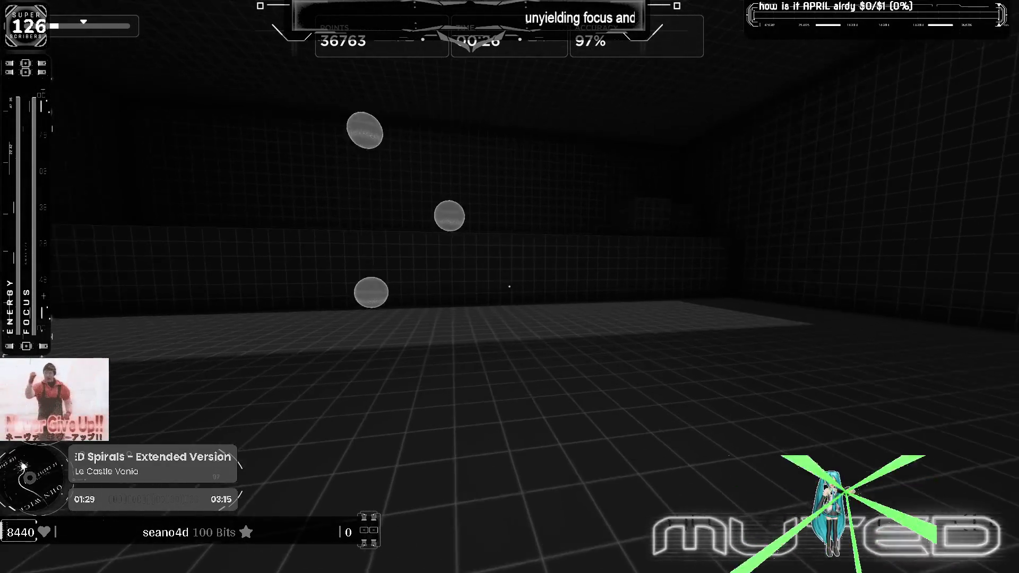
left_click(510, 287)
left_click(509, 287)
left_click(509, 287)
left_click(509, 287)
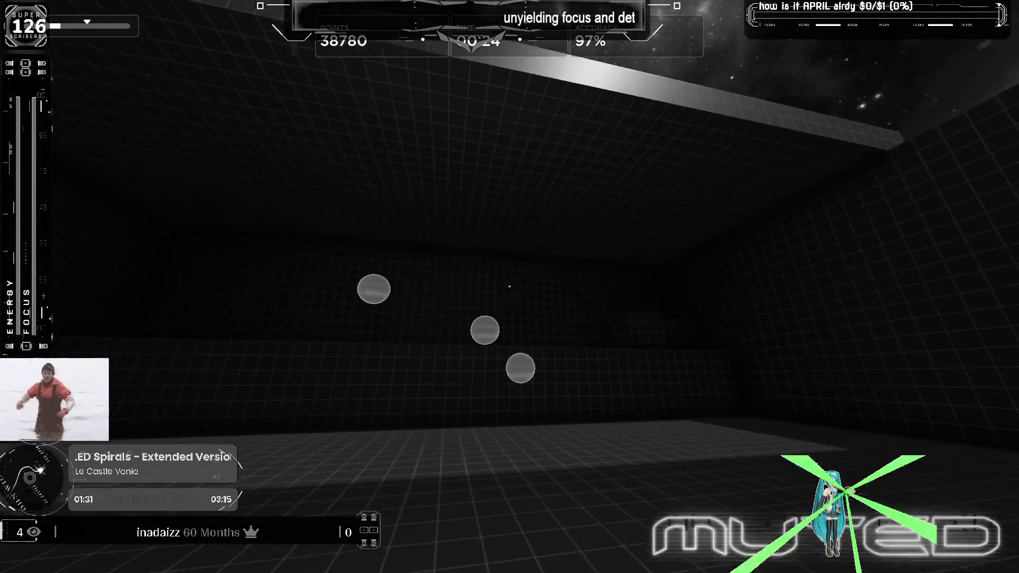
left_click(510, 287)
left_click(510, 287)
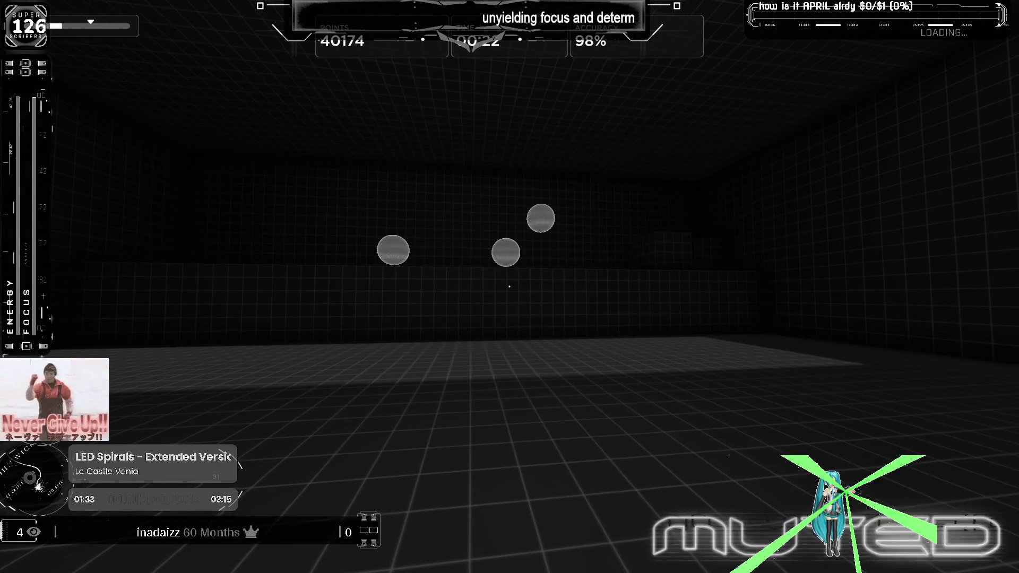
key("Escape")
Step: Restart Gridshot and shoot targets to about 56,872 points at 88% accuracy, then pause the run
left_click(527, 390)
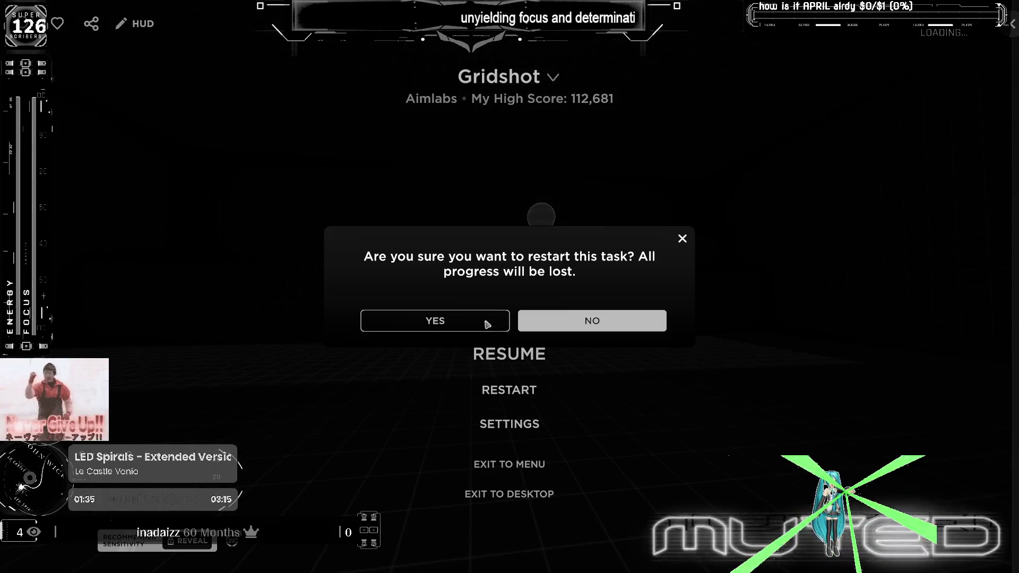
left_click(487, 322)
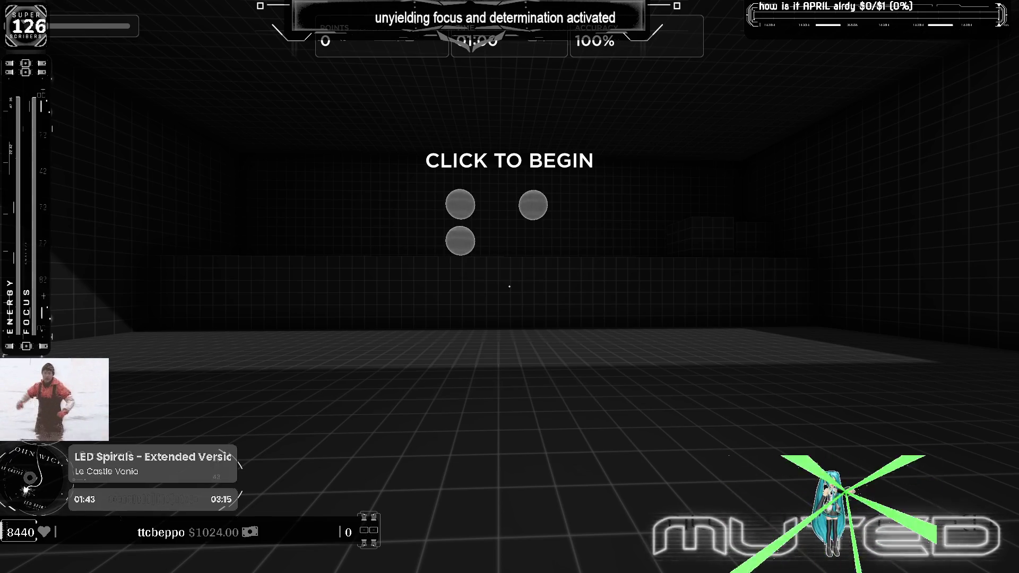
left_click(509, 287)
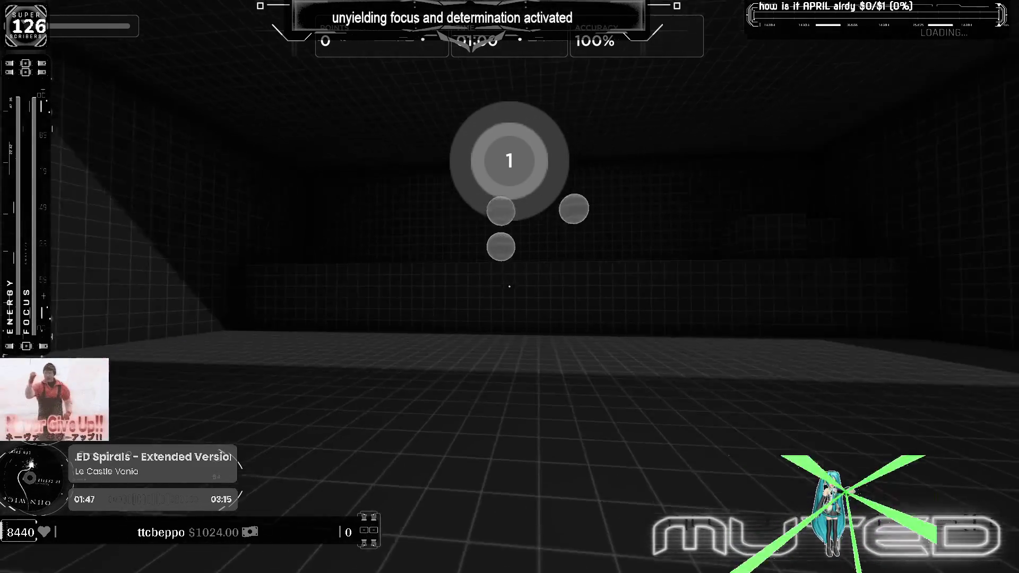
left_click(509, 287)
left_click(510, 287)
left_click(510, 286)
left_click(510, 288)
left_click(509, 286)
left_click(510, 287)
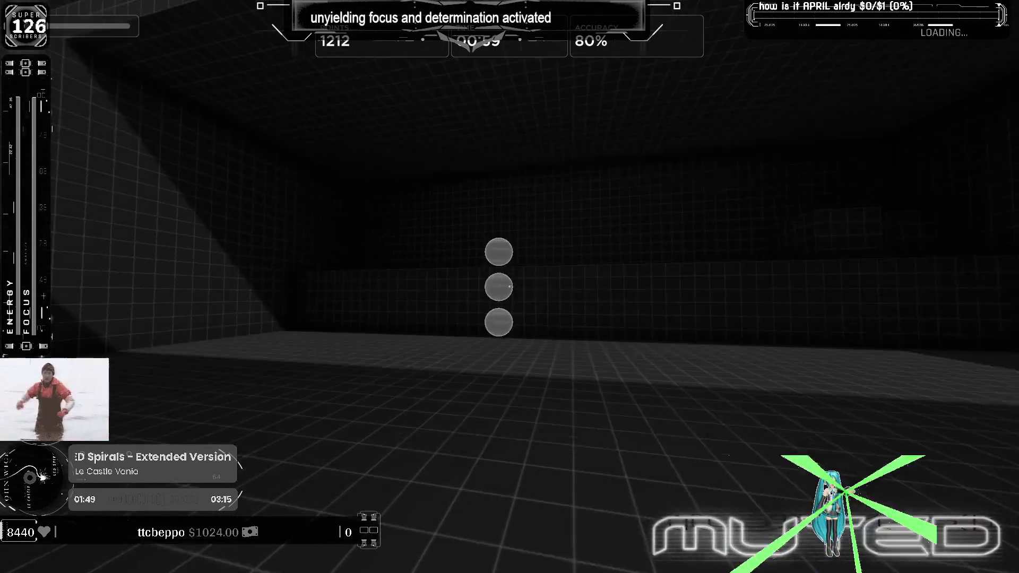
left_click(510, 287)
left_click(510, 287)
left_click(510, 287)
left_click(510, 287)
left_click(510, 288)
left_click(510, 287)
left_click(510, 287)
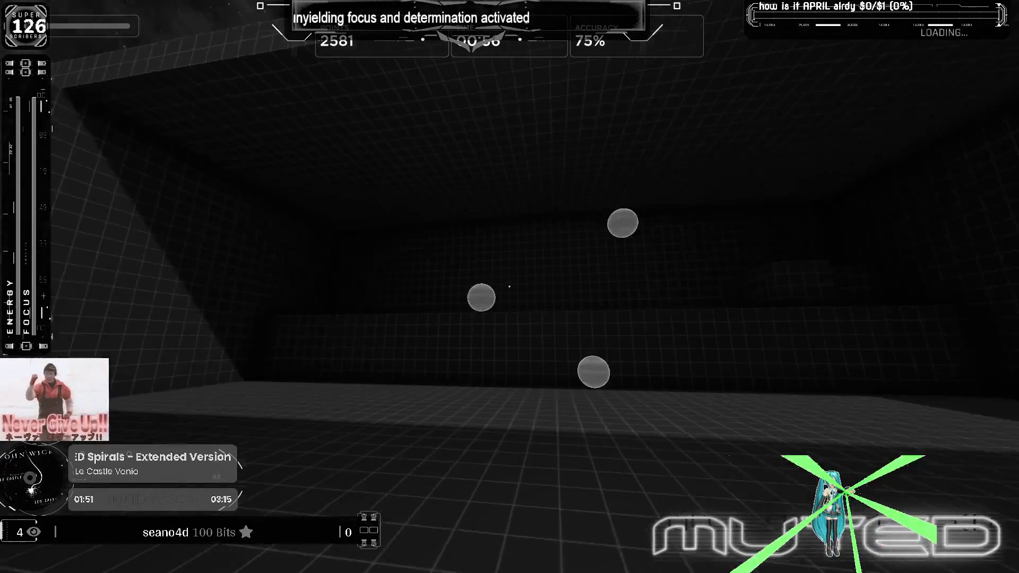
left_click(510, 286)
left_click(509, 286)
left_click(510, 287)
left_click(510, 286)
left_click(510, 288)
left_click(510, 287)
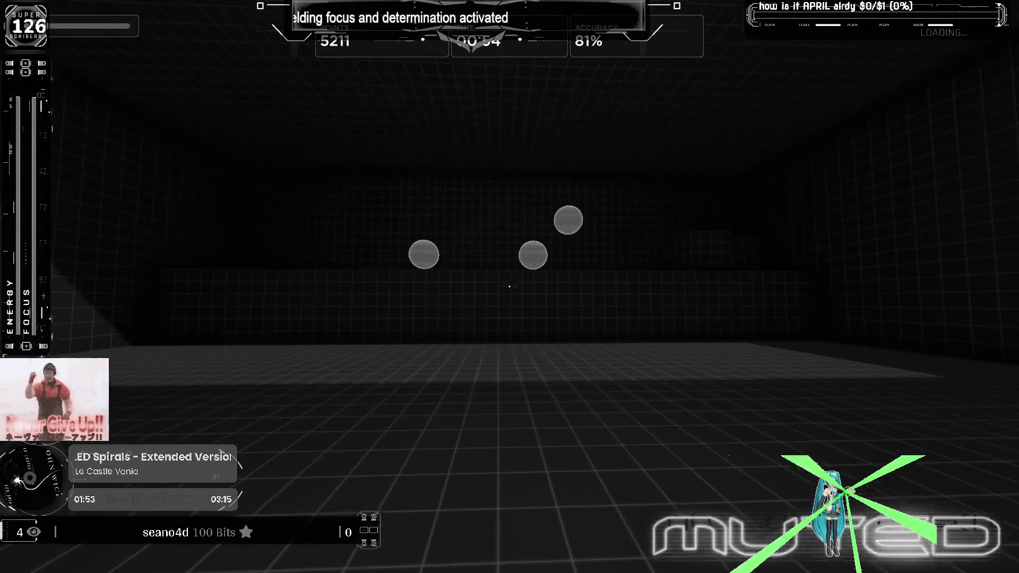
left_click(510, 287)
left_click(510, 287)
left_click(510, 287)
left_click(509, 287)
left_click(510, 286)
left_click(510, 287)
left_click(510, 287)
left_click(509, 287)
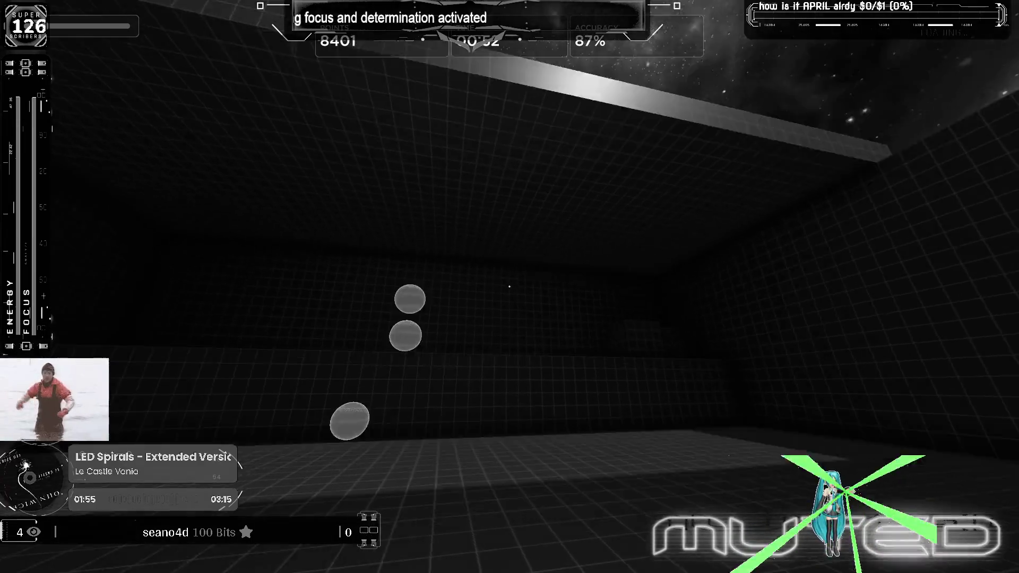
left_click(510, 286)
left_click(510, 286)
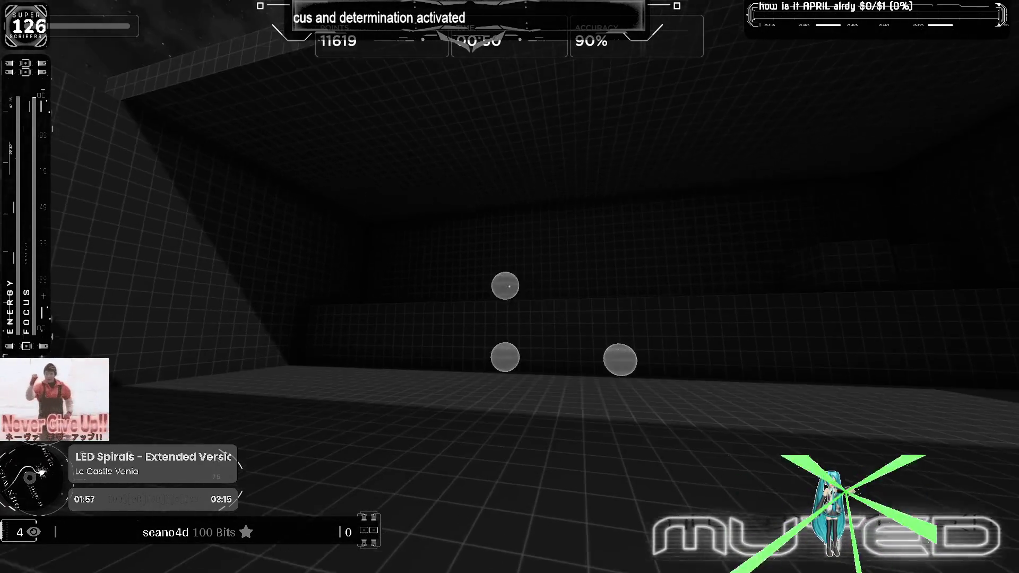
left_click(510, 288)
left_click(510, 286)
left_click(509, 286)
left_click(511, 288)
left_click(509, 287)
left_click(510, 288)
left_click(509, 286)
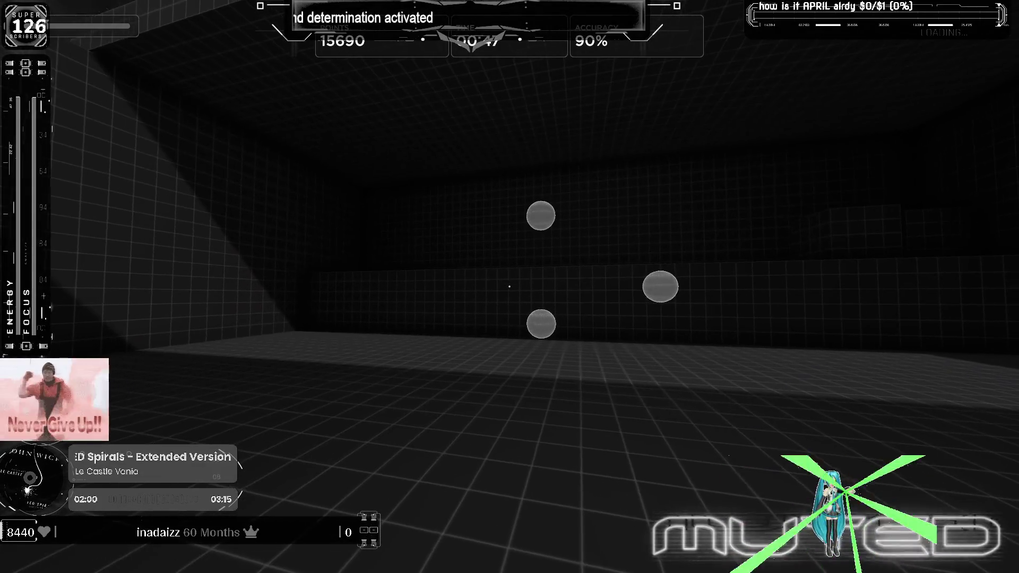
left_click(509, 287)
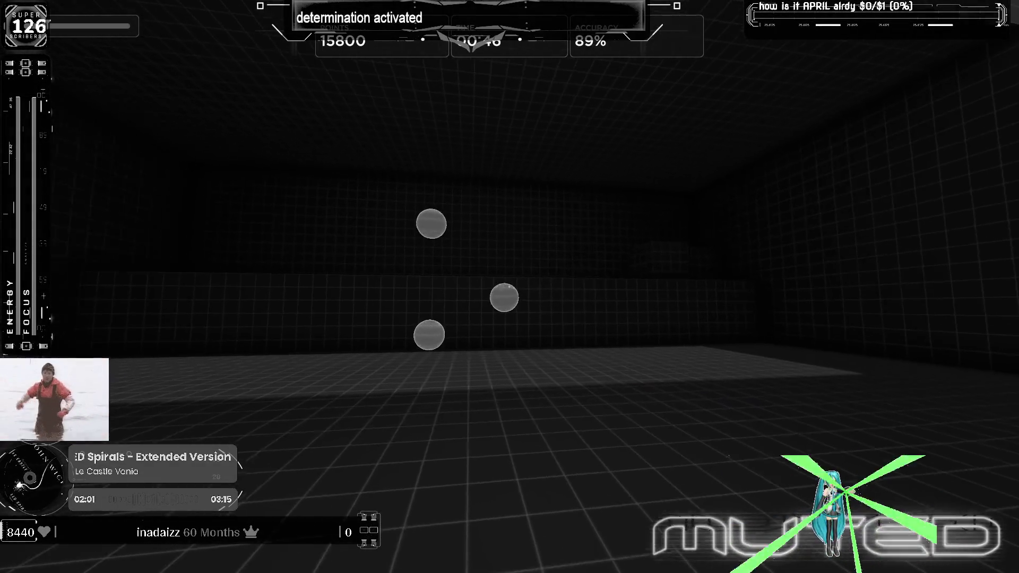
left_click(510, 287)
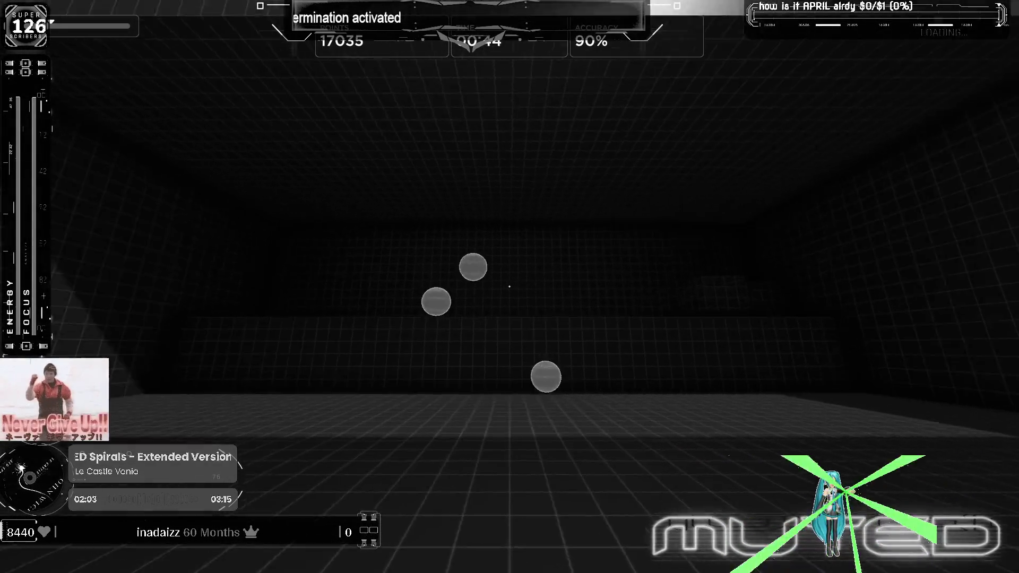
left_click(510, 287)
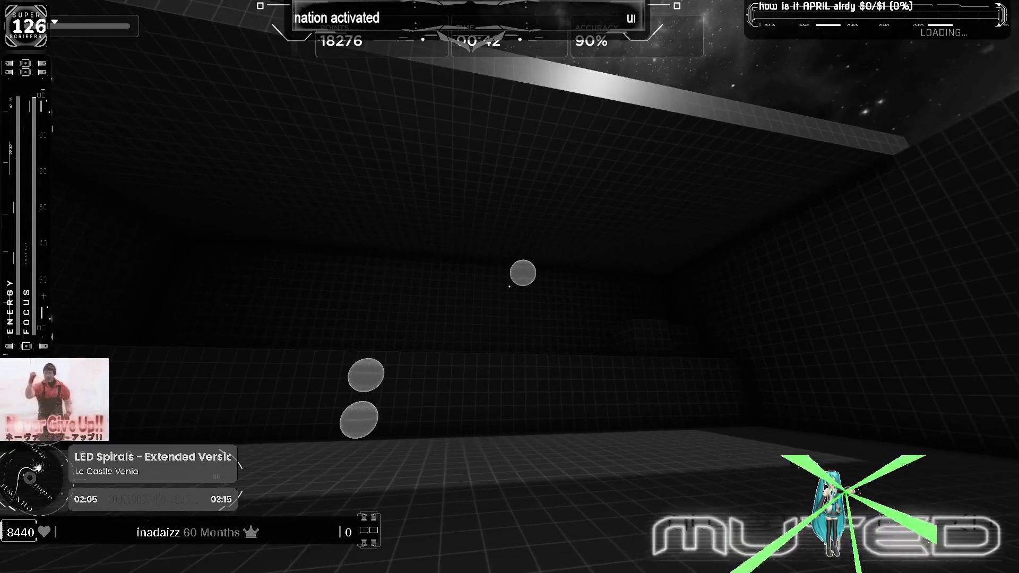
left_click(509, 287)
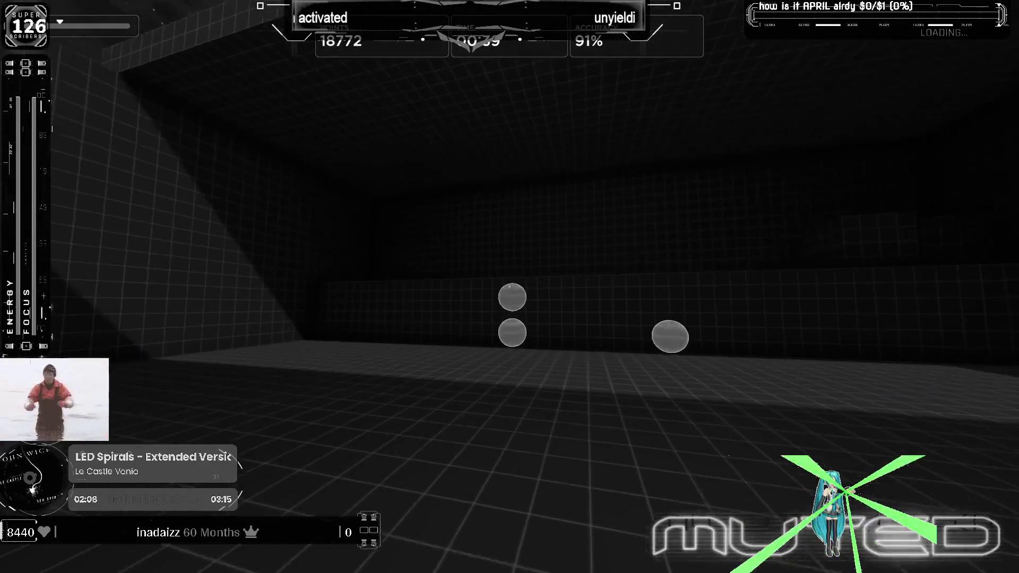
left_click(510, 287)
left_click(510, 286)
left_click(510, 288)
left_click(510, 286)
left_click(511, 287)
left_click(509, 287)
left_click(509, 286)
left_click(511, 287)
left_click(510, 287)
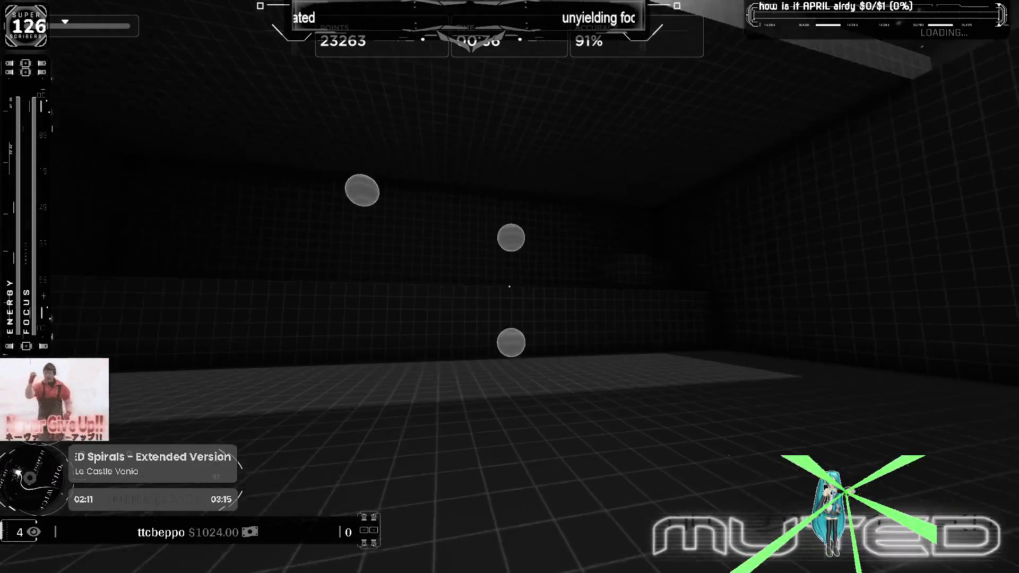
left_click(510, 287)
left_click(509, 287)
left_click(510, 286)
left_click(510, 287)
left_click(509, 286)
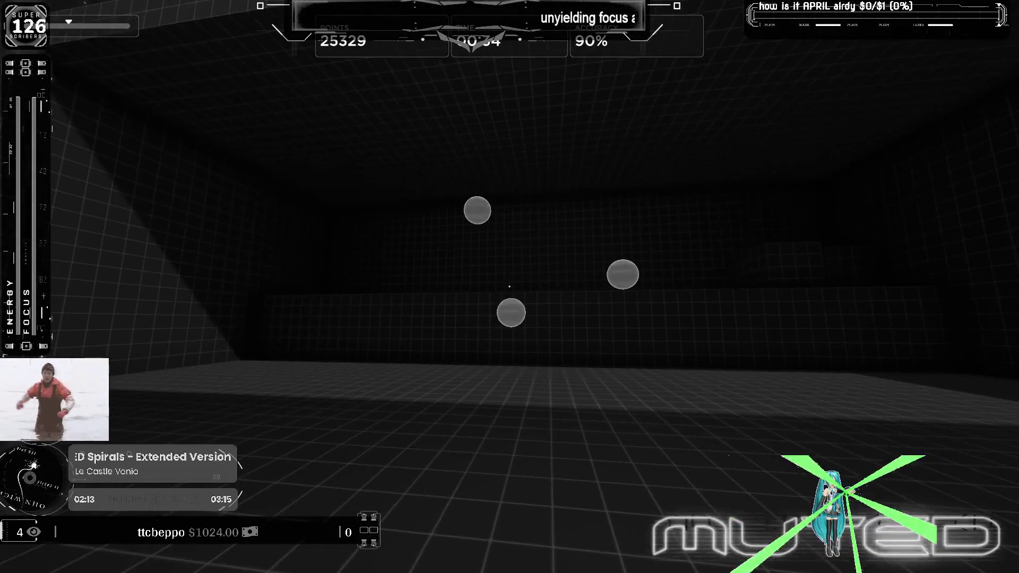
left_click(510, 288)
left_click(510, 286)
left_click(510, 286)
left_click(510, 287)
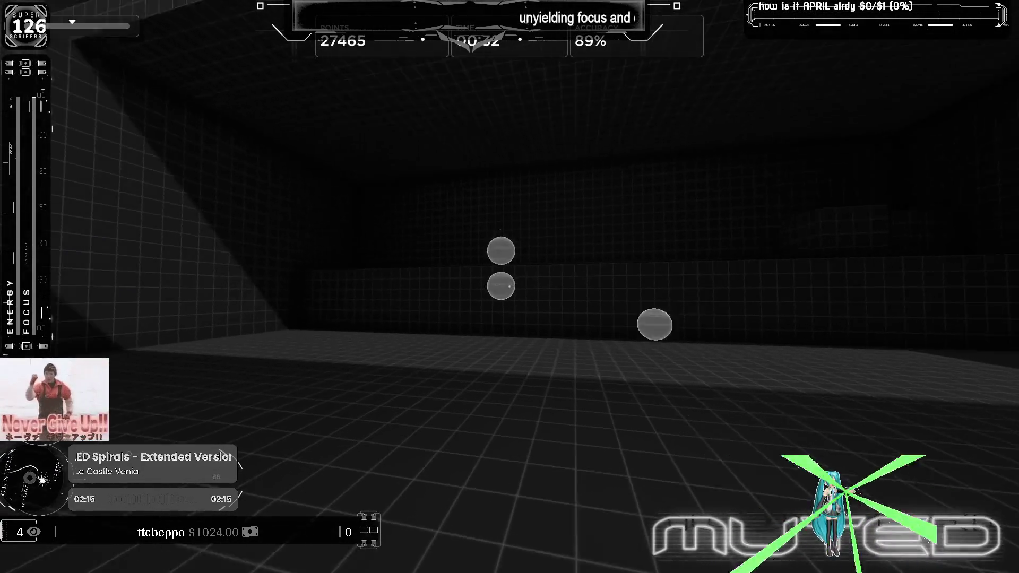
left_click(509, 287)
left_click(510, 287)
left_click(510, 286)
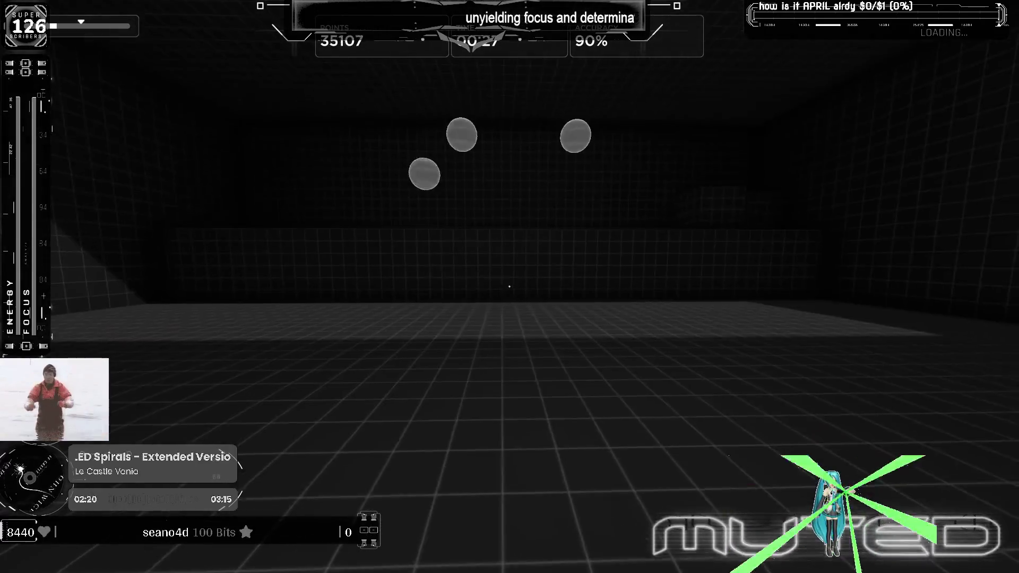
left_click(510, 287)
left_click(509, 287)
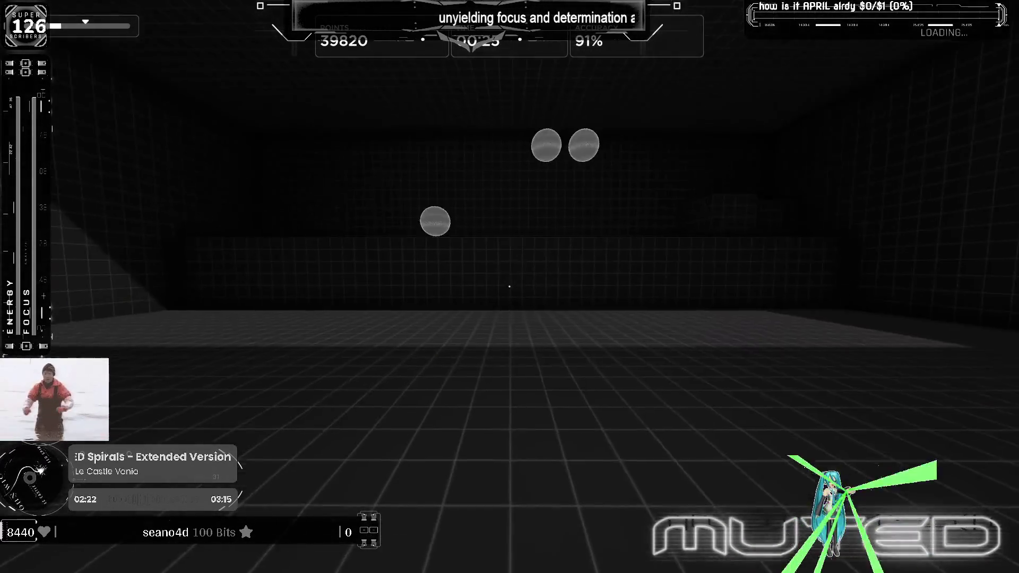
left_click(510, 287)
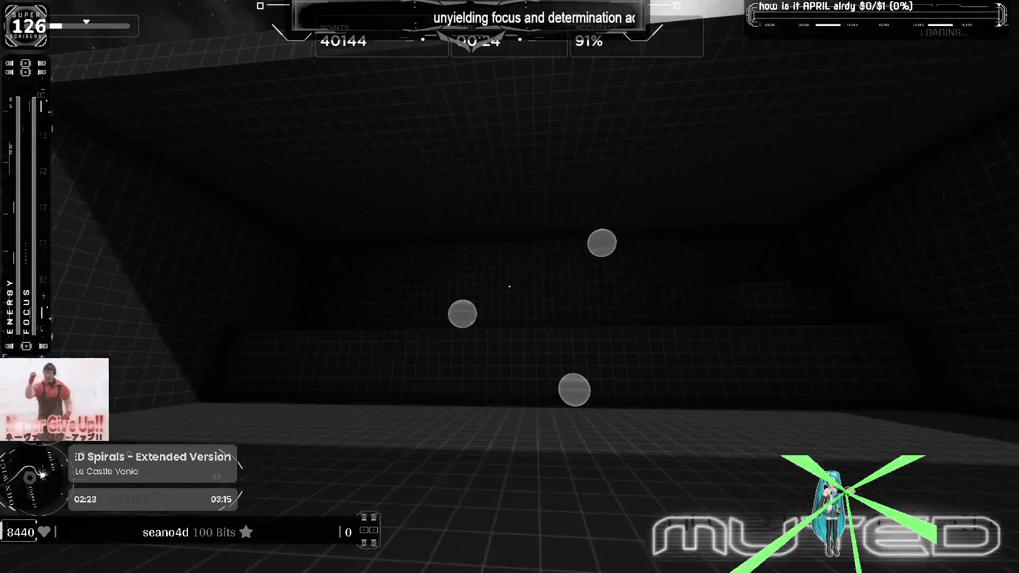
left_click(510, 287)
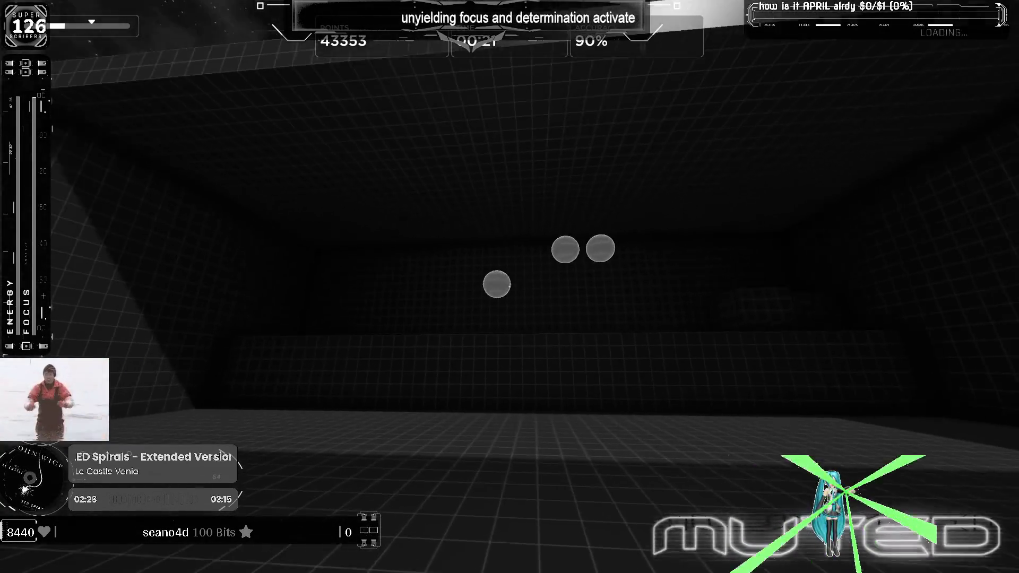
left_click(510, 287)
left_click(510, 287)
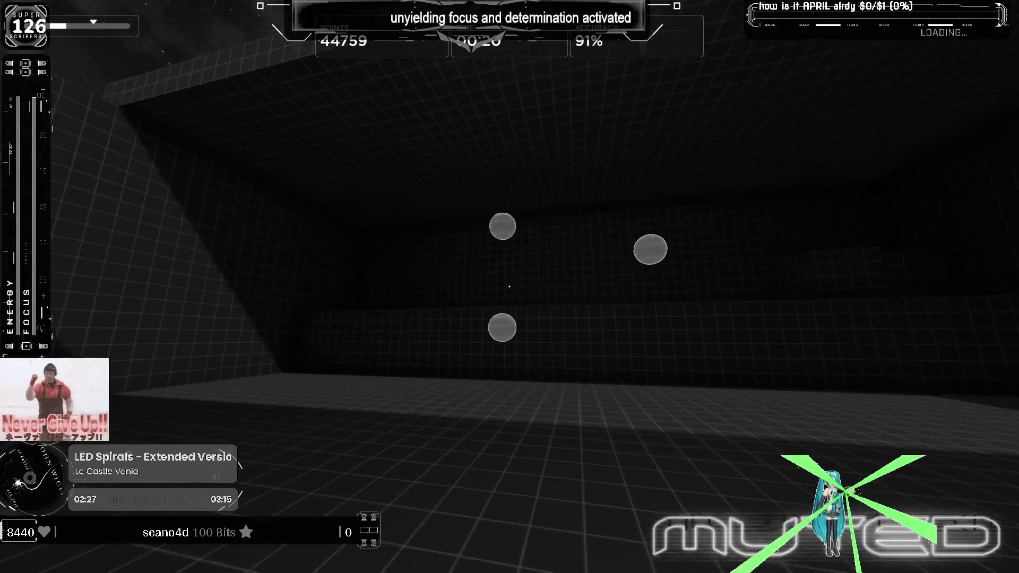
left_click(510, 287)
left_click(510, 287)
left_click(510, 287)
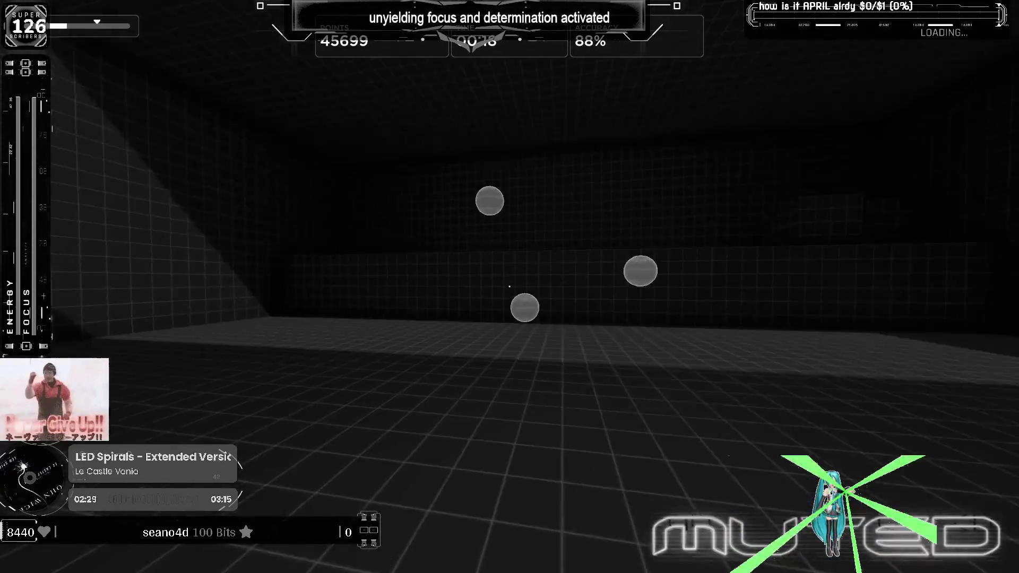
left_click(510, 287)
left_click(509, 287)
left_click(510, 287)
left_click(509, 287)
left_click(510, 287)
left_click(510, 287)
left_click(510, 287)
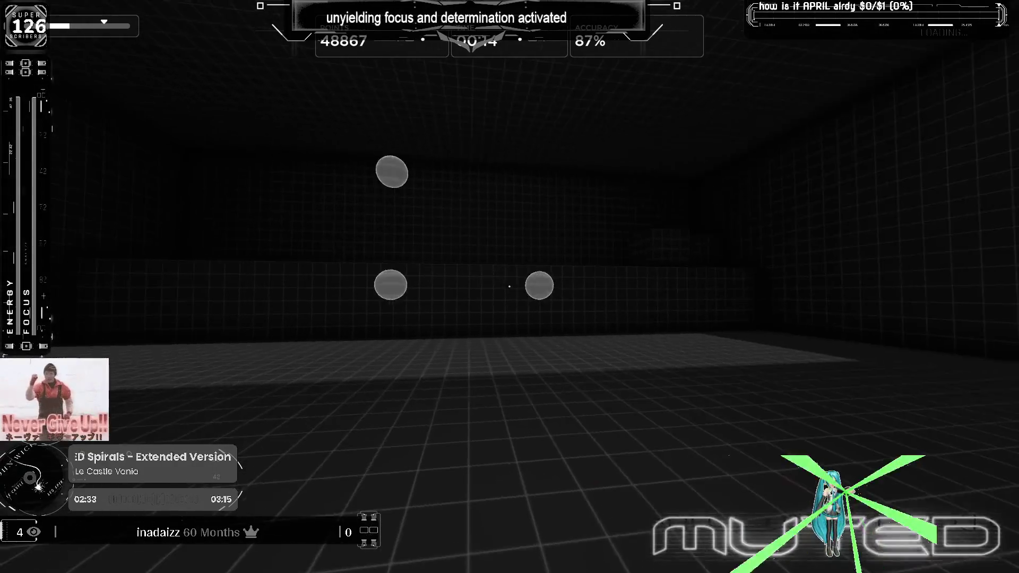
left_click(510, 287)
left_click(510, 287)
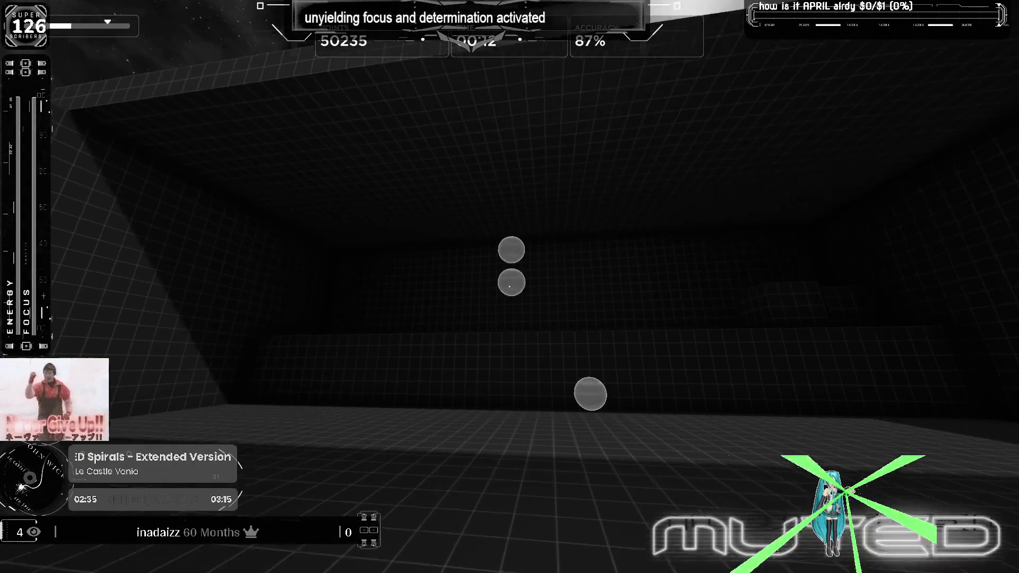
left_click(510, 287)
left_click(510, 287)
left_click(510, 287)
left_click(511, 287)
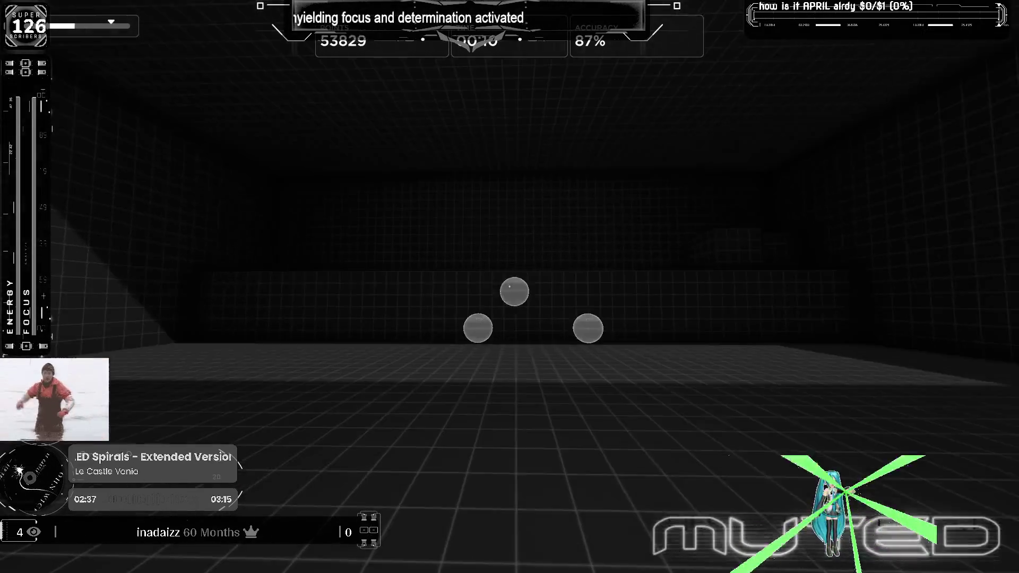
left_click(510, 286)
left_click(510, 287)
left_click(510, 287)
left_click(510, 288)
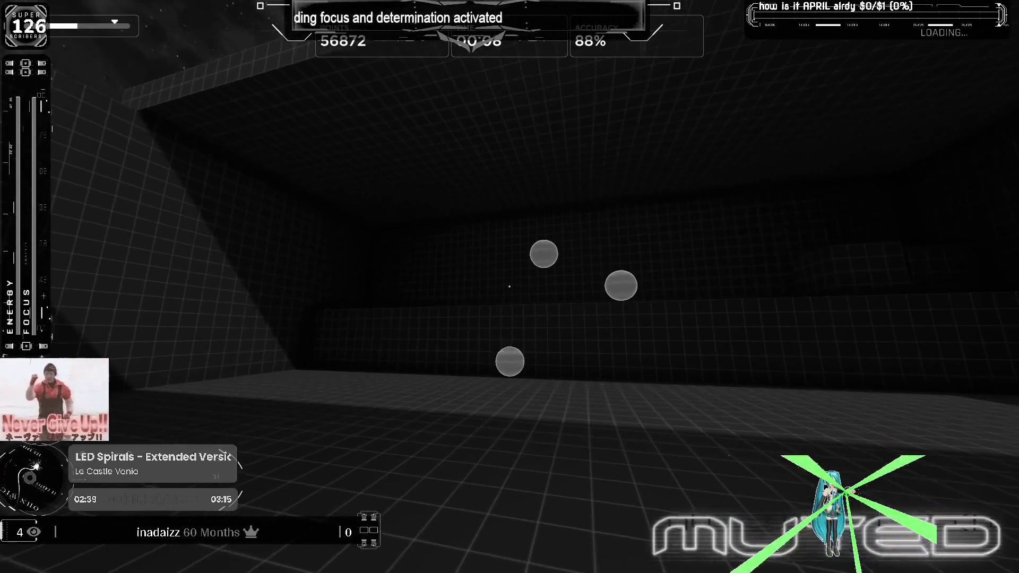
left_click(509, 287)
left_click(509, 286)
left_click(510, 287)
left_click(509, 287)
key("Escape")
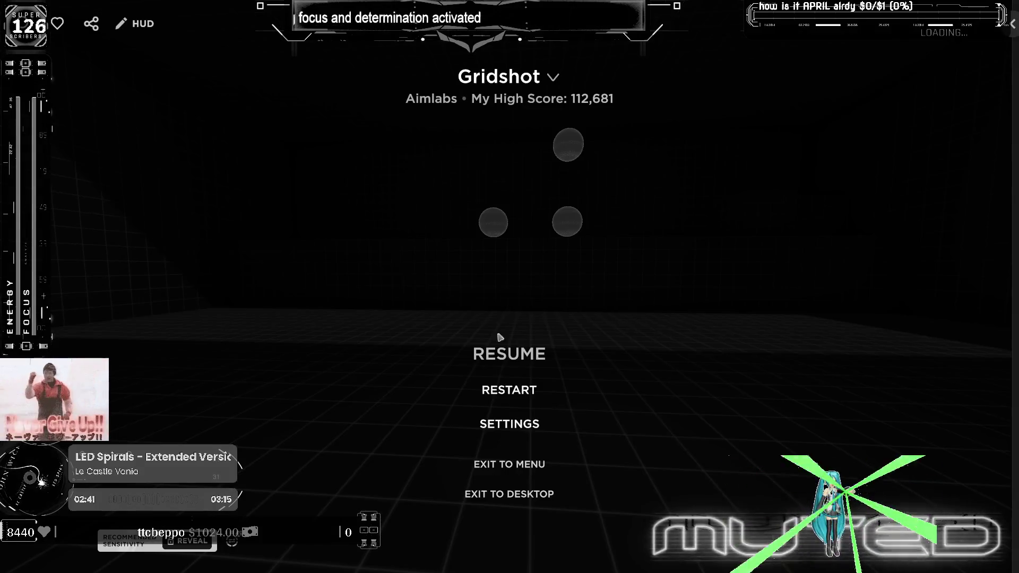
Step: Restart Gridshot, then change the crosshair length from 3 to 10 in Settings and save it
left_click(509, 390)
left_click(434, 320)
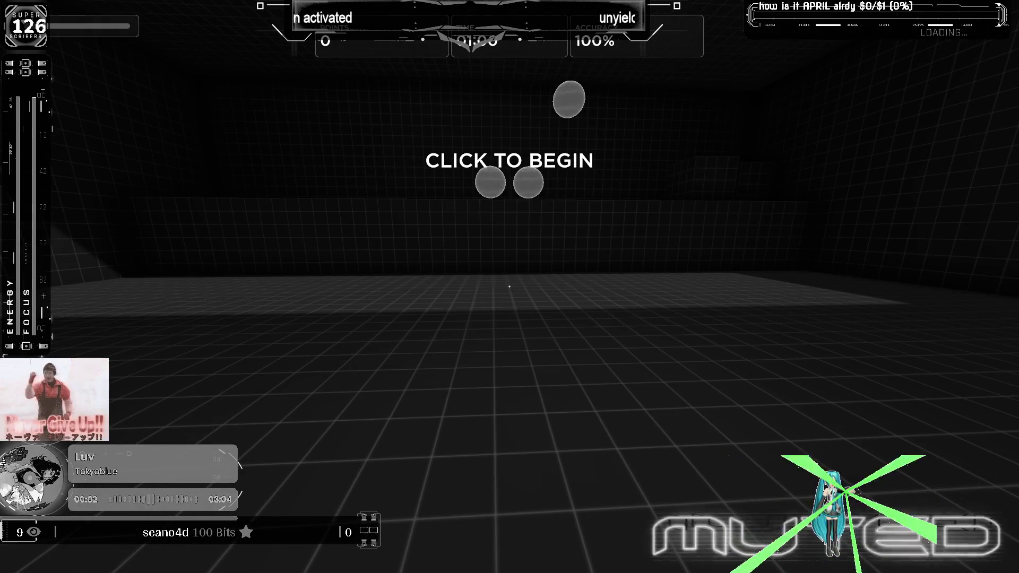
key("Escape")
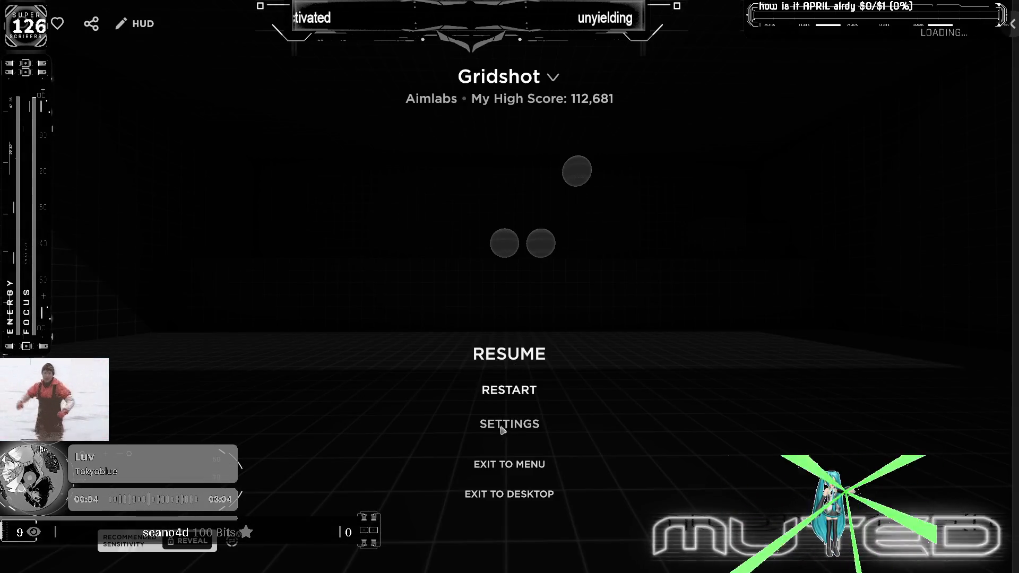
left_click(503, 428)
left_click(189, 107)
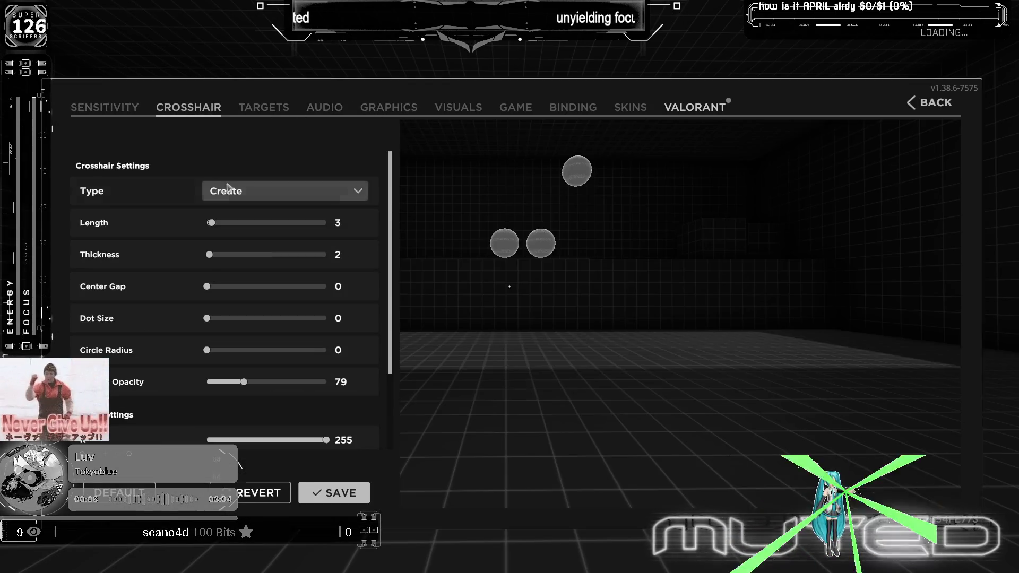
left_click(309, 491)
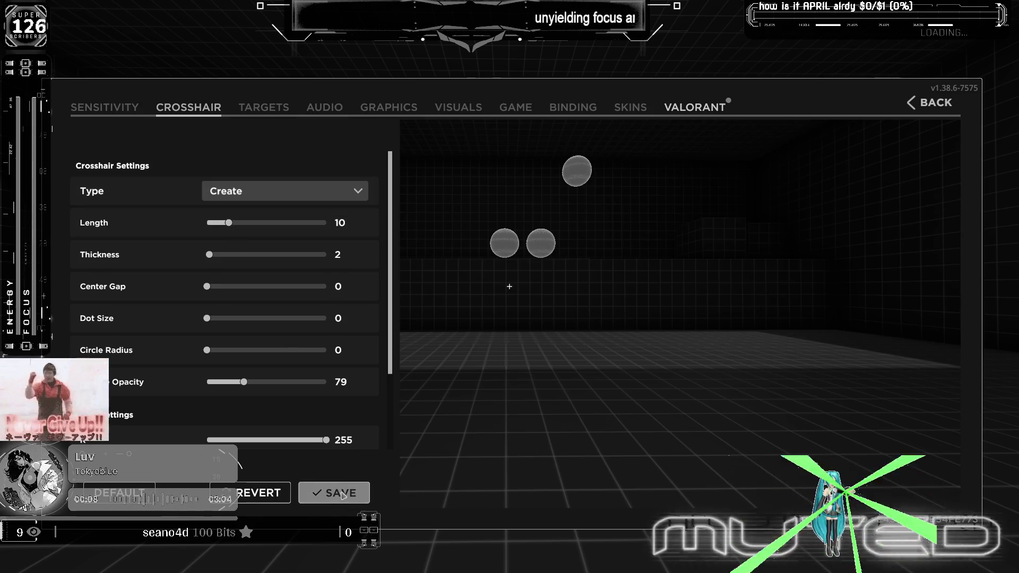
left_click(931, 103)
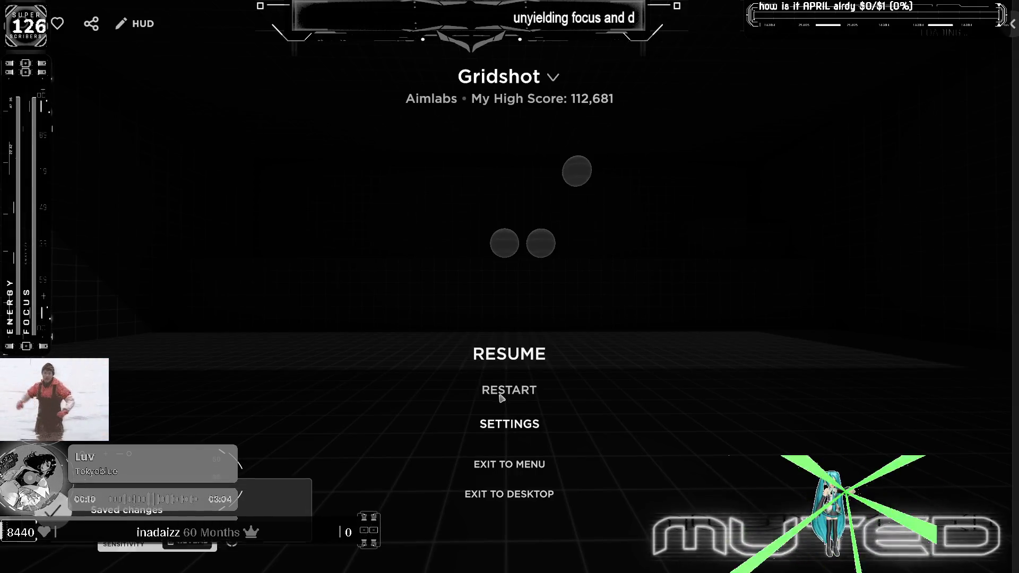
Step: Restart Gridshot and begin a fresh round from 0 points
left_click(505, 392)
left_click(436, 321)
left_click(510, 286)
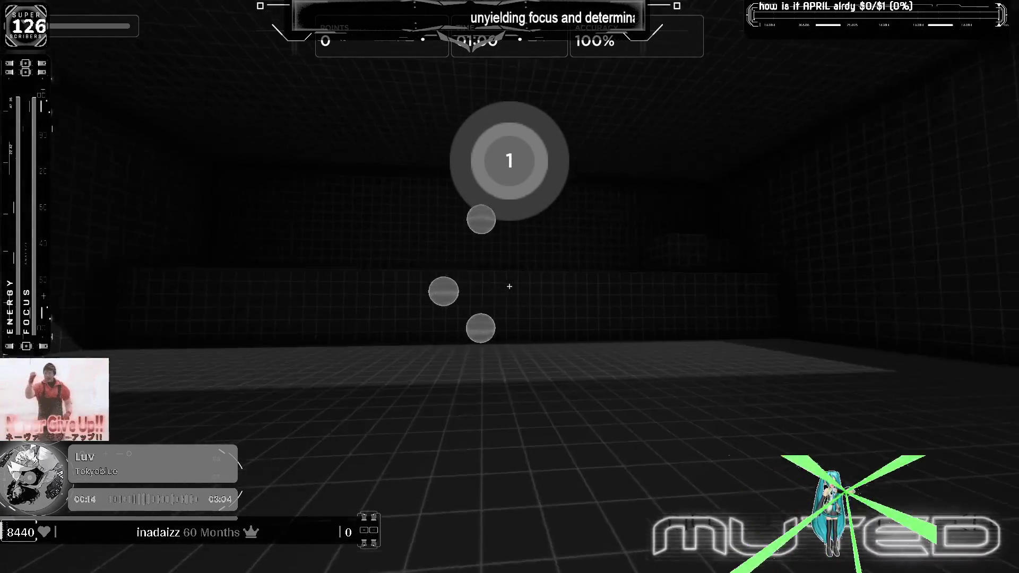
Step: Keep shooting Gridshot targets up to about 67,361 points at 88% accuracy, then pause
left_click(510, 287)
left_click(510, 288)
left_click(510, 287)
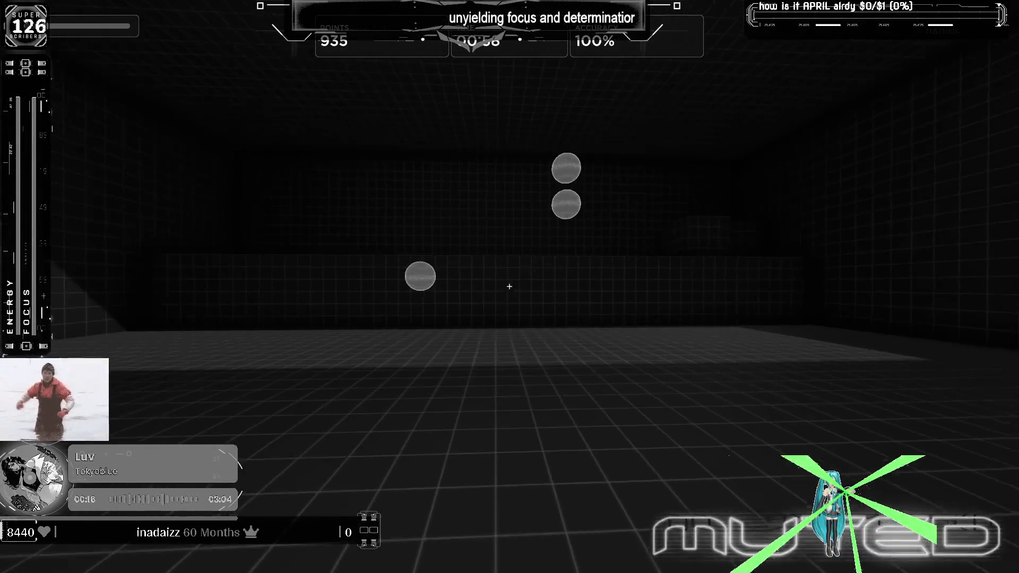
left_click(510, 287)
left_click(510, 287)
left_click(510, 287)
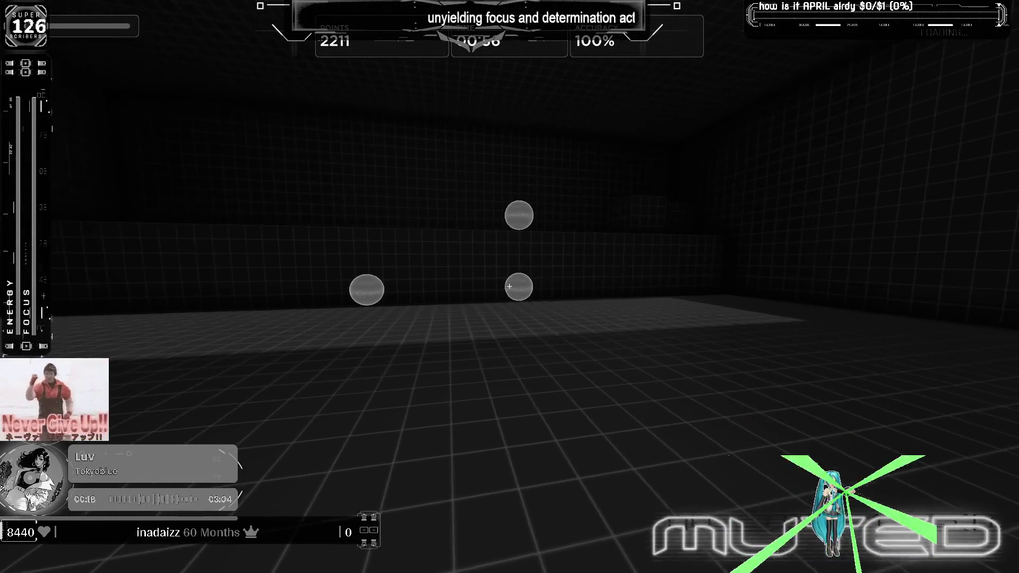
left_click(510, 287)
left_click(510, 288)
left_click(510, 287)
left_click(509, 286)
left_click(509, 287)
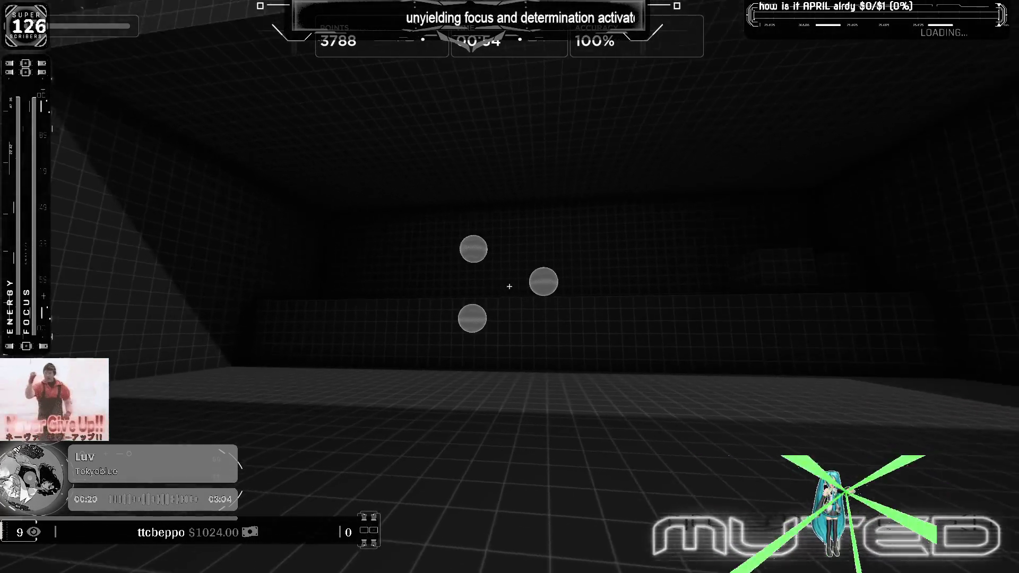
left_click(509, 287)
left_click(510, 287)
left_click(510, 286)
left_click(510, 286)
left_click(510, 286)
left_click(510, 287)
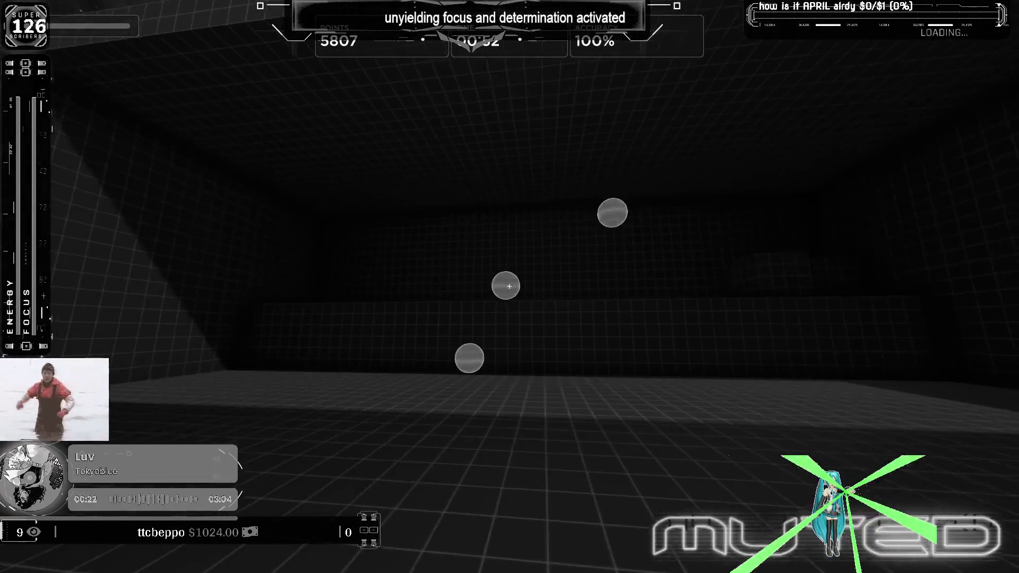
left_click(510, 287)
left_click(510, 287)
left_click(509, 287)
left_click(510, 287)
left_click(509, 286)
left_click(510, 287)
left_click(510, 287)
left_click(511, 286)
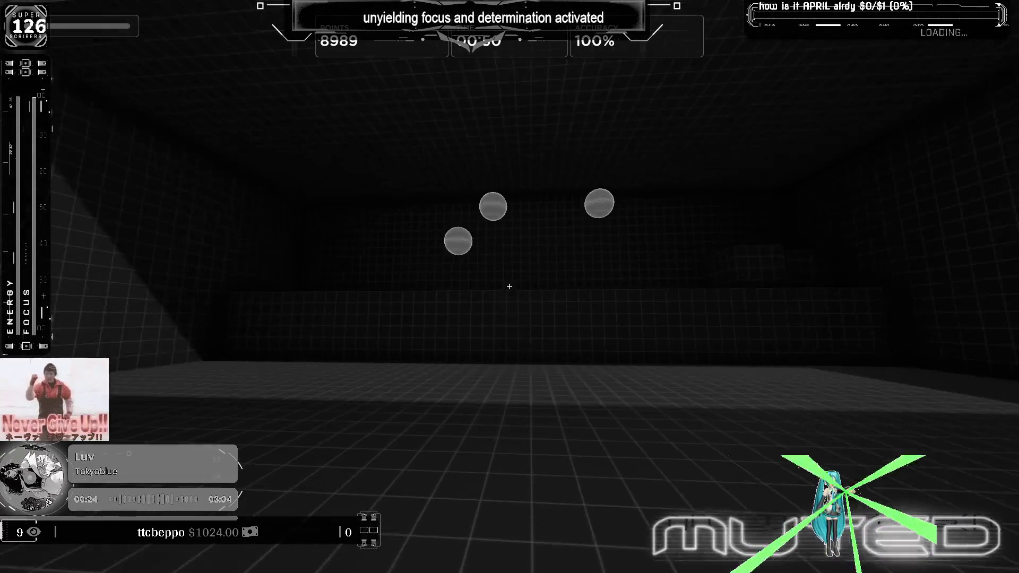
left_click(511, 287)
left_click(510, 287)
left_click(510, 286)
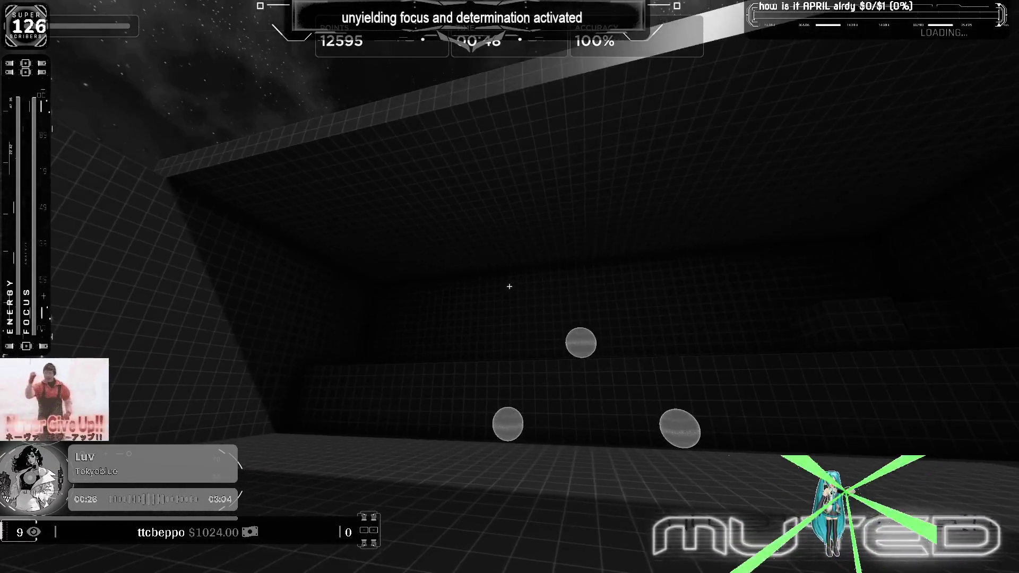
left_click(510, 288)
left_click(510, 287)
left_click(511, 286)
left_click(510, 287)
left_click(509, 287)
left_click(510, 286)
left_click(509, 287)
left_click(510, 287)
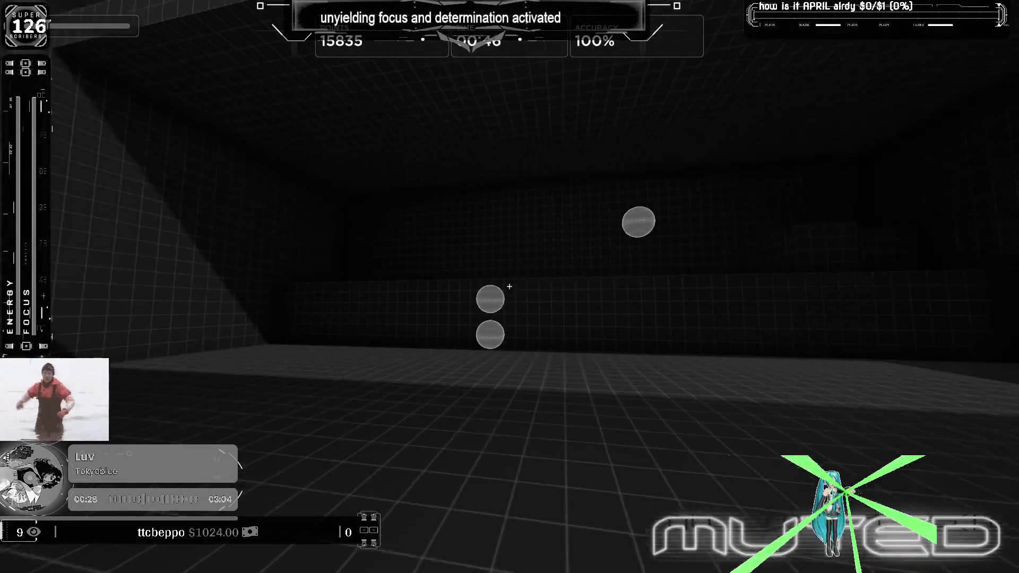
left_click(510, 287)
left_click(509, 286)
left_click(510, 286)
left_click(510, 286)
left_click(510, 287)
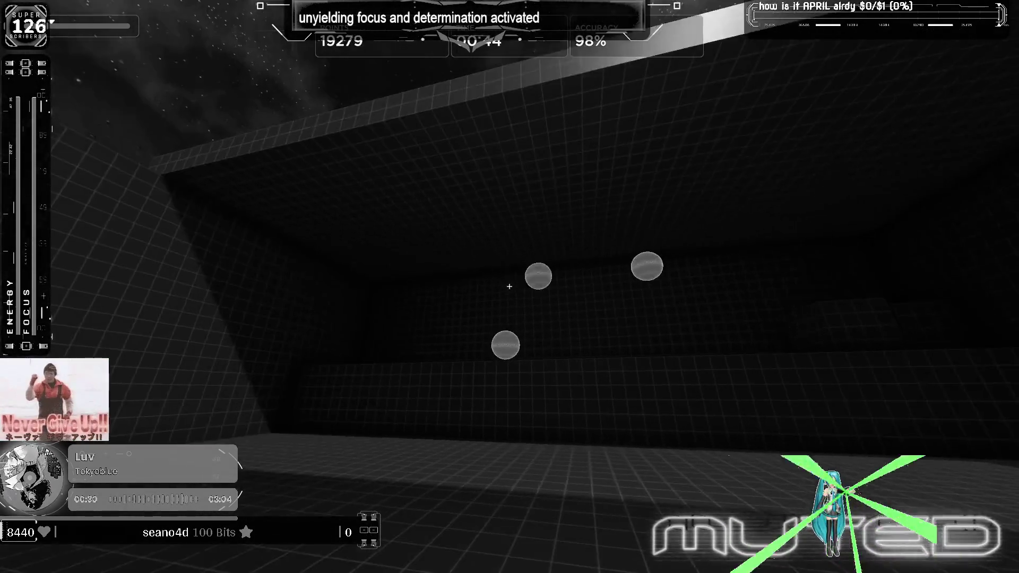
left_click(510, 287)
left_click(510, 287)
left_click(510, 286)
left_click(509, 287)
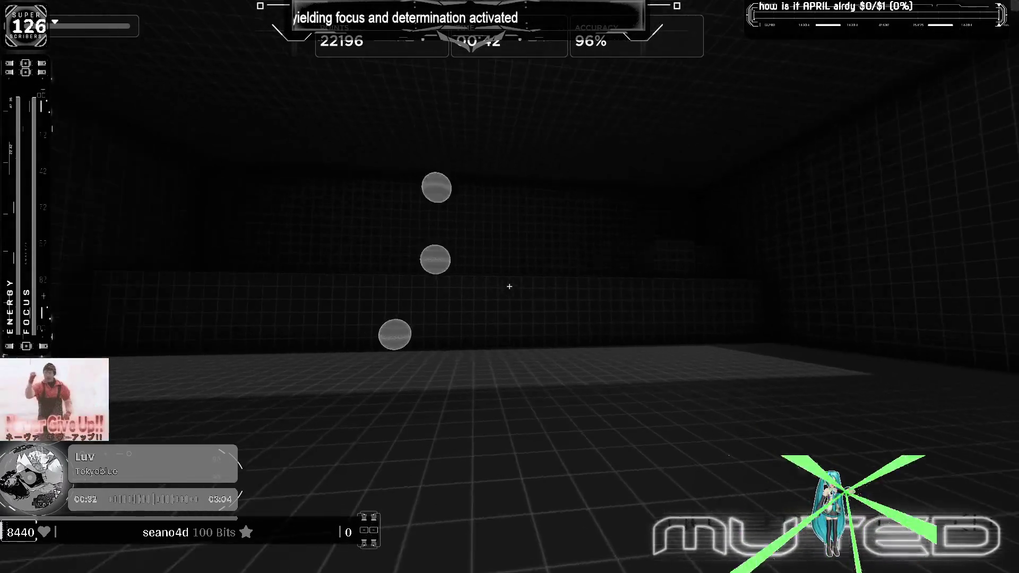
left_click(511, 287)
left_click(510, 288)
left_click(510, 286)
left_click(510, 286)
left_click(509, 287)
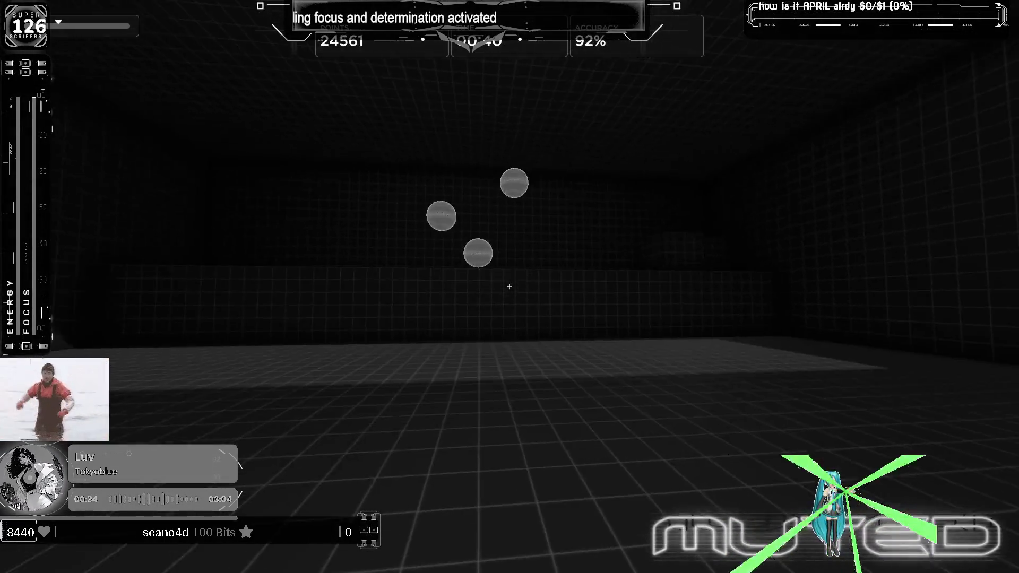
left_click(510, 287)
left_click(509, 287)
left_click(509, 287)
left_click(510, 288)
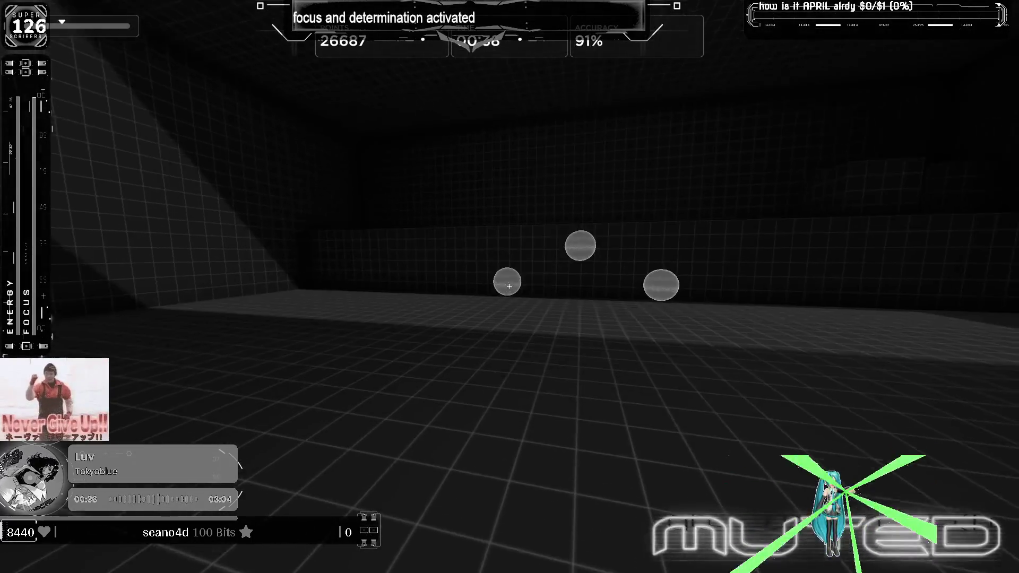
left_click(509, 287)
left_click(509, 287)
left_click(510, 286)
left_click(510, 286)
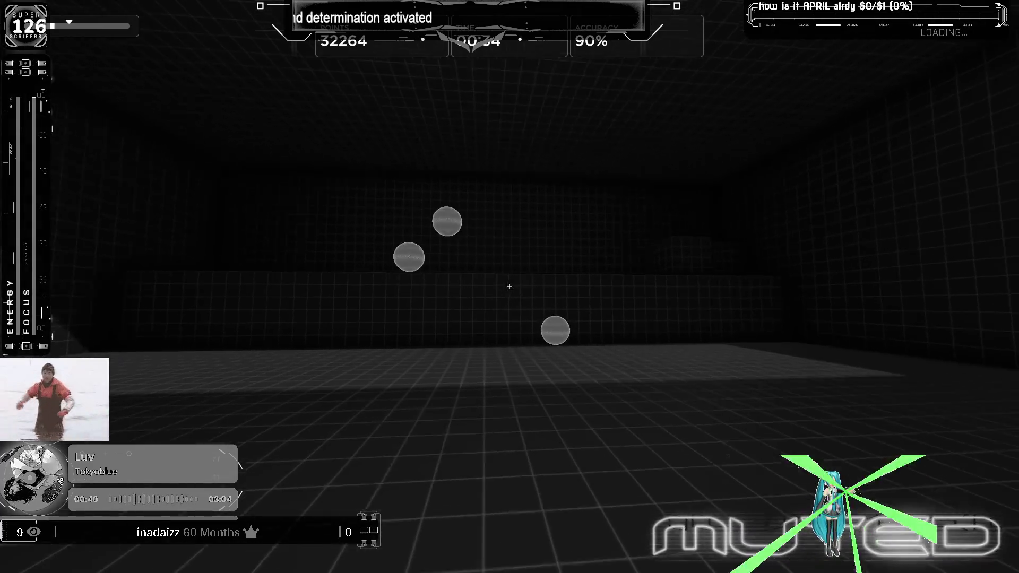
left_click(511, 287)
left_click(510, 287)
left_click(510, 286)
left_click(510, 287)
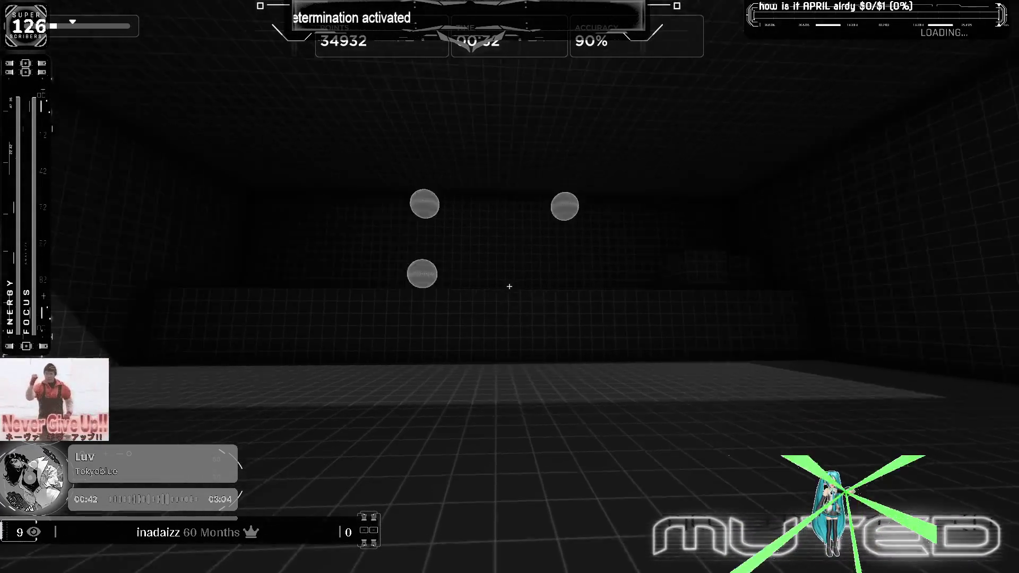
left_click(510, 287)
left_click(510, 287)
left_click(510, 287)
left_click(510, 287)
left_click(510, 286)
left_click(509, 287)
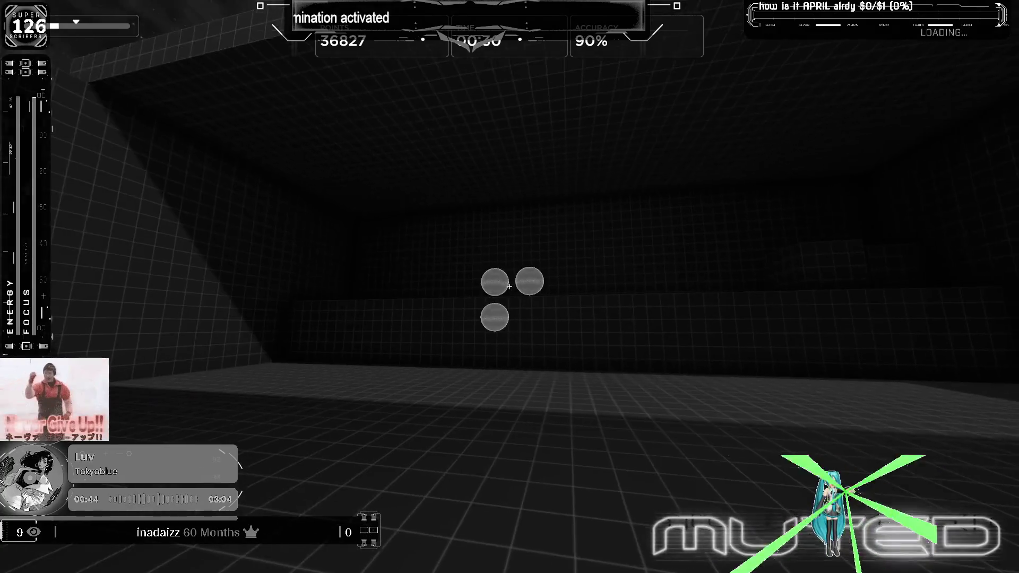
left_click(510, 287)
left_click(511, 287)
left_click(509, 287)
left_click(510, 287)
left_click(510, 288)
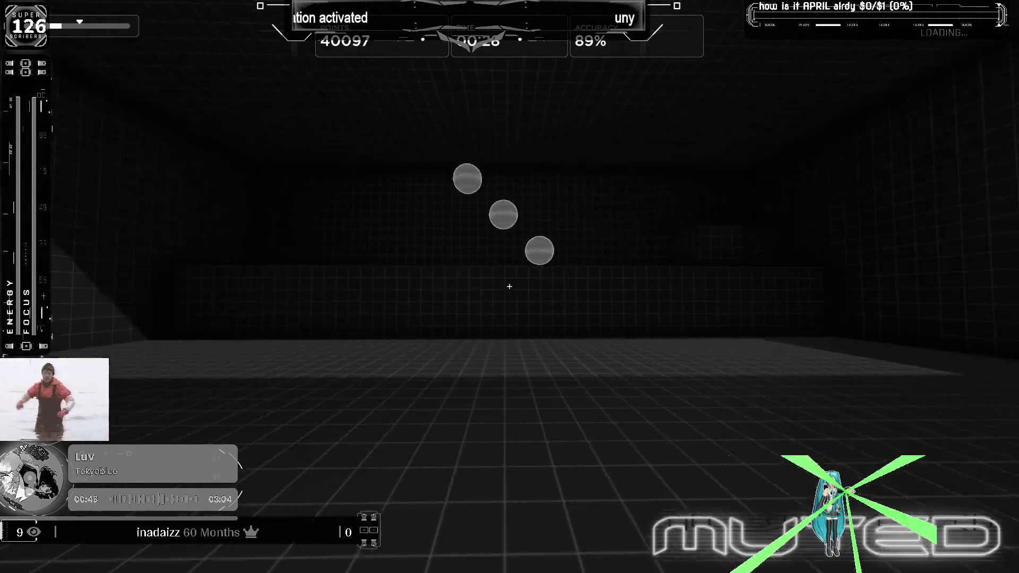
left_click(510, 287)
left_click(509, 287)
left_click(510, 287)
left_click(509, 288)
left_click(510, 286)
left_click(511, 287)
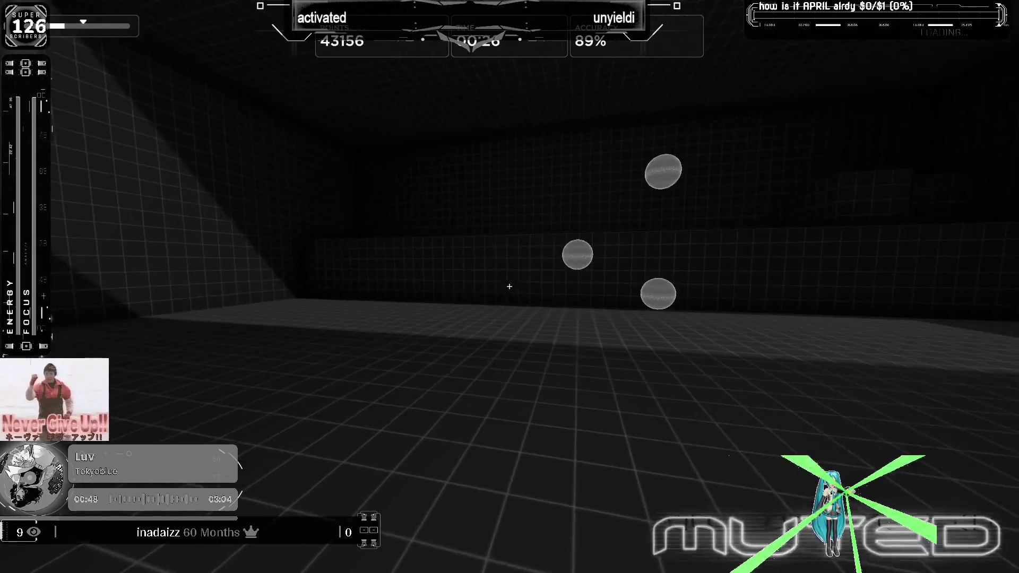
left_click(510, 287)
left_click(510, 286)
left_click(510, 287)
left_click(510, 287)
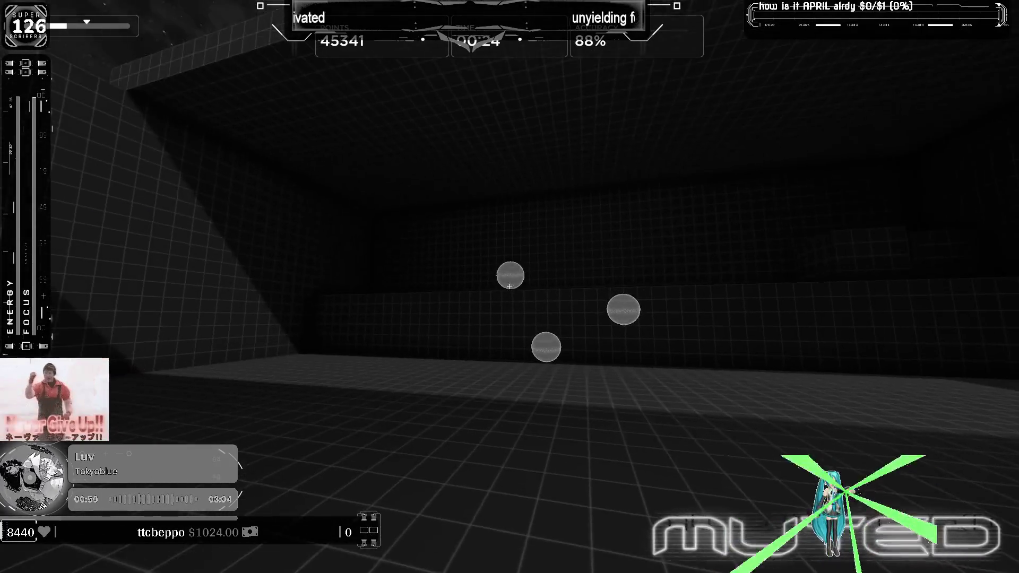
left_click(510, 287)
left_click(509, 287)
left_click(511, 287)
left_click(509, 286)
left_click(510, 287)
left_click(510, 286)
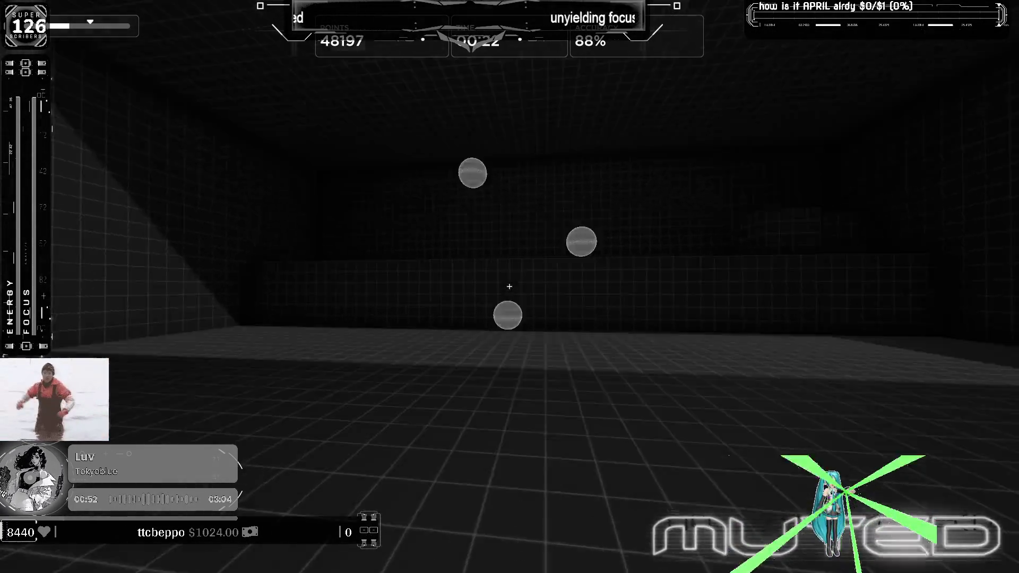
left_click(510, 287)
left_click(509, 287)
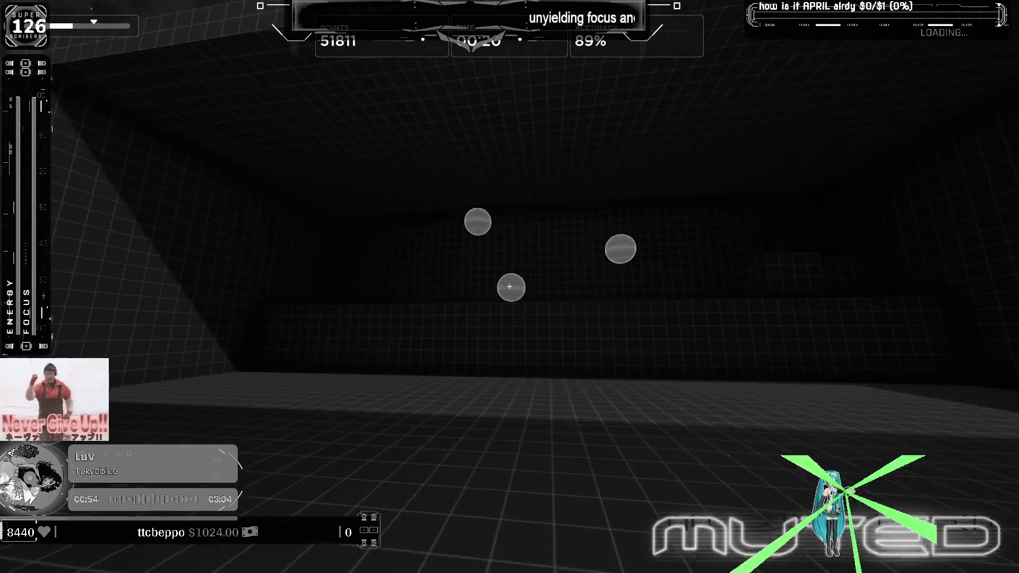
left_click(510, 287)
left_click(510, 287)
left_click(510, 286)
left_click(510, 287)
left_click(510, 287)
left_click(510, 286)
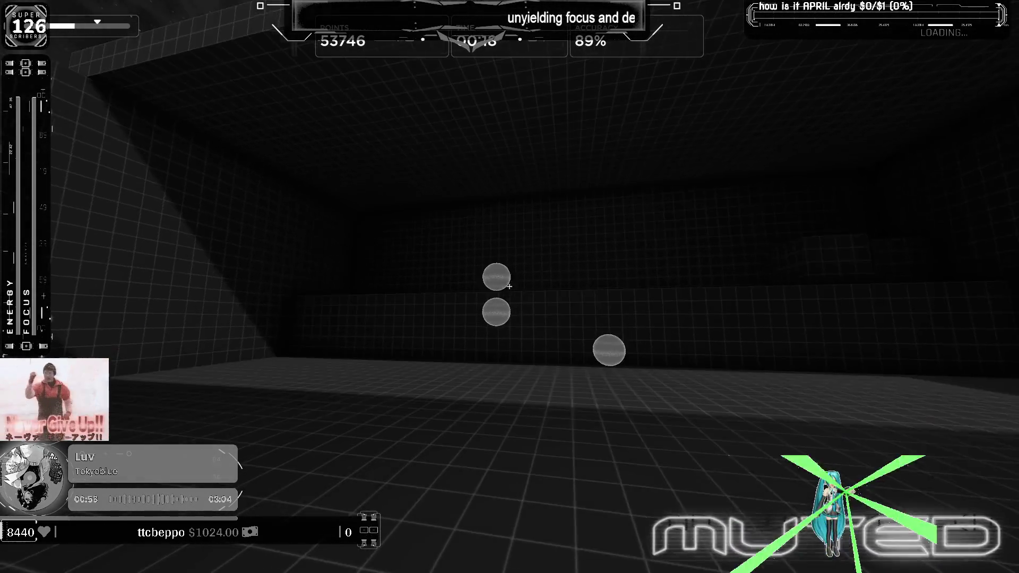
left_click(510, 287)
left_click(511, 287)
left_click(510, 286)
left_click(510, 287)
left_click(510, 287)
left_click(510, 287)
left_click(509, 287)
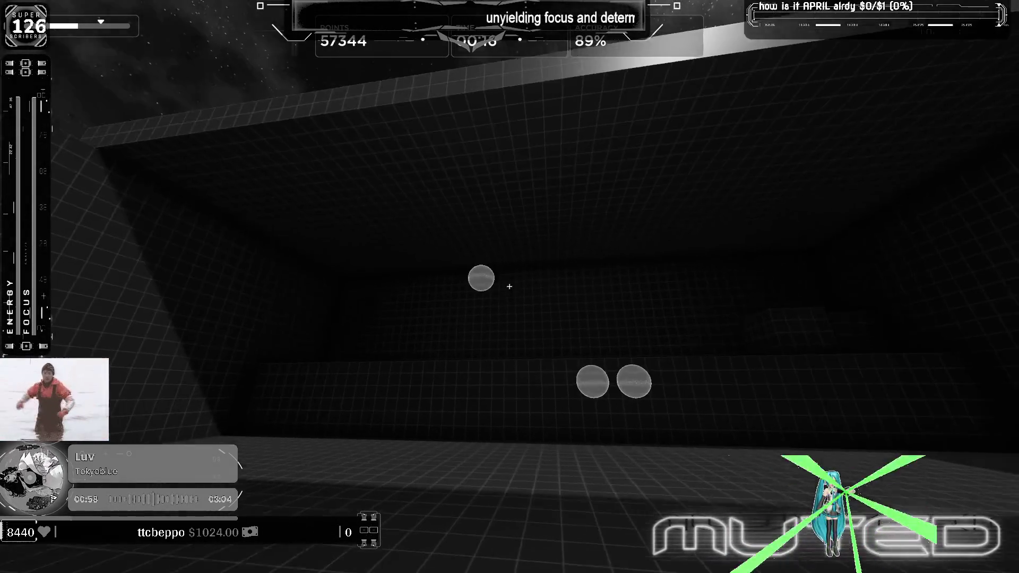
left_click(509, 287)
left_click(510, 286)
left_click(510, 287)
left_click(510, 288)
left_click(510, 286)
left_click(510, 288)
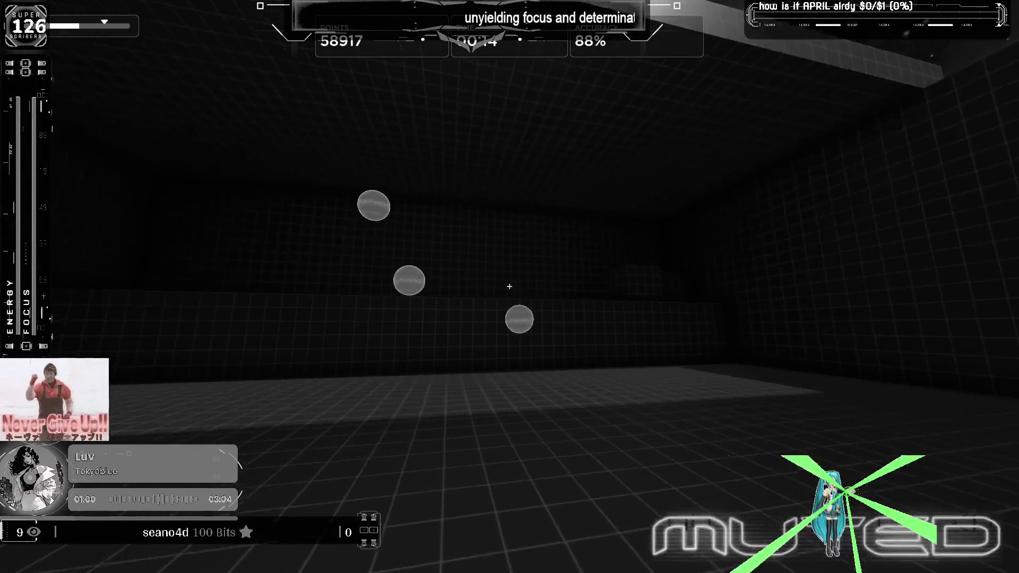
left_click(510, 287)
left_click(510, 288)
left_click(510, 287)
left_click(510, 287)
left_click(510, 287)
left_click(510, 286)
left_click(510, 287)
left_click(510, 288)
left_click(509, 287)
left_click(509, 287)
left_click(510, 287)
left_click(510, 286)
left_click(510, 287)
left_click(510, 287)
left_click(510, 287)
left_click(510, 287)
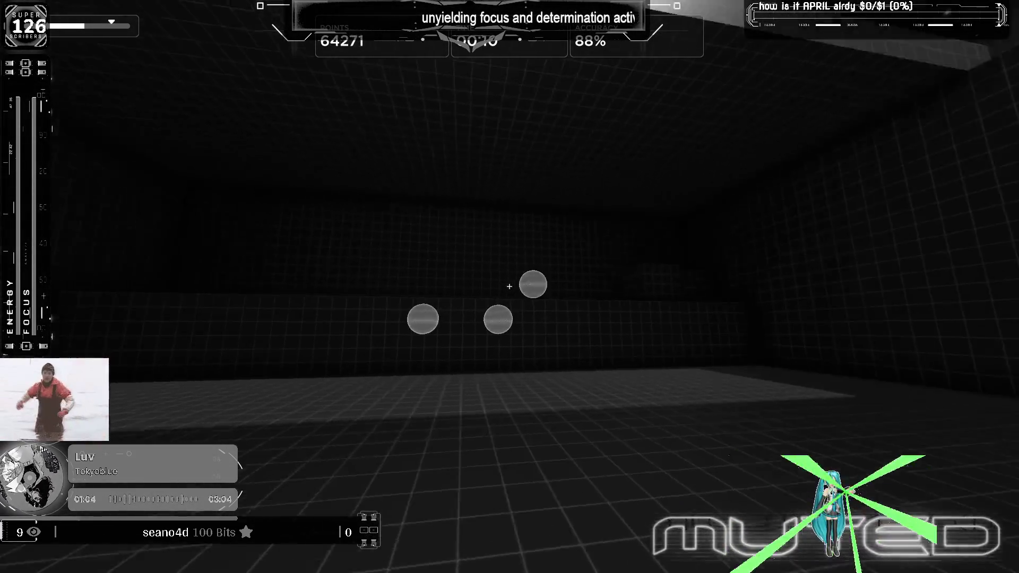
left_click(509, 287)
left_click(510, 287)
left_click(510, 287)
left_click(510, 287)
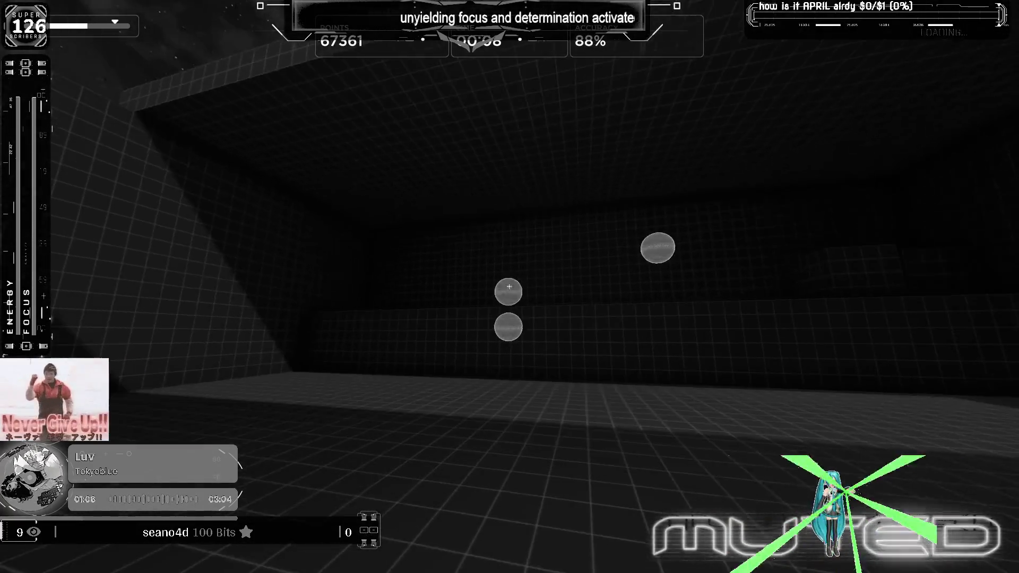
key("Escape")
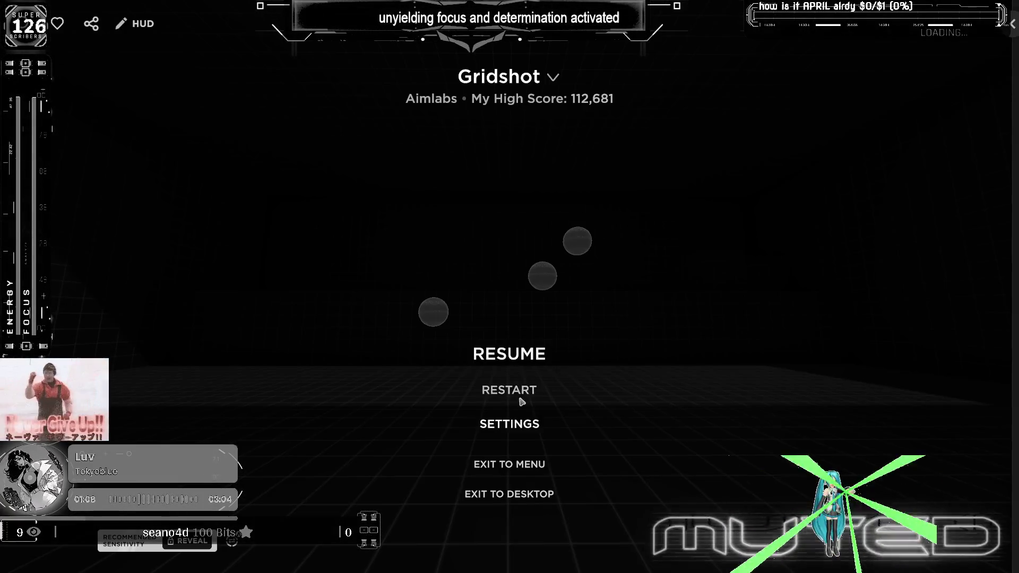
Step: Restart the Gridshot run, confirm with YES, and begin the fresh run
left_click(496, 392)
left_click(435, 321)
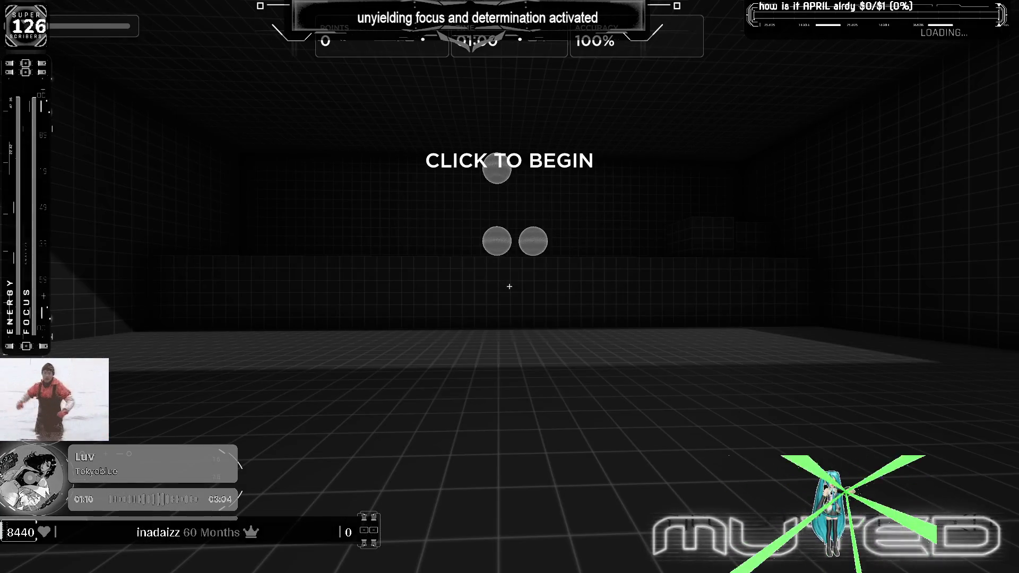
left_click(510, 287)
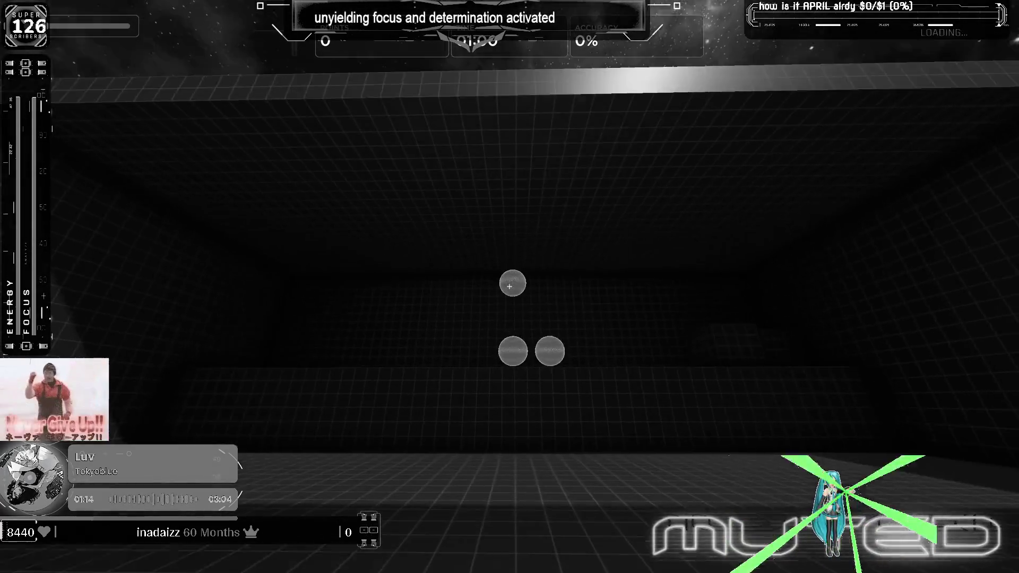
Step: Shoot targets to about 10,400 points at 89% accuracy, then pause the run
left_click(511, 287)
left_click(510, 286)
left_click(510, 286)
left_click(509, 288)
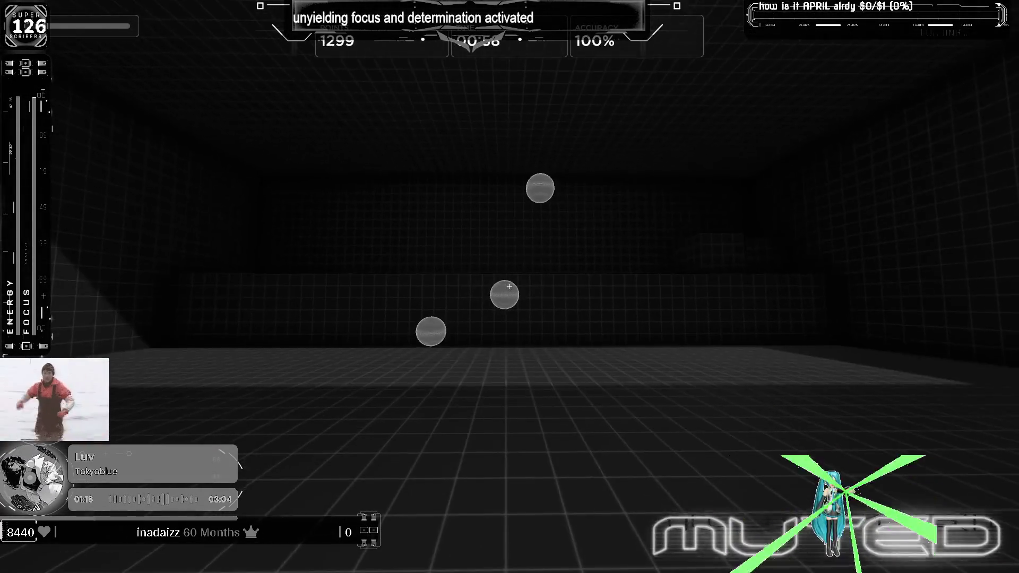
left_click(510, 287)
left_click(510, 287)
left_click(510, 287)
left_click(510, 287)
left_click(510, 287)
left_click(509, 286)
left_click(510, 287)
left_click(510, 287)
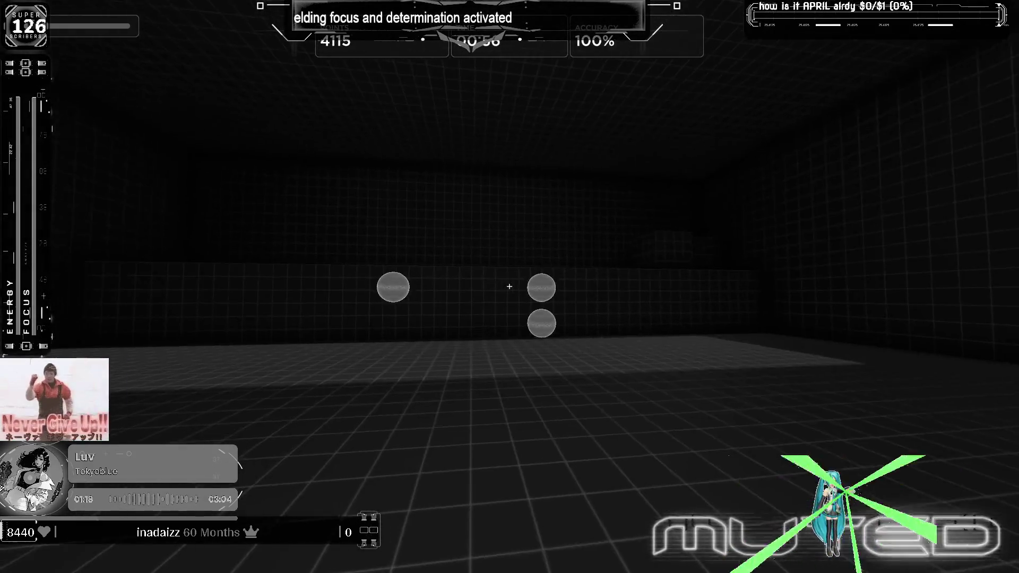
left_click(510, 286)
left_click(511, 286)
left_click(510, 288)
left_click(511, 287)
left_click(510, 286)
left_click(510, 286)
left_click(509, 286)
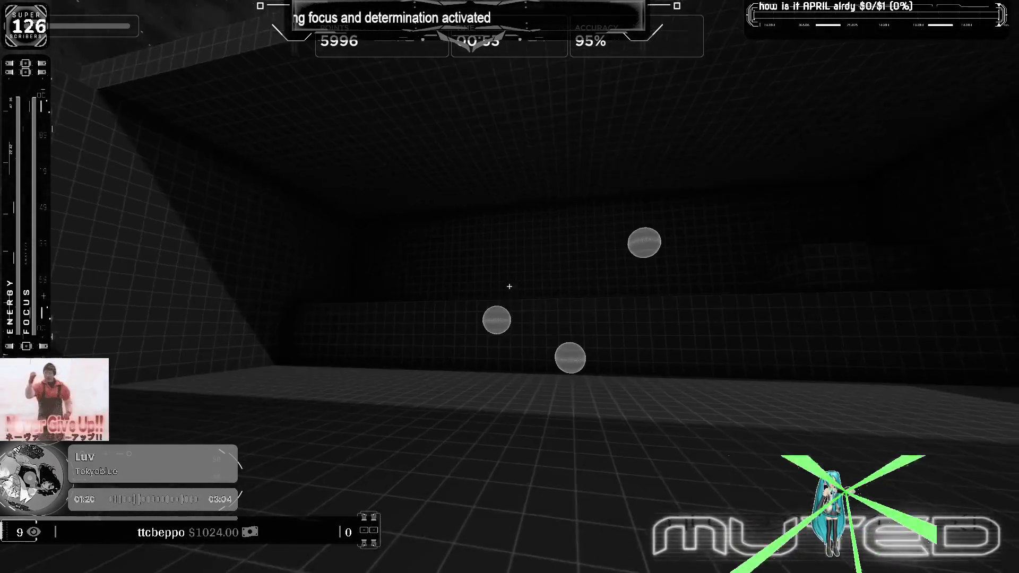
left_click(510, 287)
left_click(510, 287)
left_click(510, 287)
left_click(509, 287)
left_click(509, 287)
left_click(510, 287)
left_click(510, 286)
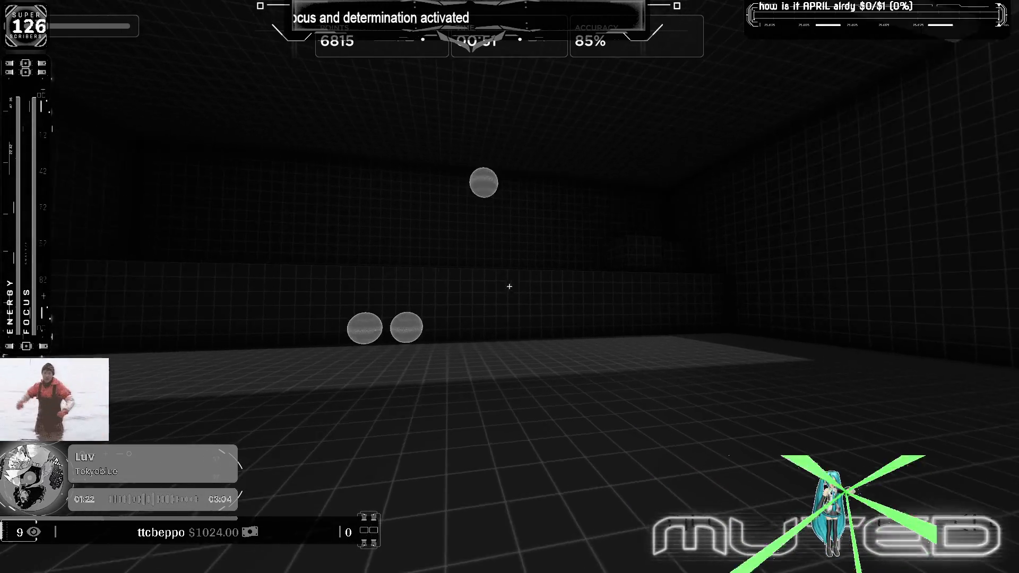
left_click(510, 286)
left_click(510, 287)
left_click(510, 287)
left_click(510, 287)
left_click(509, 286)
left_click(510, 287)
left_click(510, 288)
left_click(511, 286)
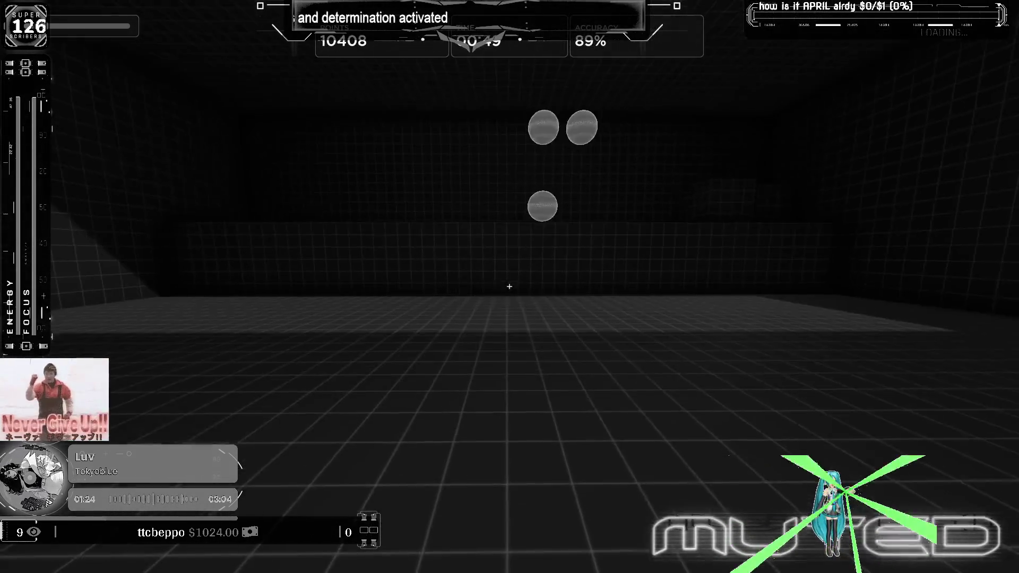
left_click(510, 287)
left_click(510, 287)
key("Escape")
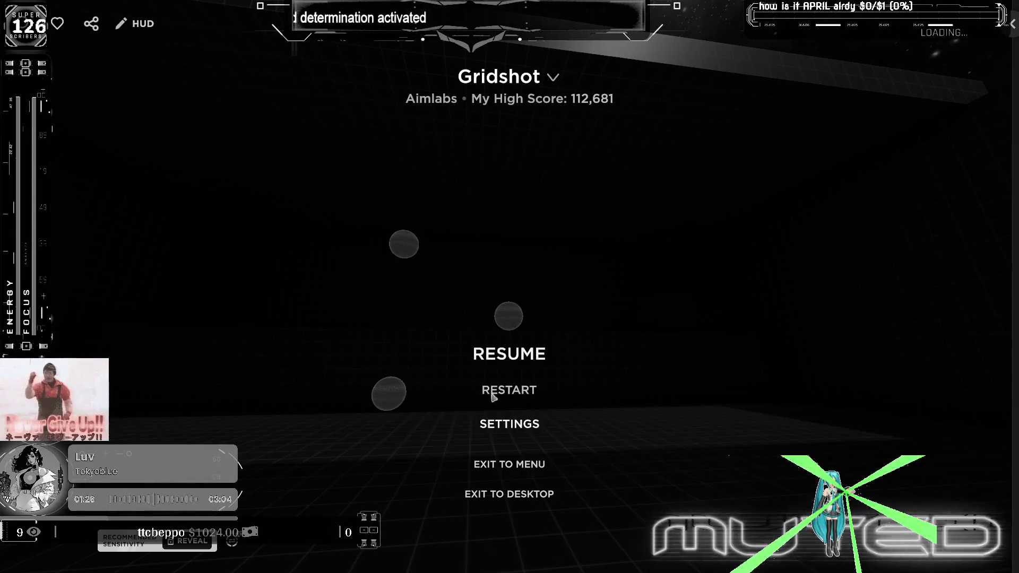
Step: Restart the Gridshot run from the pause menu and begin the new round
left_click(513, 391)
left_click(448, 323)
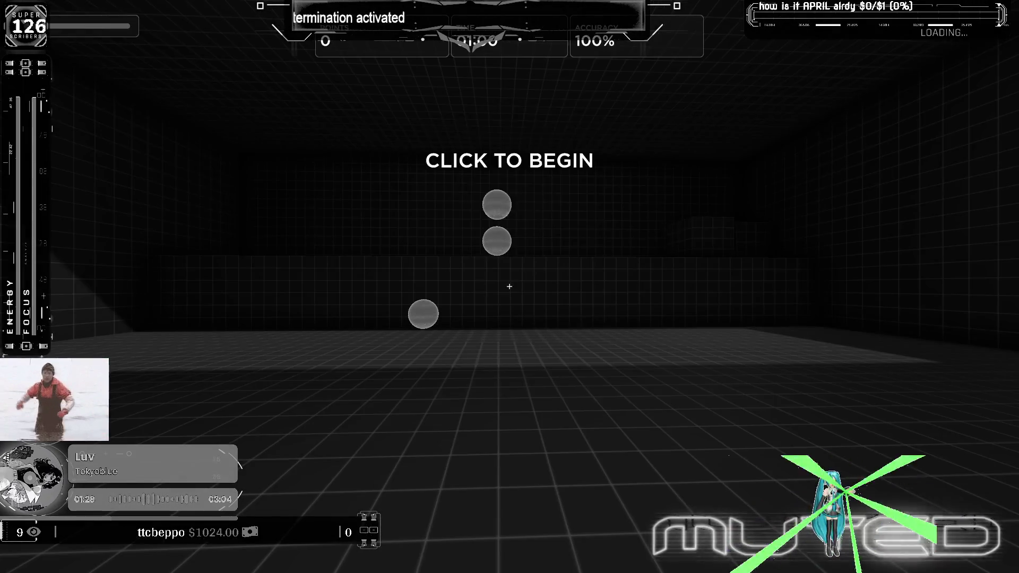
left_click(510, 287)
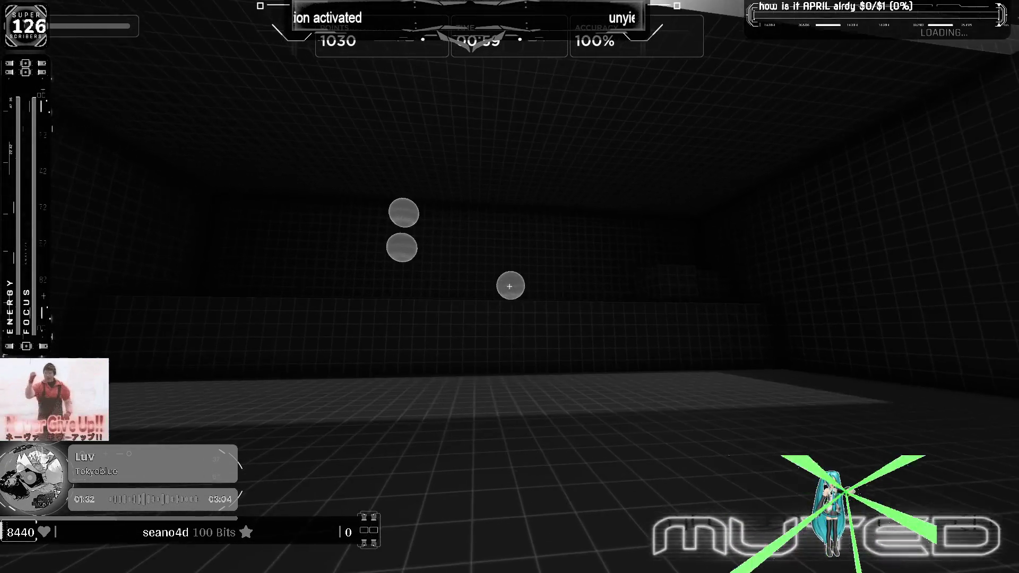
Step: Shoot the respawning Gridshot targets up to 47171 points at 88% accuracy, then pause
left_click(510, 287)
left_click(510, 287)
left_click(510, 287)
left_click(510, 287)
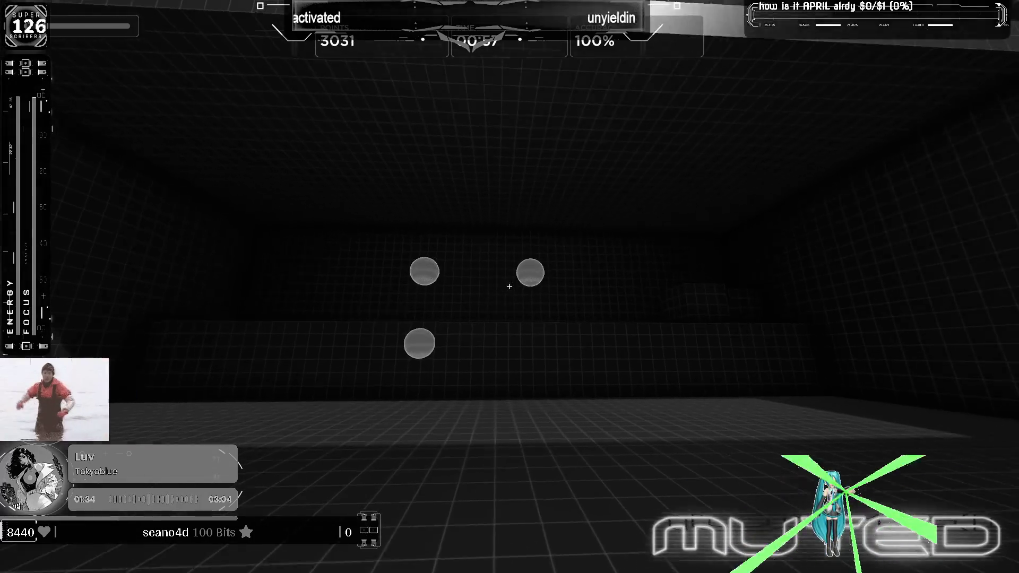
left_click(510, 287)
left_click(510, 288)
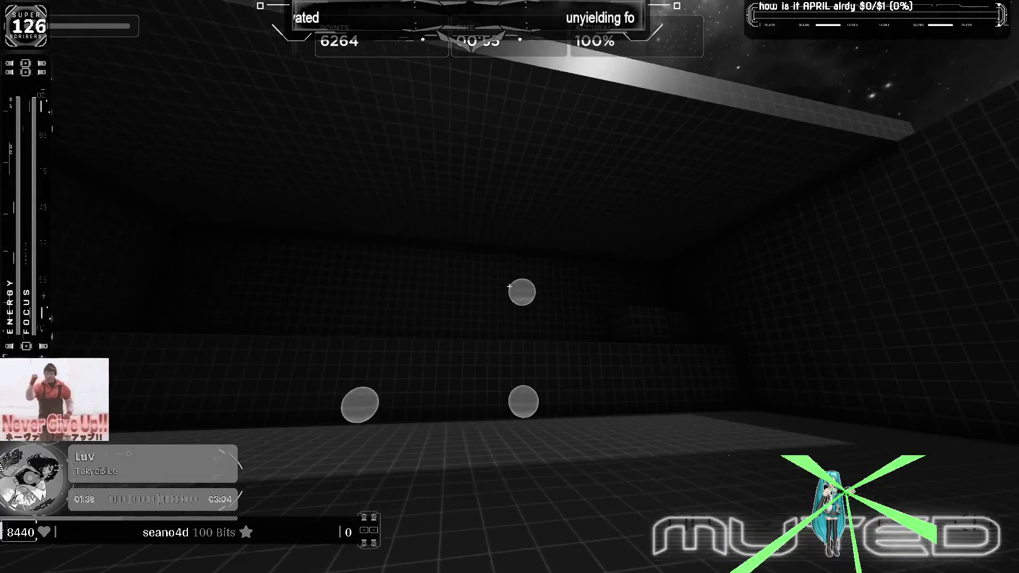
left_click(510, 287)
left_click(510, 287)
left_click(510, 287)
left_click(509, 287)
left_click(510, 287)
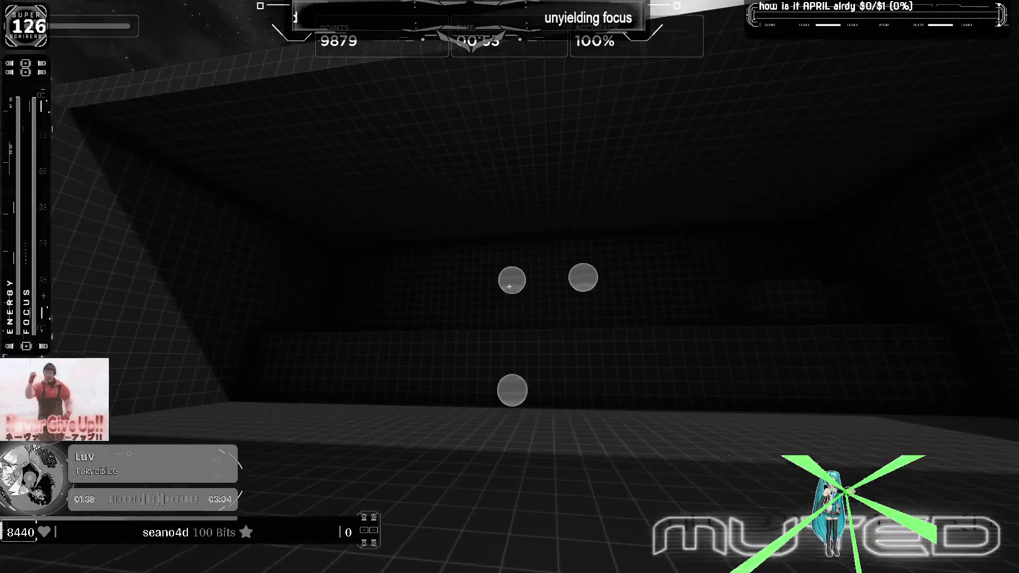
left_click(509, 287)
left_click(510, 288)
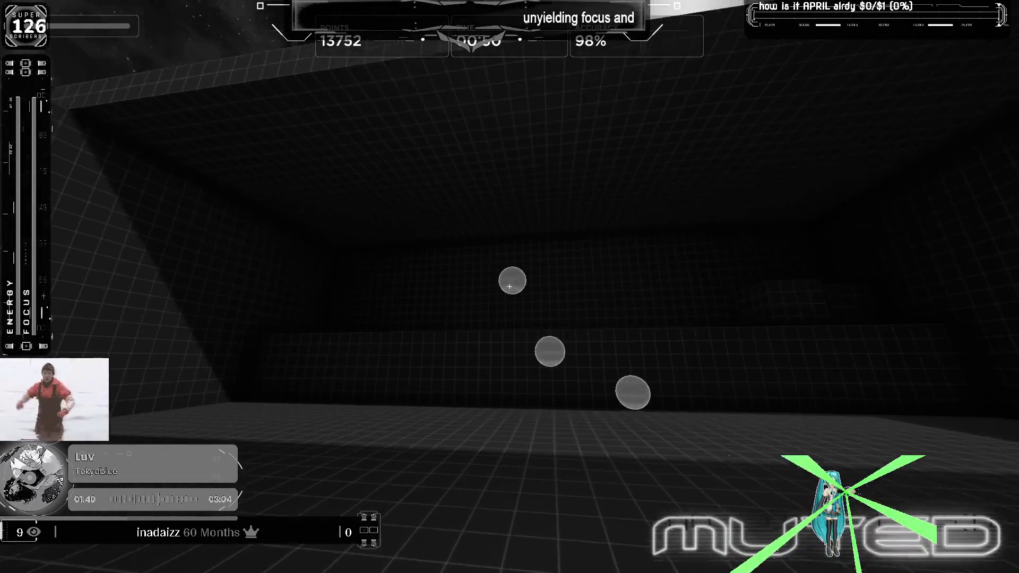
left_click(509, 287)
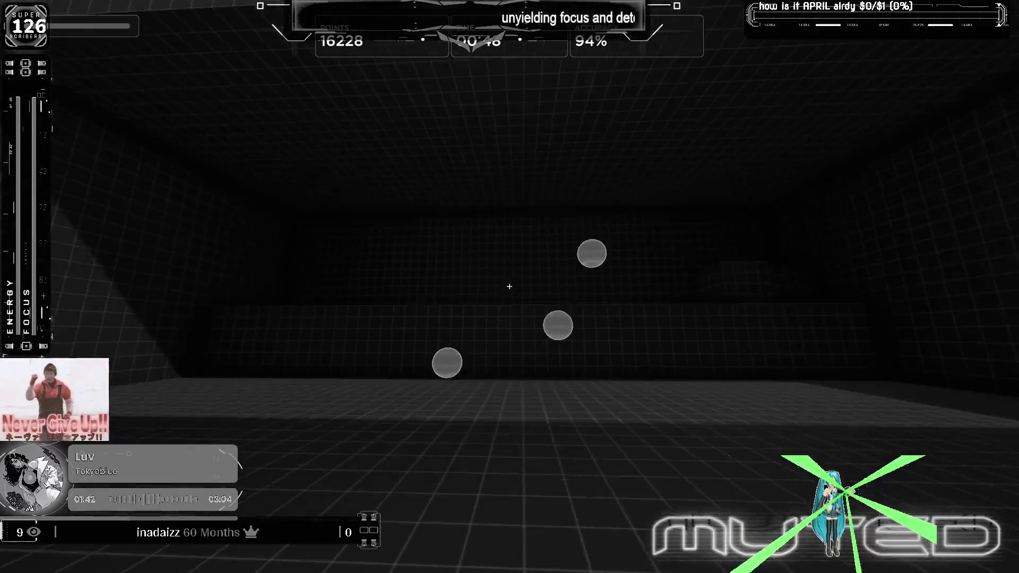
left_click(510, 287)
left_click(509, 287)
left_click(509, 287)
left_click(510, 287)
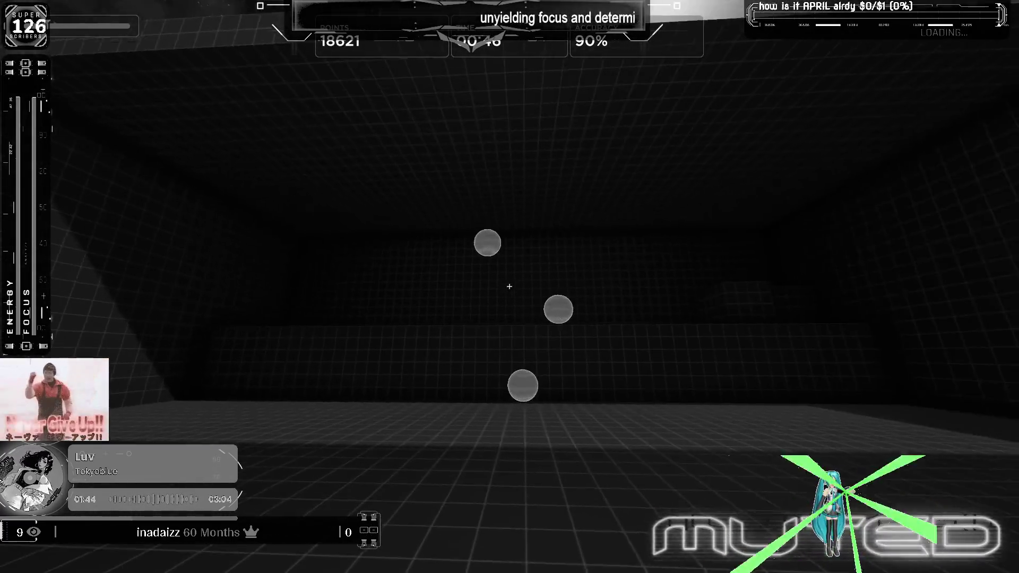
left_click(510, 287)
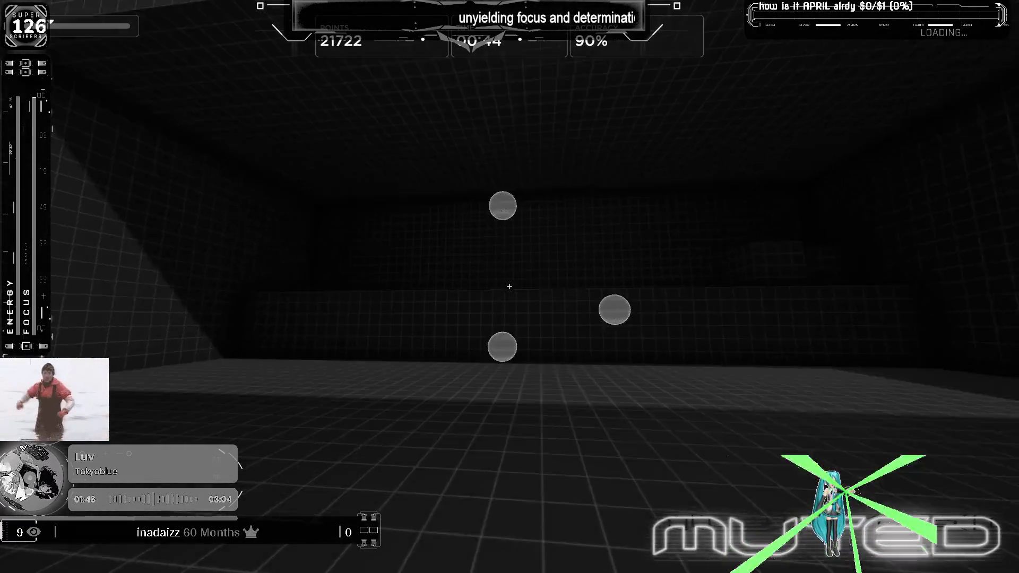
left_click(510, 286)
left_click(510, 286)
left_click(510, 286)
left_click(510, 287)
left_click(510, 286)
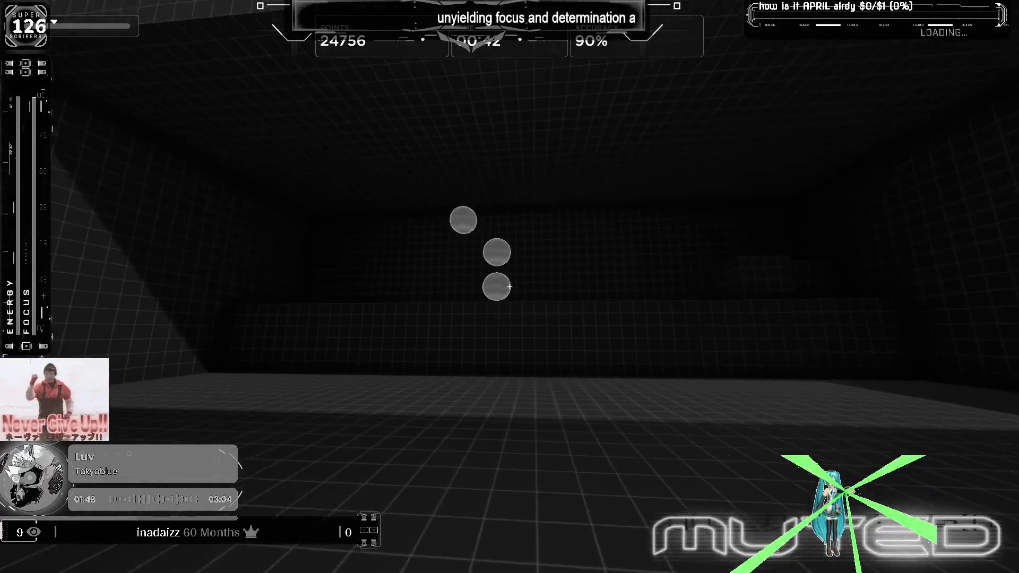
left_click(509, 287)
left_click(509, 286)
left_click(510, 287)
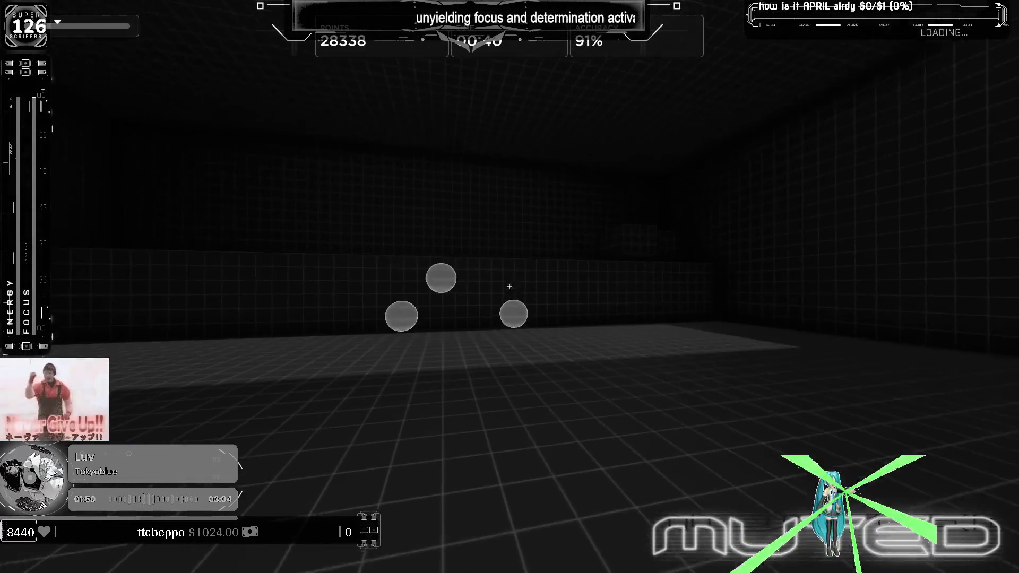
left_click(510, 287)
left_click(510, 287)
left_click(509, 286)
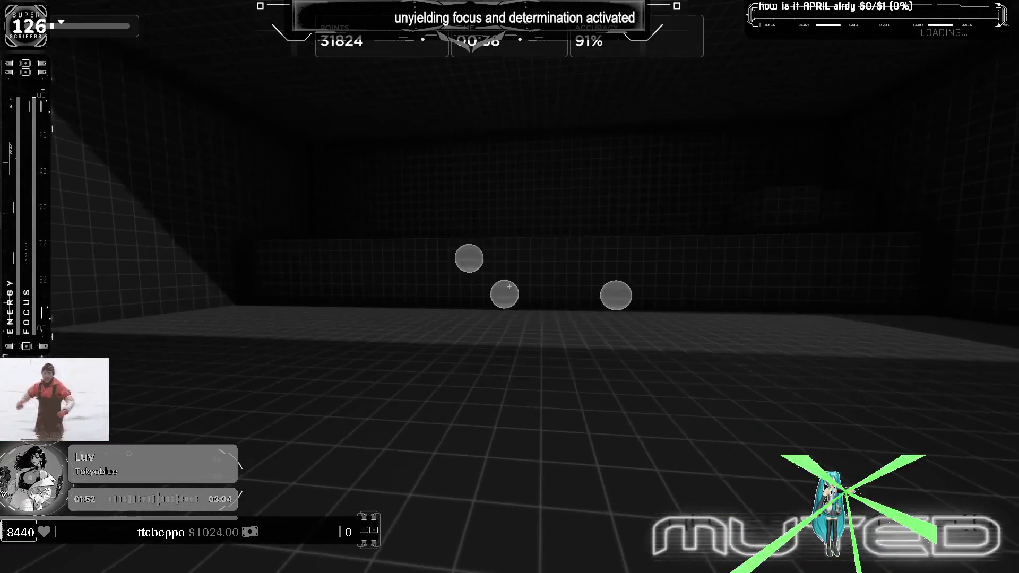
left_click(510, 288)
left_click(510, 287)
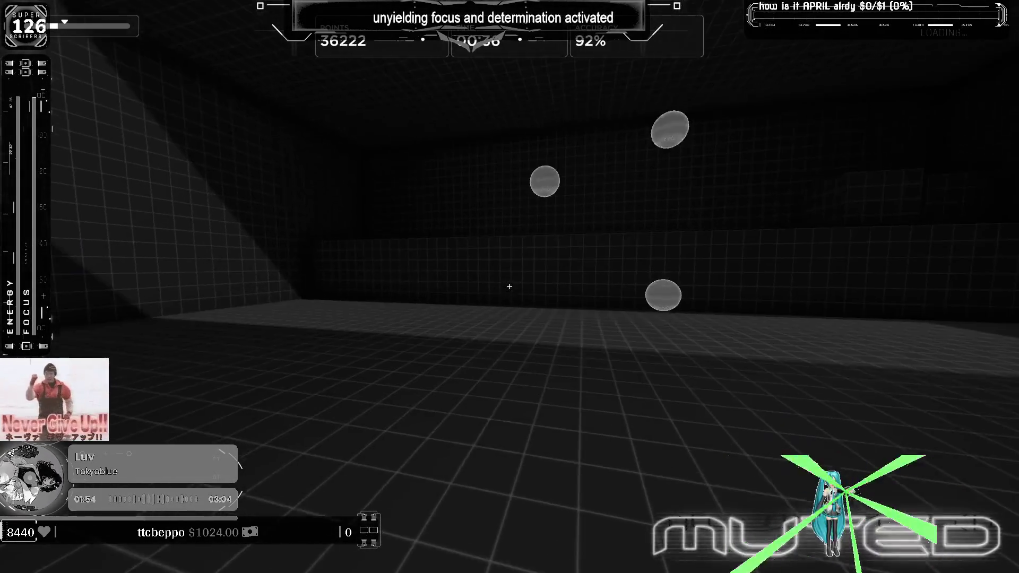
left_click(510, 286)
left_click(511, 287)
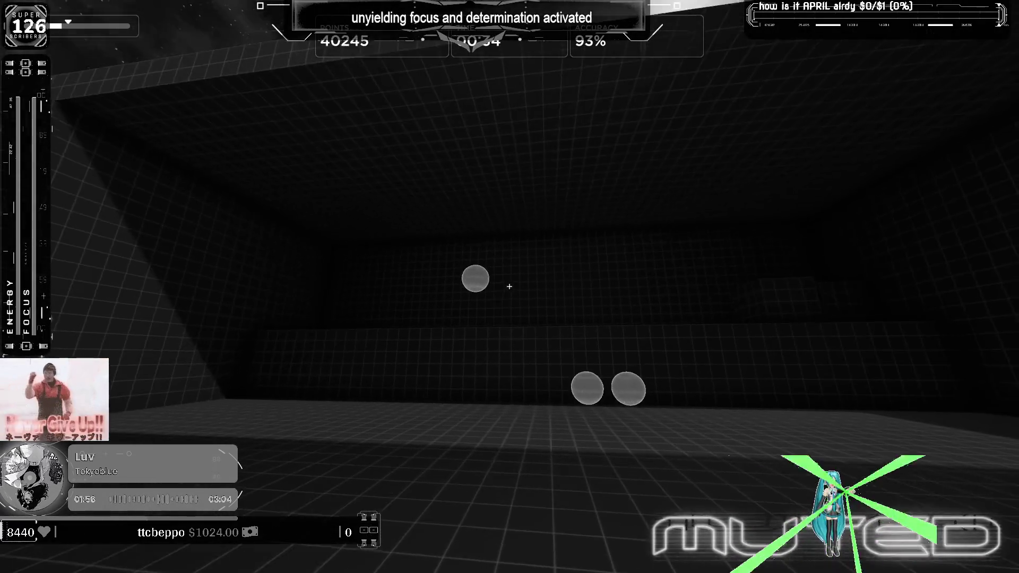
left_click(510, 286)
left_click(510, 287)
left_click(511, 287)
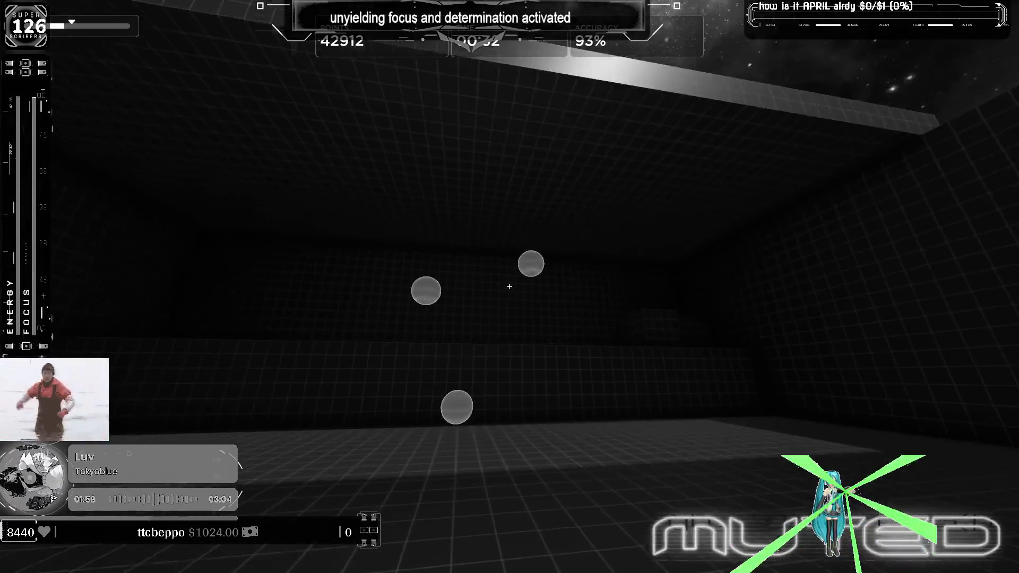
left_click(510, 287)
left_click(510, 287)
left_click(510, 286)
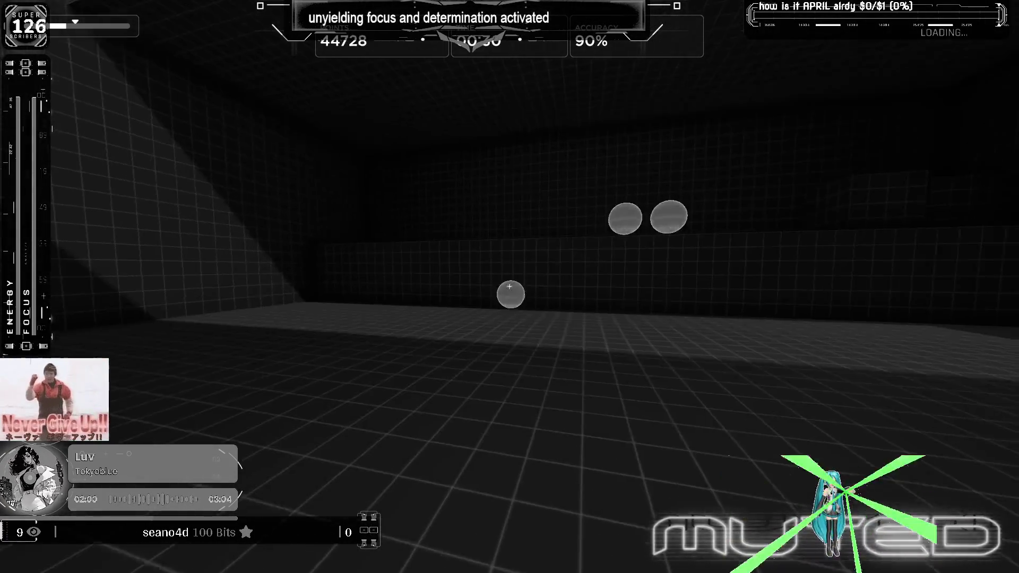
left_click(510, 287)
left_click(510, 287)
left_click(510, 287)
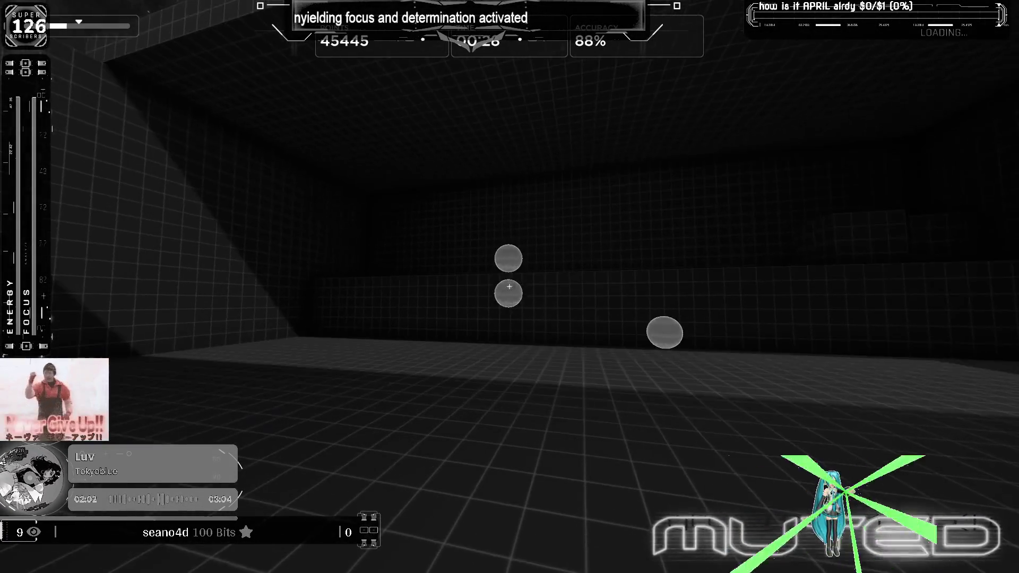
left_click(509, 287)
left_click(510, 286)
left_click(509, 287)
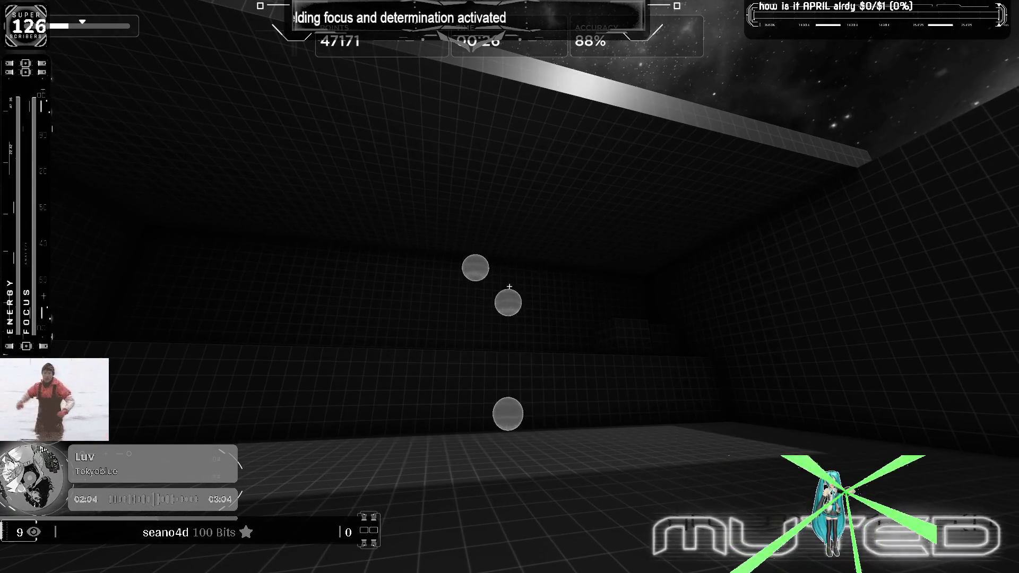
key("Escape")
Step: Open Settings and review the Mouse sensitivity and General tabs, where hipfire field of view is 104
left_click(506, 389)
left_click(433, 319)
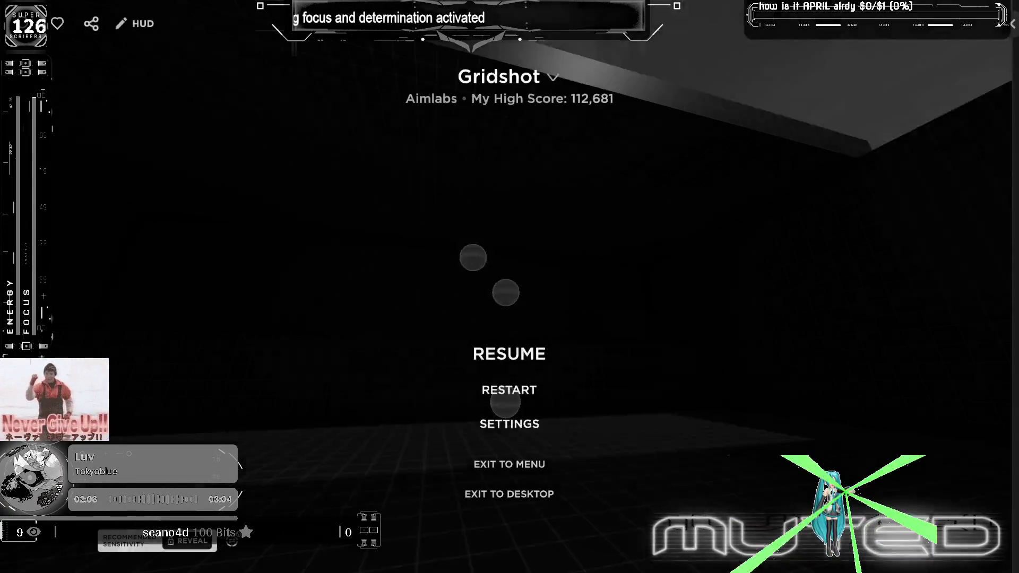
key("Escape")
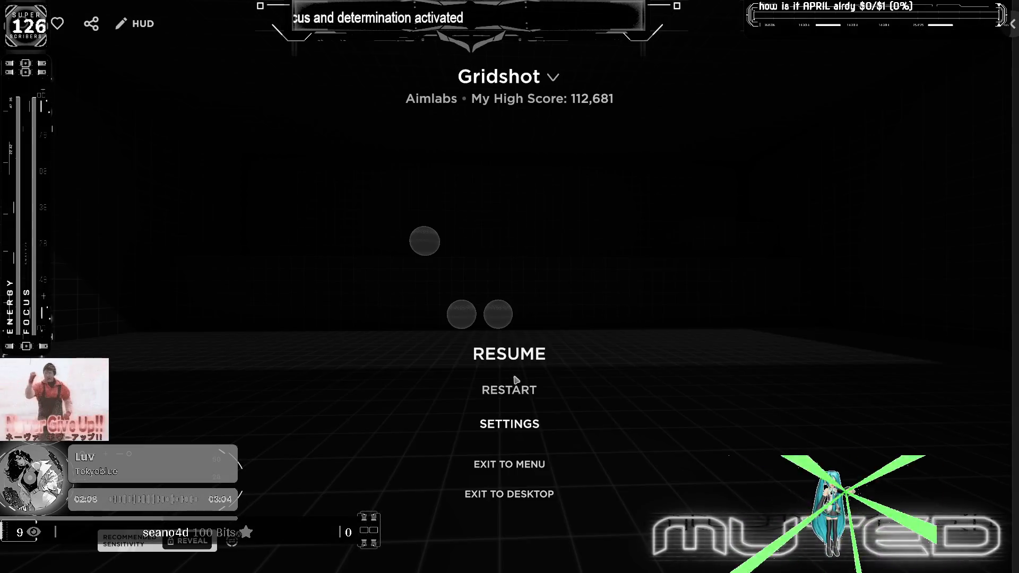
left_click(524, 421)
left_click(203, 140)
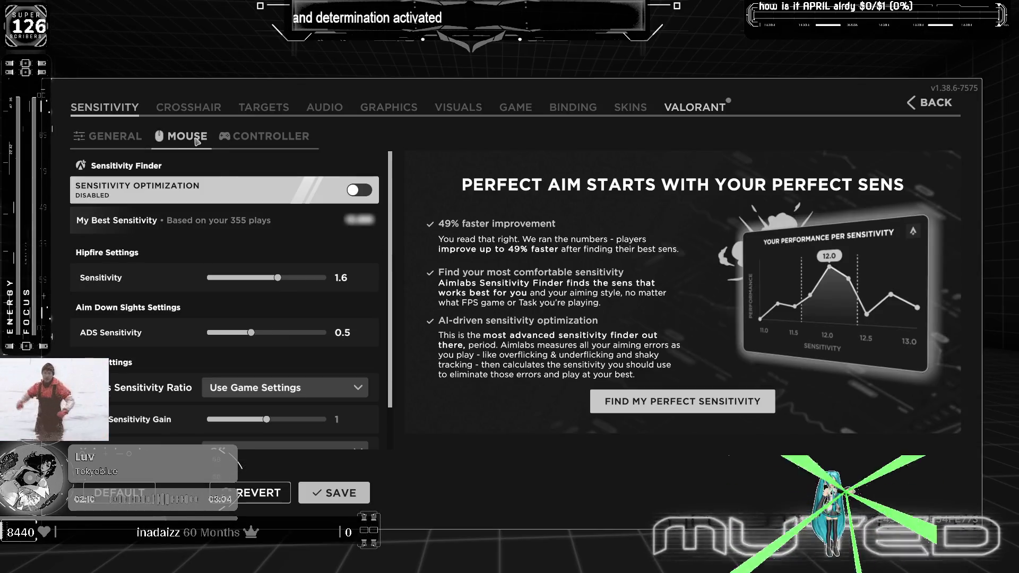
left_click(100, 137)
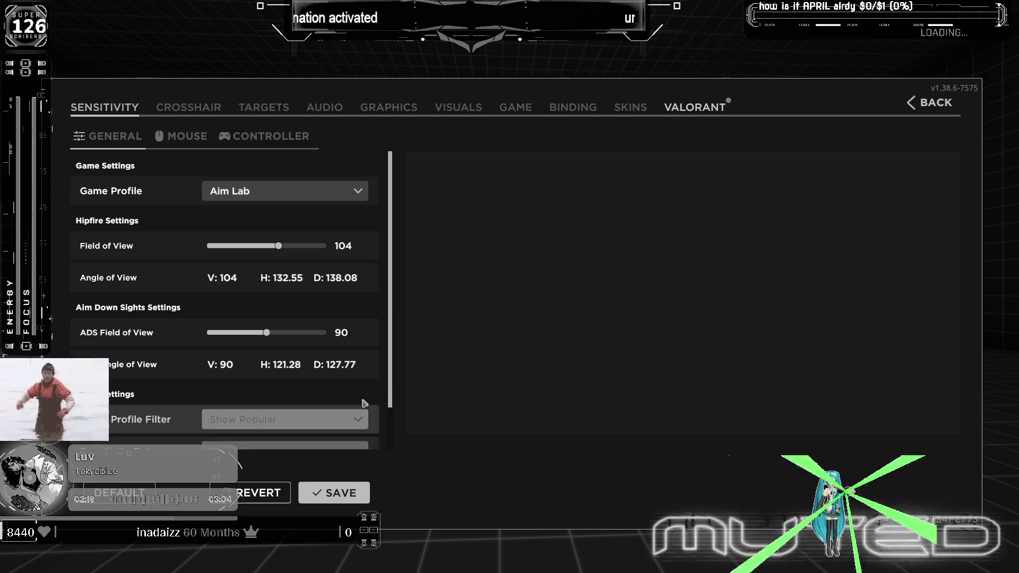
Step: Return to the pause menu and confirm restarting Gridshot from 0 points
key("Escape")
left_click(527, 384)
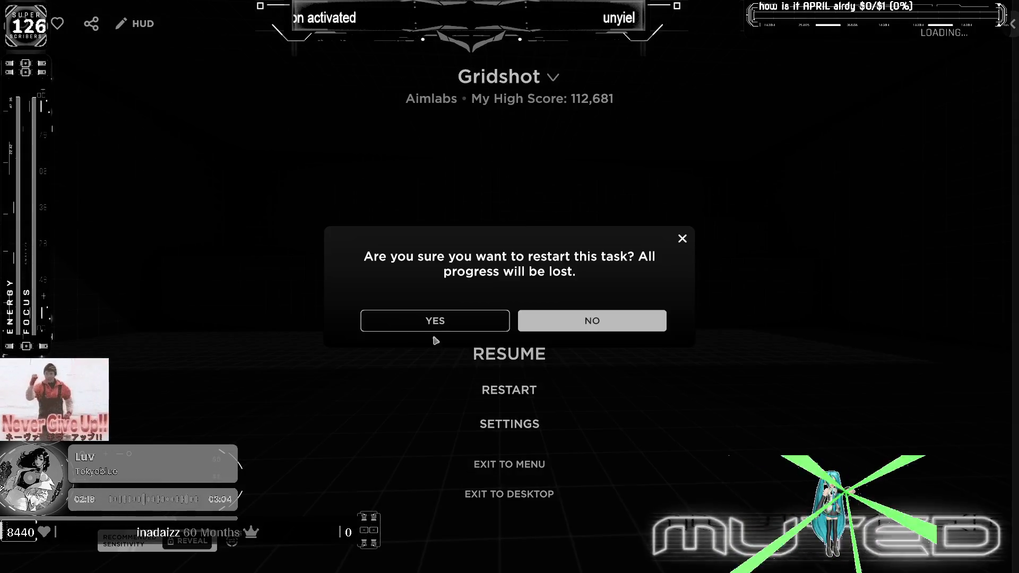
left_click(436, 321)
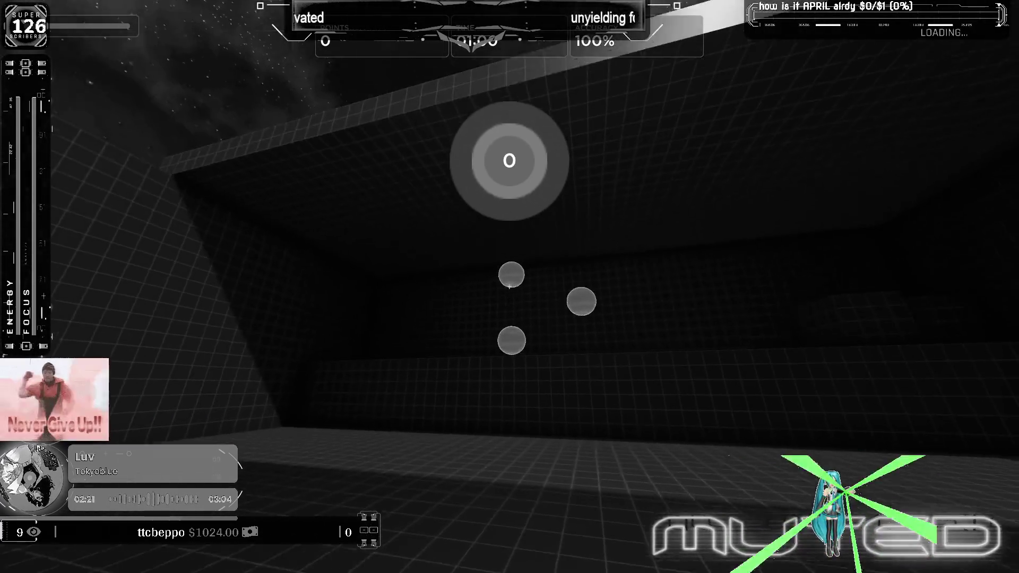
Step: Shoot Gridshot targets through the run to 30012 points at 87% accuracy, then pause
left_click(509, 287)
left_click(510, 287)
left_click(510, 287)
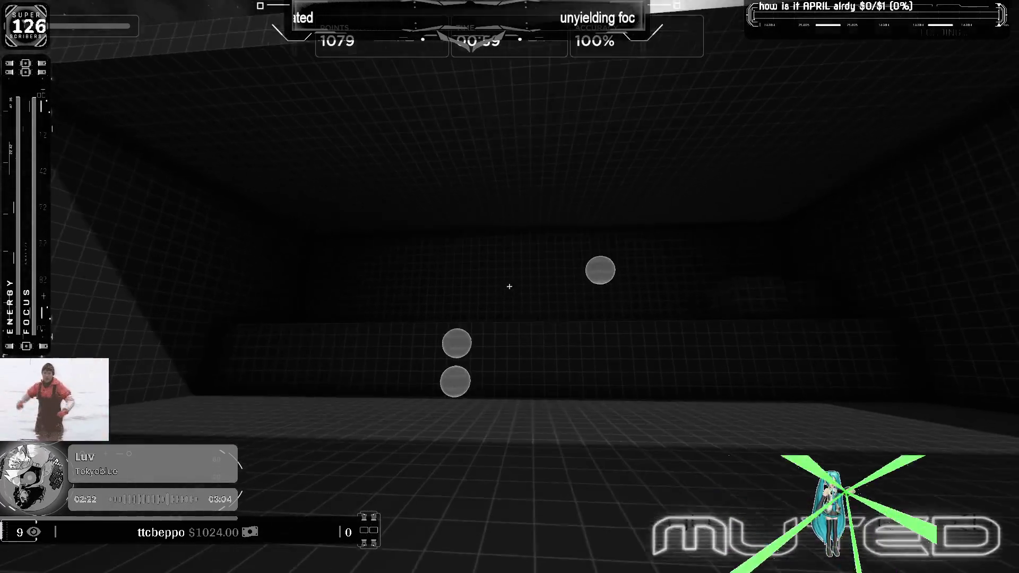
left_click(510, 287)
left_click(511, 286)
left_click(510, 287)
left_click(510, 286)
left_click(509, 287)
left_click(510, 287)
left_click(510, 286)
left_click(509, 287)
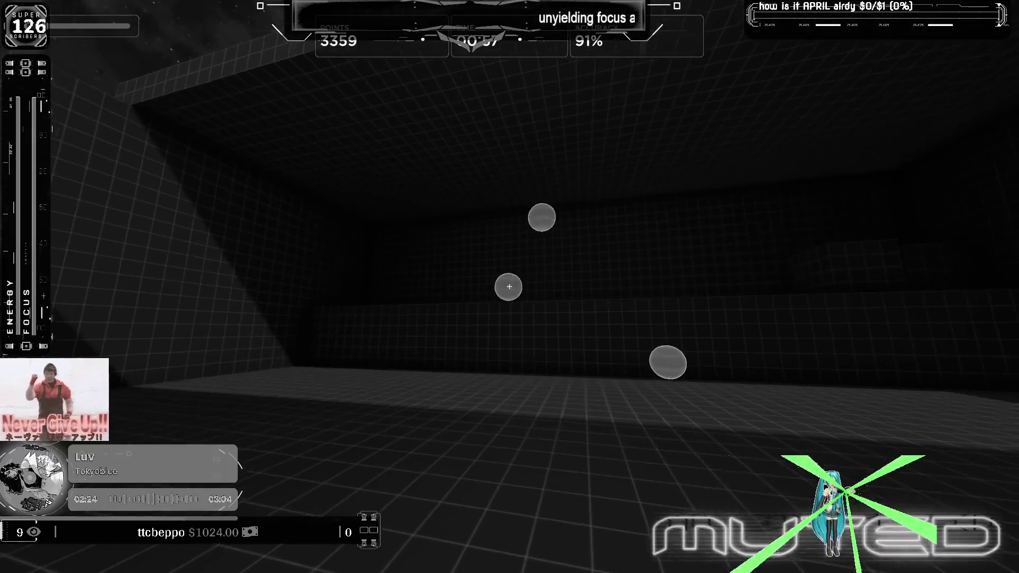
left_click(510, 287)
left_click(510, 287)
left_click(510, 287)
left_click(510, 287)
left_click(509, 286)
left_click(509, 287)
left_click(510, 288)
left_click(510, 286)
left_click(509, 287)
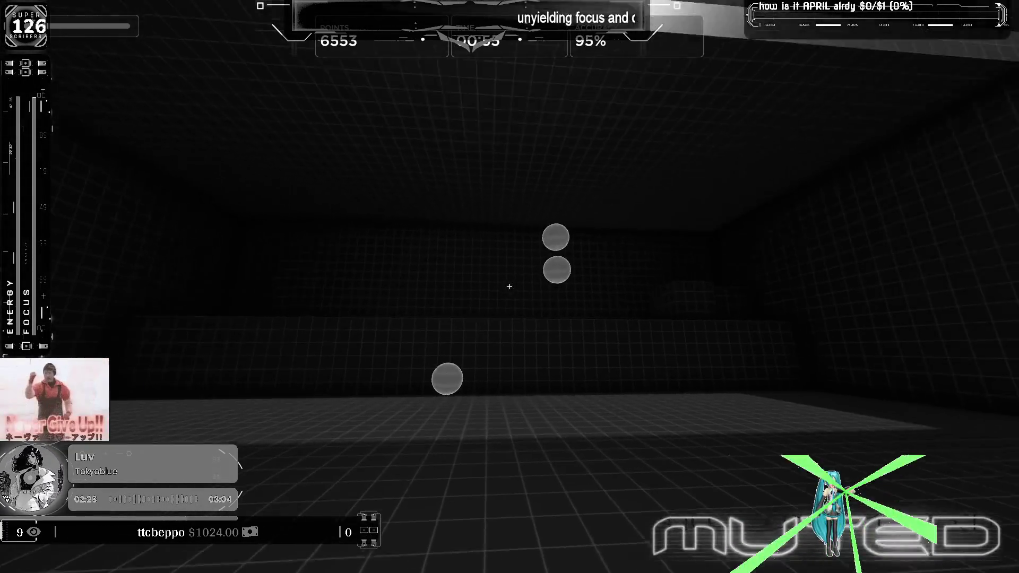
left_click(510, 287)
left_click(510, 287)
left_click(510, 286)
left_click(510, 286)
left_click(510, 287)
left_click(510, 286)
left_click(510, 287)
left_click(510, 287)
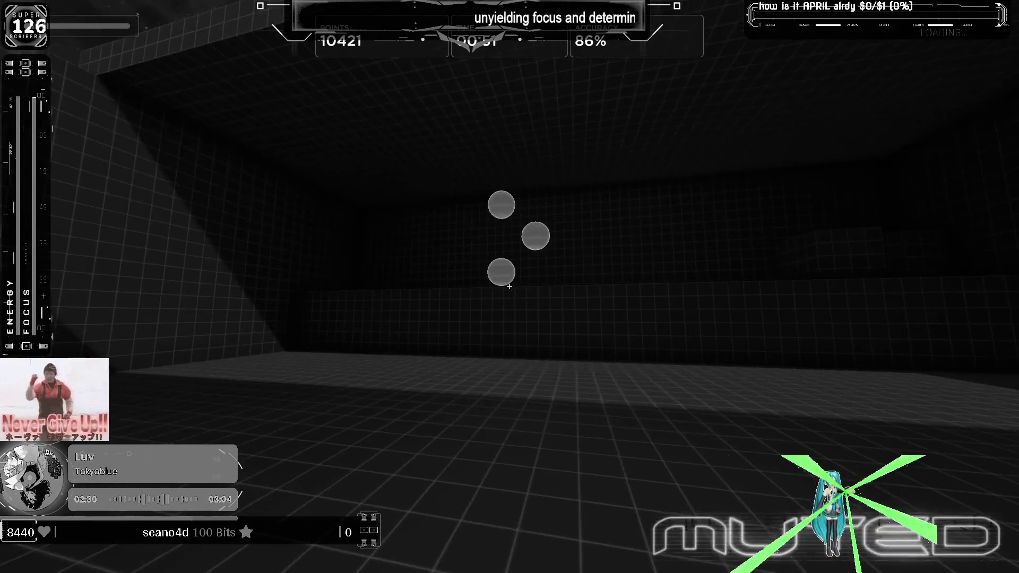
left_click(510, 287)
left_click(510, 287)
left_click(510, 287)
left_click(510, 287)
left_click(510, 287)
left_click(510, 287)
left_click(510, 287)
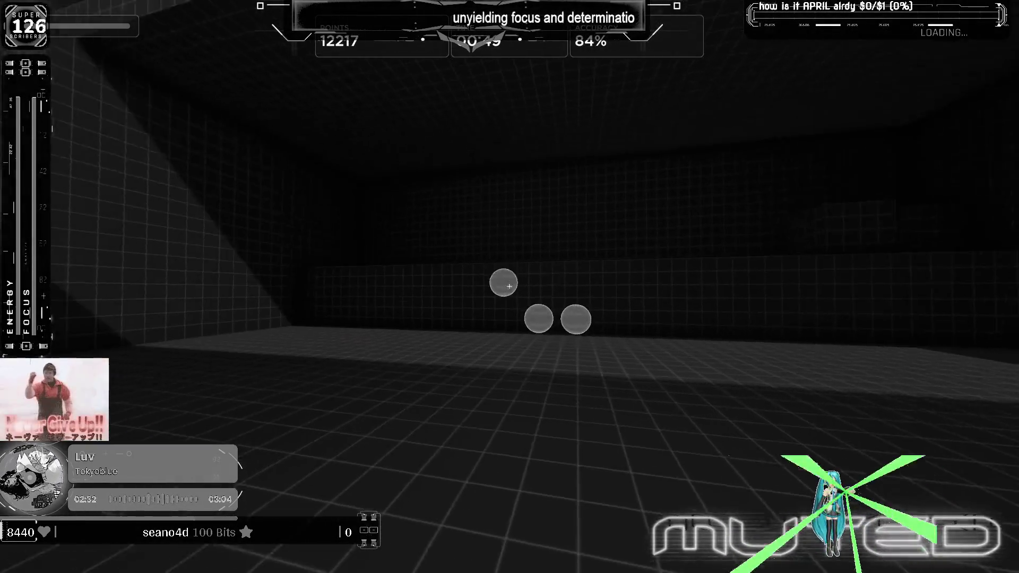
left_click(510, 287)
left_click(510, 287)
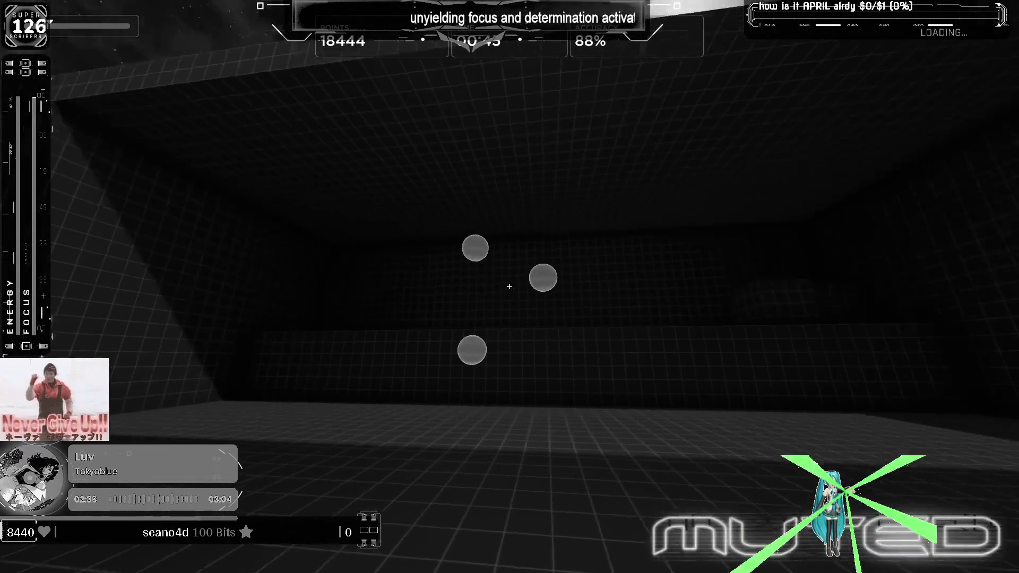
left_click(510, 287)
left_click(509, 287)
left_click(510, 286)
left_click(510, 287)
left_click(510, 286)
left_click(510, 287)
left_click(510, 286)
left_click(510, 287)
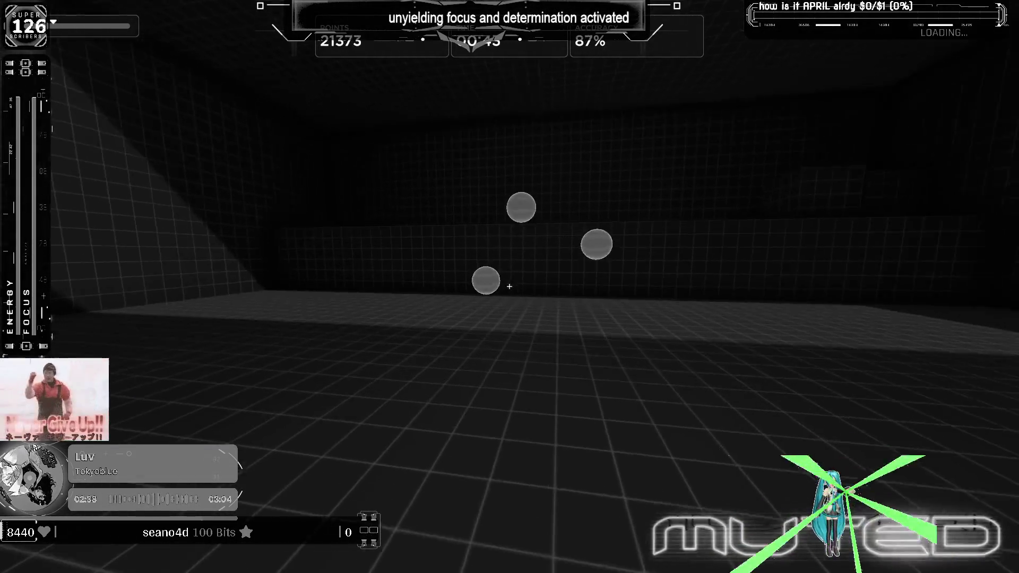
left_click(510, 287)
left_click(510, 287)
left_click(510, 287)
left_click(510, 287)
left_click(510, 286)
left_click(509, 287)
left_click(510, 287)
left_click(510, 287)
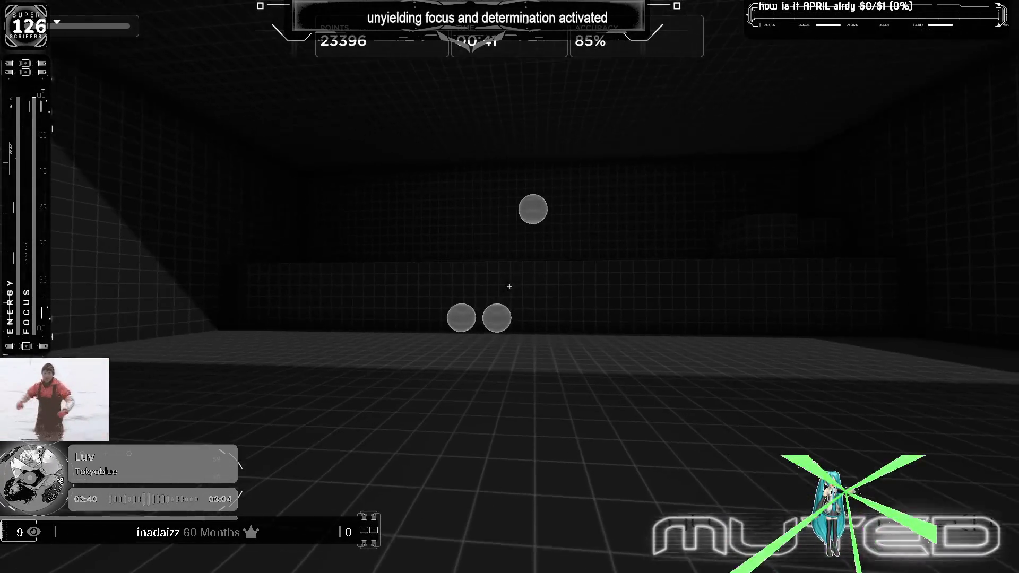
left_click(510, 287)
left_click(511, 287)
left_click(510, 286)
left_click(509, 287)
left_click(509, 286)
left_click(509, 287)
left_click(510, 287)
left_click(510, 288)
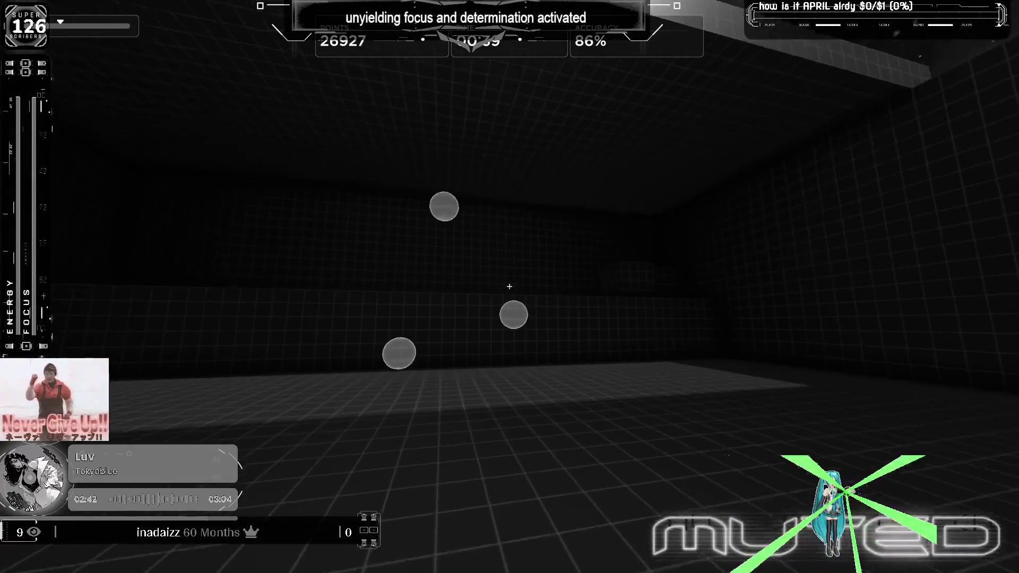
left_click(509, 286)
left_click(510, 287)
left_click(509, 287)
left_click(510, 287)
left_click(510, 286)
left_click(509, 287)
left_click(509, 287)
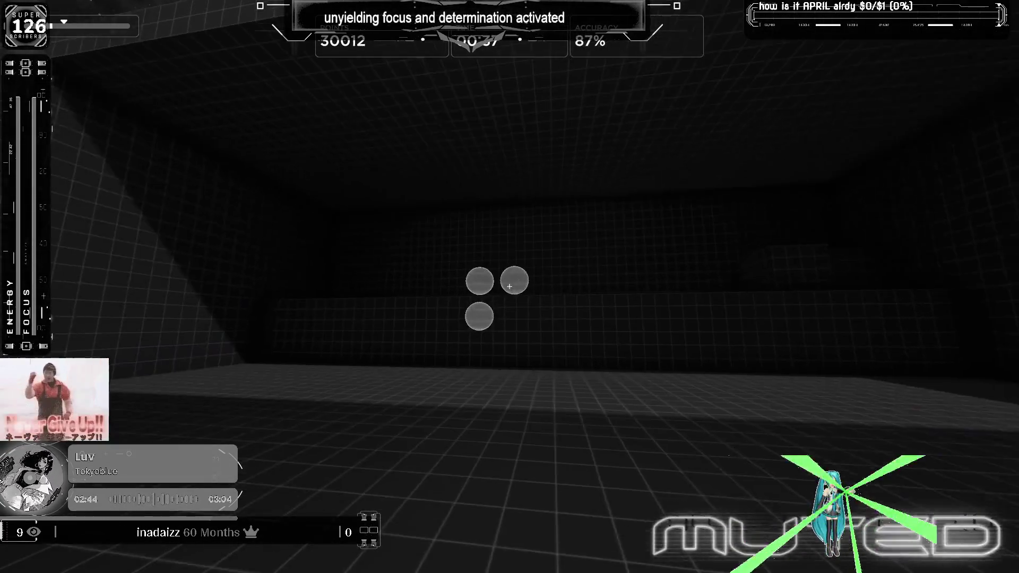
left_click(510, 287)
key("Escape")
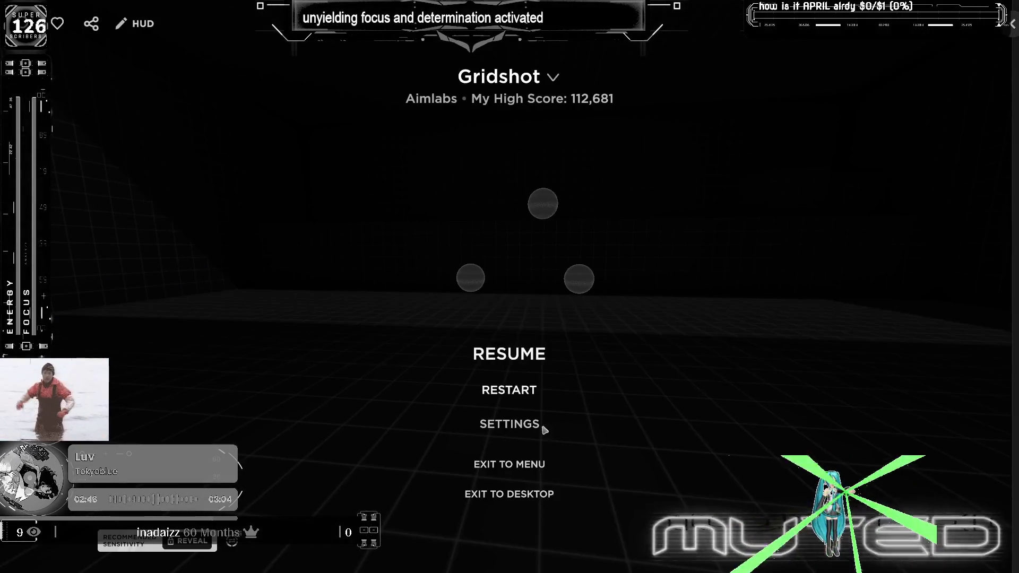
Step: Exit Gridshot to the menu and launch Decisionshot (Speed) from the Cognition list
left_click(528, 462)
left_click(481, 326)
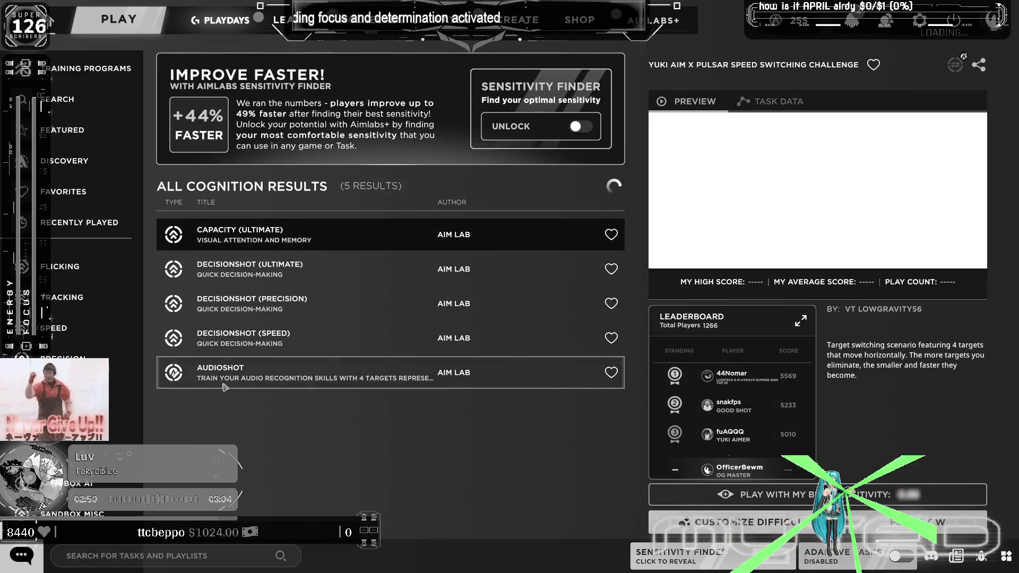
left_click(294, 336)
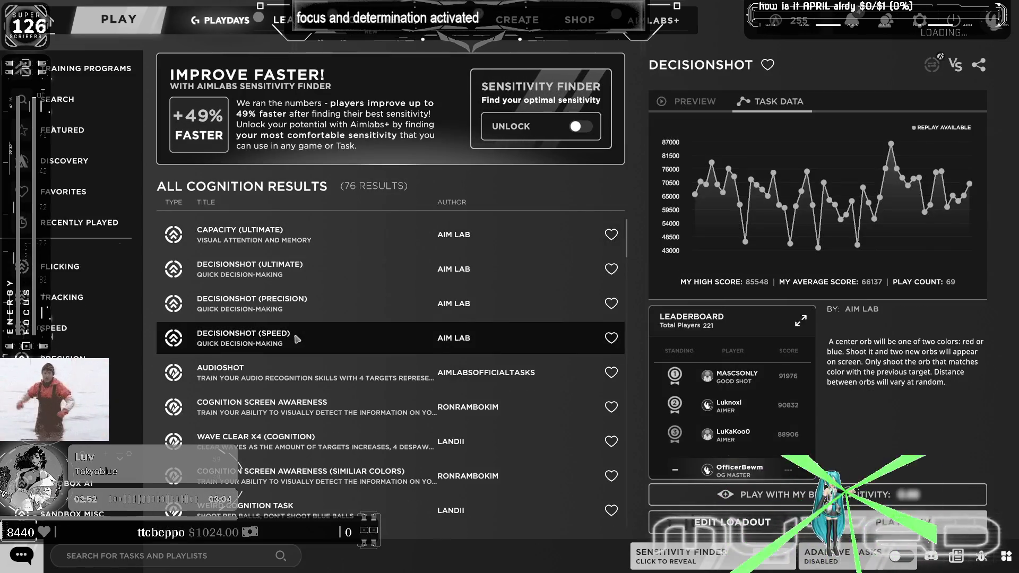
double_click(296, 340)
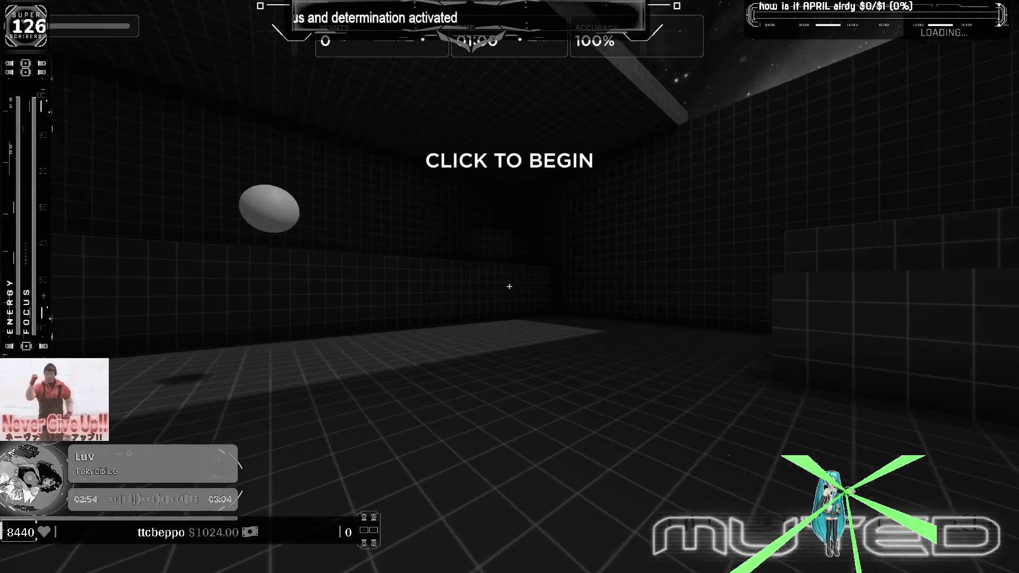
Step: Start the Decisionshot round and shoot the spheres through its first half
left_click(510, 287)
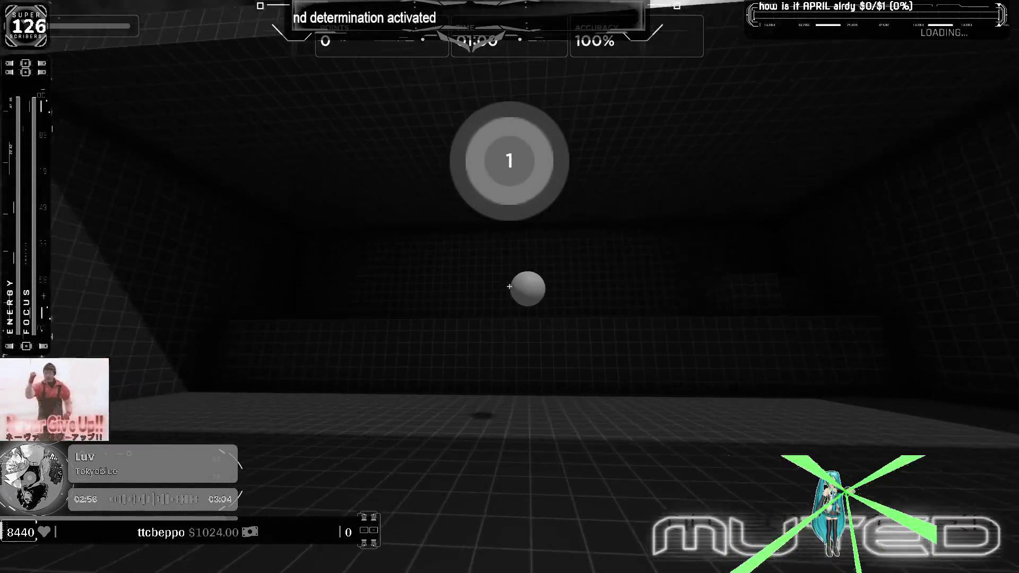
left_click(510, 287)
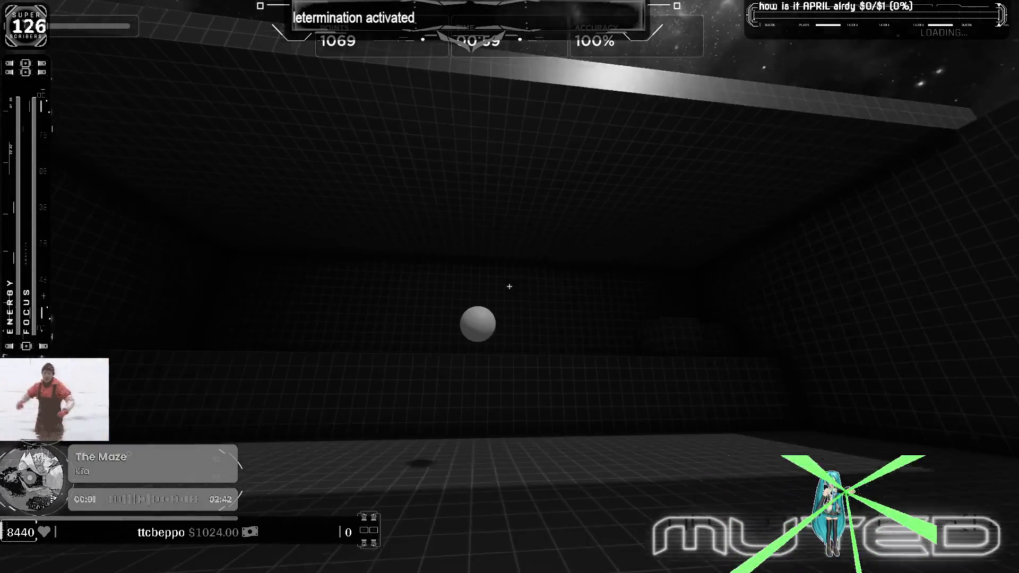
left_click(510, 287)
left_click(509, 287)
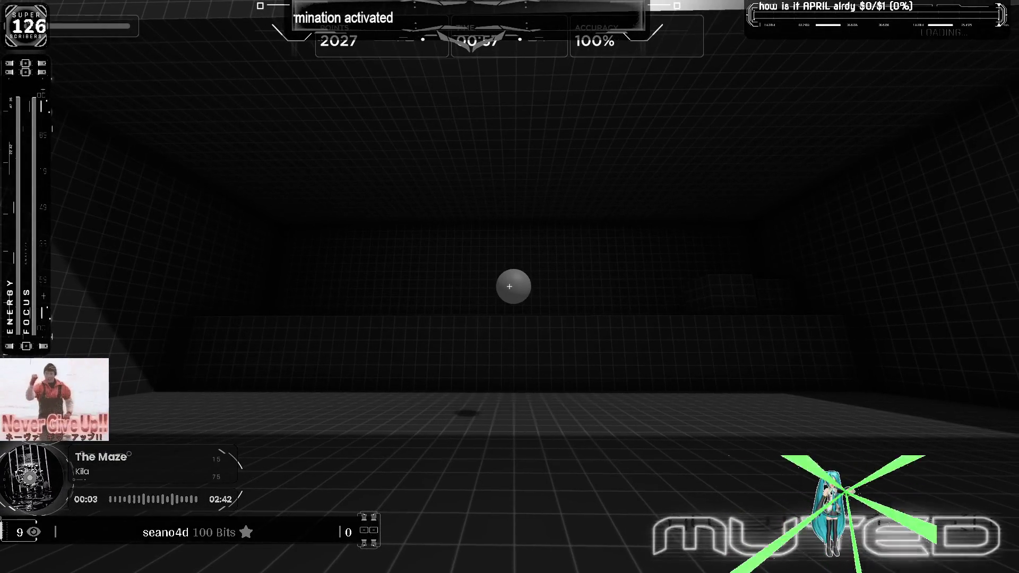
left_click(510, 287)
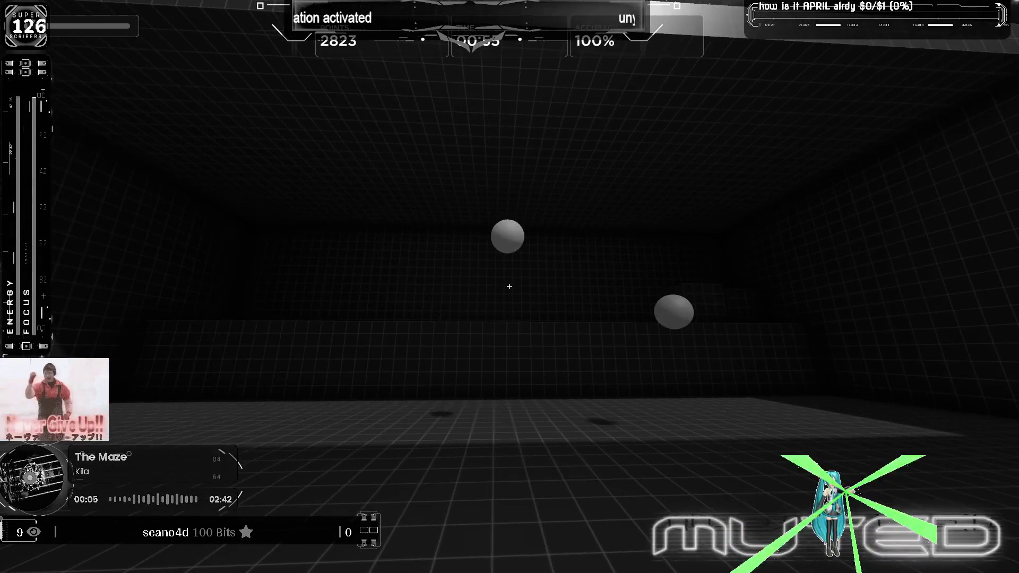
left_click(510, 287)
left_click(510, 287)
left_click(509, 287)
left_click(510, 287)
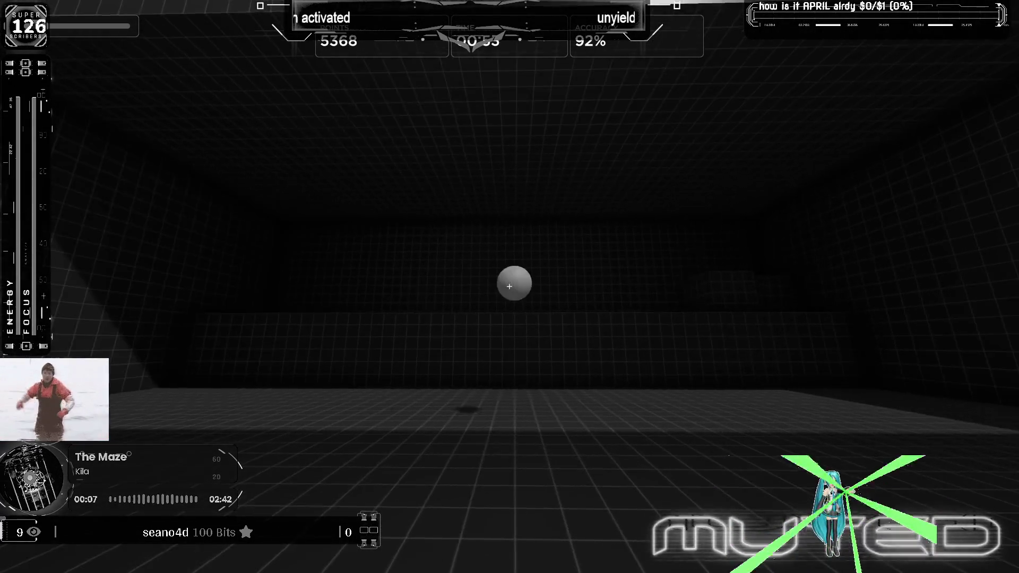
left_click(510, 287)
left_click(510, 287)
left_click(510, 287)
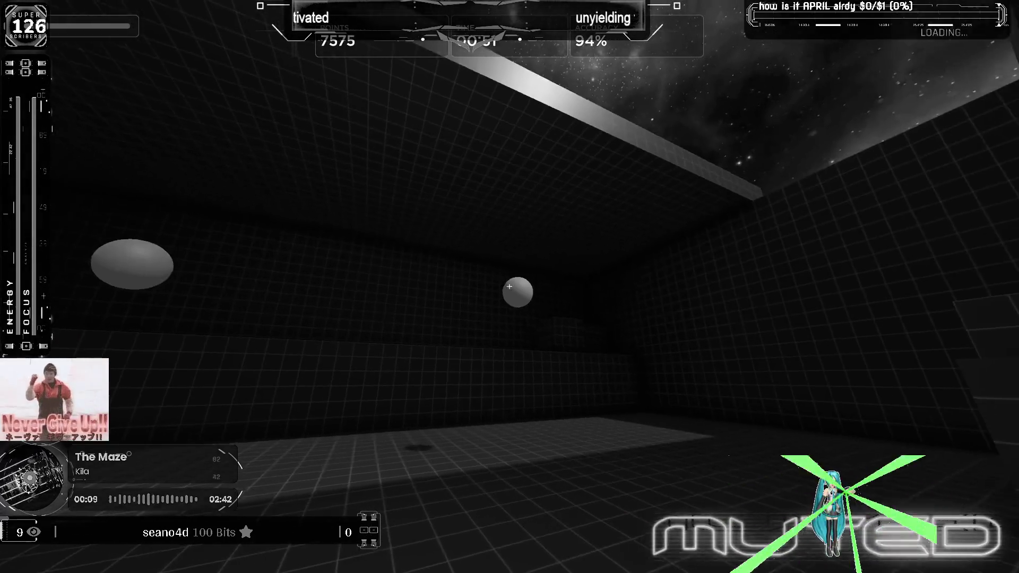
left_click(510, 287)
left_click(510, 287)
left_click(510, 287)
left_click(510, 288)
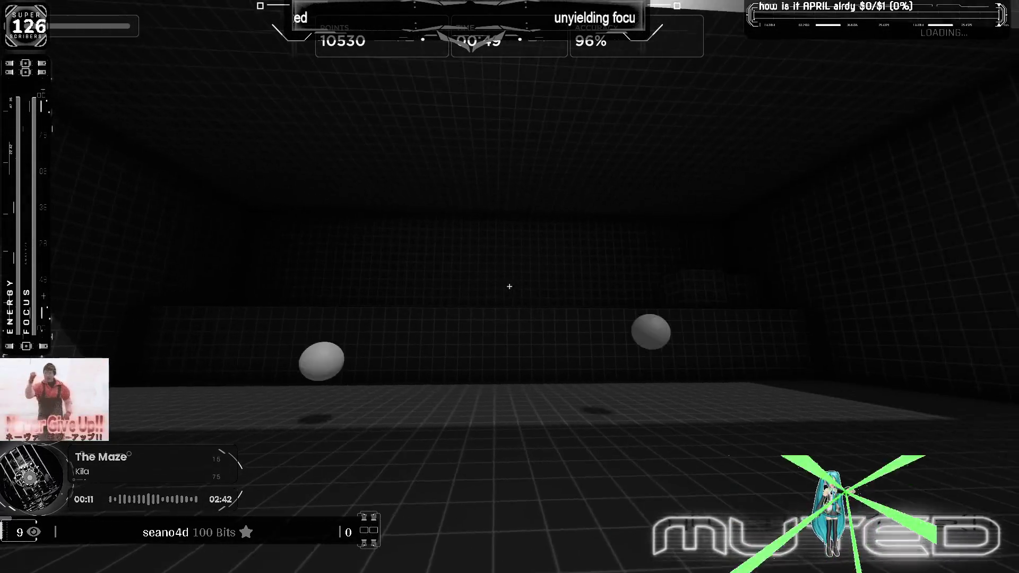
left_click(510, 287)
left_click(510, 287)
left_click(510, 286)
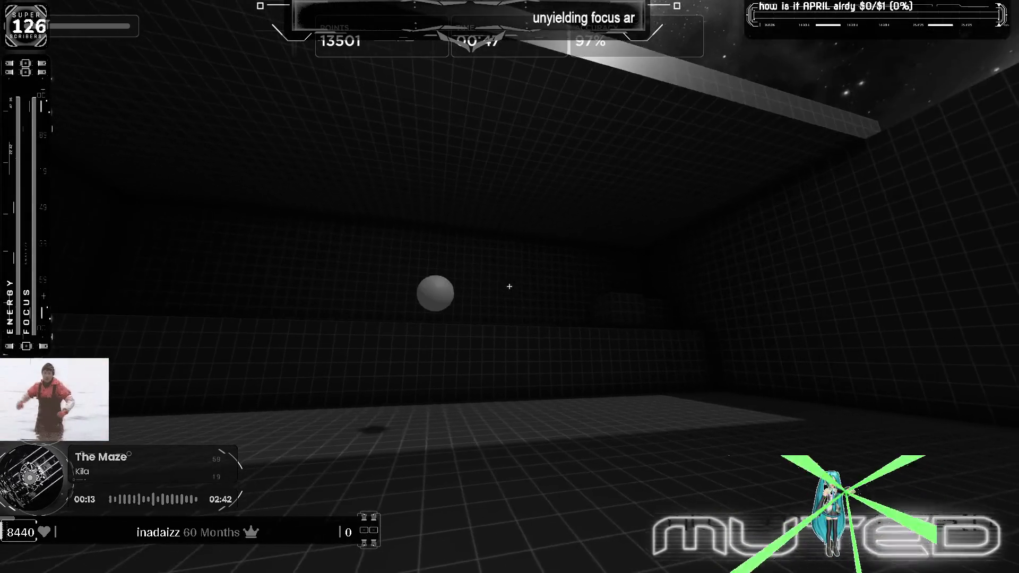
left_click(509, 287)
left_click(510, 287)
left_click(509, 286)
left_click(510, 286)
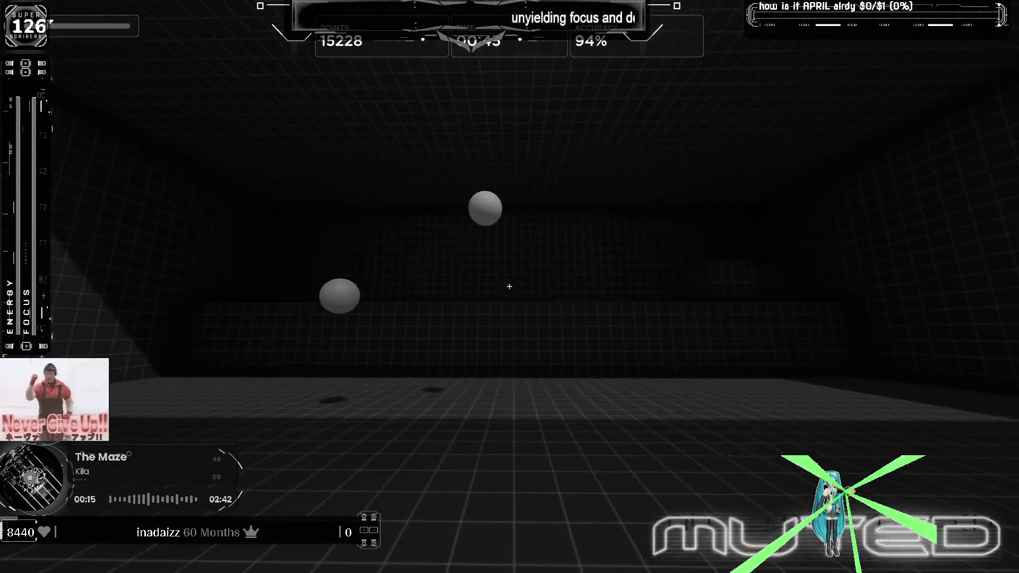
left_click(510, 286)
left_click(511, 286)
left_click(509, 286)
left_click(510, 286)
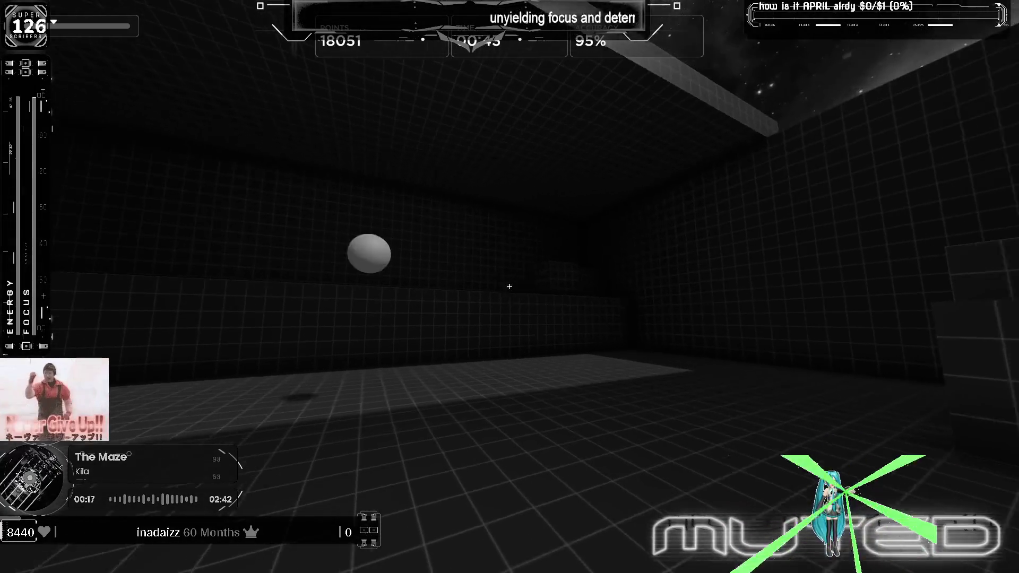
left_click(509, 286)
left_click(510, 287)
left_click(510, 286)
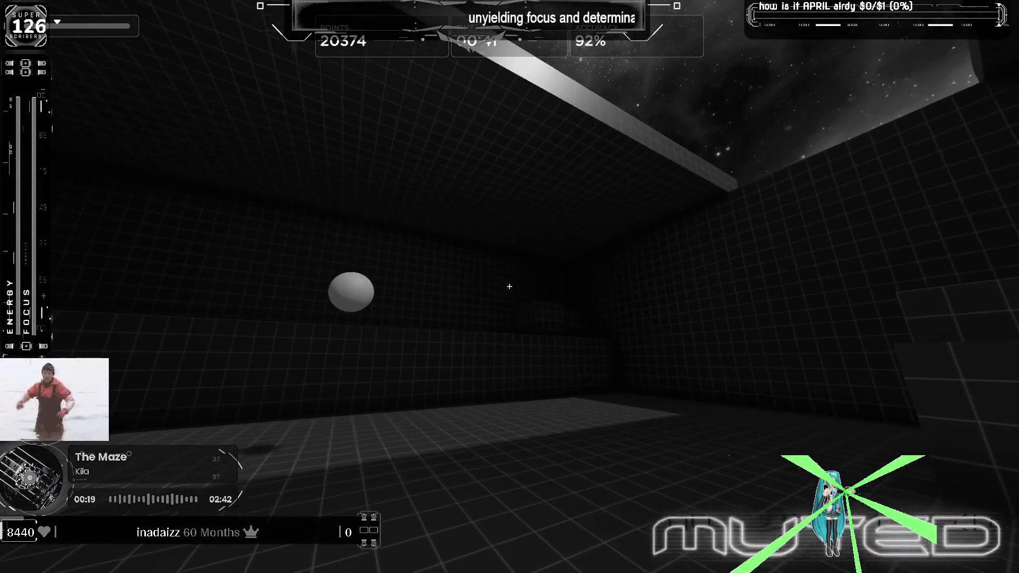
left_click(509, 287)
left_click(510, 287)
left_click(510, 287)
left_click(510, 286)
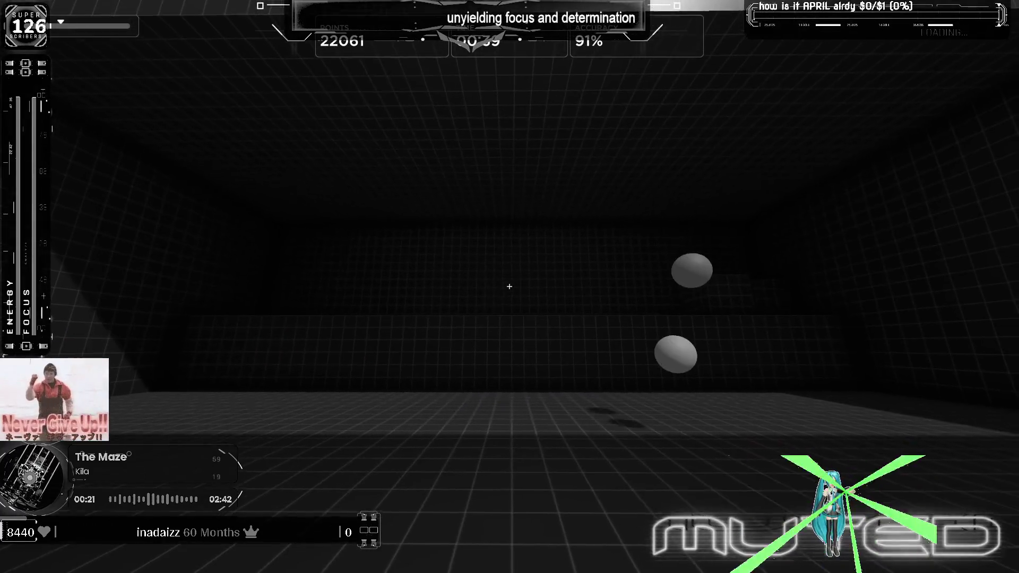
left_click(510, 288)
left_click(511, 286)
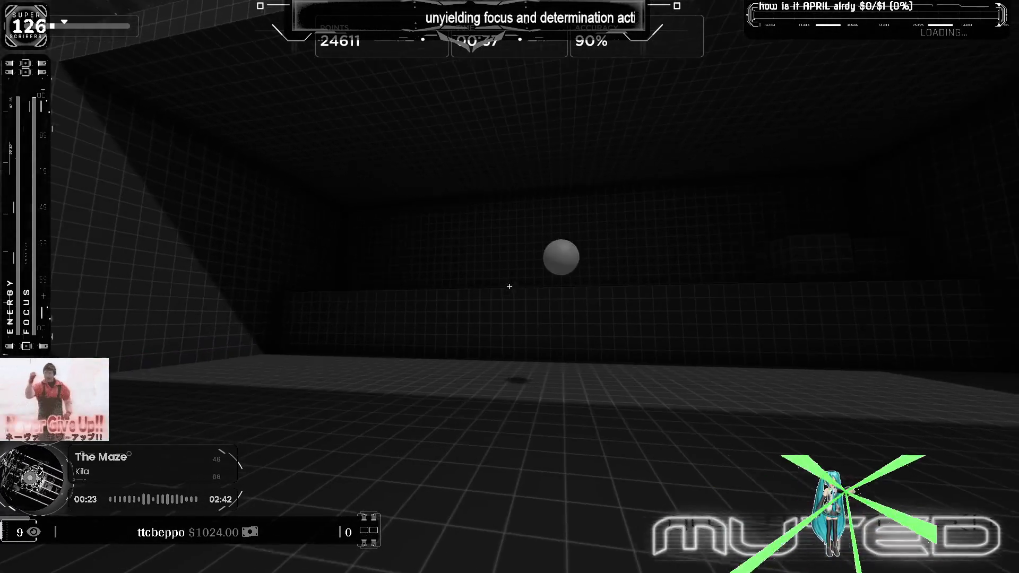
left_click(511, 287)
left_click(510, 286)
left_click(510, 287)
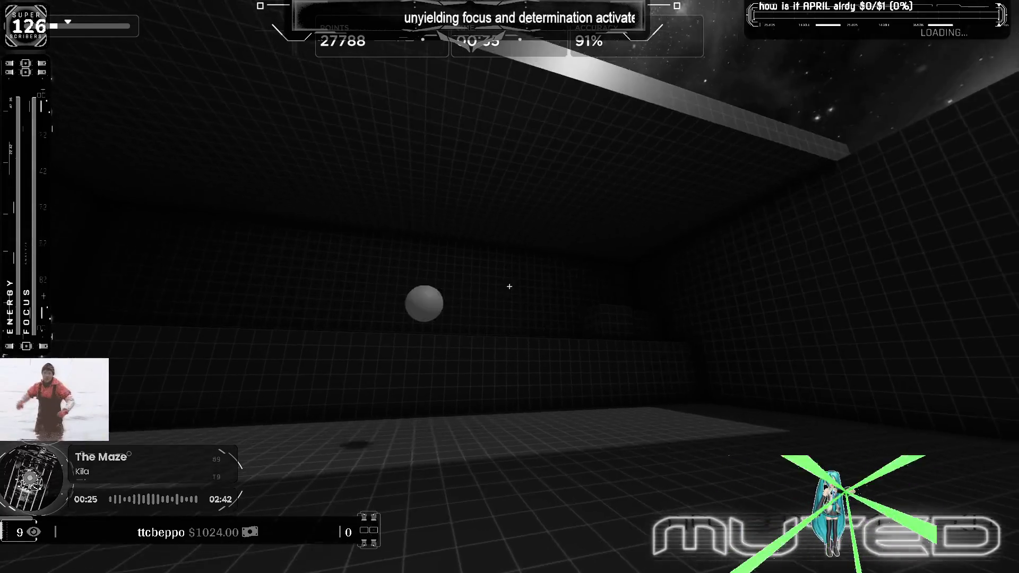
left_click(509, 287)
left_click(509, 287)
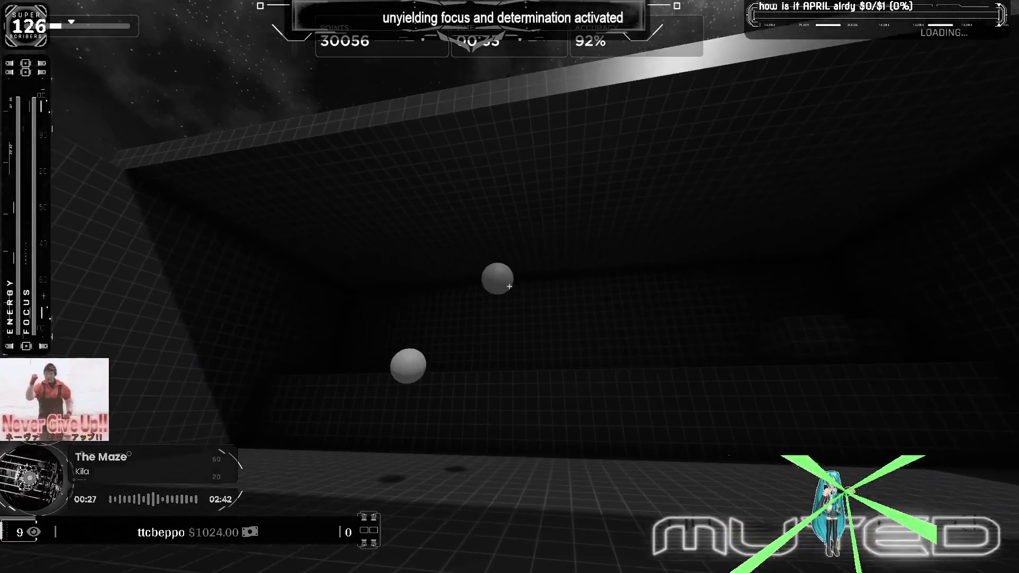
left_click(510, 286)
left_click(510, 286)
left_click(511, 288)
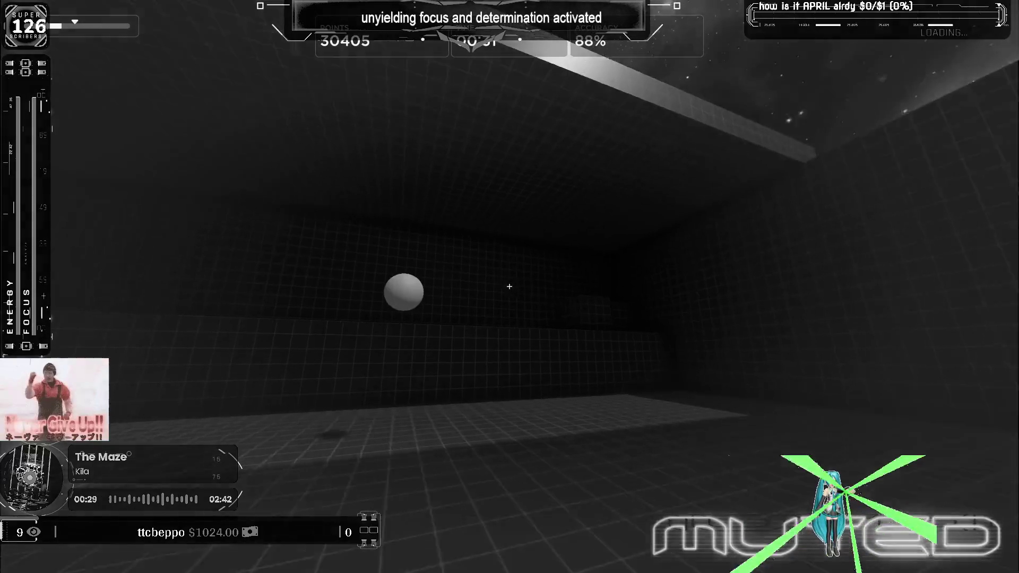
left_click(510, 287)
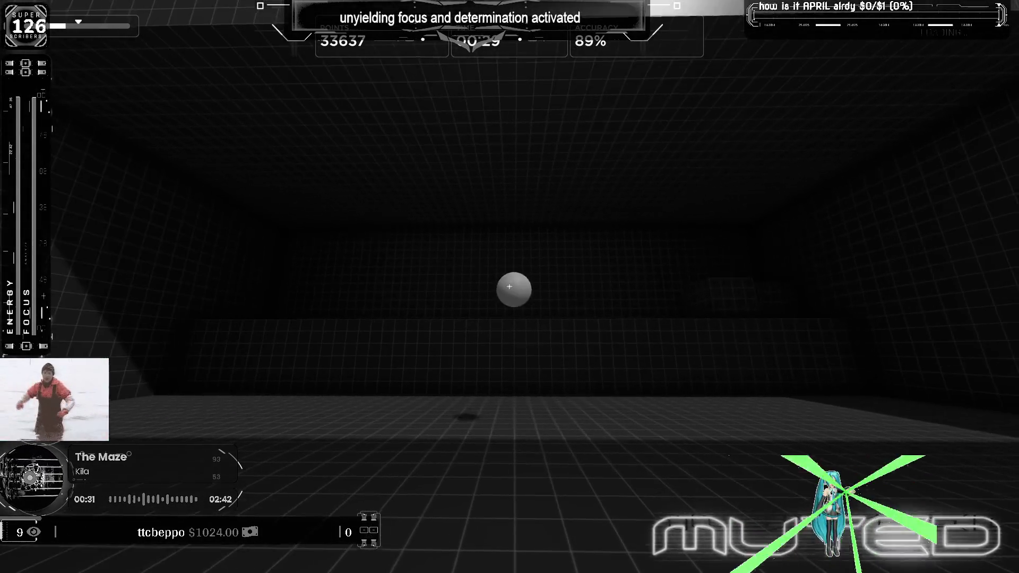
Step: Keep shooting spheres late into the round to reach about 49,462 points, then pause with Esc
left_click(509, 287)
left_click(510, 287)
left_click(510, 287)
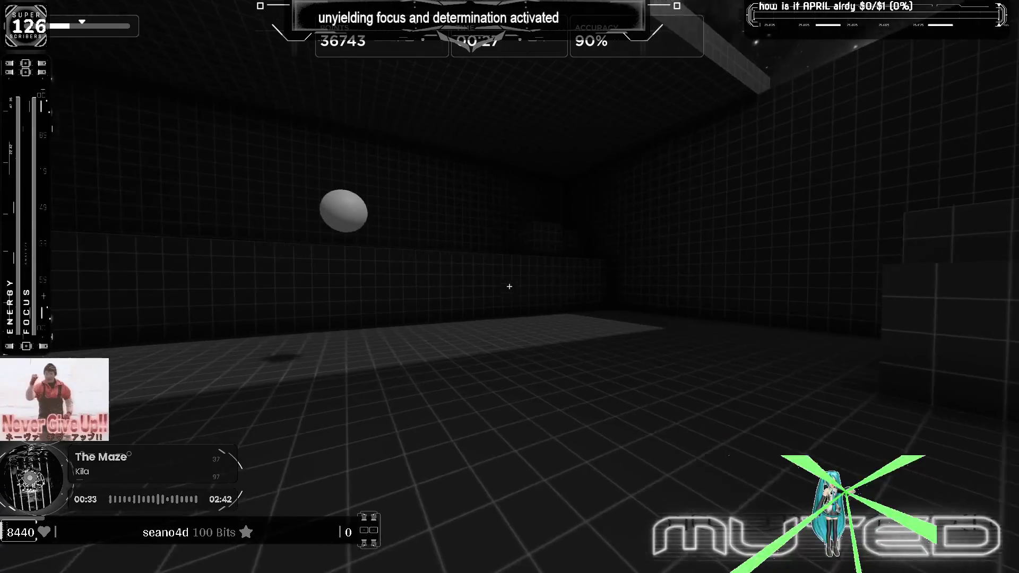
left_click(510, 288)
left_click(510, 287)
left_click(510, 287)
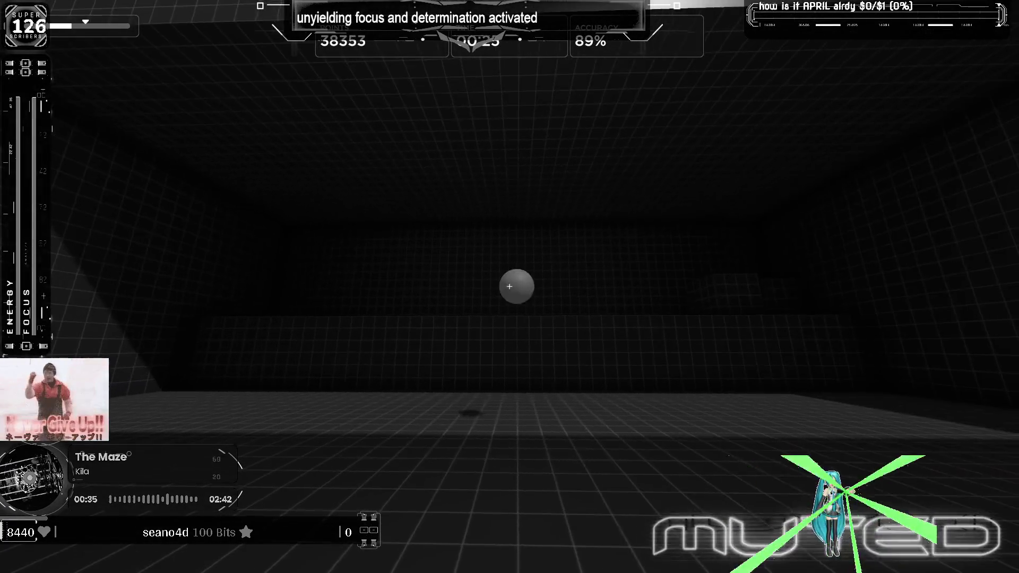
left_click(510, 287)
left_click(510, 287)
left_click(510, 287)
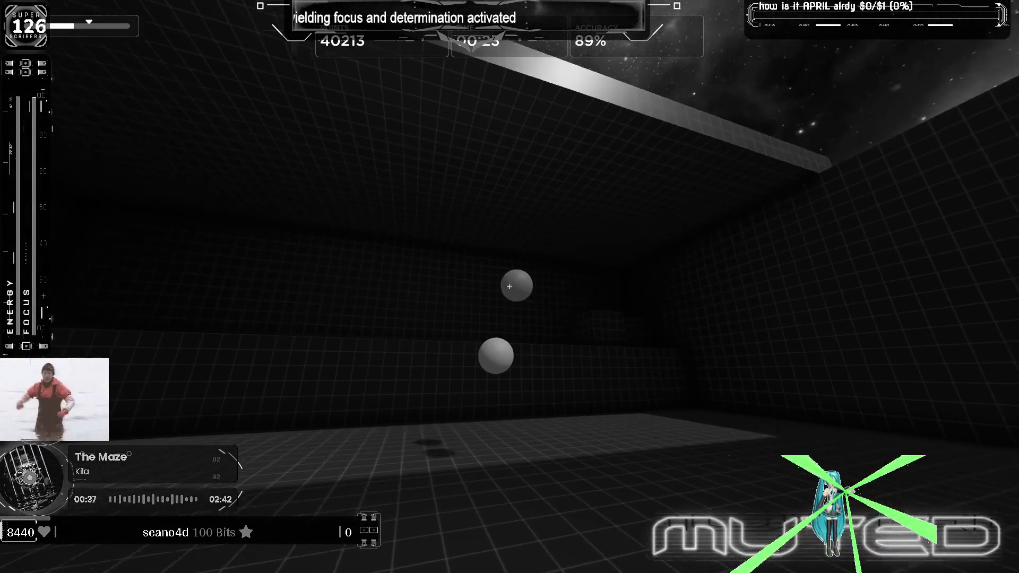
left_click(511, 287)
left_click(511, 286)
left_click(509, 287)
left_click(510, 286)
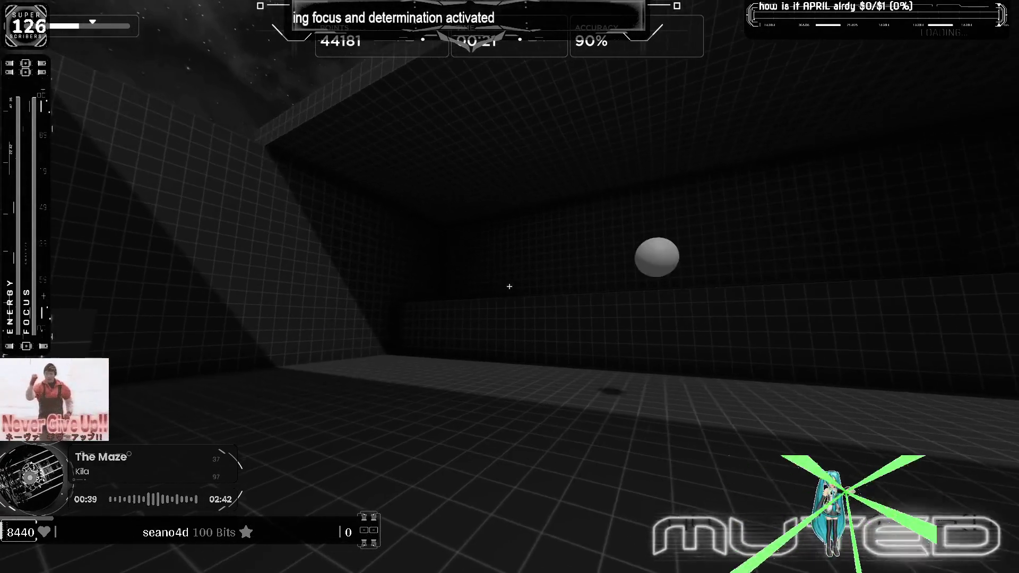
left_click(510, 287)
left_click(509, 288)
left_click(510, 287)
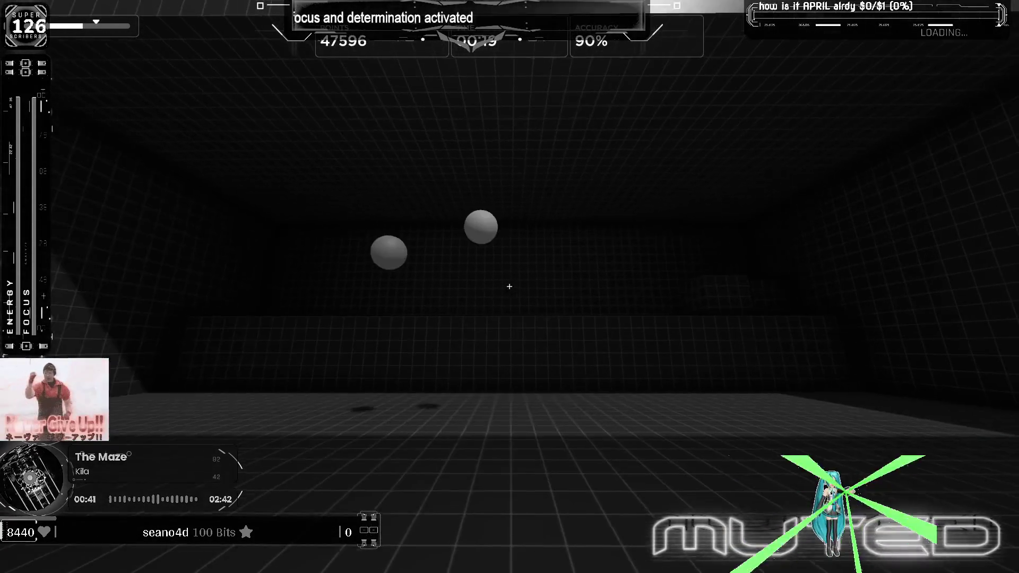
left_click(511, 287)
left_click(510, 287)
left_click(509, 287)
left_click(509, 287)
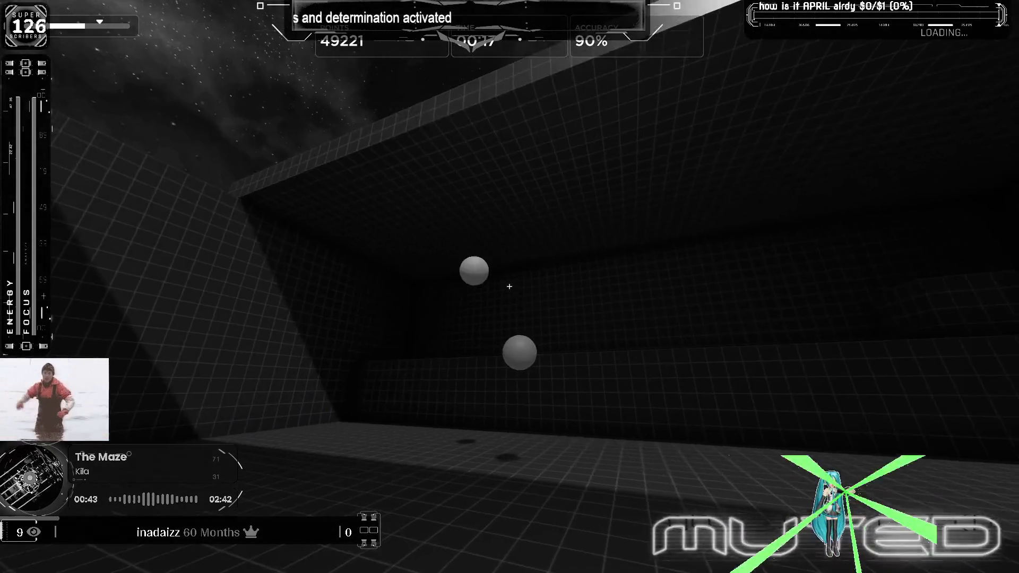
left_click(510, 287)
left_click(509, 287)
left_click(510, 287)
left_click(509, 287)
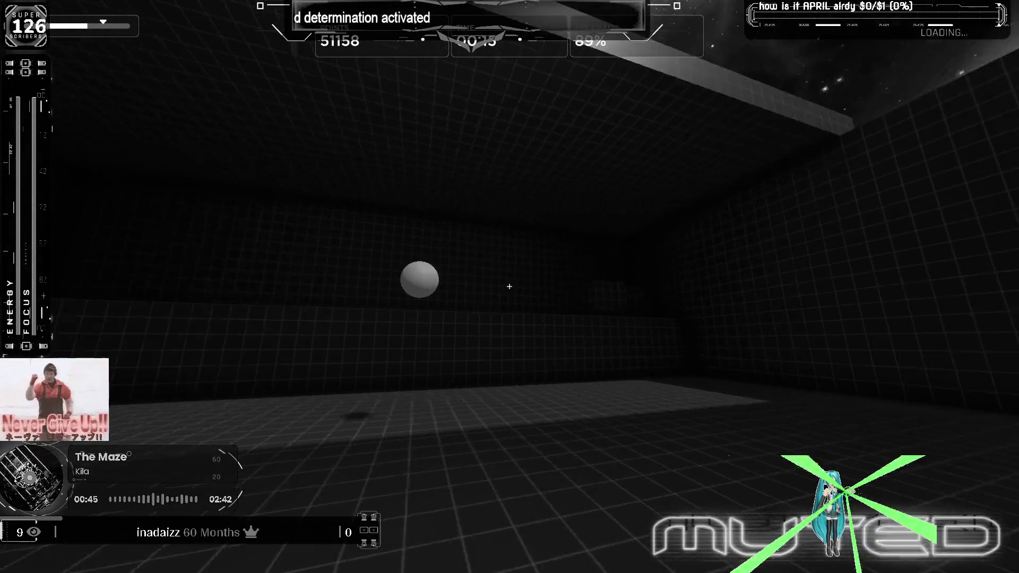
left_click(510, 287)
left_click(510, 287)
left_click(510, 287)
left_click(510, 286)
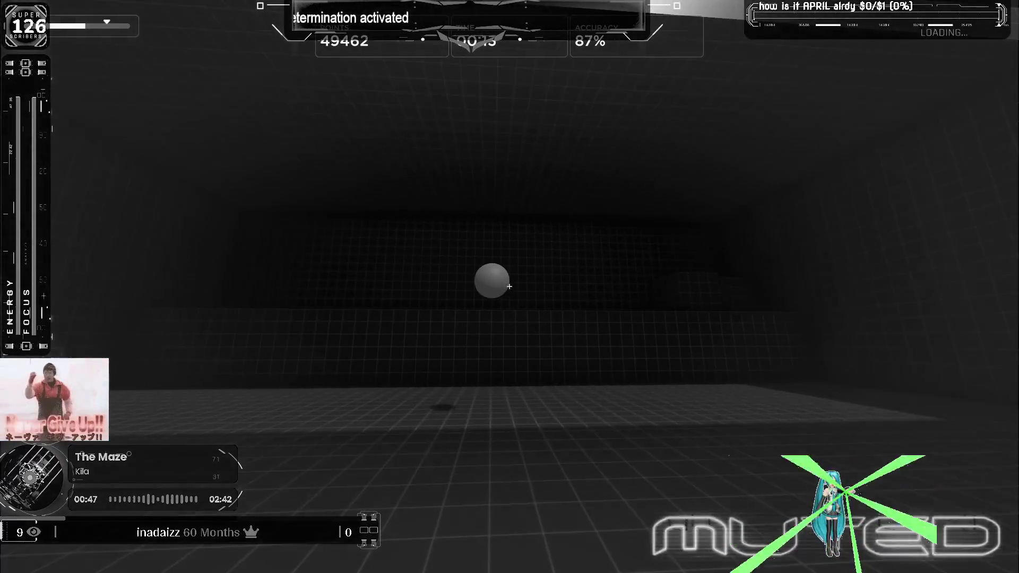
key("Escape")
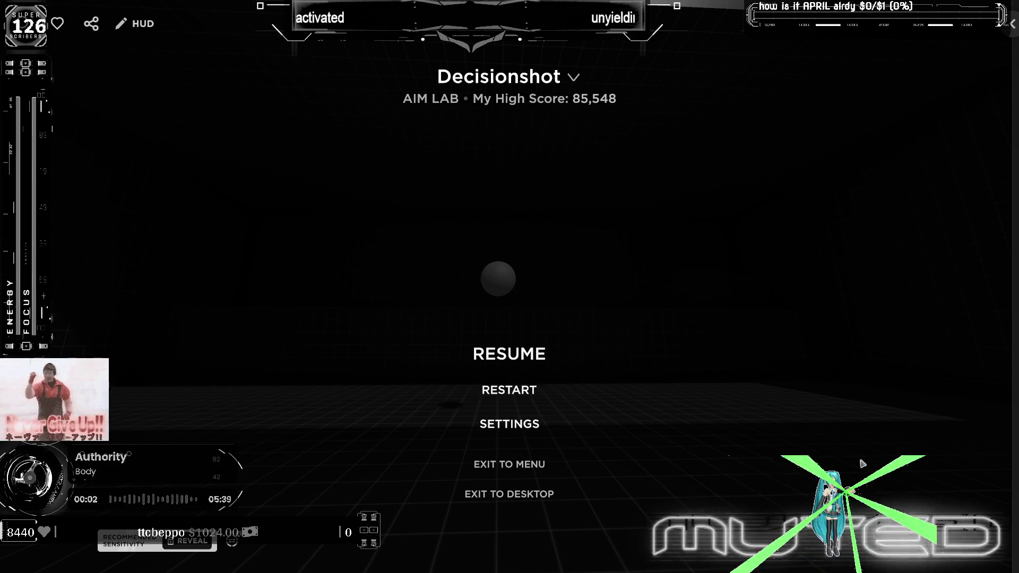
Step: Exit Decisionshot to the menu, confirm, then launch Multishot from All Flicking Results
left_click(539, 463)
left_click(480, 325)
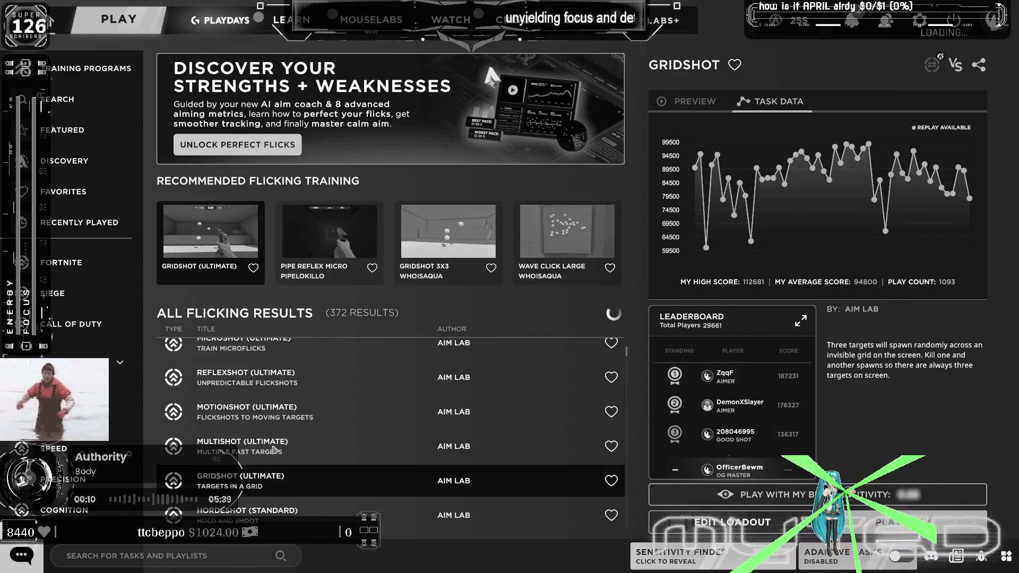
double_click(275, 450)
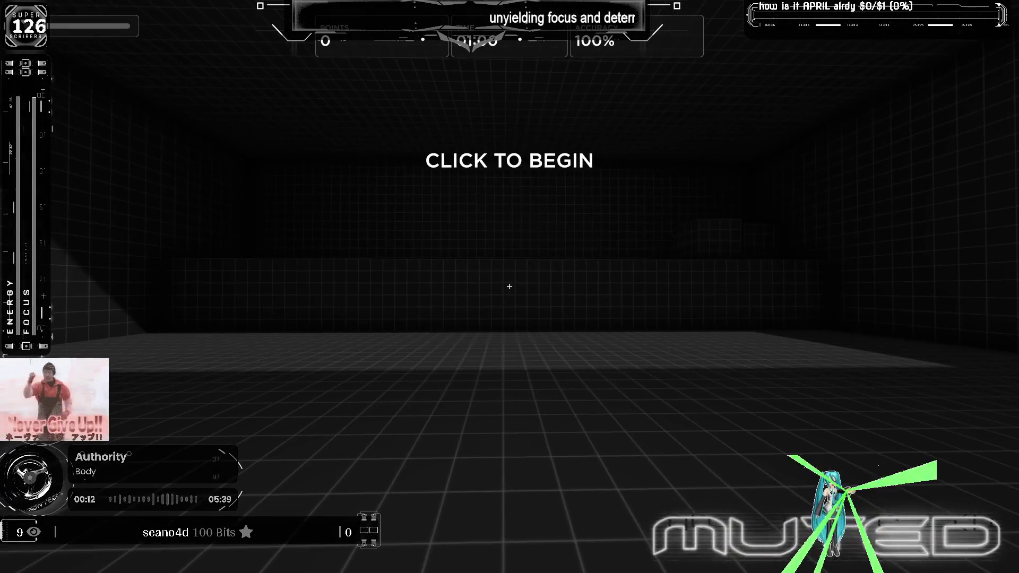
left_click(510, 286)
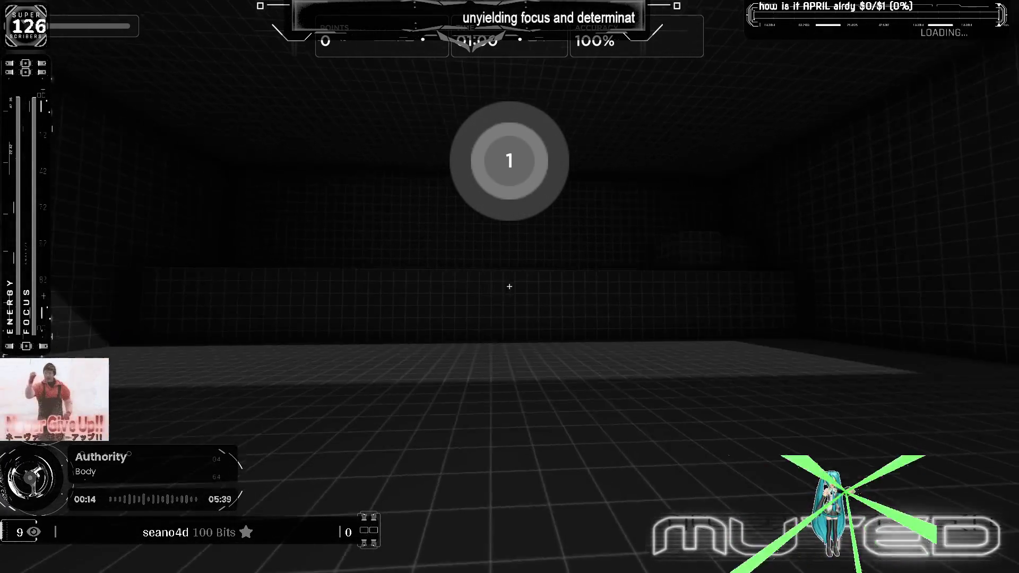
Step: Shoot Multishot target clusters until the score reaches 61,411 at 75% accuracy, then pause with Esc
left_click(510, 287)
left_click(509, 287)
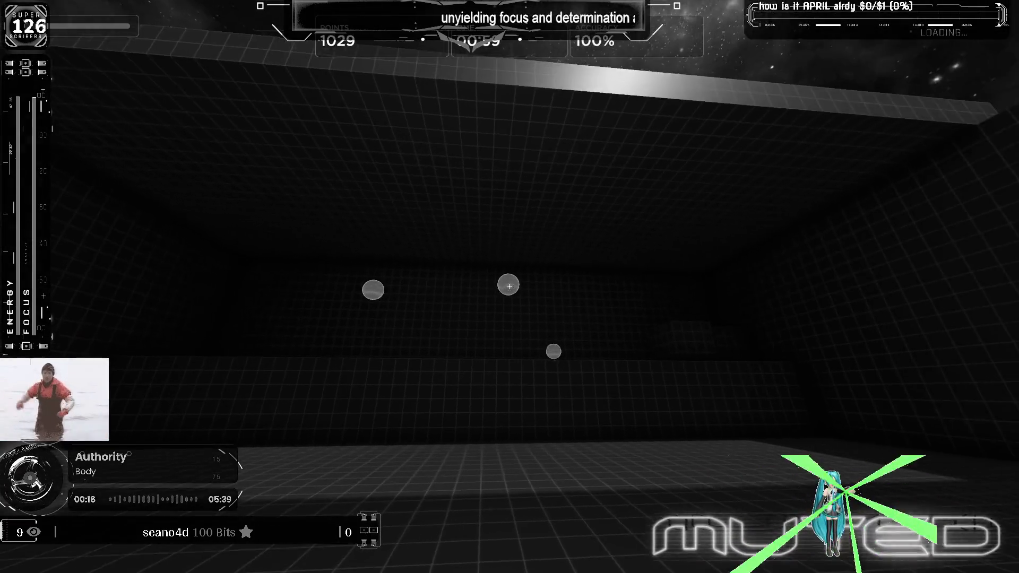
left_click(510, 286)
left_click(510, 287)
left_click(510, 287)
left_click(511, 287)
left_click(509, 287)
left_click(510, 287)
left_click(510, 286)
left_click(510, 287)
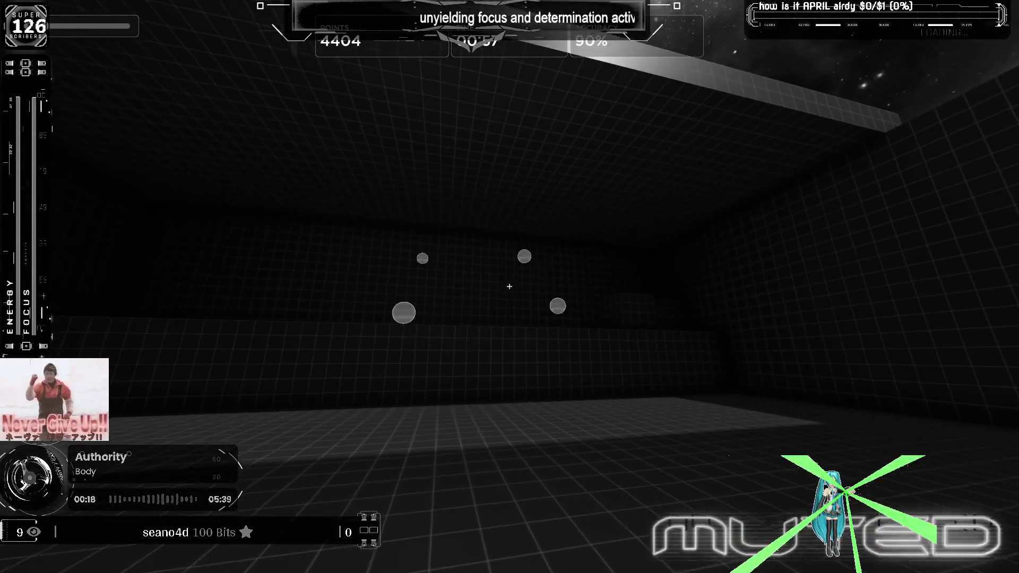
left_click(510, 287)
left_click(510, 287)
left_click(510, 287)
left_click(510, 287)
left_click(510, 287)
left_click(510, 287)
left_click(510, 287)
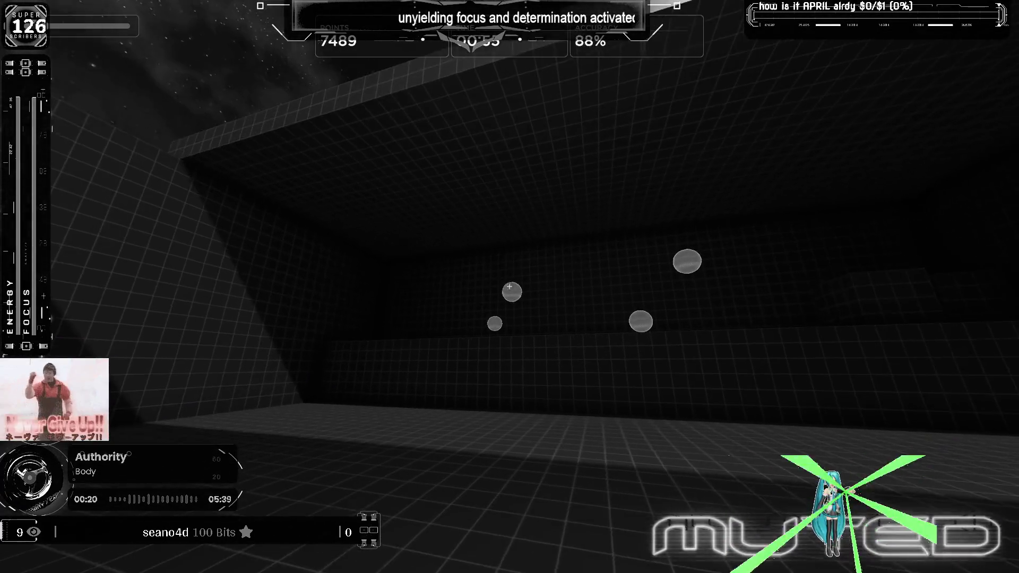
left_click(510, 287)
left_click(510, 287)
left_click(510, 287)
left_click(511, 287)
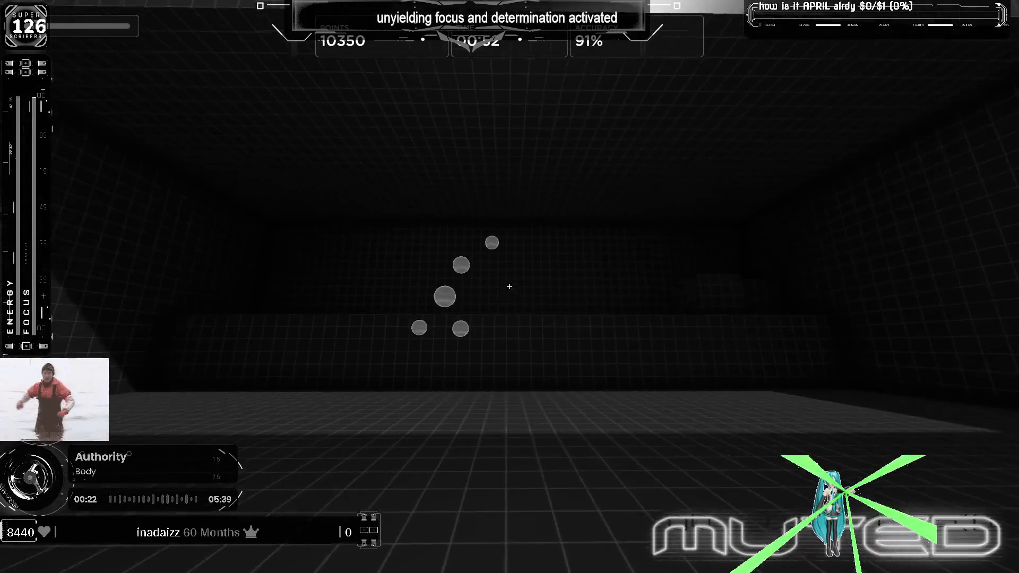
left_click(510, 287)
left_click(509, 288)
left_click(510, 286)
left_click(509, 287)
left_click(509, 287)
left_click(510, 287)
left_click(510, 287)
left_click(510, 287)
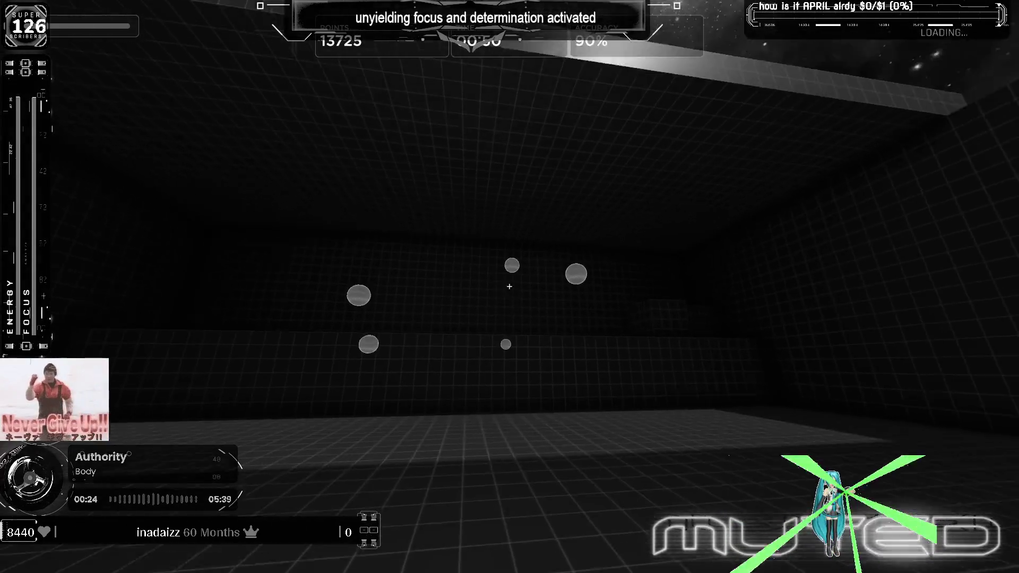
left_click(510, 286)
left_click(510, 287)
left_click(509, 287)
left_click(511, 286)
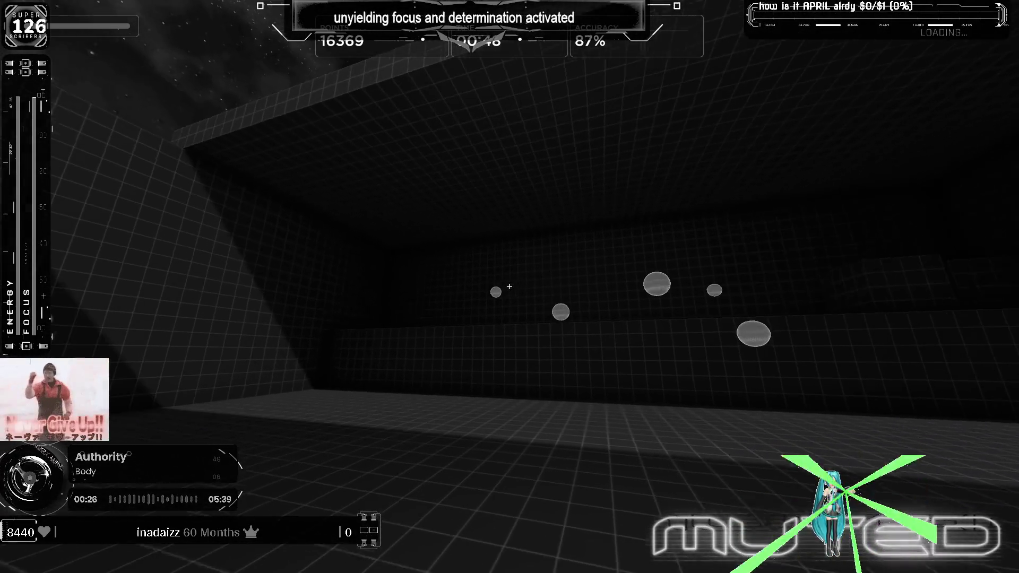
left_click(509, 288)
left_click(510, 286)
left_click(509, 287)
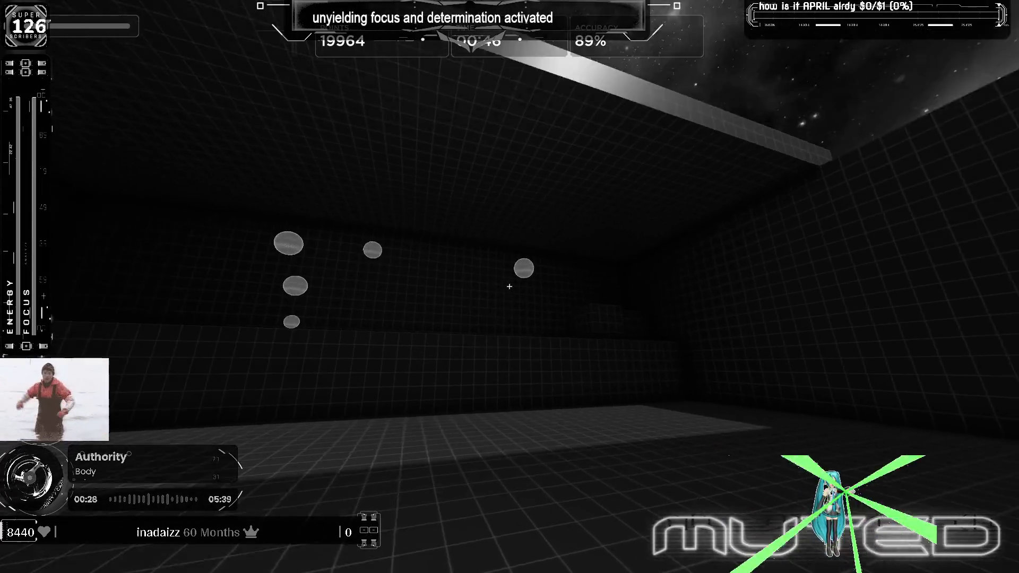
left_click(510, 287)
left_click(510, 287)
left_click(511, 287)
left_click(510, 287)
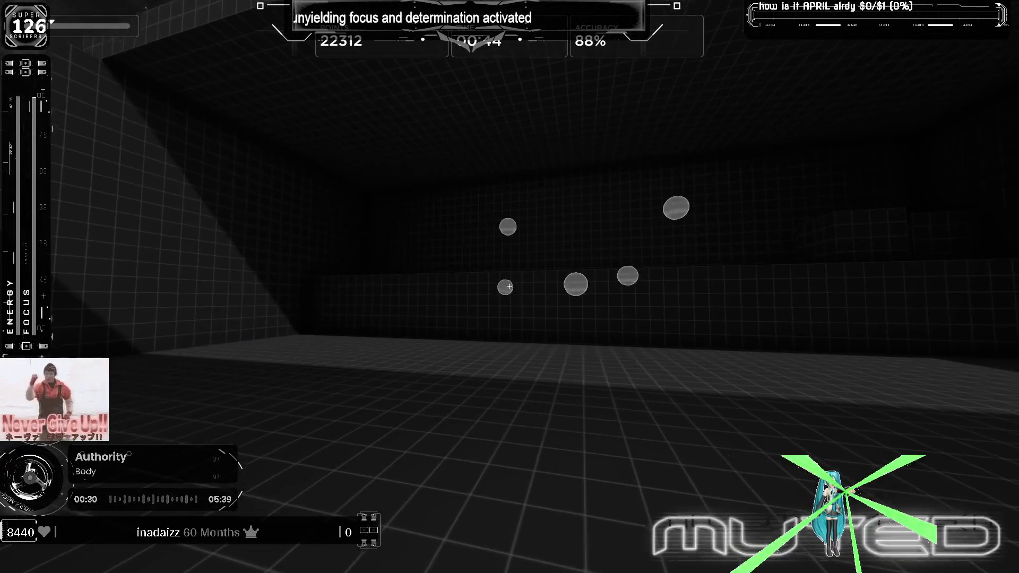
left_click(510, 287)
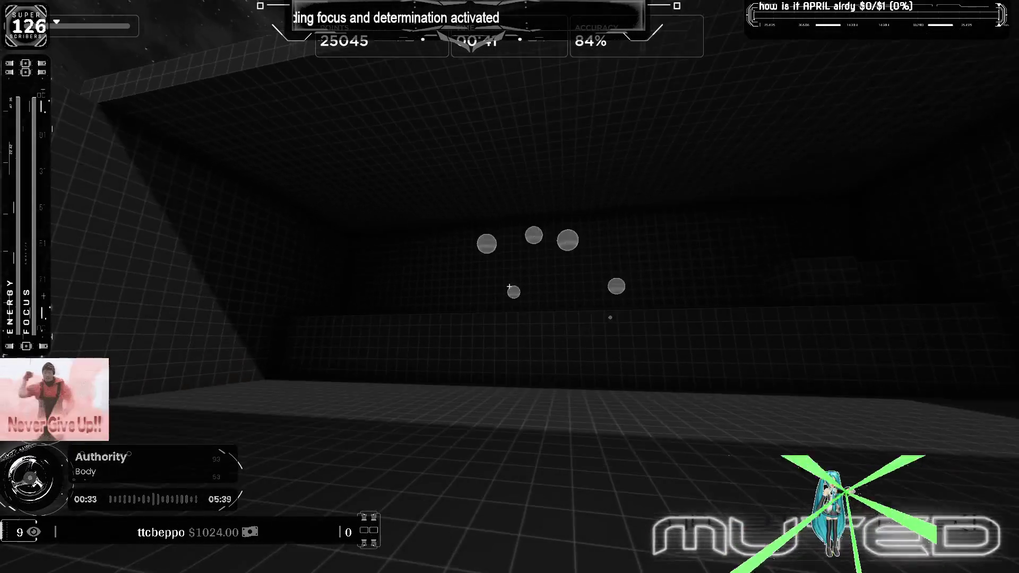
left_click(510, 287)
left_click(510, 287)
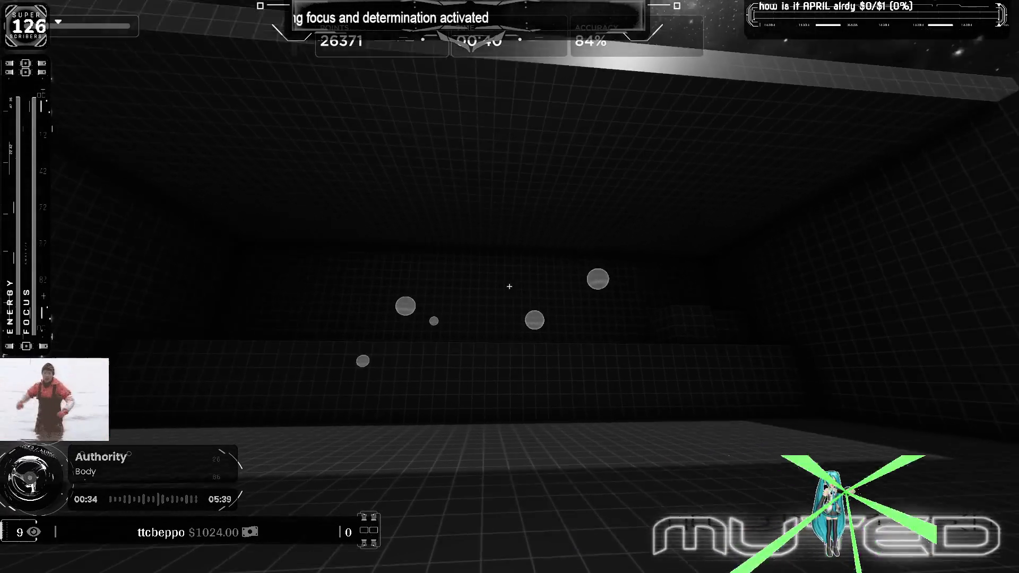
left_click(510, 287)
left_click(511, 287)
left_click(510, 287)
left_click(510, 287)
left_click(510, 287)
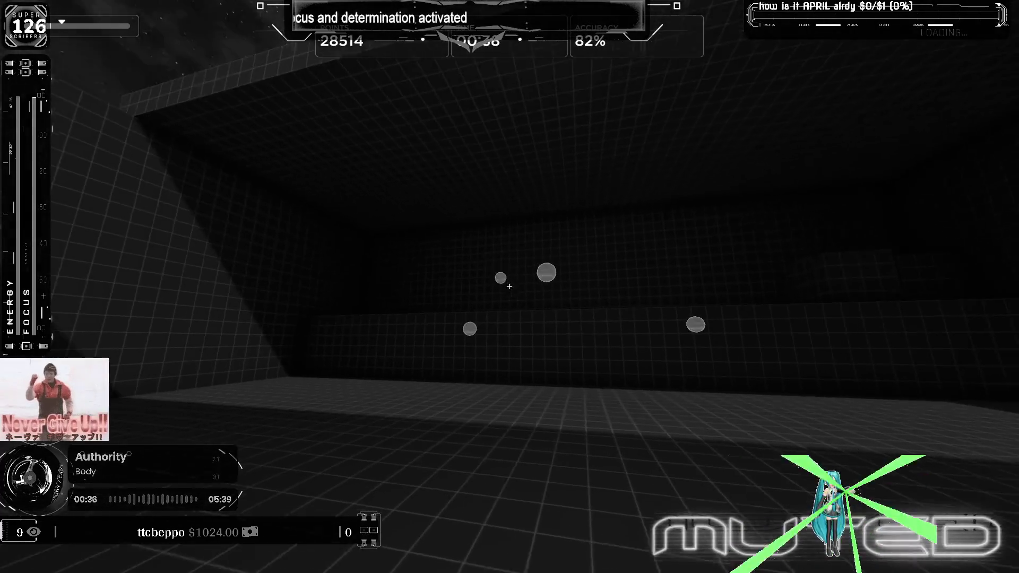
left_click(510, 287)
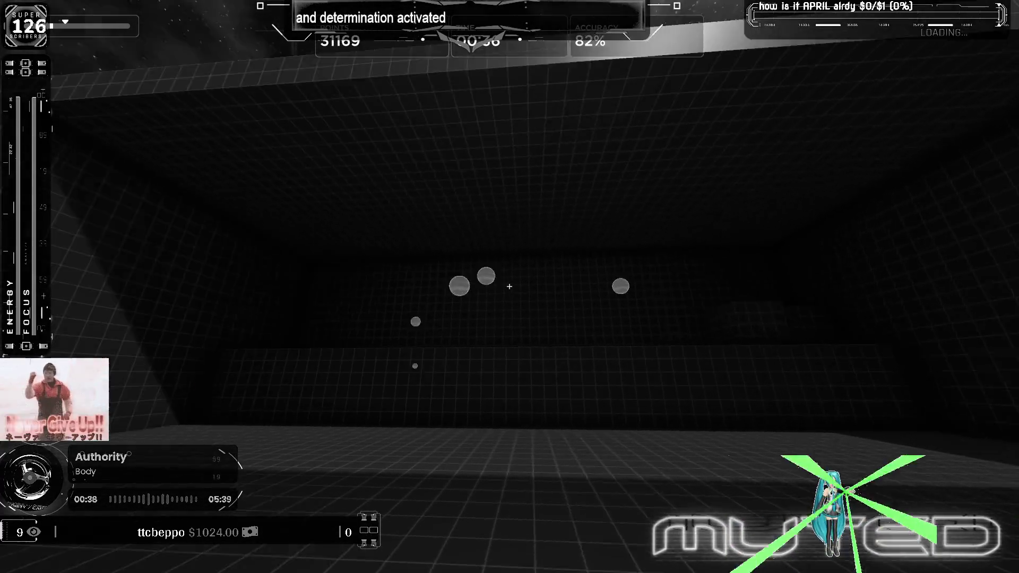
left_click(509, 287)
left_click(510, 287)
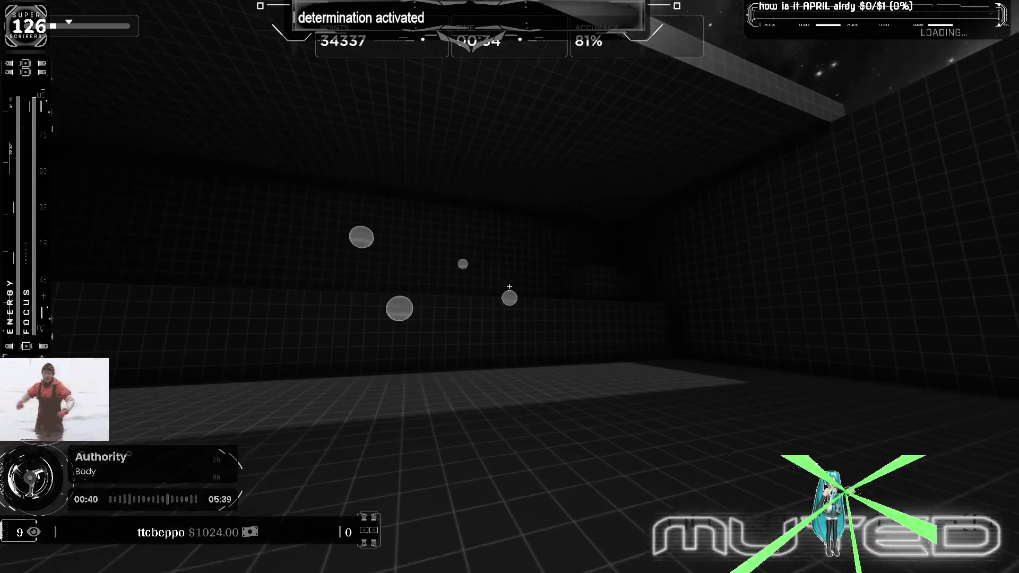
left_click(510, 286)
left_click(510, 287)
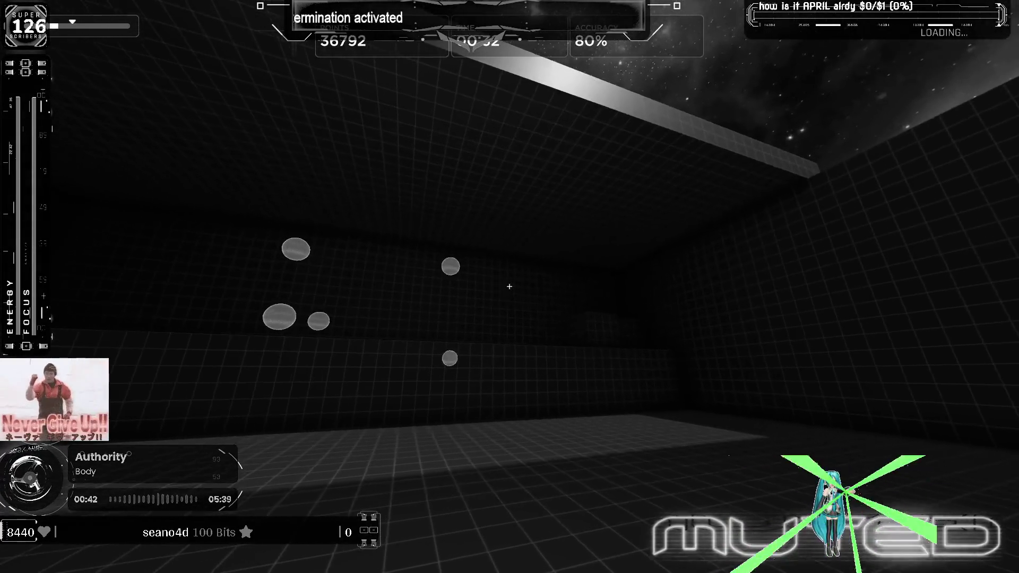
left_click(509, 287)
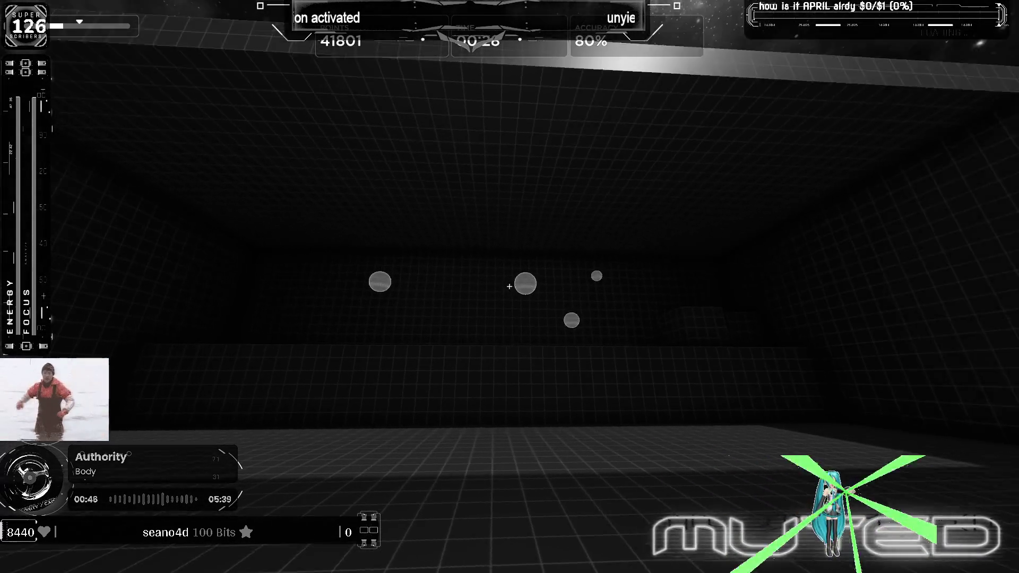
left_click(510, 287)
left_click(510, 287)
left_click(510, 287)
left_click(510, 287)
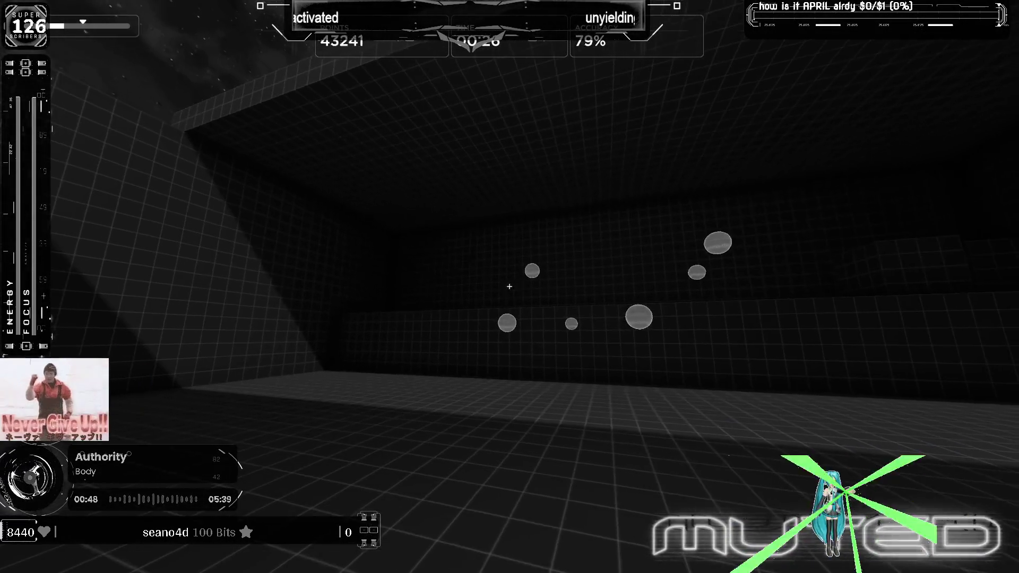
left_click(510, 287)
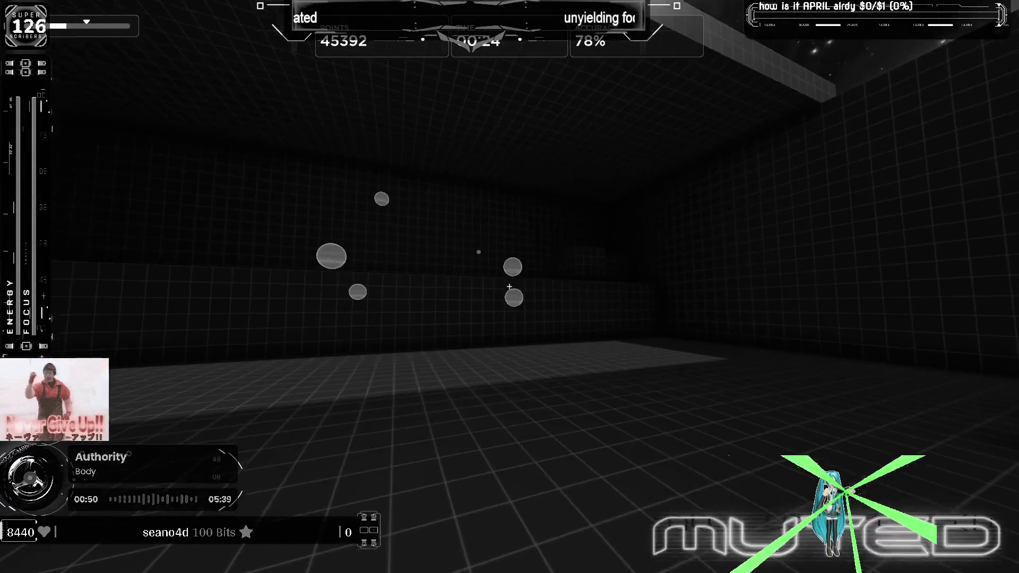
left_click(509, 287)
left_click(510, 286)
left_click(511, 288)
left_click(509, 287)
left_click(510, 286)
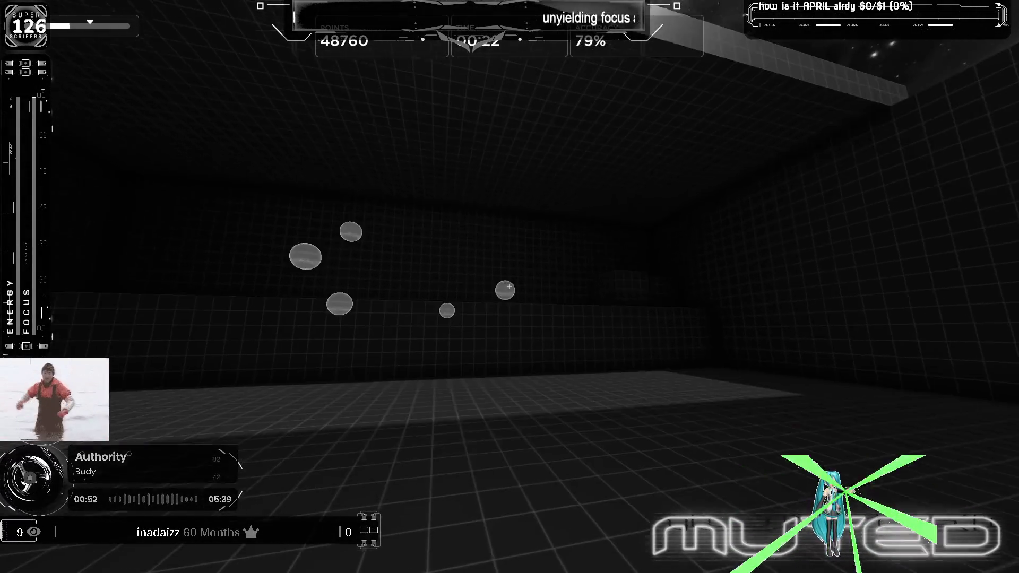
left_click(510, 287)
left_click(510, 286)
left_click(509, 288)
left_click(511, 287)
left_click(510, 287)
left_click(510, 287)
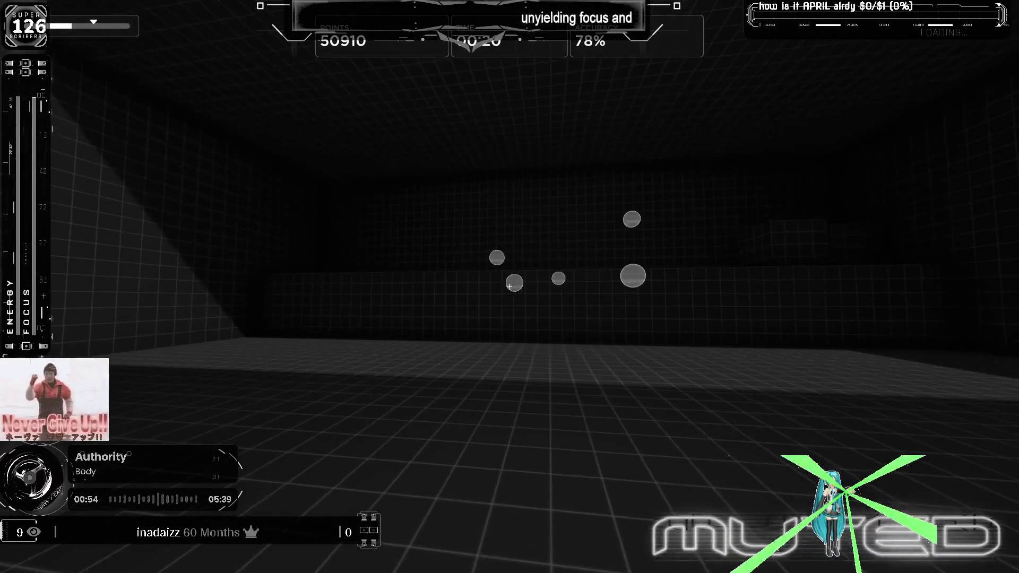
left_click(509, 287)
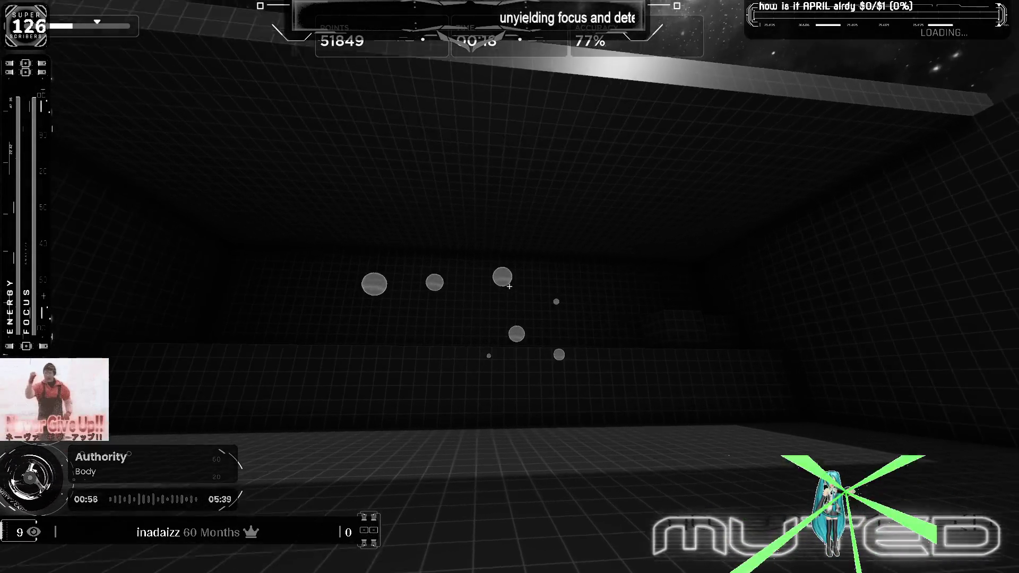
left_click(510, 287)
left_click(509, 286)
left_click(510, 287)
left_click(509, 287)
left_click(509, 287)
left_click(509, 287)
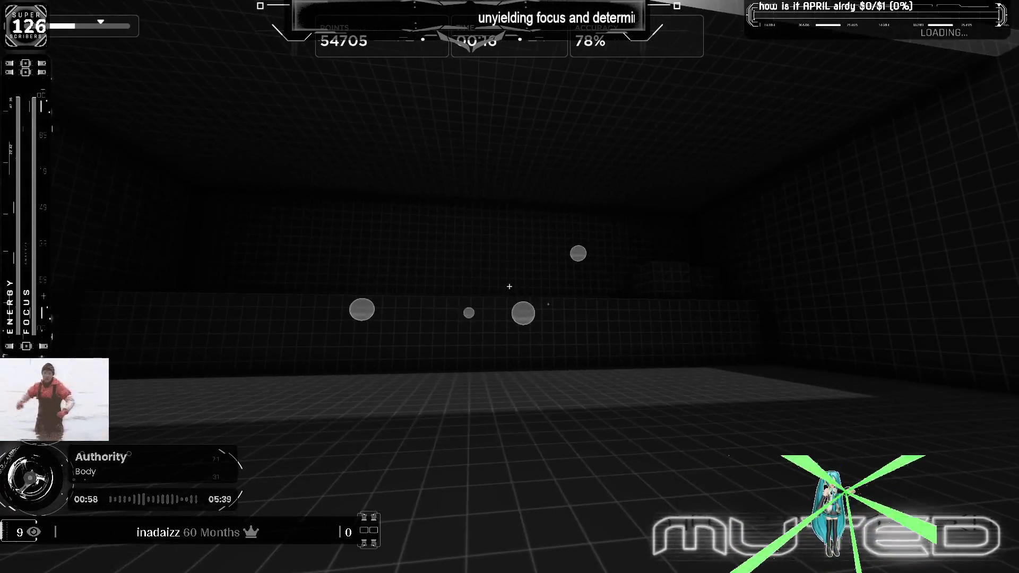
left_click(510, 286)
left_click(510, 286)
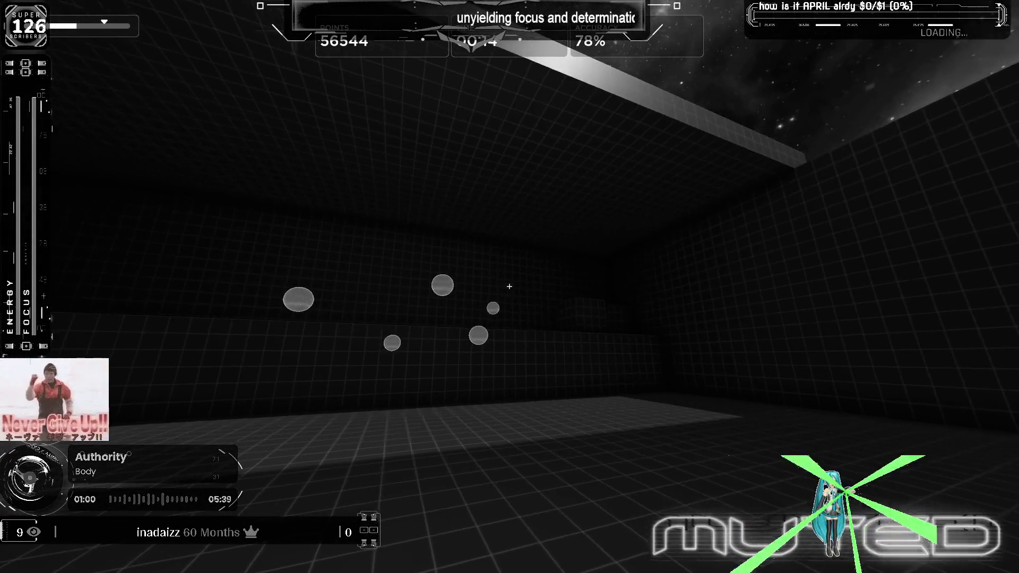
left_click(510, 287)
left_click(510, 287)
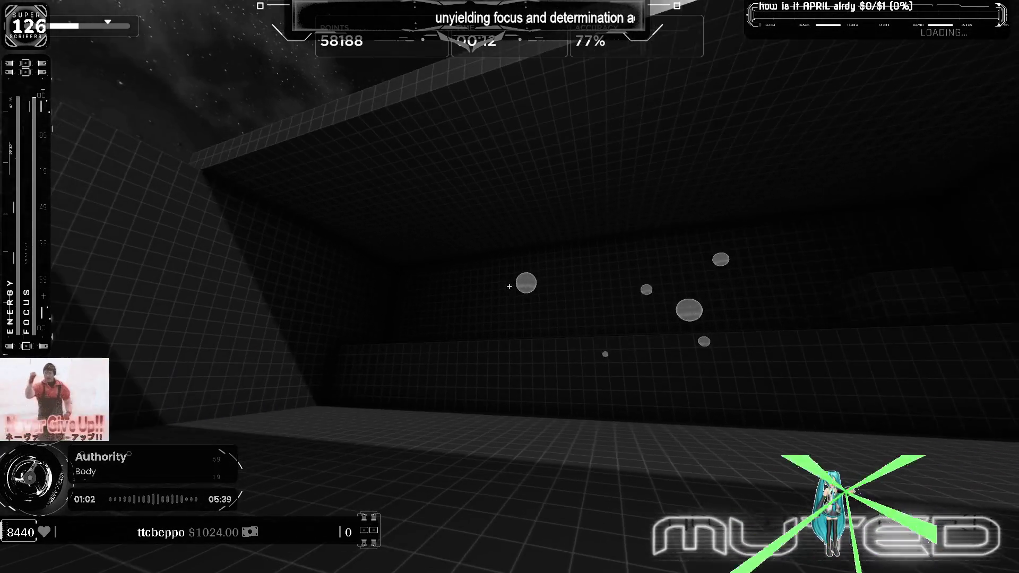
left_click(508, 287)
left_click(509, 288)
left_click(508, 287)
left_click(508, 286)
left_click(509, 287)
left_click(510, 287)
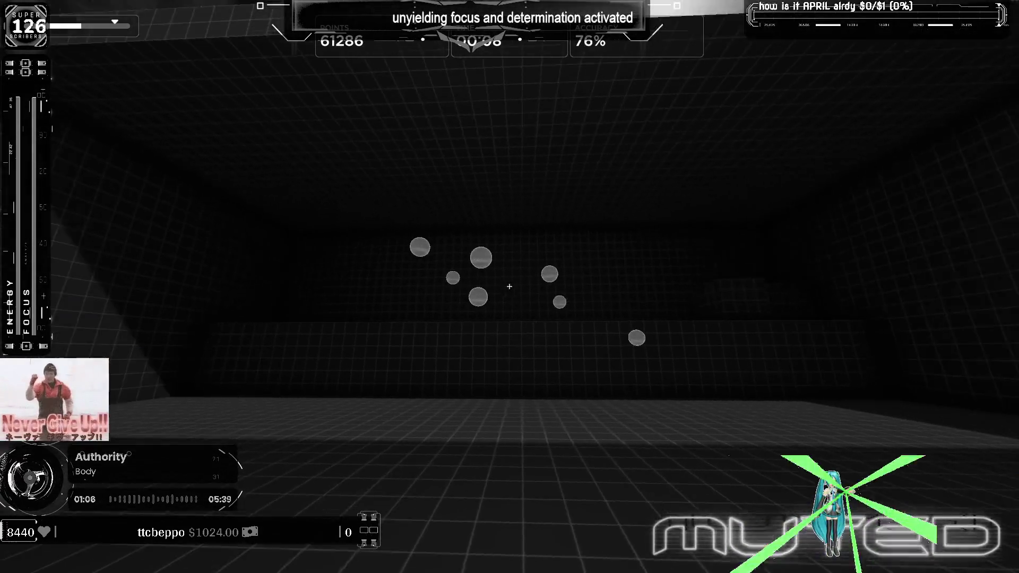
left_click(509, 286)
left_click(509, 287)
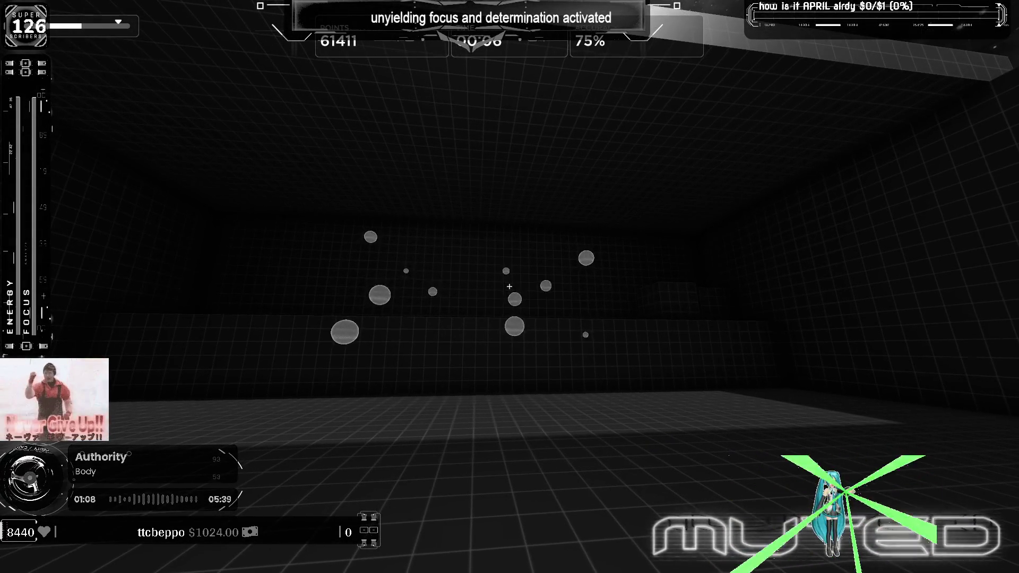
key("Escape")
Step: Restart and confirm the Multishot task from the pause menu, then pause it again
left_click(509, 425)
key("Escape")
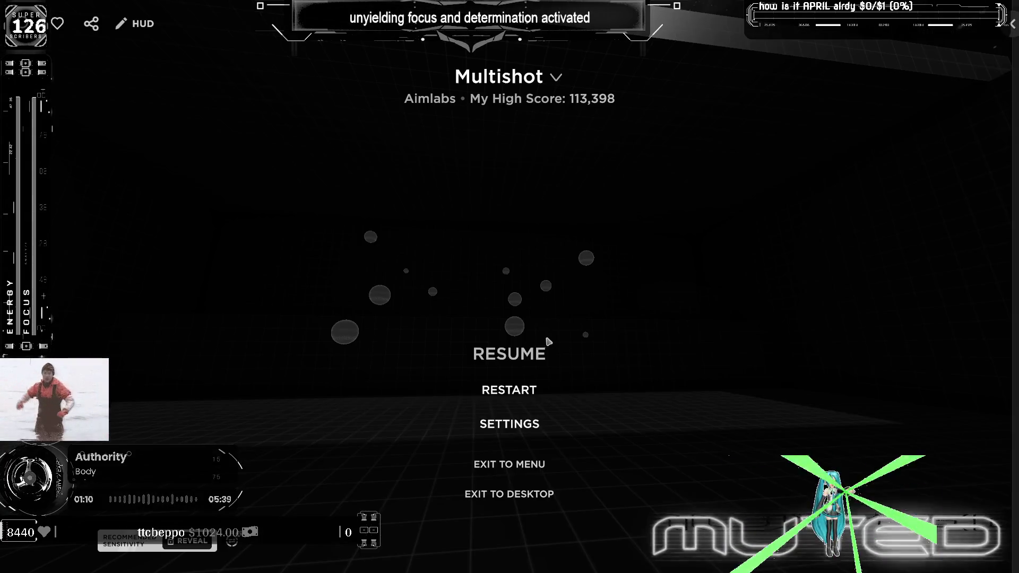
left_click(525, 387)
left_click(485, 324)
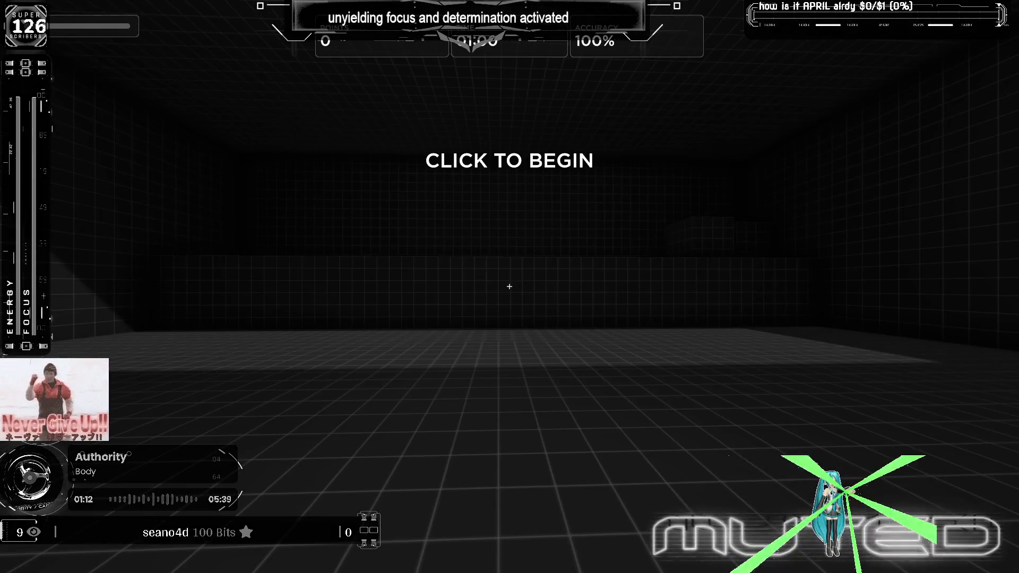
key("Escape")
Step: Review the Crosshair settings, with crosshair length at 5, and return to the pause menu
left_click(515, 431)
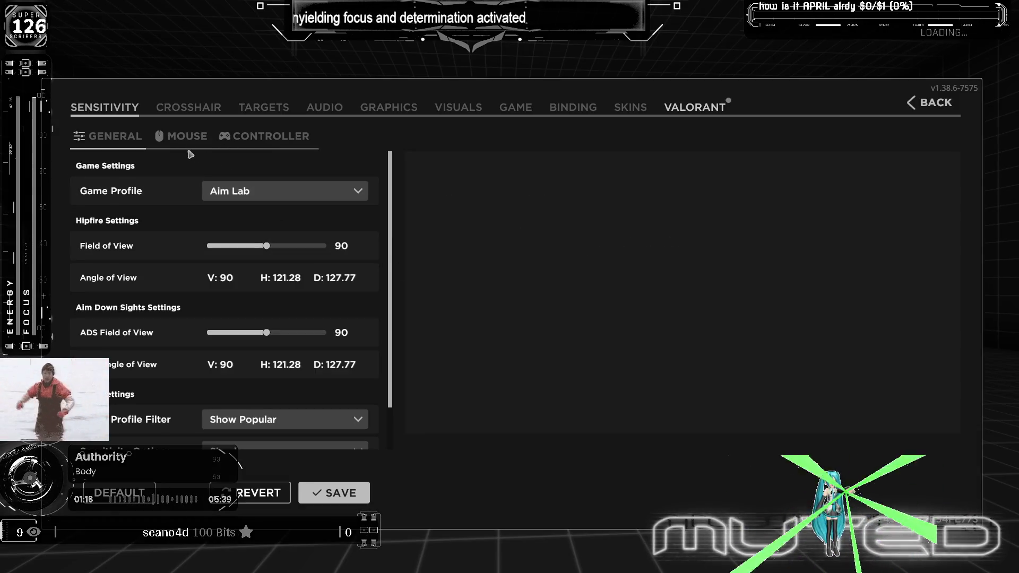
left_click(208, 118)
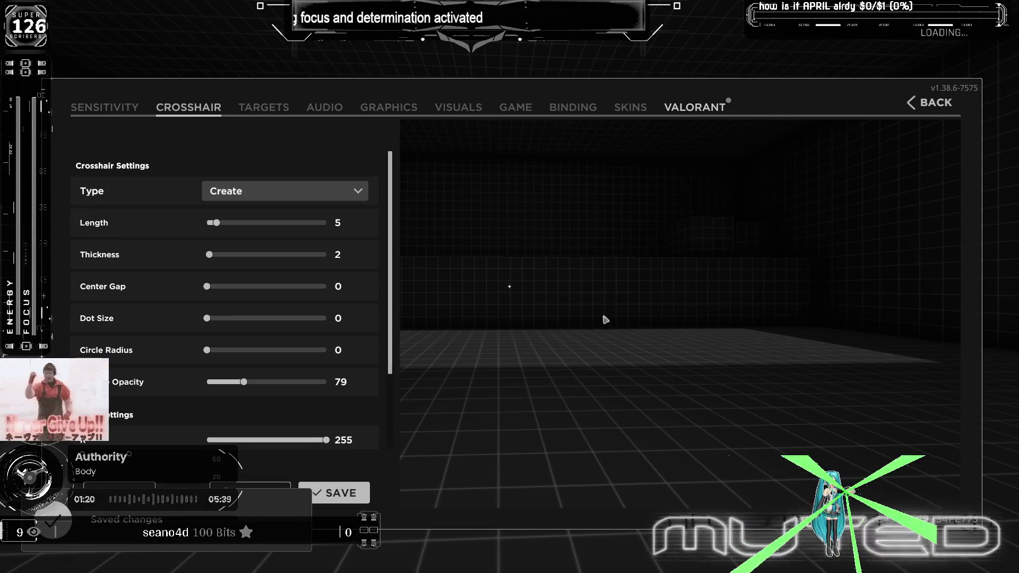
left_click(948, 108)
Step: Restart Multishot, confirm, and begin the new round's countdown from 0 points
left_click(510, 390)
left_click(432, 321)
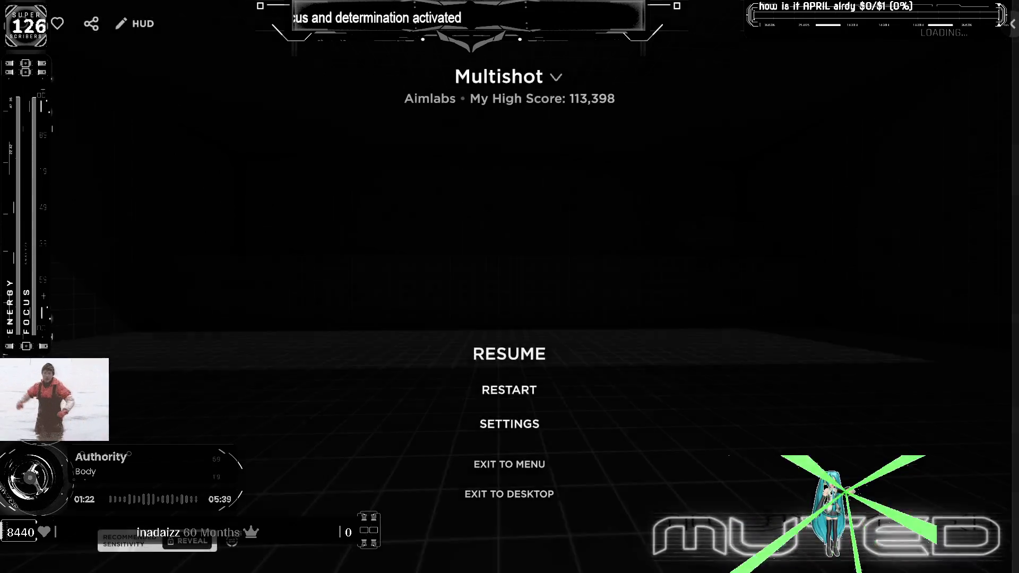
left_click(510, 287)
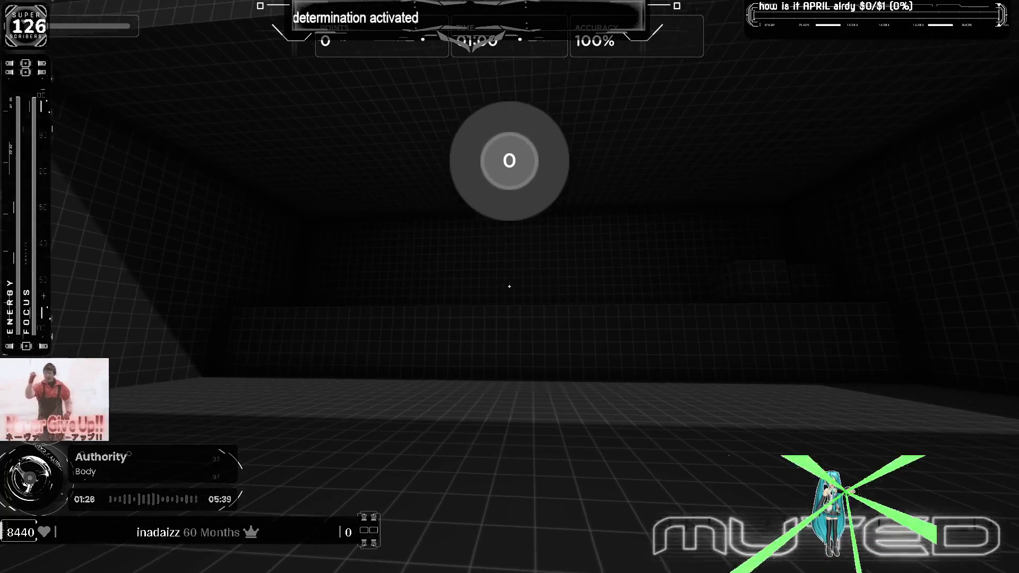
Step: Shoot the Multishot target clusters, reaching about 44,970 points at 80% accuracy
left_click(509, 286)
left_click(509, 287)
left_click(510, 287)
left_click(510, 288)
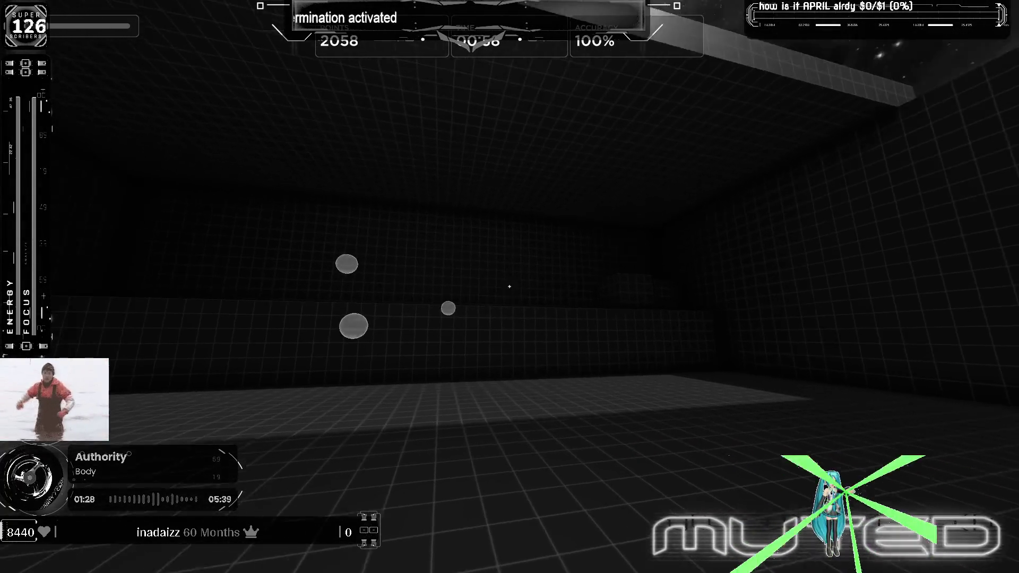
left_click(510, 287)
left_click(510, 286)
left_click(510, 286)
left_click(510, 287)
left_click(509, 287)
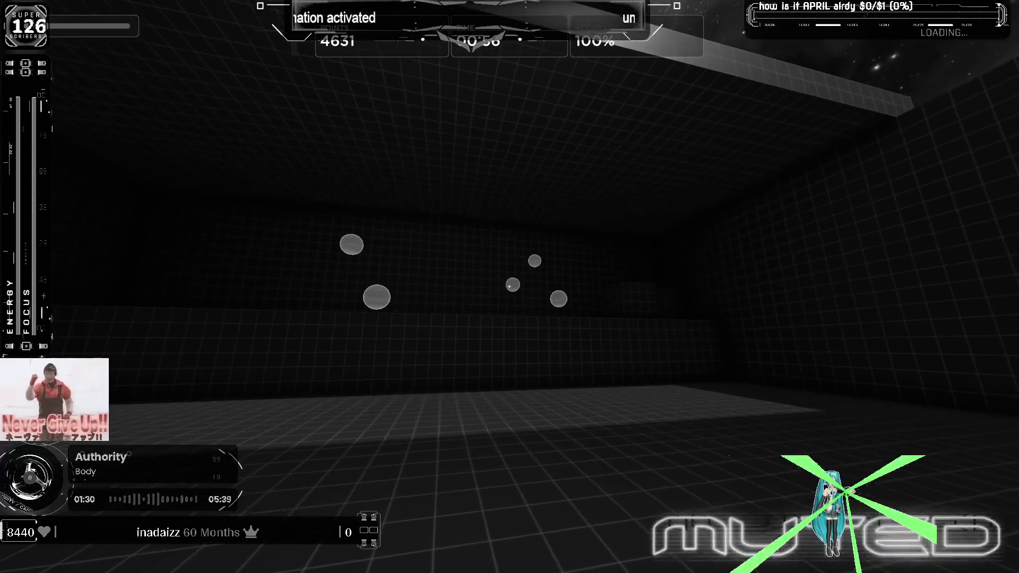
left_click(510, 287)
left_click(511, 287)
left_click(511, 287)
left_click(510, 287)
left_click(510, 287)
left_click(510, 287)
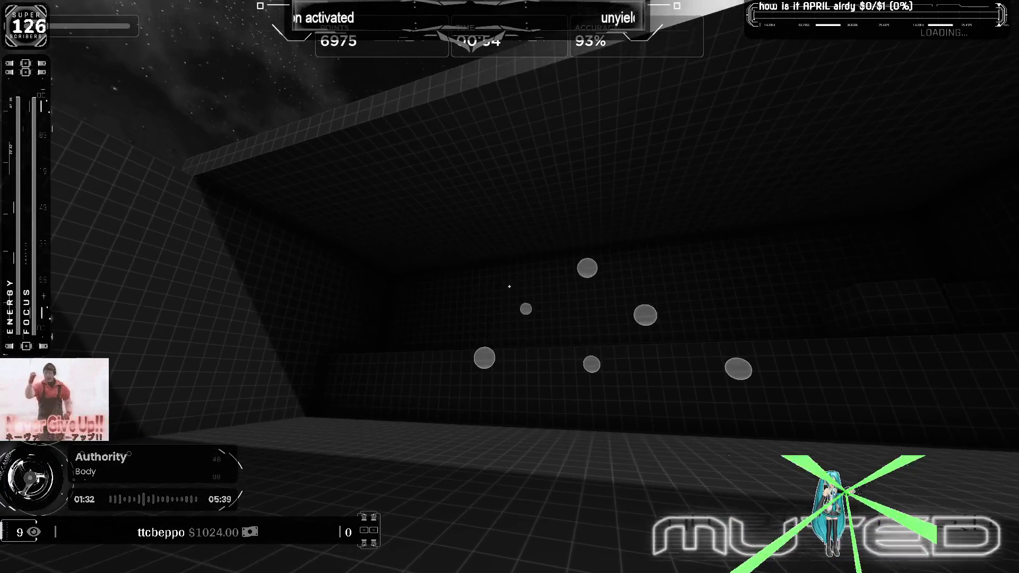
left_click(509, 287)
left_click(510, 286)
left_click(510, 287)
left_click(511, 288)
left_click(510, 287)
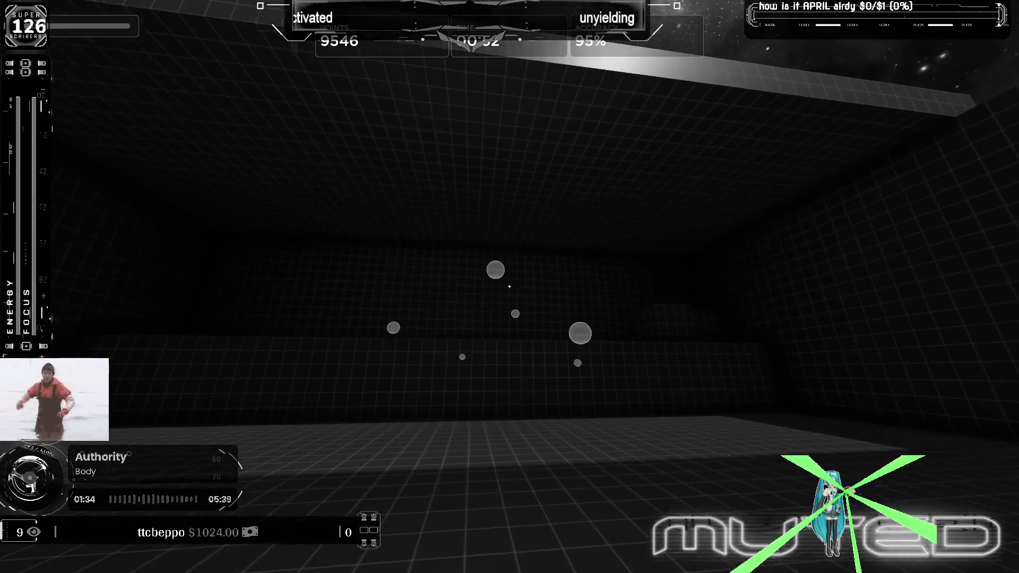
left_click(510, 287)
left_click(510, 287)
left_click(510, 287)
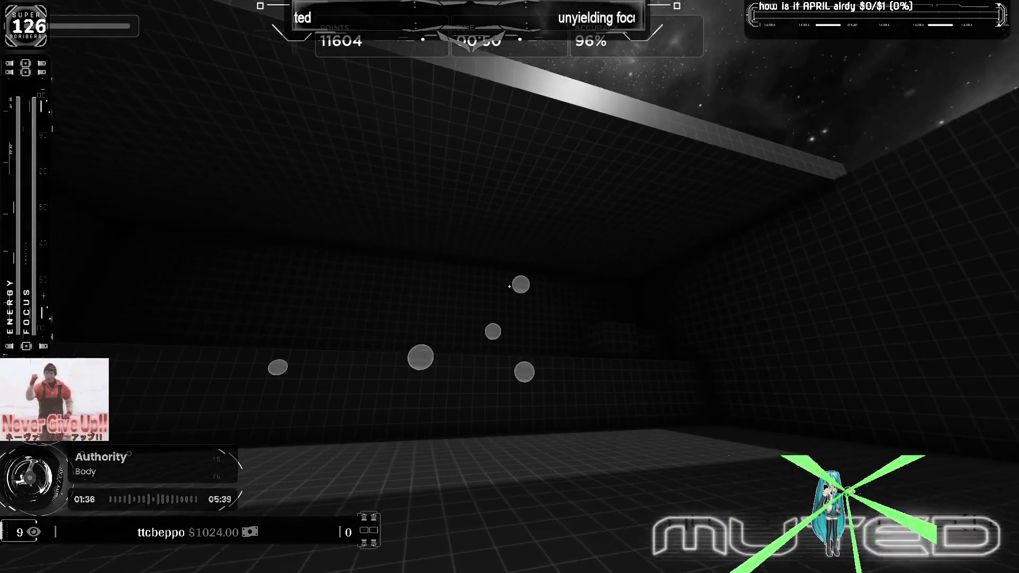
left_click(510, 287)
left_click(510, 286)
left_click(510, 287)
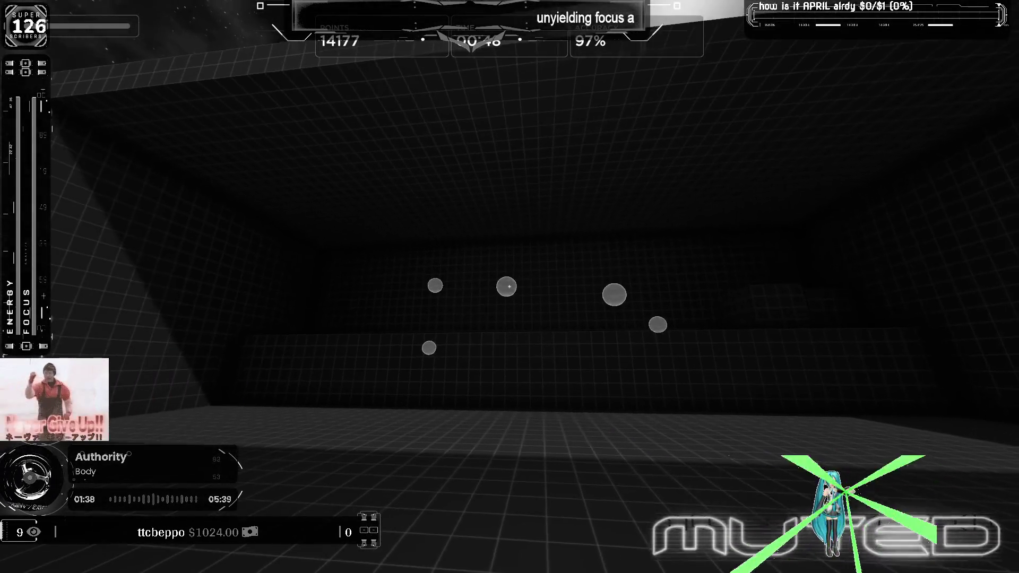
left_click(510, 286)
left_click(510, 286)
left_click(510, 287)
left_click(509, 287)
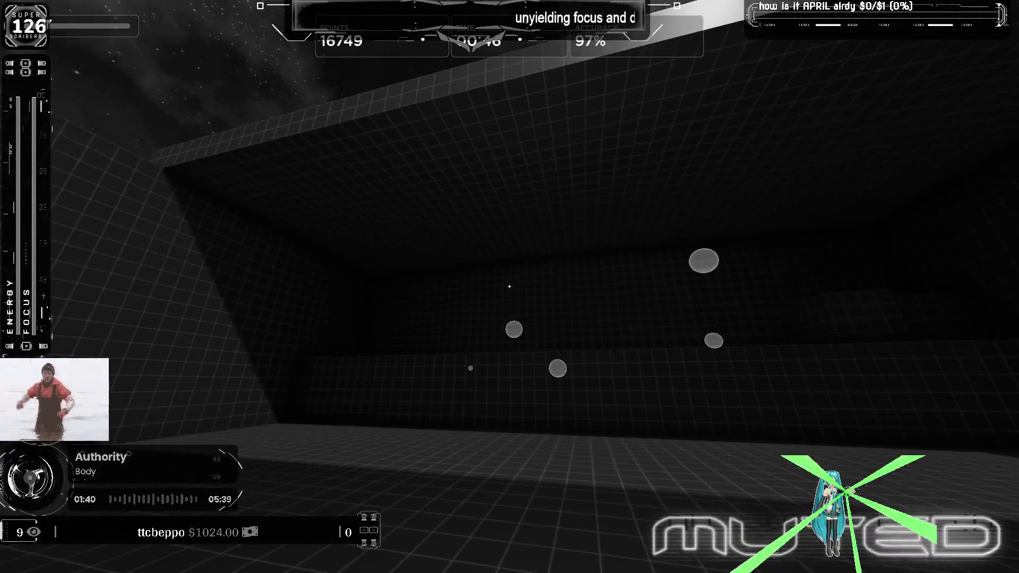
left_click(509, 286)
left_click(510, 287)
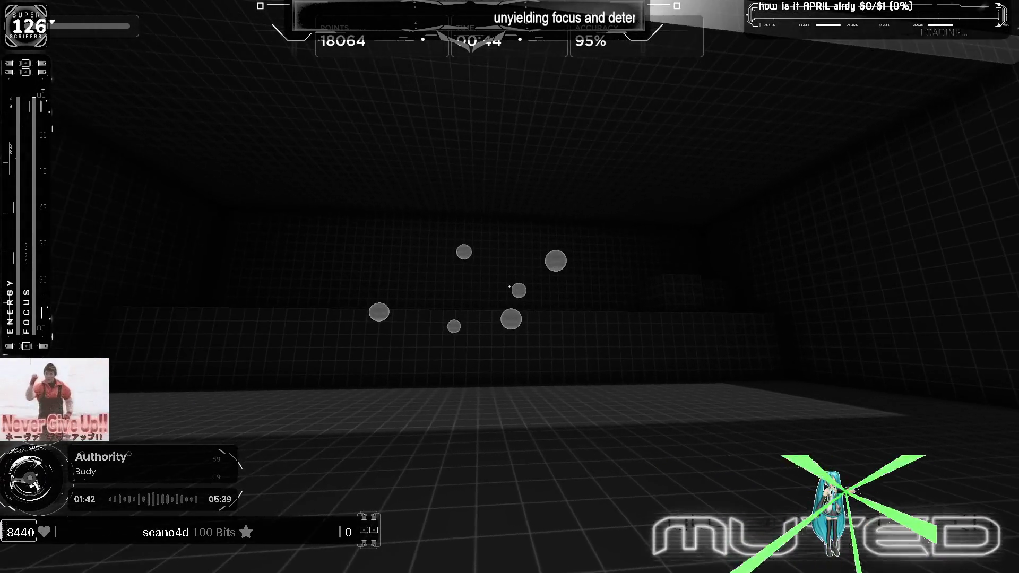
left_click(510, 288)
left_click(510, 286)
left_click(510, 287)
left_click(509, 287)
left_click(510, 287)
left_click(509, 286)
left_click(509, 287)
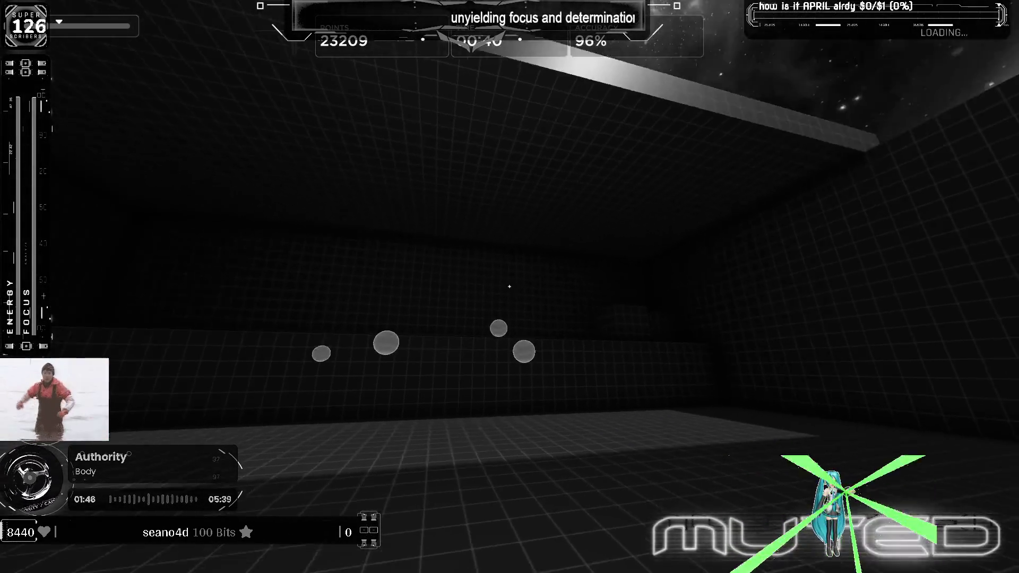
left_click(510, 287)
left_click(510, 287)
left_click(509, 287)
left_click(510, 287)
left_click(509, 287)
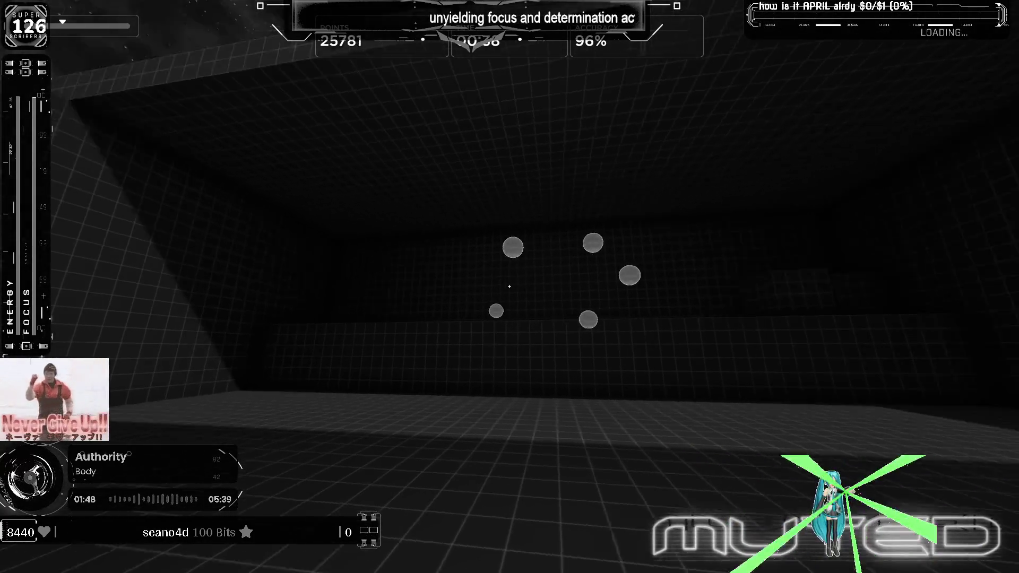
left_click(510, 287)
left_click(509, 287)
left_click(511, 286)
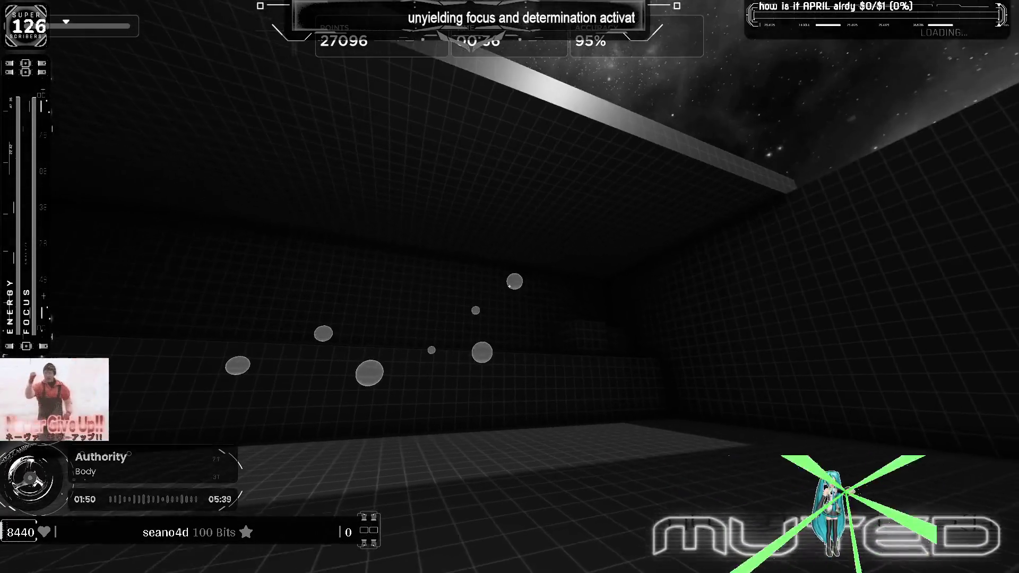
left_click(510, 287)
left_click(510, 287)
left_click(510, 286)
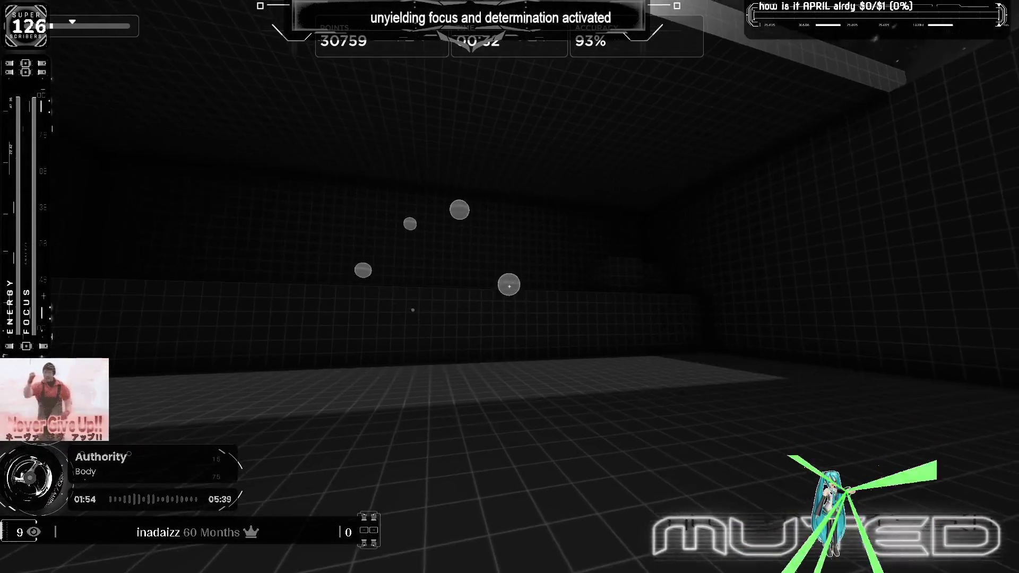
left_click(510, 286)
left_click(510, 287)
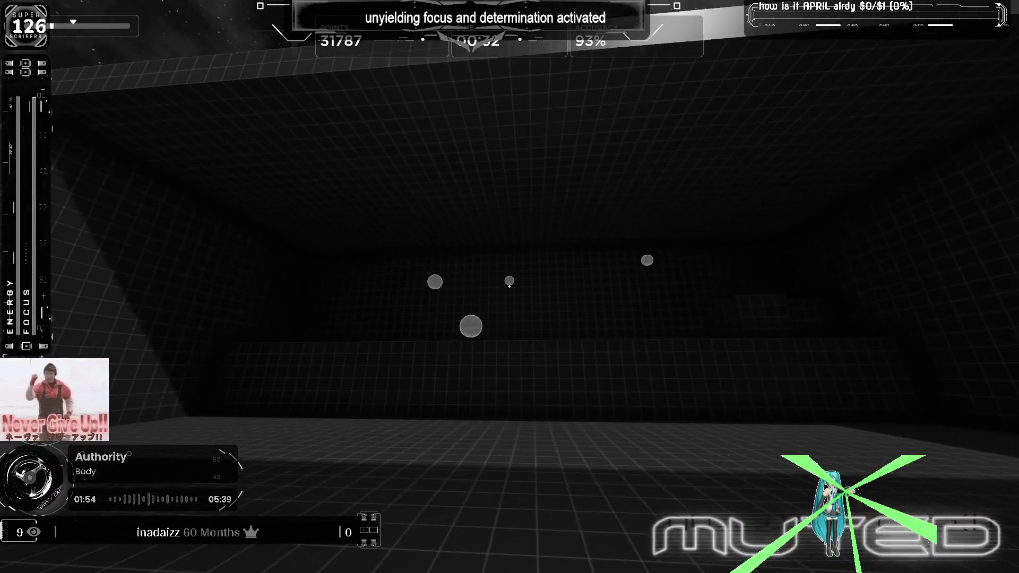
left_click(509, 288)
left_click(510, 288)
left_click(510, 287)
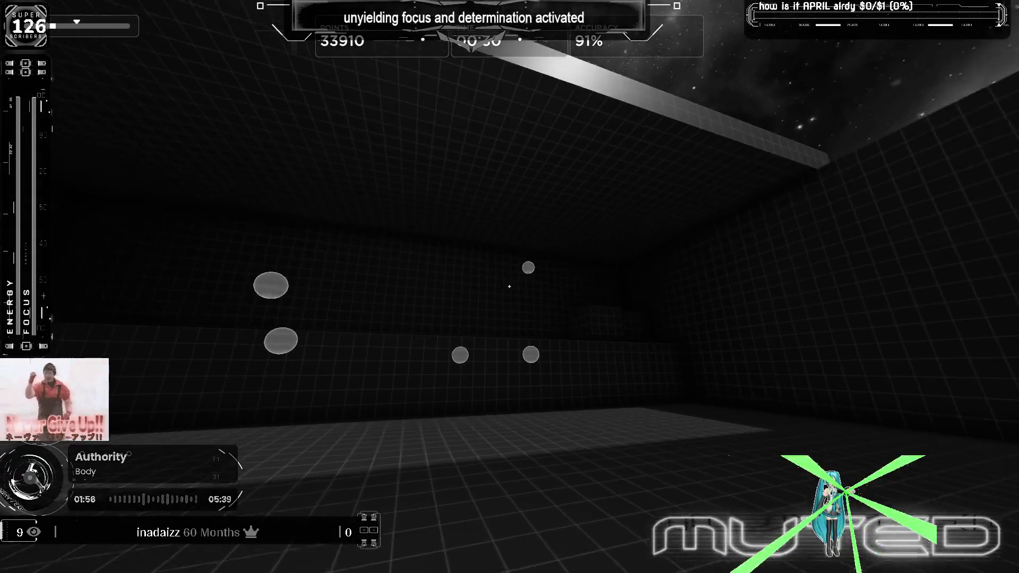
left_click(510, 287)
left_click(510, 287)
left_click(509, 287)
left_click(510, 286)
left_click(510, 287)
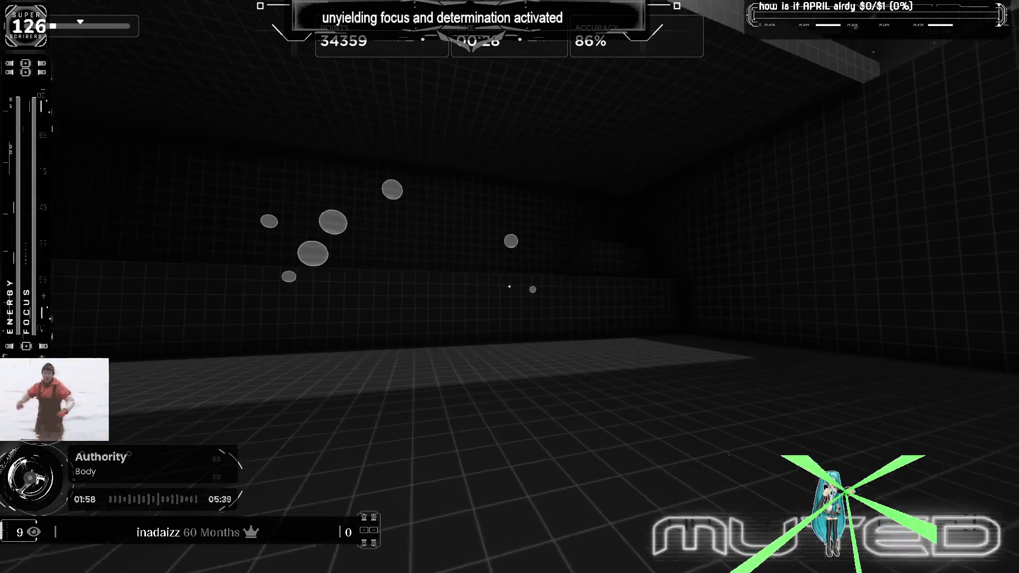
left_click(510, 286)
left_click(510, 286)
left_click(509, 286)
left_click(509, 287)
left_click(509, 287)
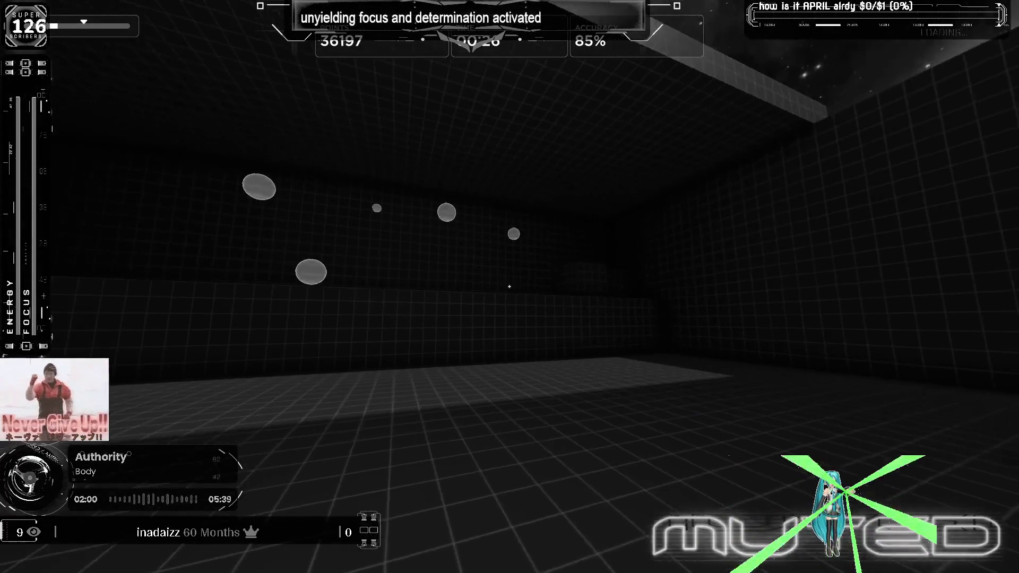
left_click(511, 287)
left_click(509, 286)
left_click(510, 287)
left_click(511, 287)
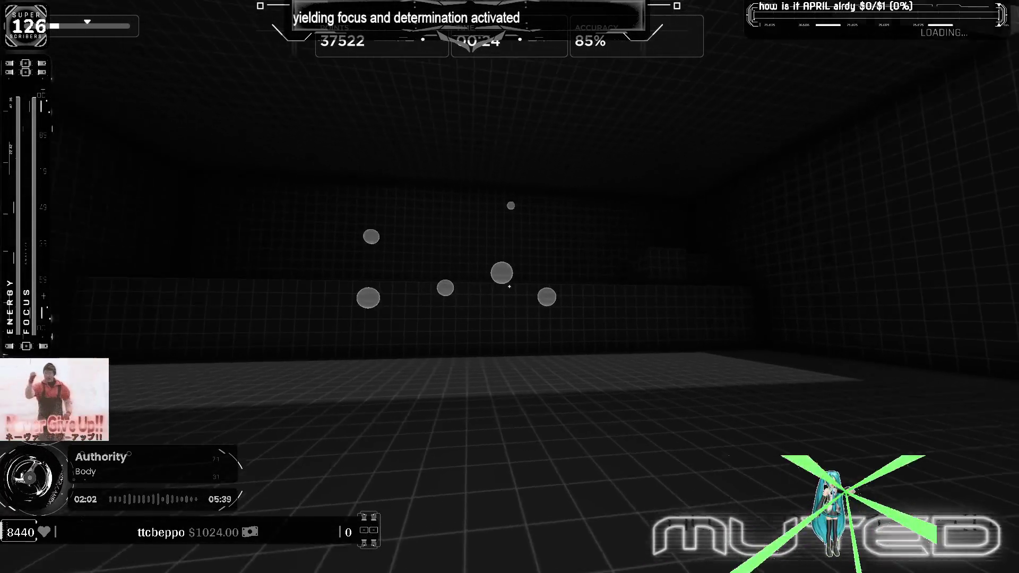
left_click(510, 286)
left_click(510, 288)
left_click(509, 287)
left_click(510, 287)
left_click(510, 287)
left_click(509, 287)
left_click(511, 286)
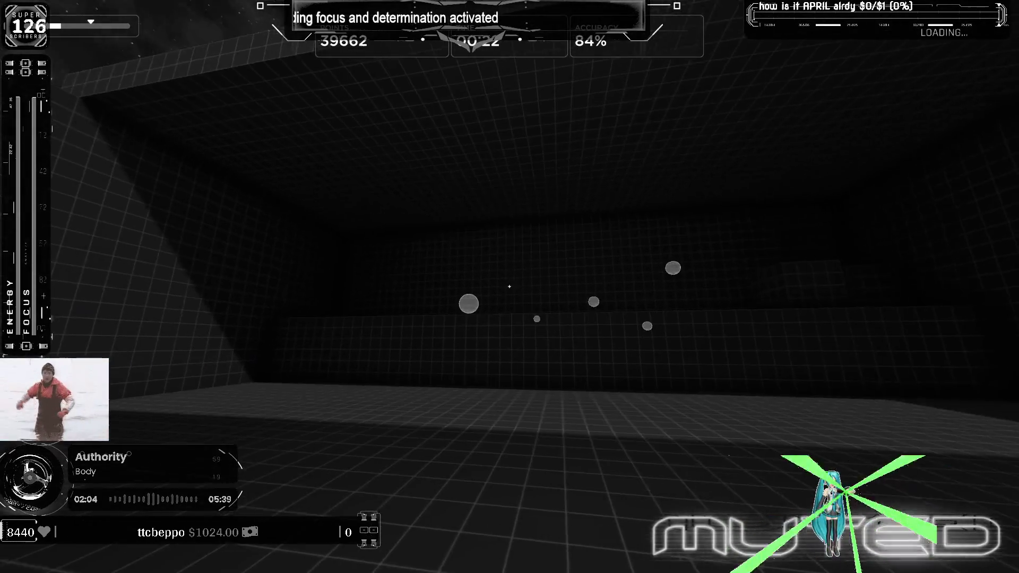
left_click(511, 286)
left_click(511, 287)
left_click(509, 288)
left_click(510, 287)
left_click(510, 287)
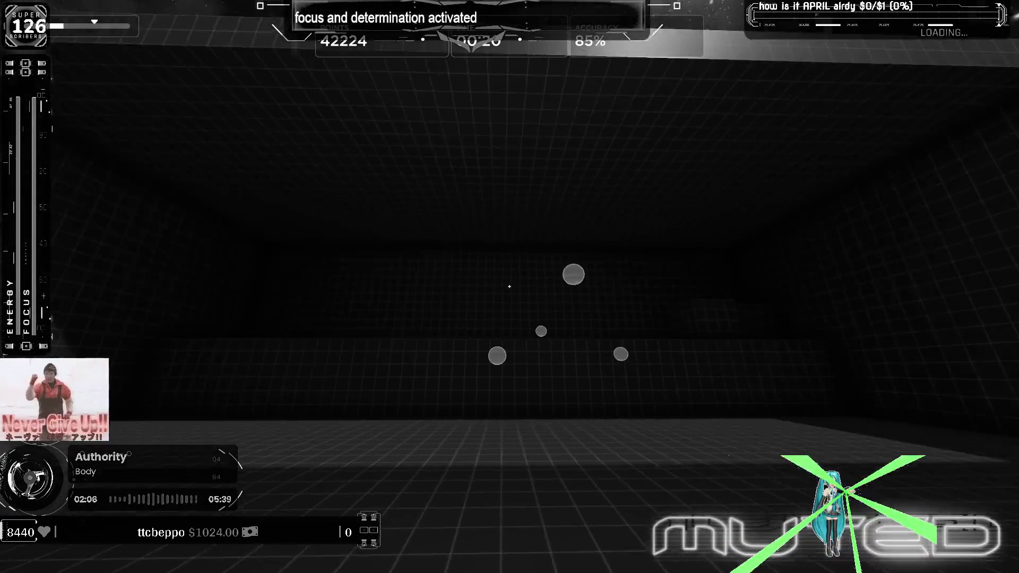
left_click(510, 286)
left_click(510, 287)
left_click(511, 286)
left_click(510, 287)
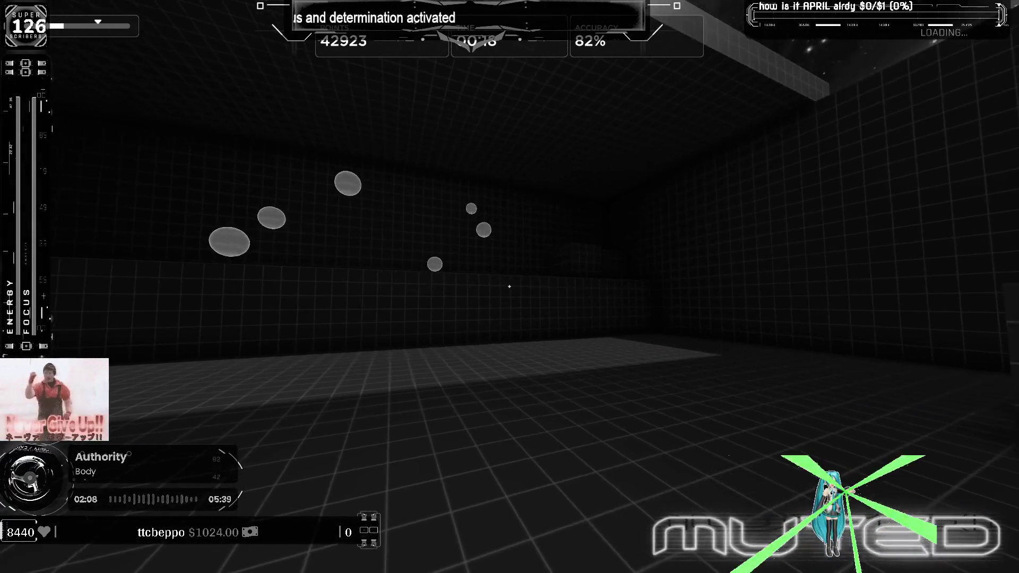
left_click(510, 287)
left_click(510, 287)
left_click(509, 287)
left_click(509, 287)
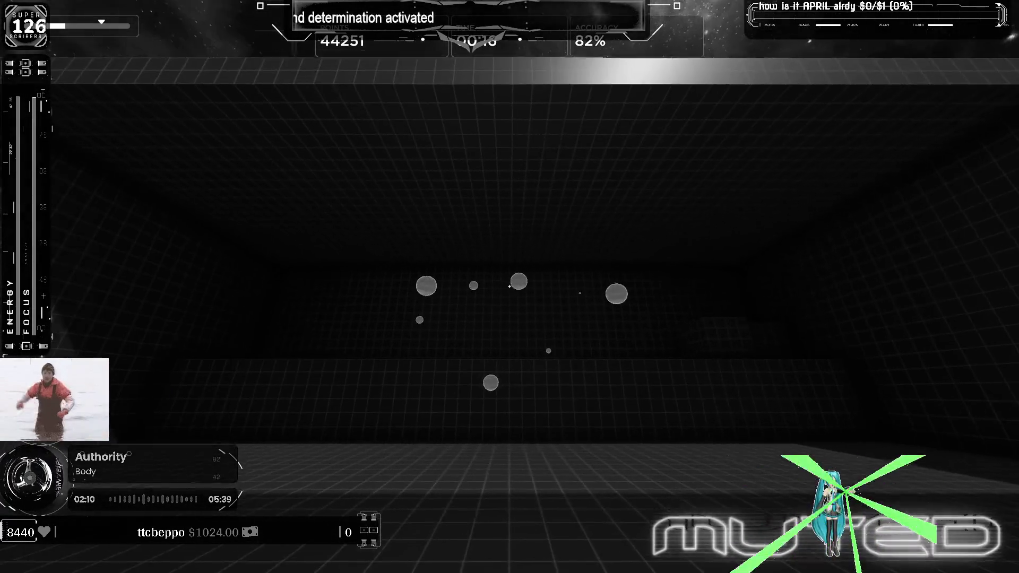
left_click(510, 287)
left_click(510, 287)
left_click(510, 287)
left_click(510, 288)
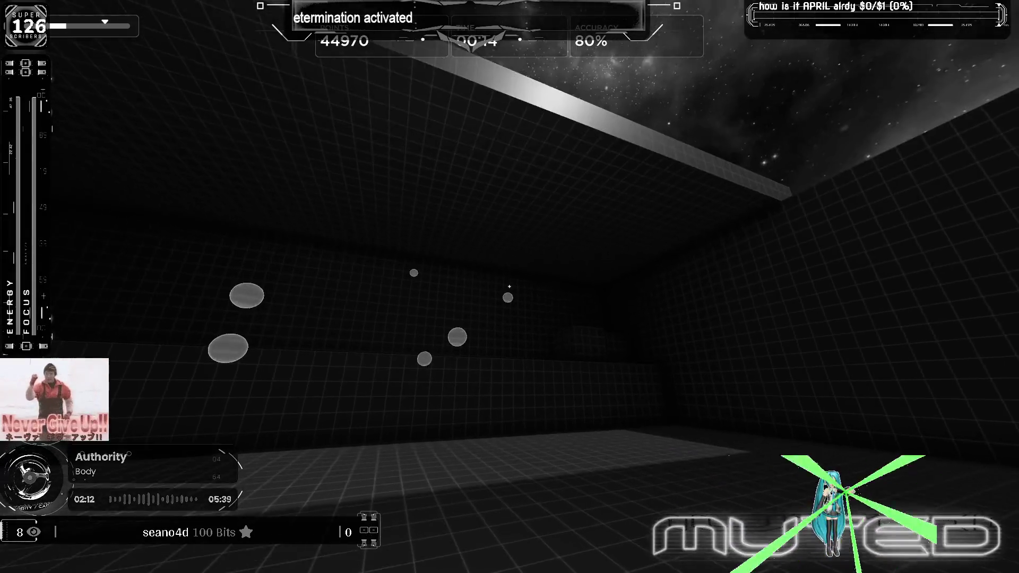
left_click(509, 287)
Step: Restart the Multishot task from the pause menu and begin the fresh round at 0 points
key("Escape")
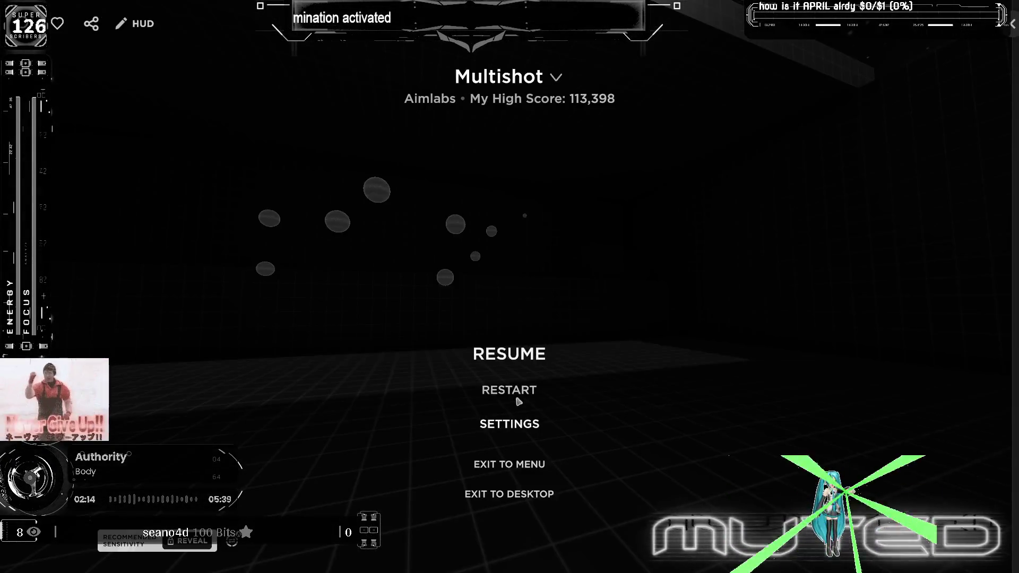
left_click(518, 383)
left_click(502, 321)
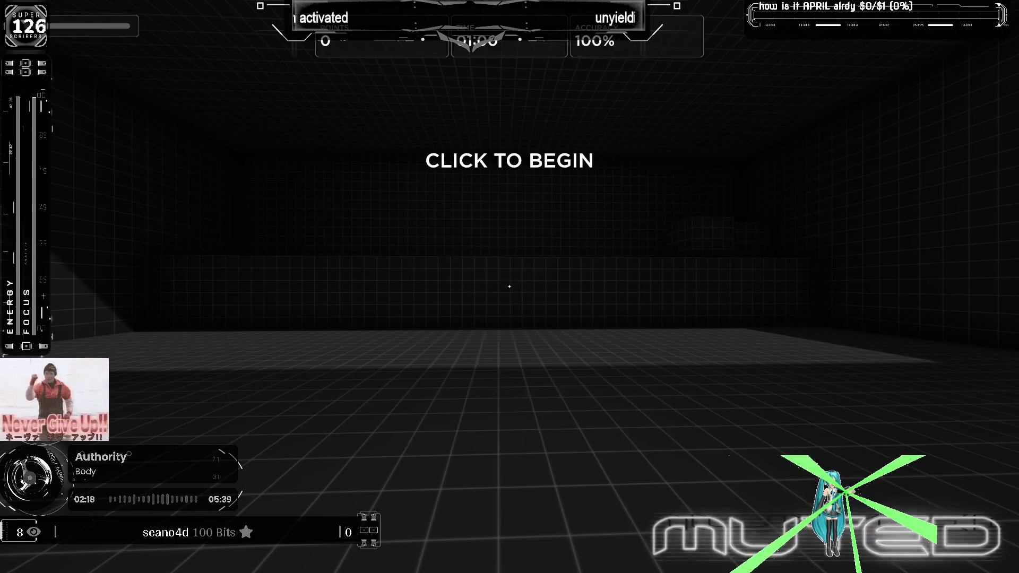
left_click(510, 287)
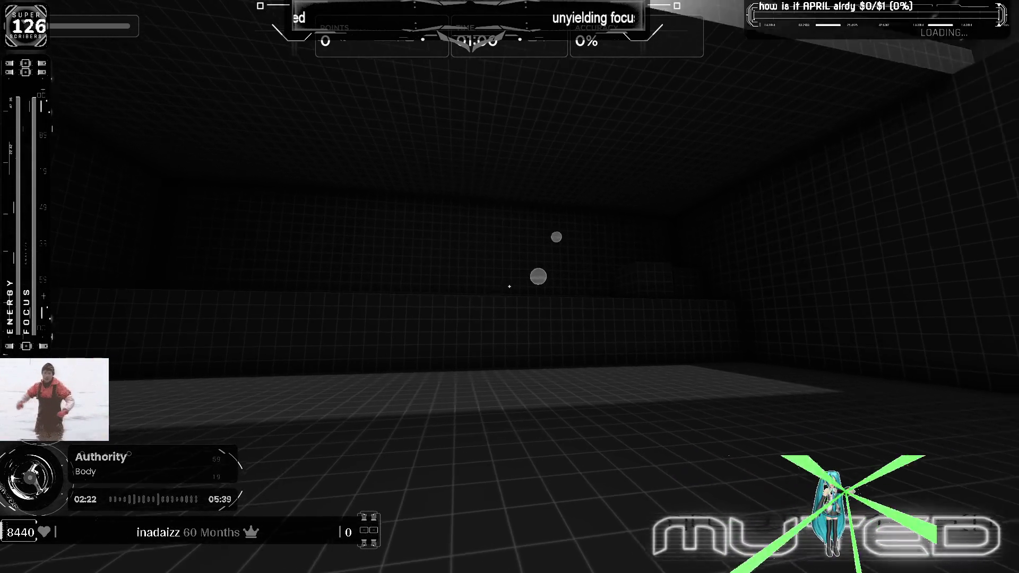
Step: Shoot Multishot target clusters until the run reaches 76,892 points at 78% accuracy
left_click(510, 287)
left_click(510, 287)
left_click(510, 286)
left_click(510, 287)
left_click(510, 287)
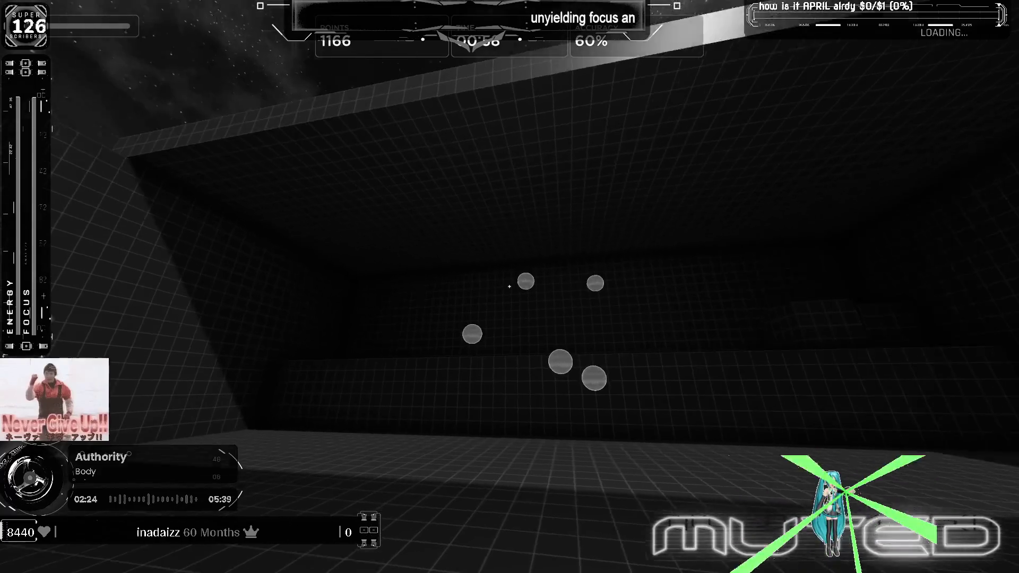
left_click(509, 287)
left_click(510, 286)
left_click(511, 287)
left_click(510, 288)
left_click(510, 287)
left_click(510, 287)
left_click(510, 287)
left_click(509, 287)
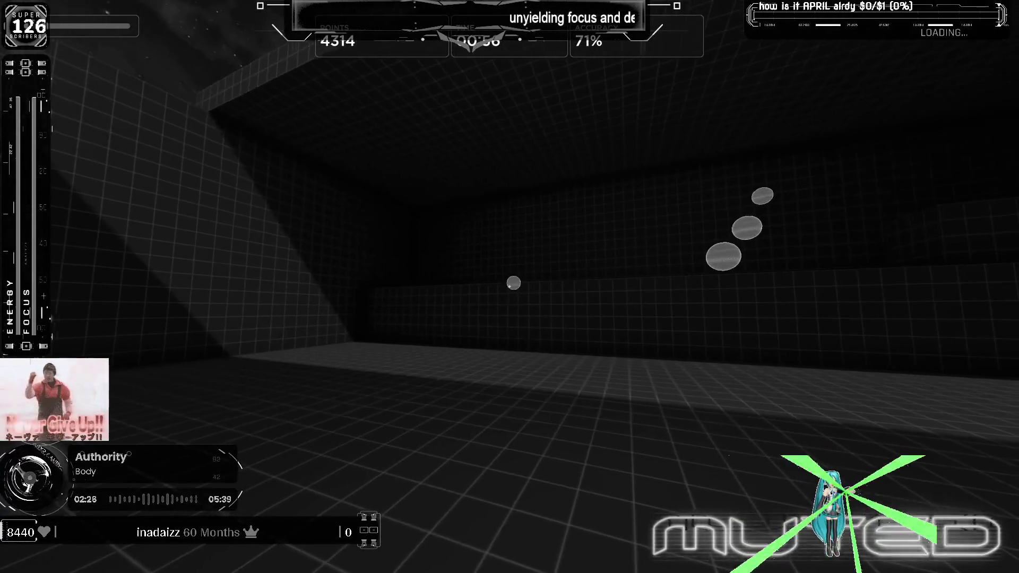
left_click(510, 287)
left_click(510, 287)
left_click(510, 286)
left_click(510, 287)
left_click(510, 287)
left_click(510, 287)
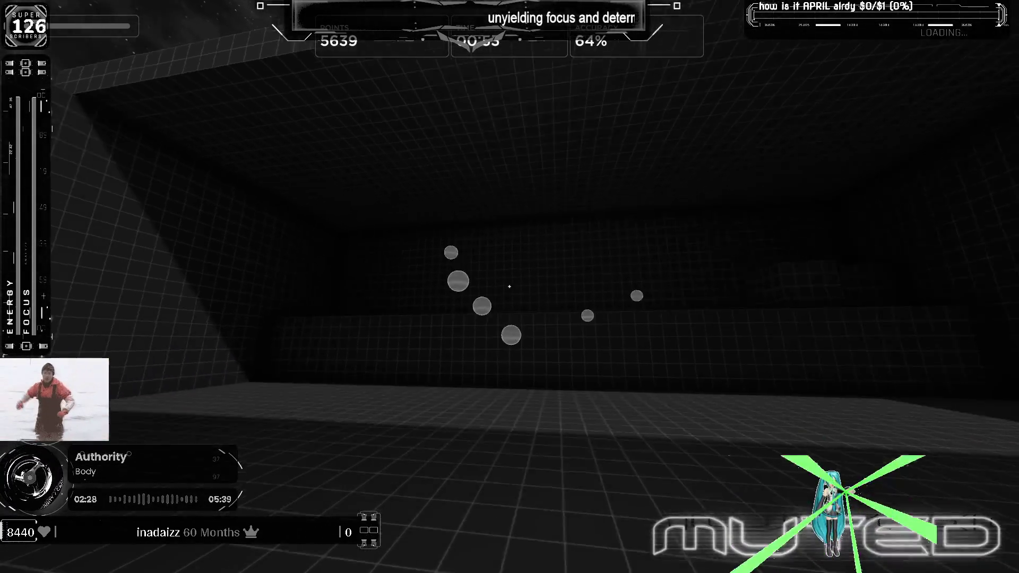
left_click(511, 287)
left_click(510, 287)
left_click(510, 287)
left_click(510, 287)
left_click(510, 287)
left_click(510, 286)
left_click(510, 287)
left_click(509, 287)
left_click(510, 287)
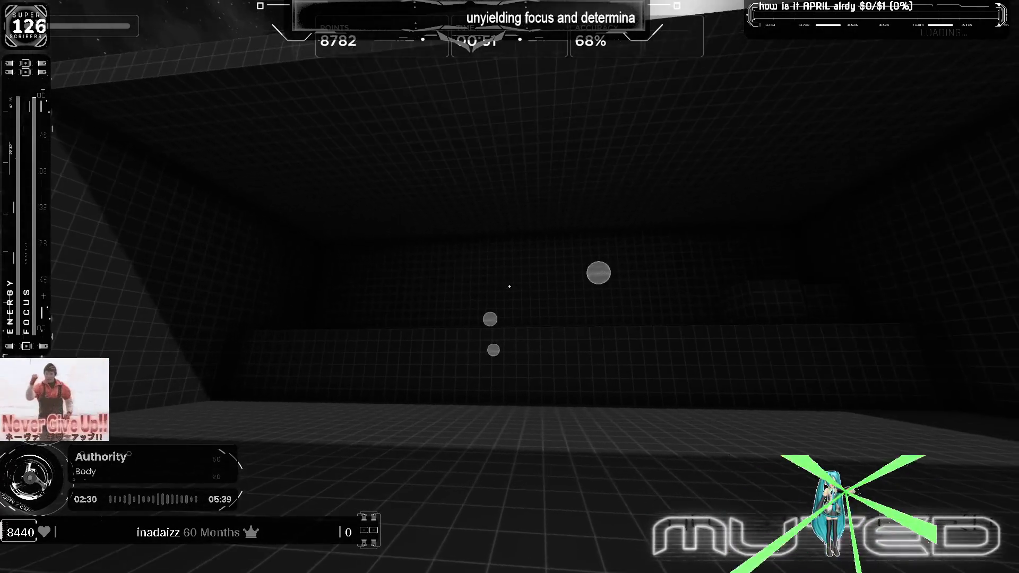
left_click(511, 287)
left_click(510, 287)
left_click(510, 287)
left_click(509, 287)
left_click(509, 287)
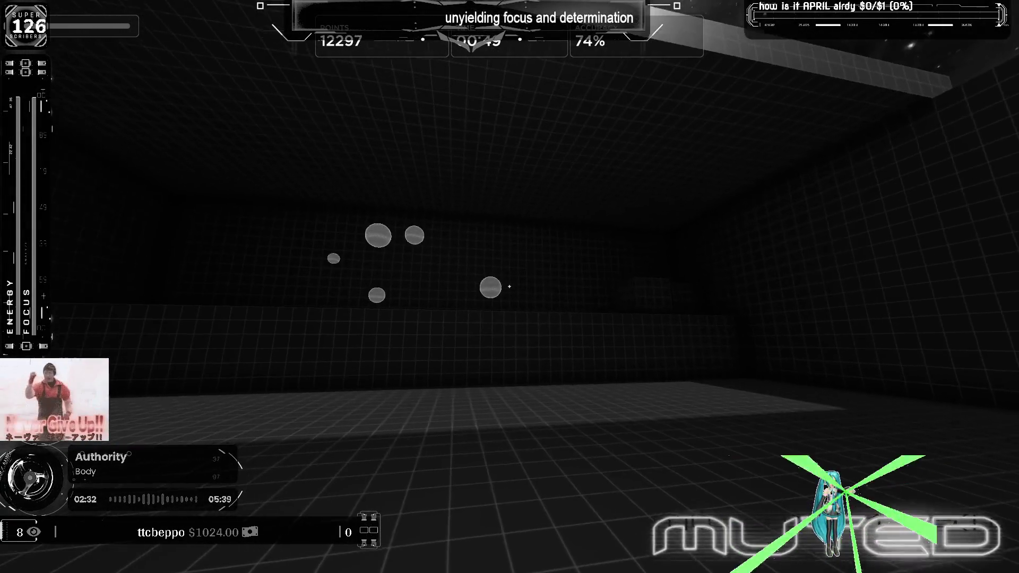
left_click(510, 286)
left_click(510, 287)
left_click(510, 287)
left_click(509, 287)
left_click(510, 287)
left_click(509, 287)
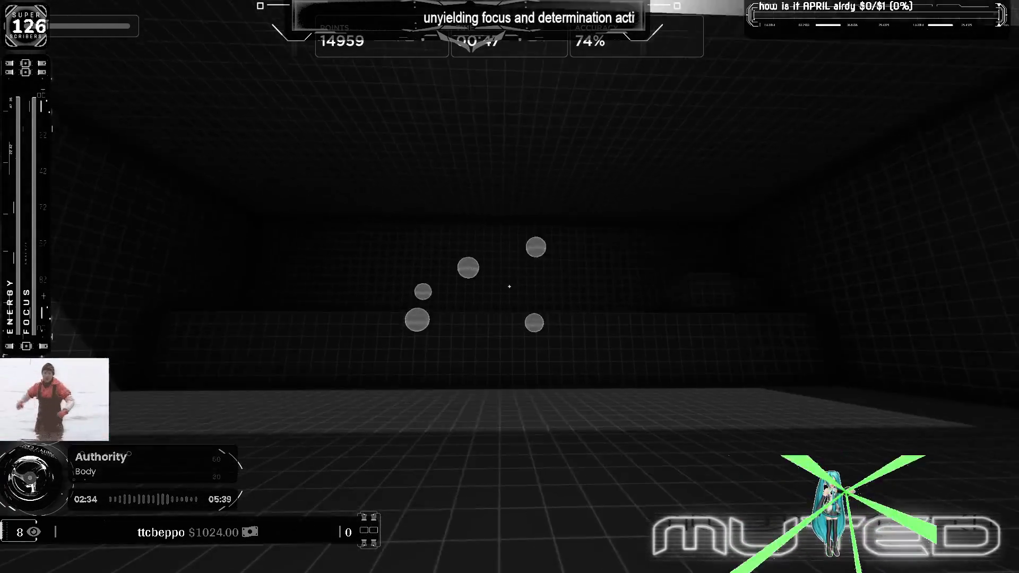
left_click(510, 286)
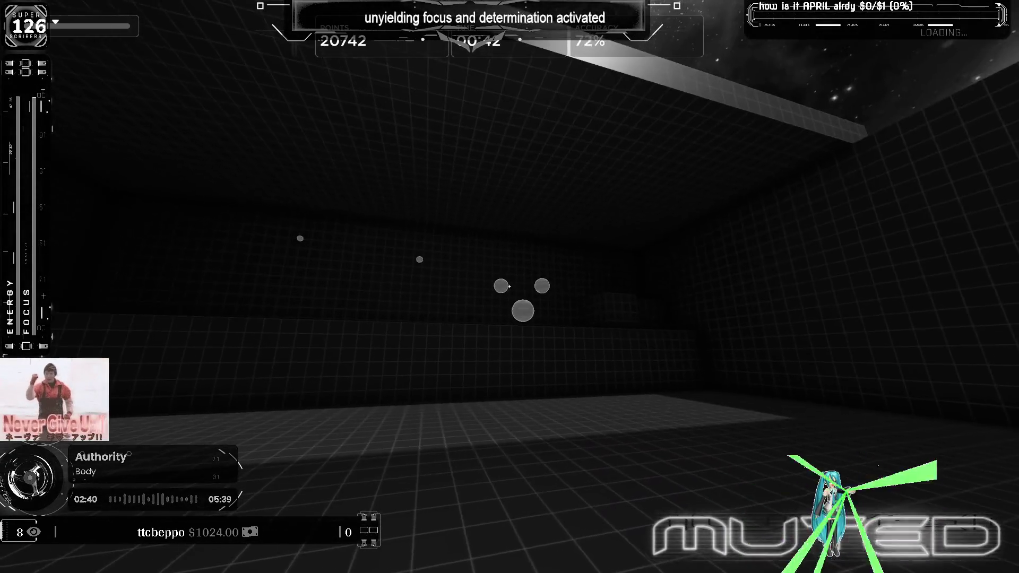
left_click(510, 287)
left_click(510, 288)
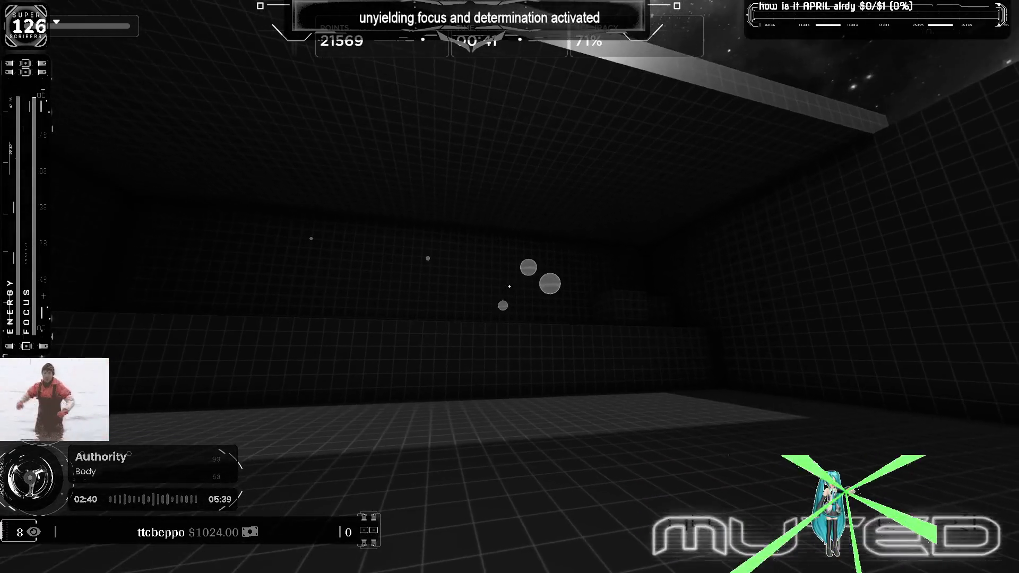
left_click(510, 286)
left_click(509, 286)
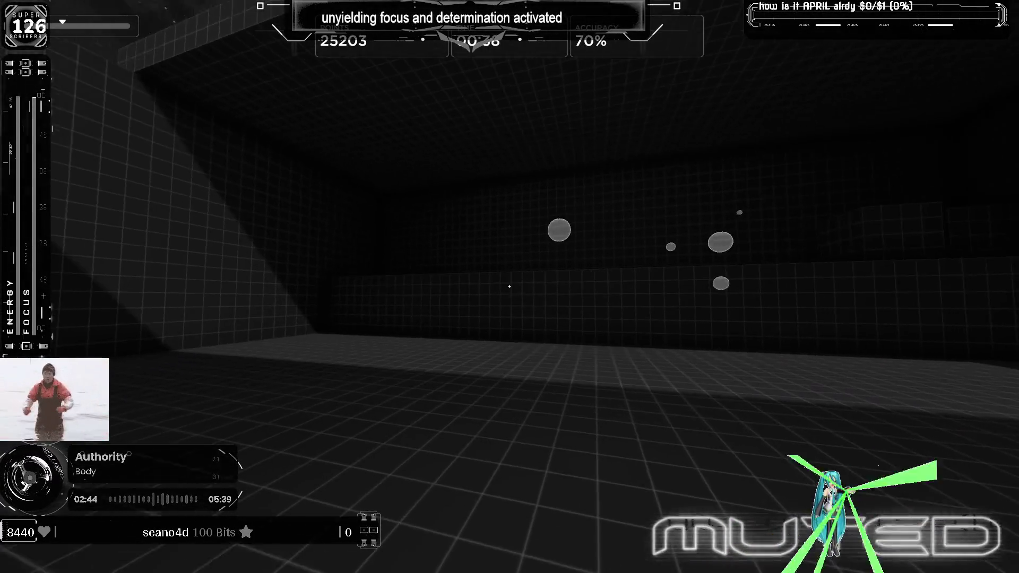
left_click(510, 286)
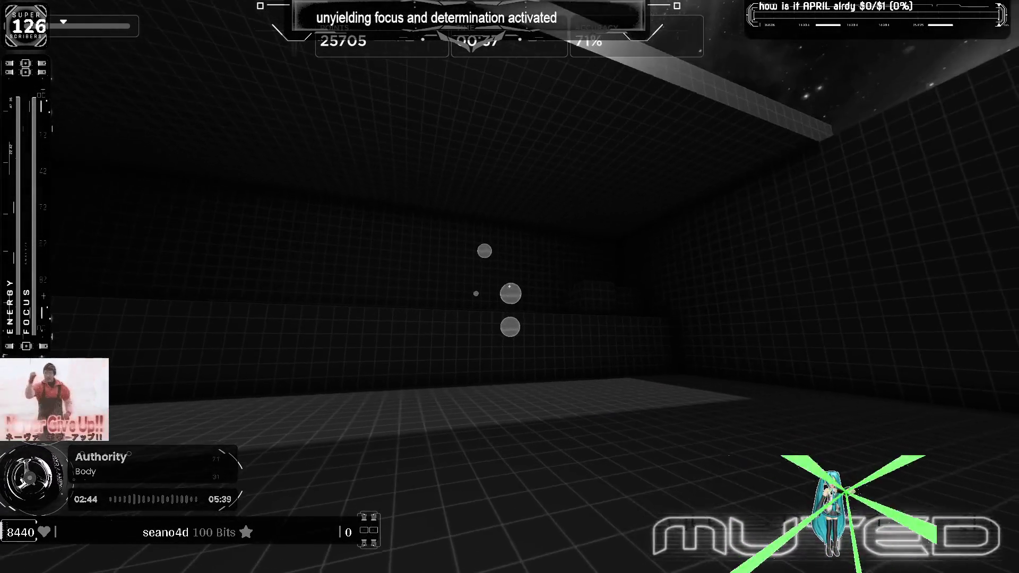
left_click(510, 287)
left_click(511, 288)
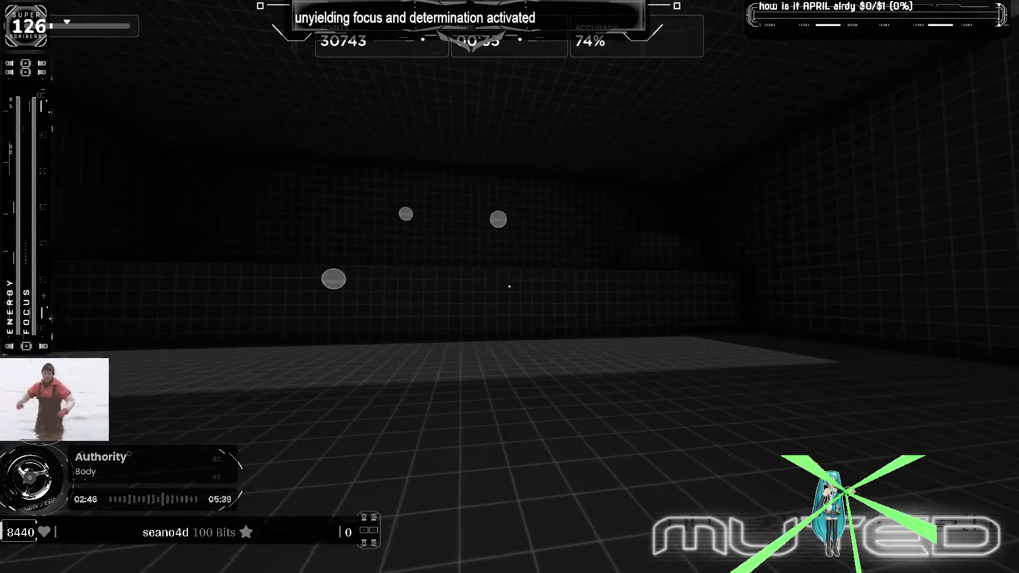
left_click(509, 287)
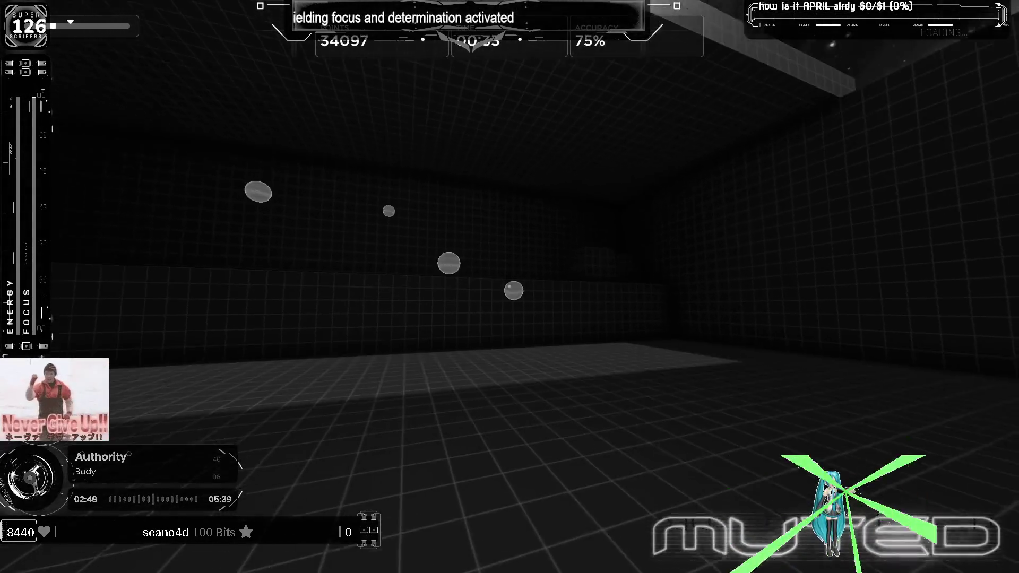
left_click(510, 287)
left_click(510, 287)
left_click(510, 287)
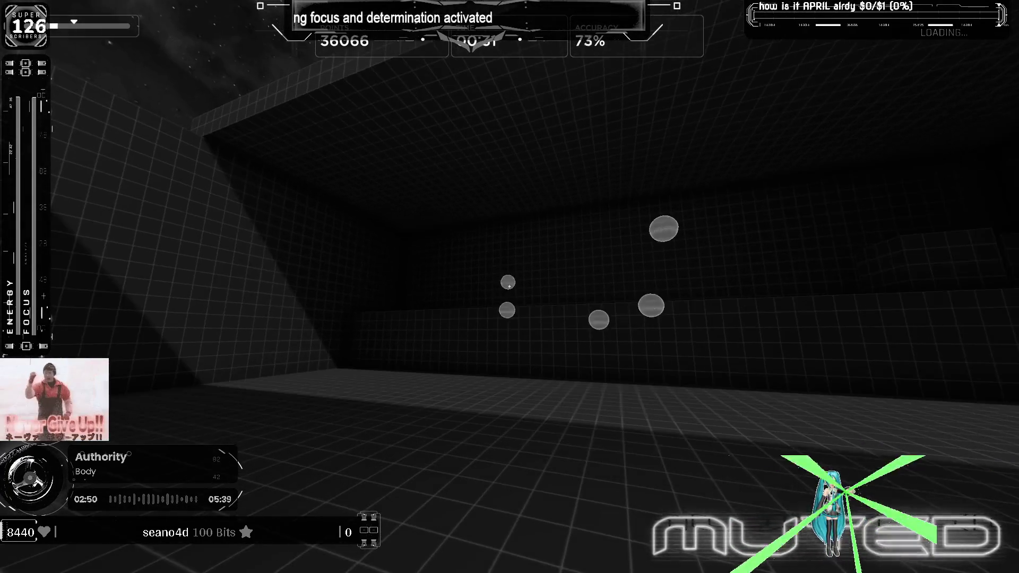
left_click(510, 287)
left_click(510, 287)
left_click(510, 288)
left_click(509, 288)
left_click(510, 286)
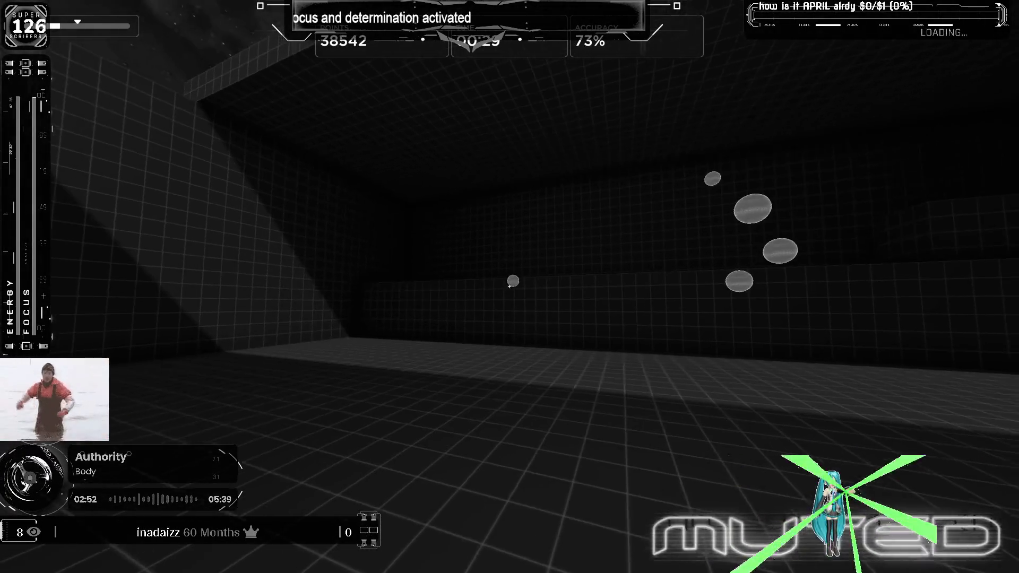
left_click(509, 287)
left_click(509, 287)
left_click(510, 288)
left_click(509, 287)
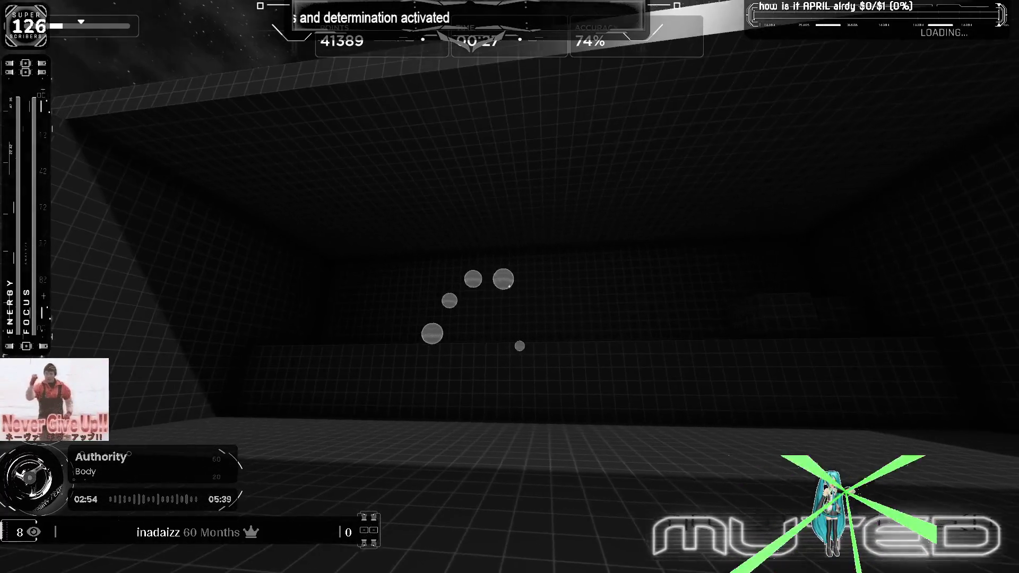
left_click(511, 286)
left_click(510, 287)
left_click(510, 287)
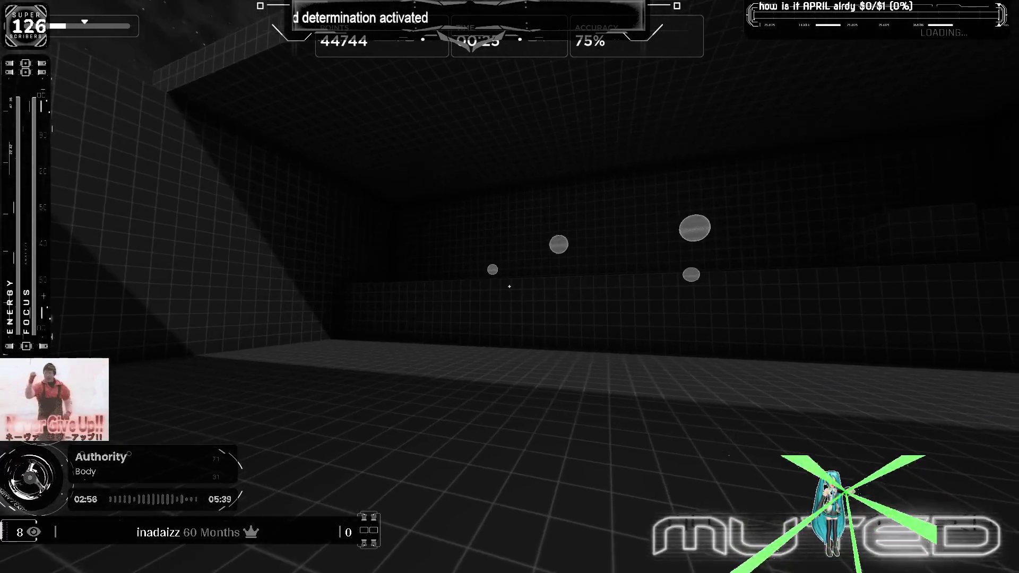
left_click(510, 287)
left_click(510, 287)
left_click(509, 287)
left_click(509, 286)
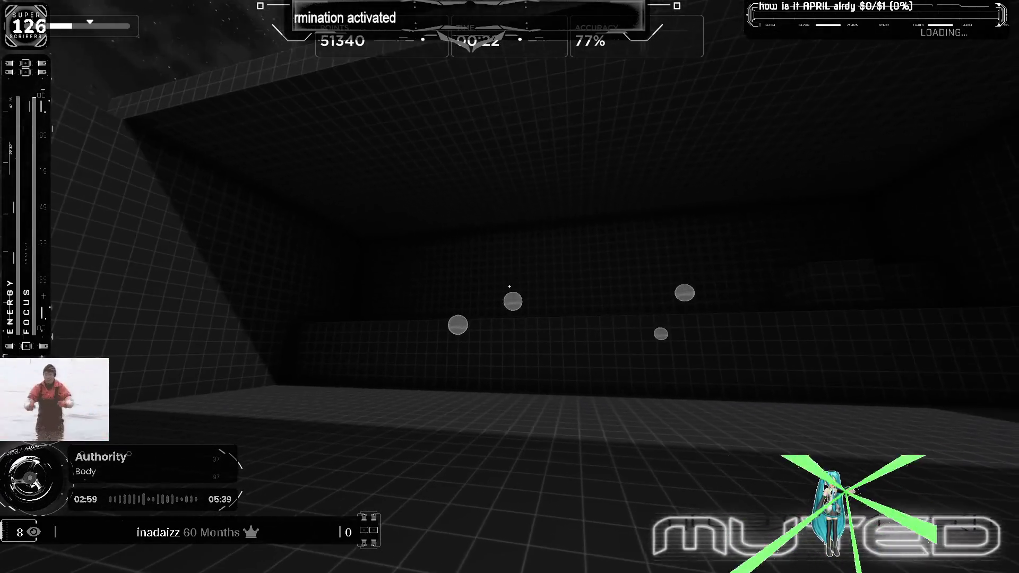
left_click(510, 287)
left_click(509, 287)
left_click(510, 287)
left_click(510, 288)
left_click(510, 287)
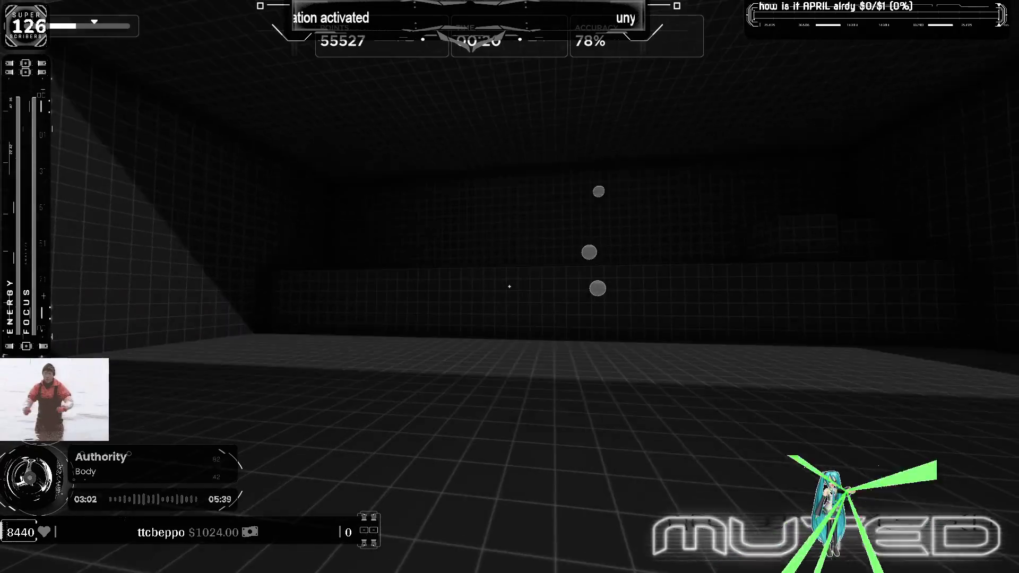
left_click(510, 287)
left_click(510, 286)
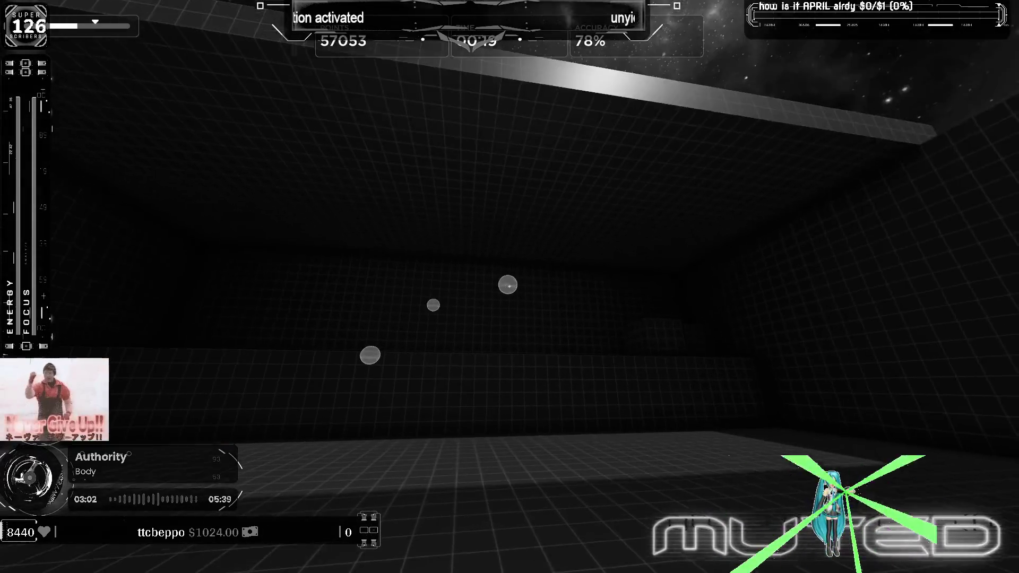
left_click(510, 287)
left_click(510, 287)
left_click(510, 286)
left_click(510, 287)
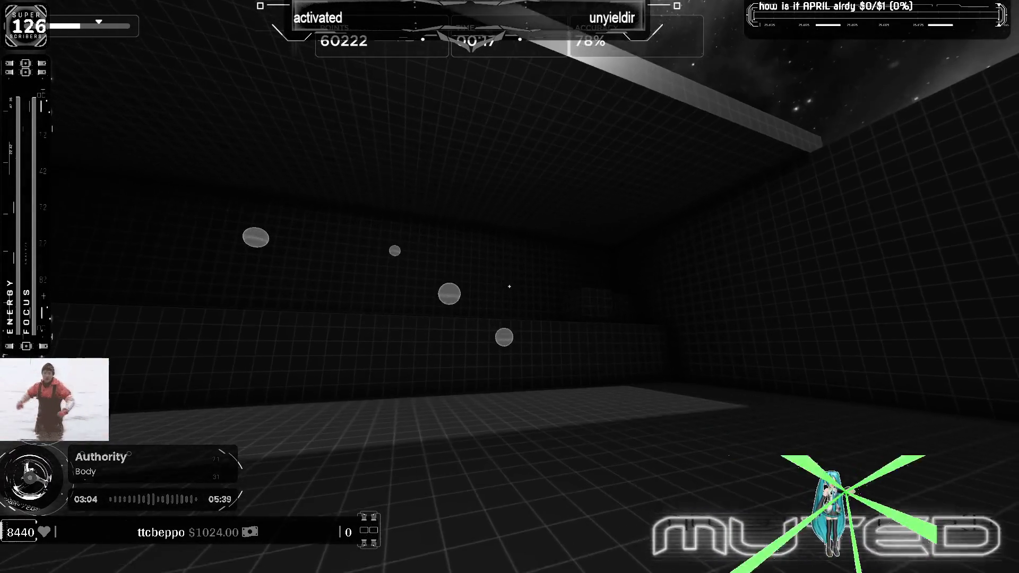
left_click(510, 287)
left_click(511, 287)
left_click(510, 287)
left_click(509, 287)
left_click(510, 286)
left_click(510, 287)
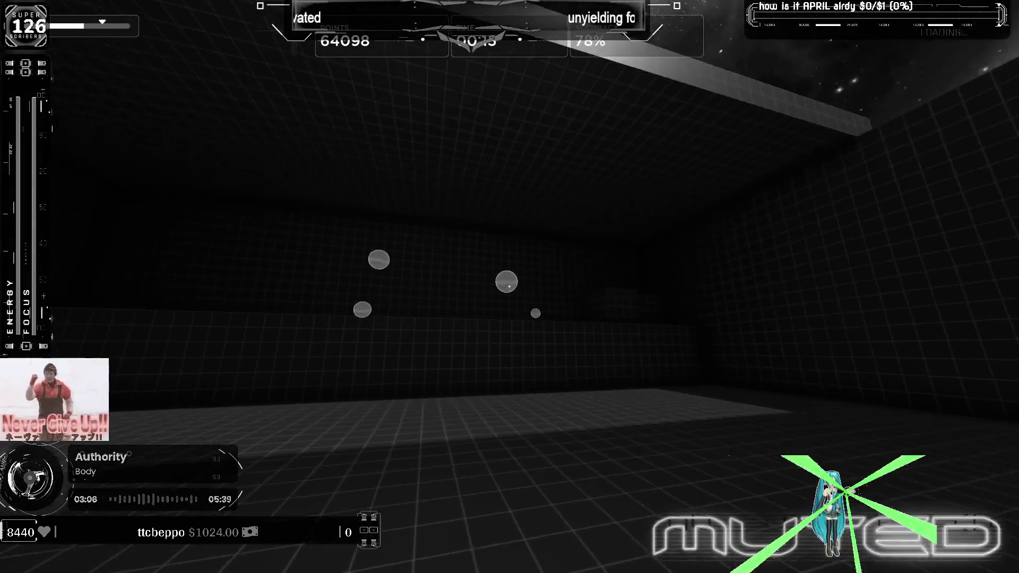
left_click(510, 287)
left_click(509, 287)
left_click(510, 287)
left_click(509, 287)
left_click(509, 287)
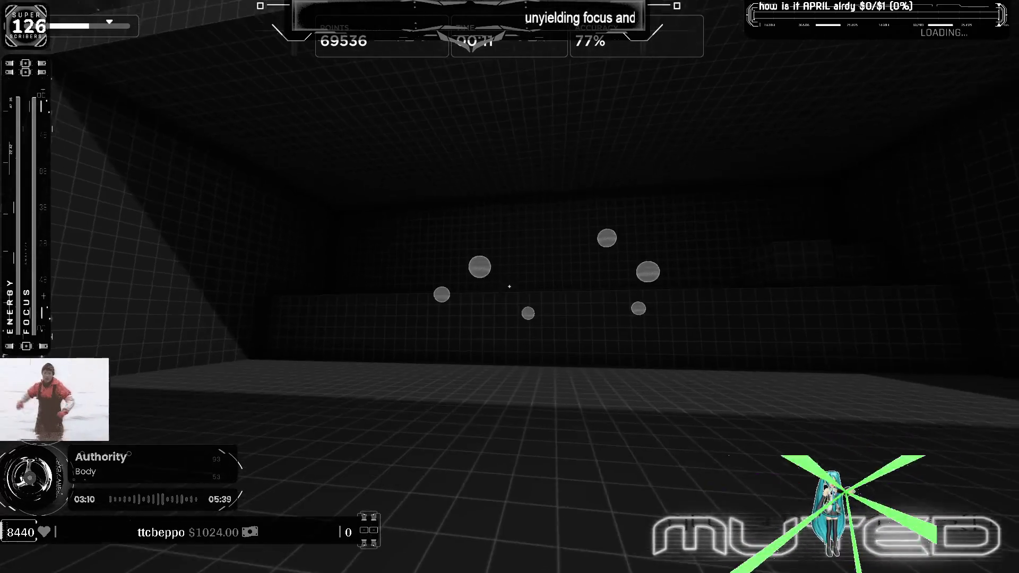
left_click(509, 287)
left_click(510, 287)
left_click(510, 287)
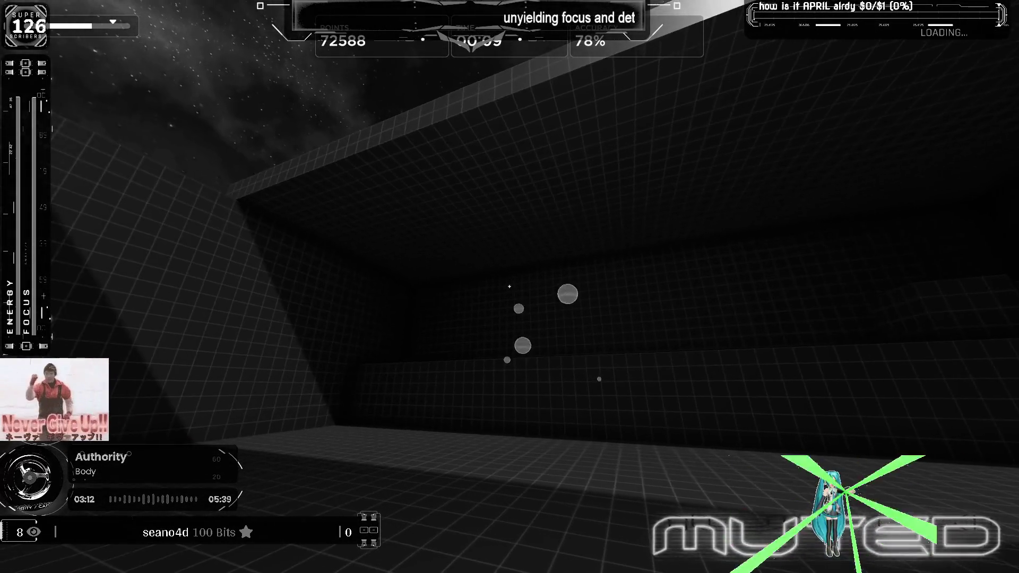
left_click(510, 287)
left_click(510, 287)
left_click(511, 287)
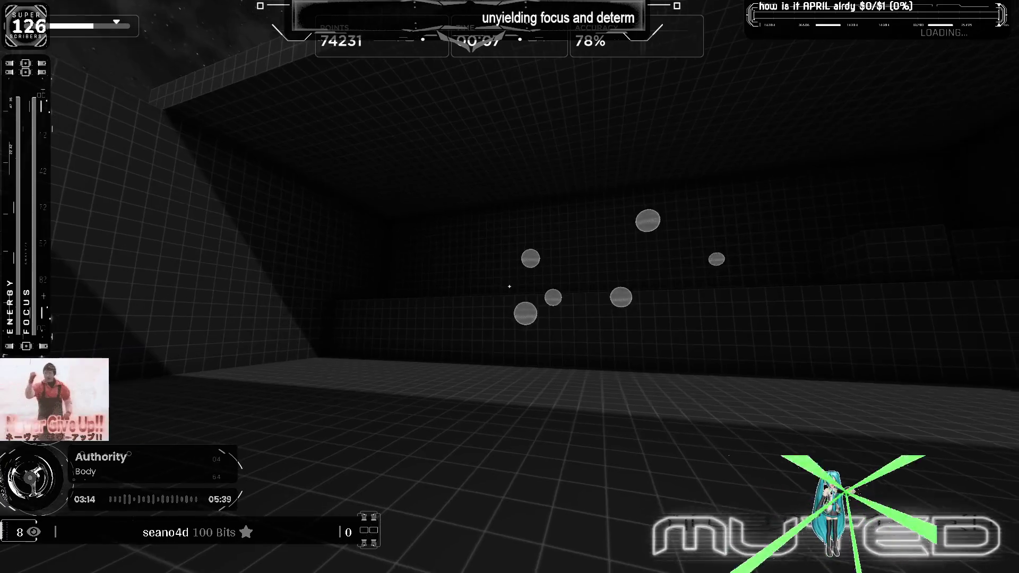
left_click(510, 288)
left_click(510, 287)
left_click(509, 287)
left_click(510, 287)
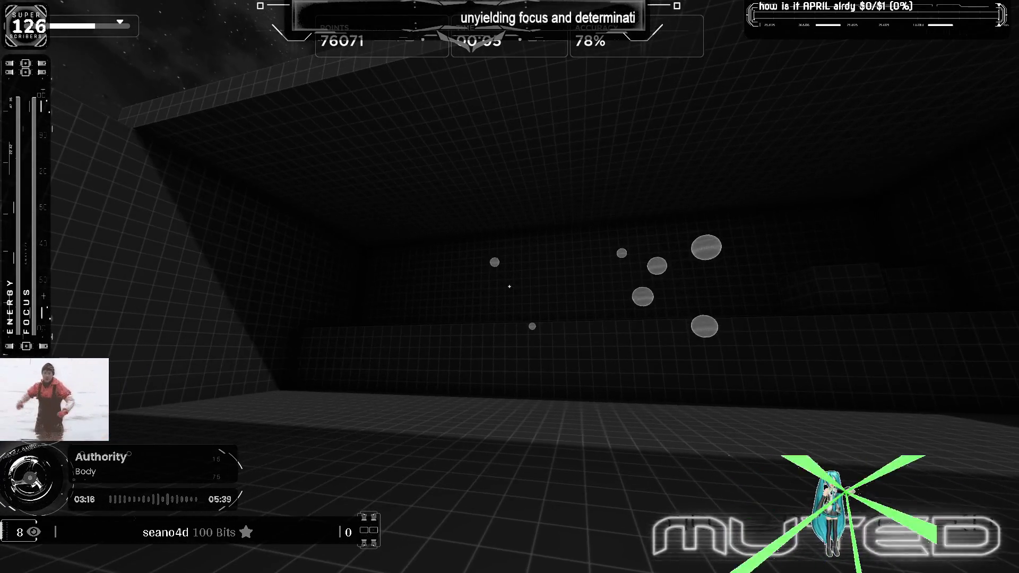
left_click(510, 288)
left_click(510, 287)
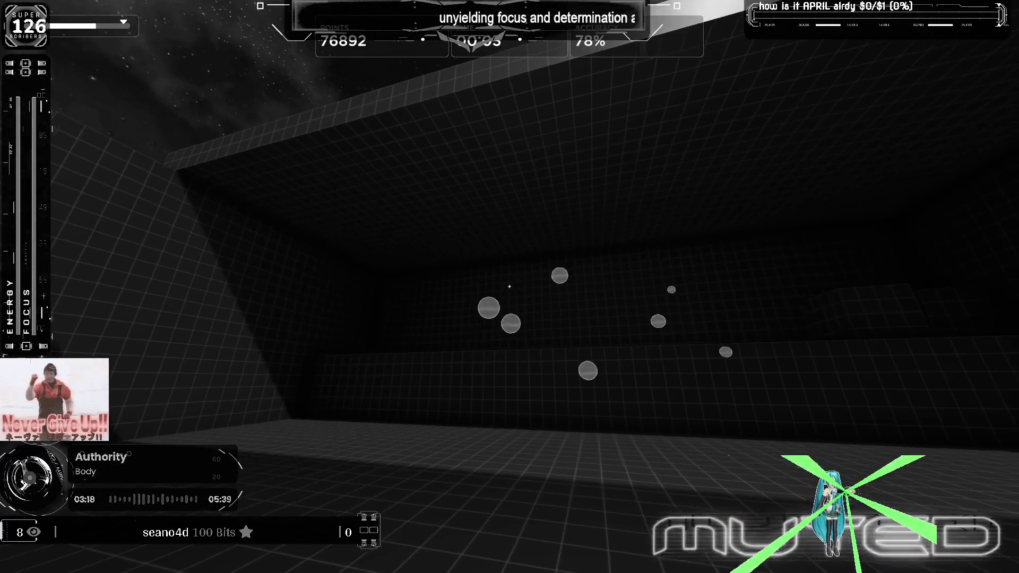
Step: Pause the run and restart the Multishot task, confirming with YES
key("Escape")
left_click(513, 392)
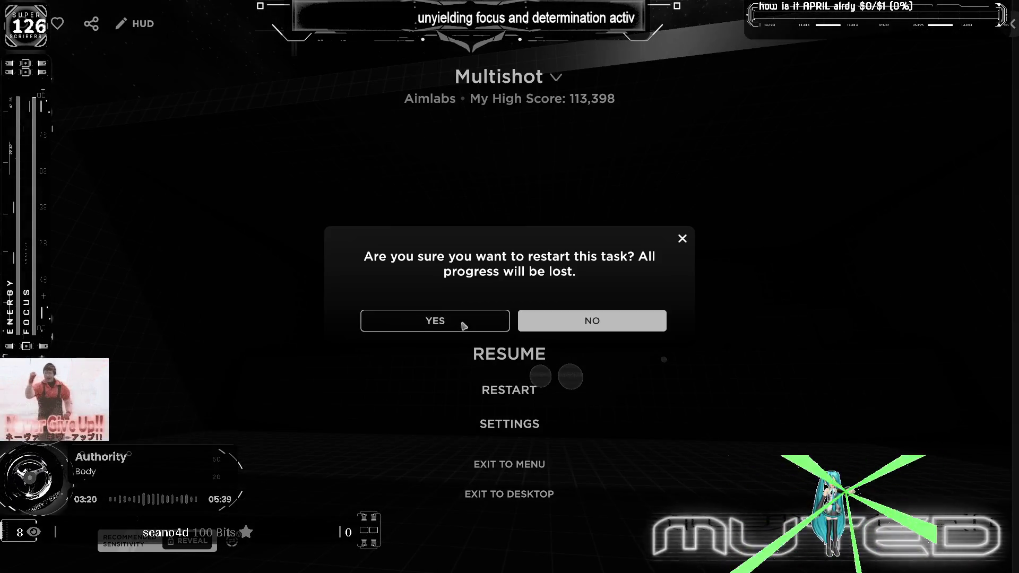
left_click(465, 326)
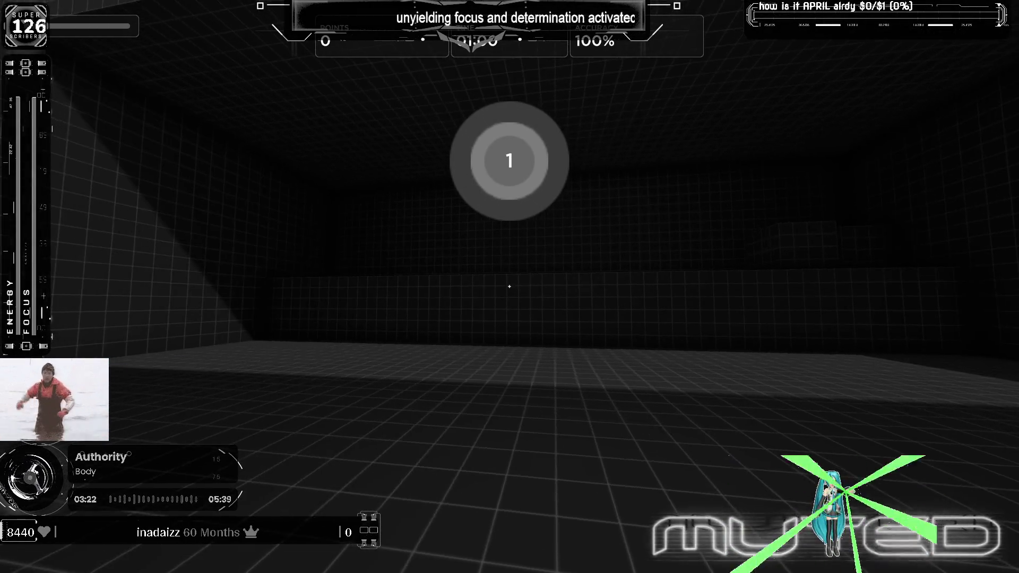
Step: Shoot Multishot targets to 38,348 points at 77% accuracy, then pause the run
left_click(510, 287)
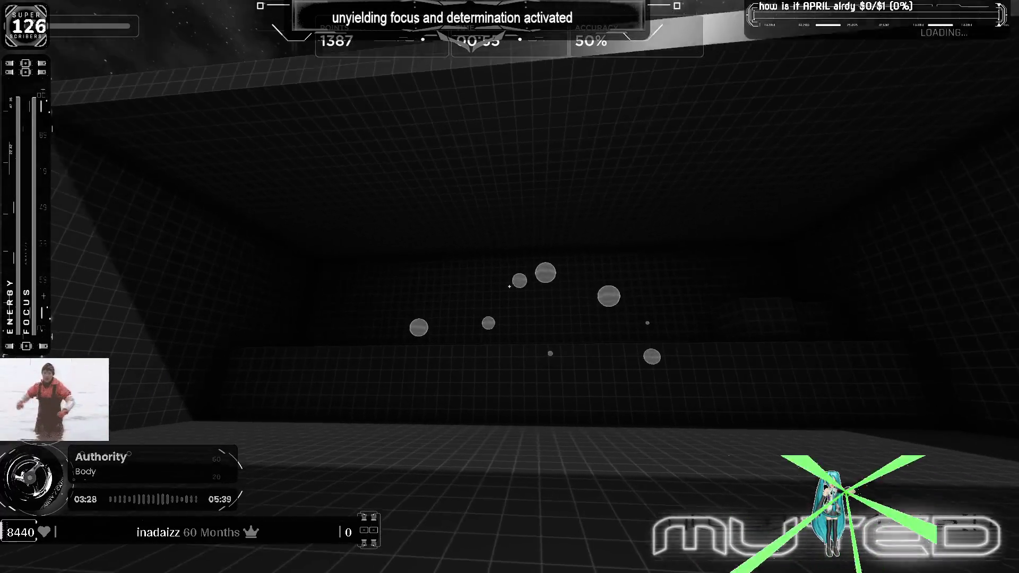
left_click(510, 287)
left_click(510, 288)
left_click(510, 287)
left_click(510, 287)
left_click(509, 287)
left_click(511, 287)
left_click(510, 287)
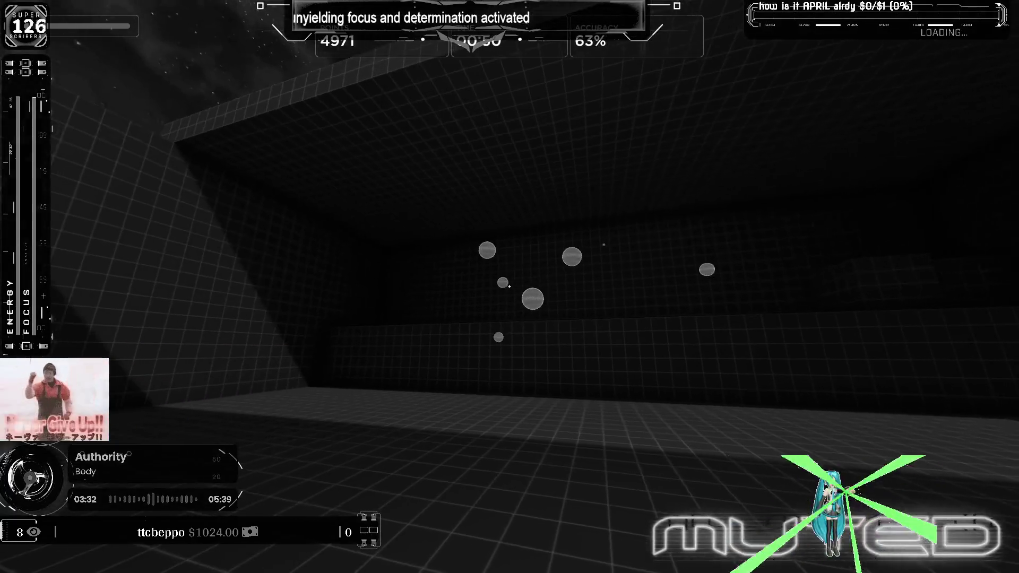
left_click(509, 287)
left_click(510, 287)
left_click(510, 286)
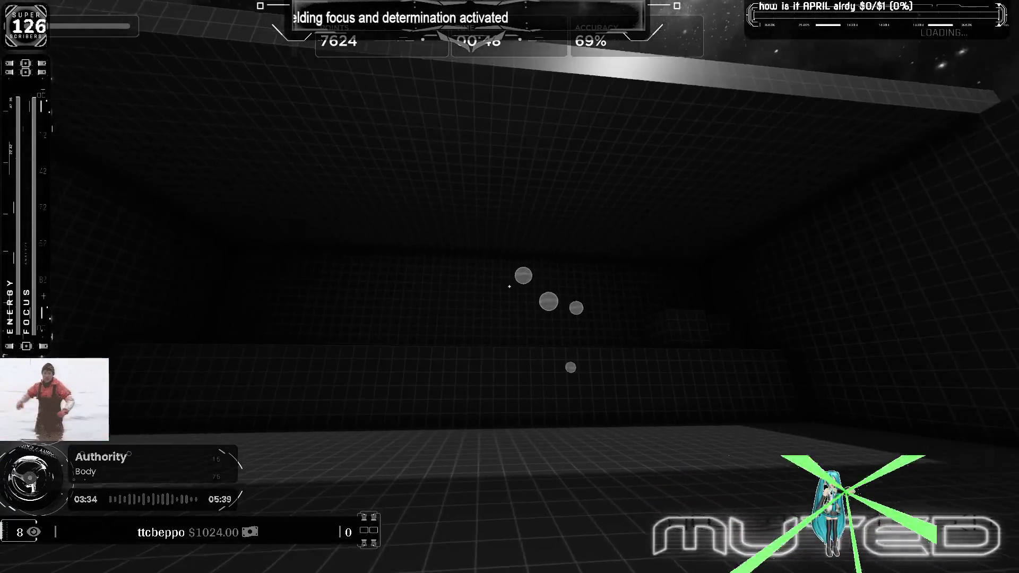
left_click(510, 287)
left_click(509, 287)
left_click(510, 288)
left_click(510, 287)
left_click(509, 287)
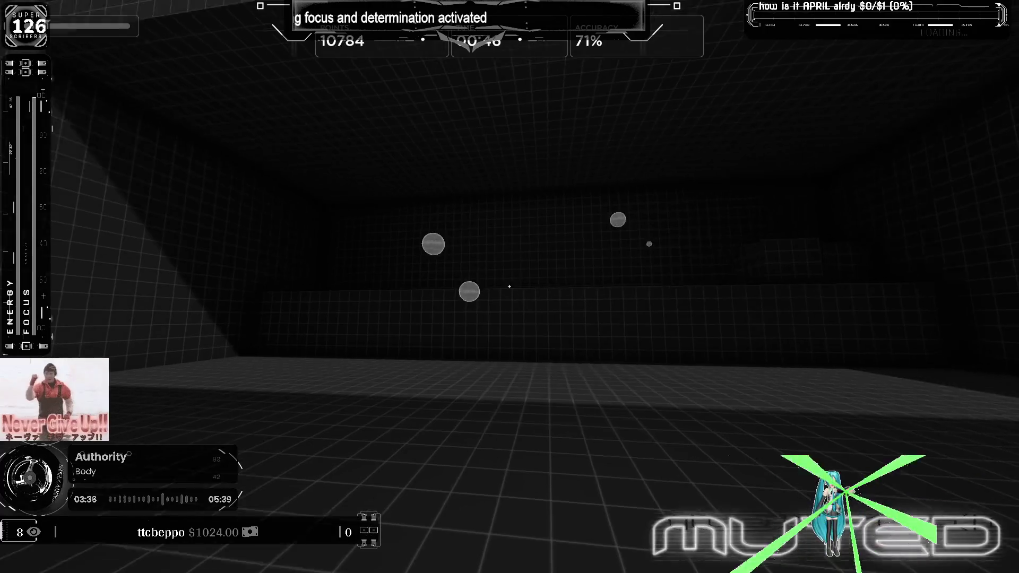
left_click(510, 287)
left_click(510, 286)
left_click(510, 287)
left_click(509, 287)
left_click(510, 287)
left_click(510, 287)
left_click(510, 287)
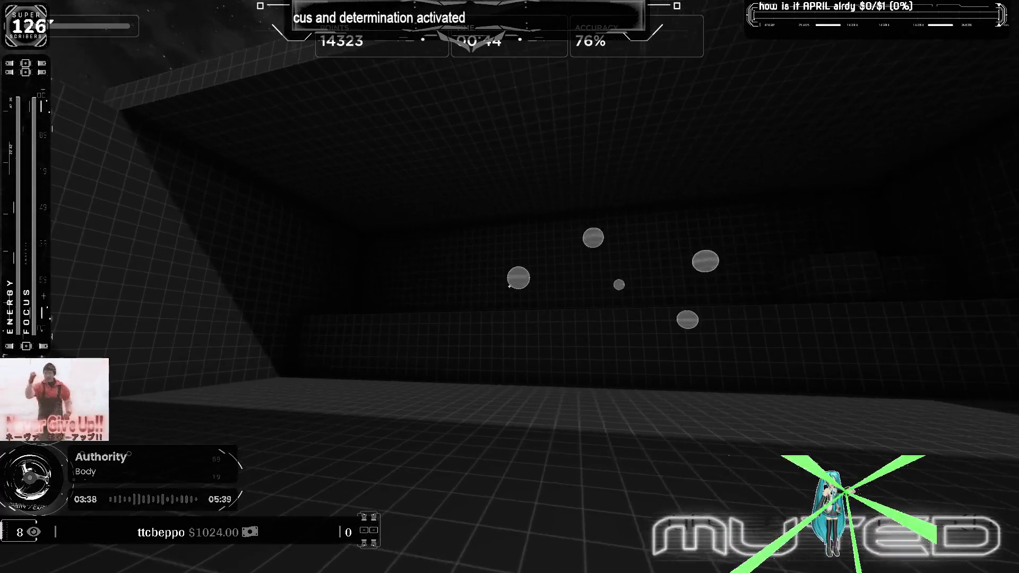
left_click(510, 287)
left_click(510, 287)
left_click(510, 286)
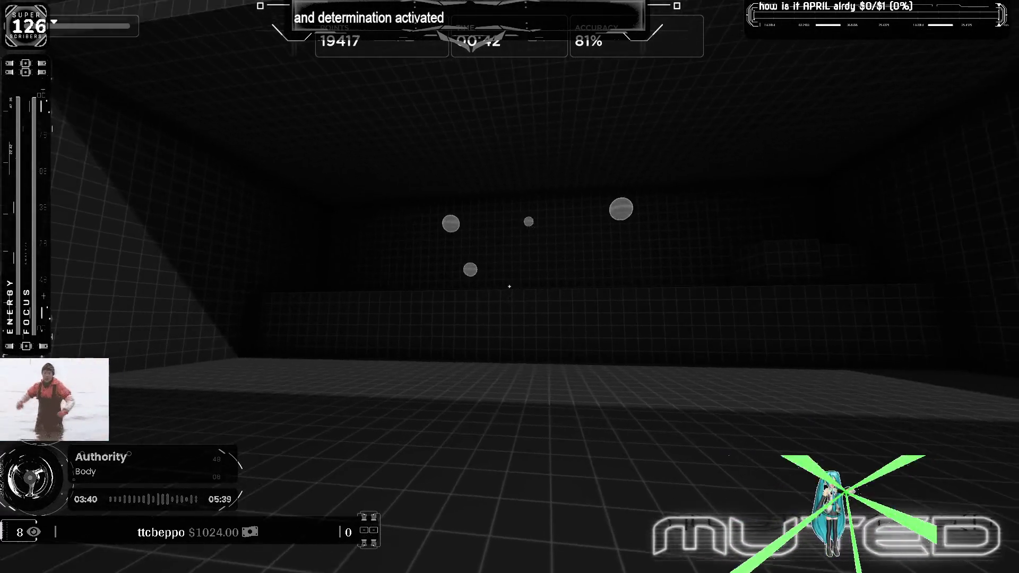
left_click(510, 287)
left_click(510, 287)
left_click(509, 287)
left_click(509, 286)
left_click(510, 287)
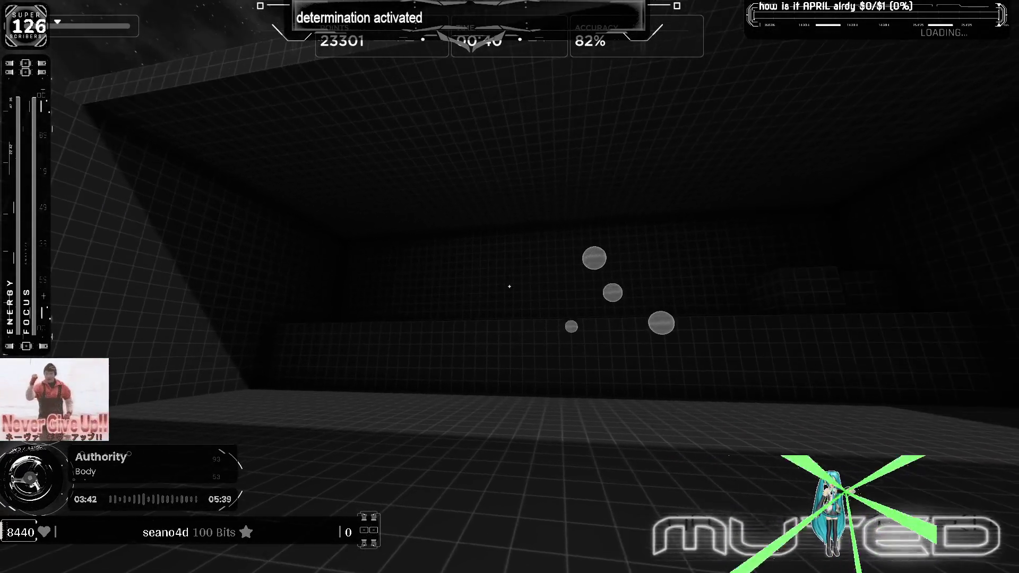
left_click(509, 287)
left_click(509, 286)
left_click(510, 287)
left_click(511, 287)
left_click(509, 287)
left_click(510, 286)
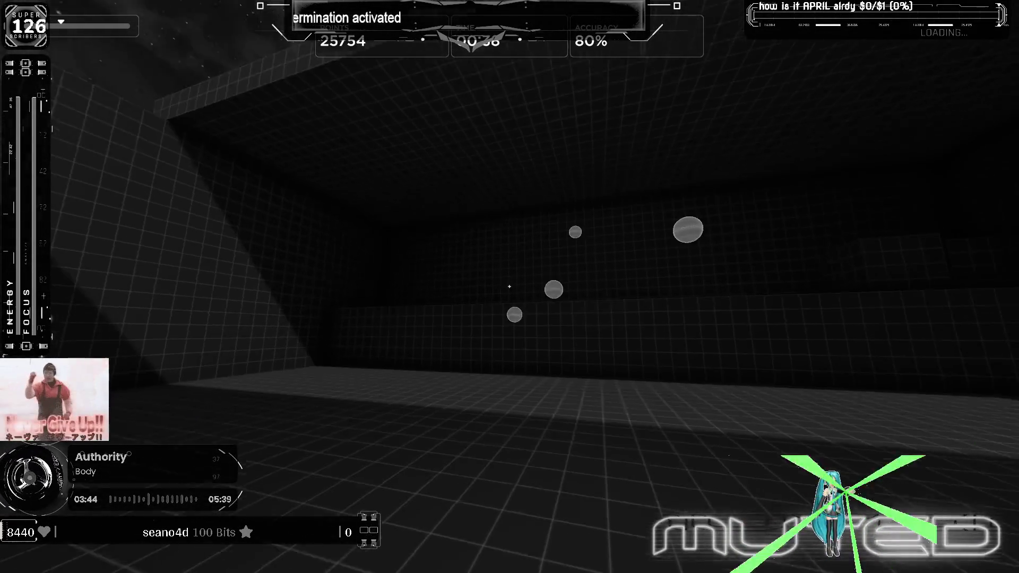
left_click(509, 288)
left_click(509, 287)
left_click(510, 287)
left_click(510, 287)
left_click(509, 286)
left_click(510, 287)
left_click(509, 287)
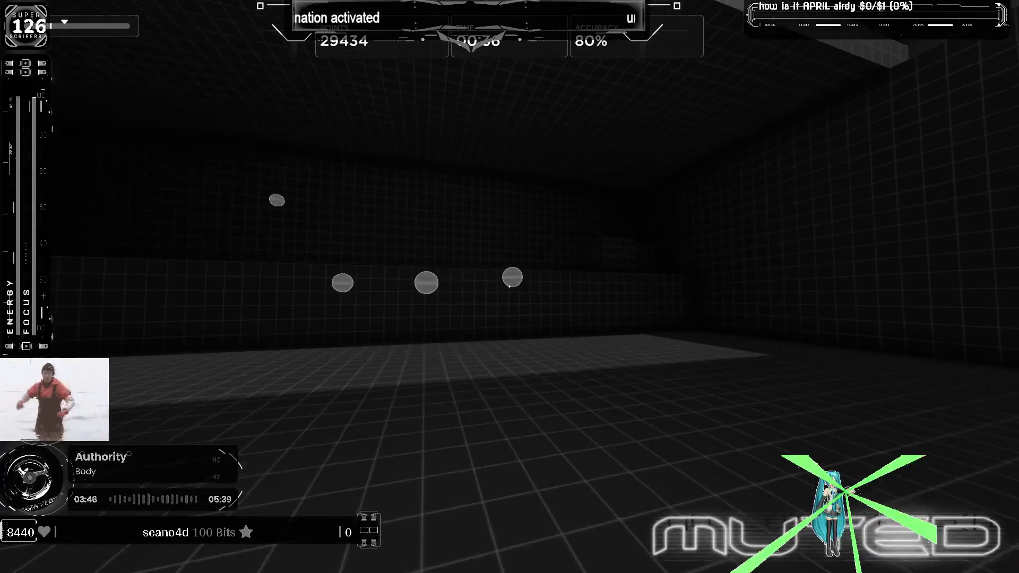
left_click(509, 287)
left_click(509, 287)
left_click(509, 288)
left_click(510, 286)
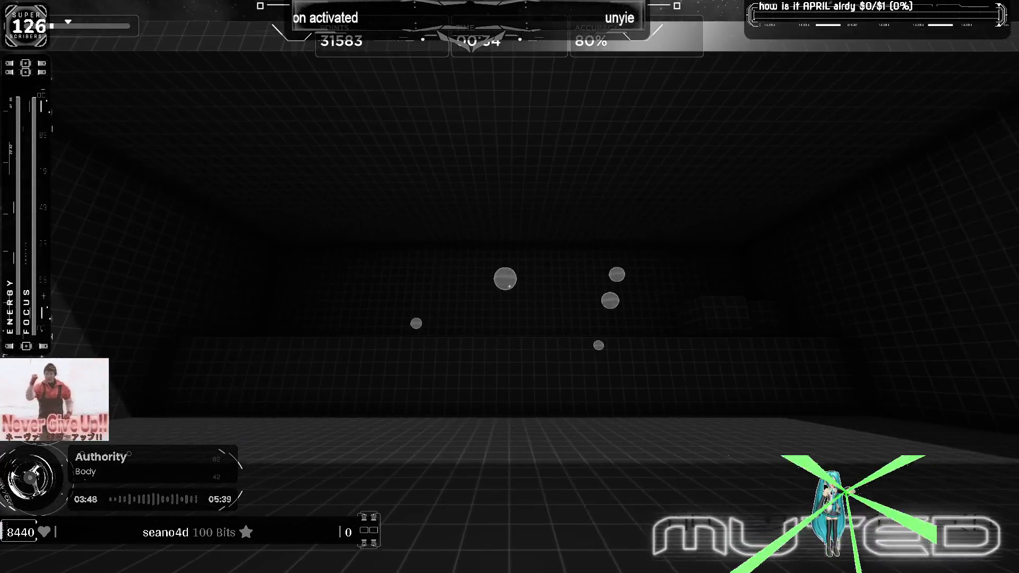
left_click(509, 288)
left_click(511, 287)
left_click(510, 287)
left_click(510, 287)
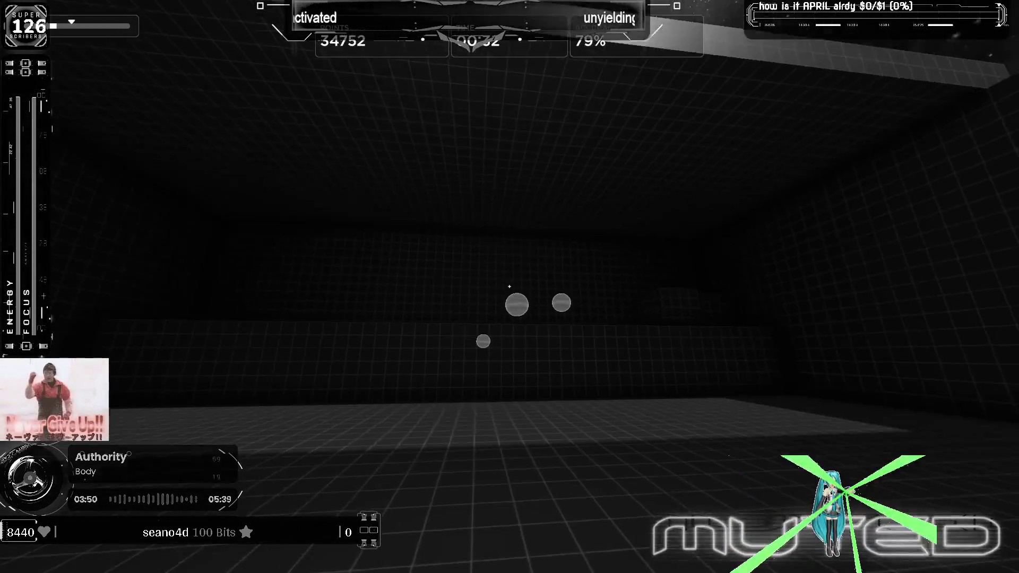
left_click(510, 287)
left_click(510, 287)
left_click(510, 286)
left_click(510, 287)
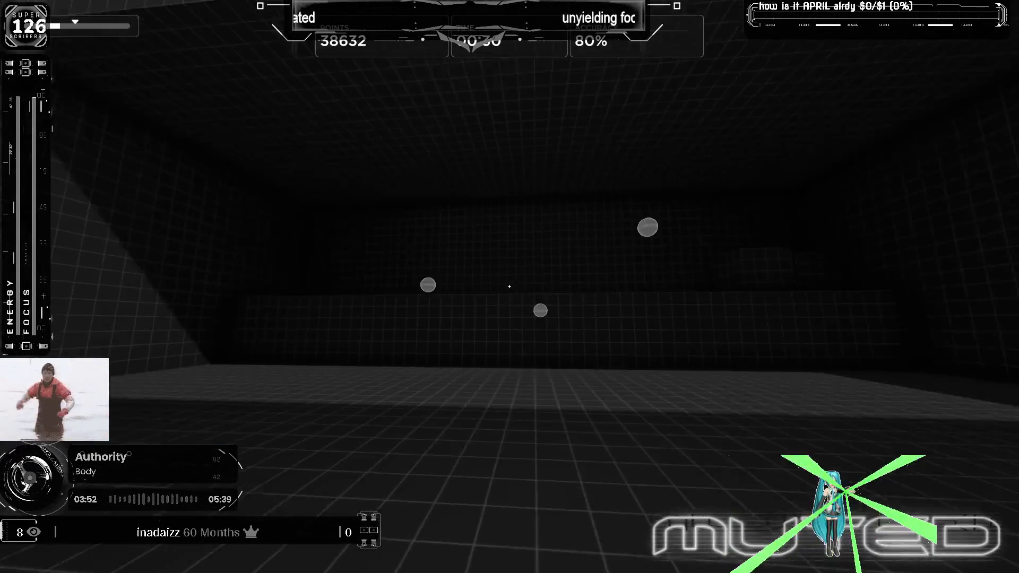
left_click(510, 287)
left_click(511, 286)
left_click(510, 286)
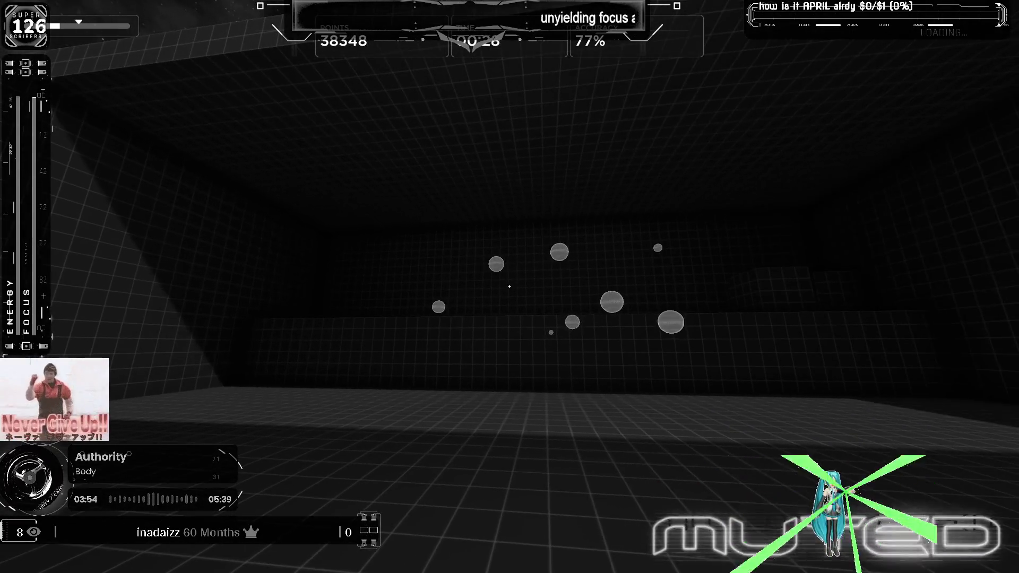
key("Escape")
Step: Exit Multishot to the main menu and start a Gridshot (Ultimate) run from the flicking list
left_click(531, 463)
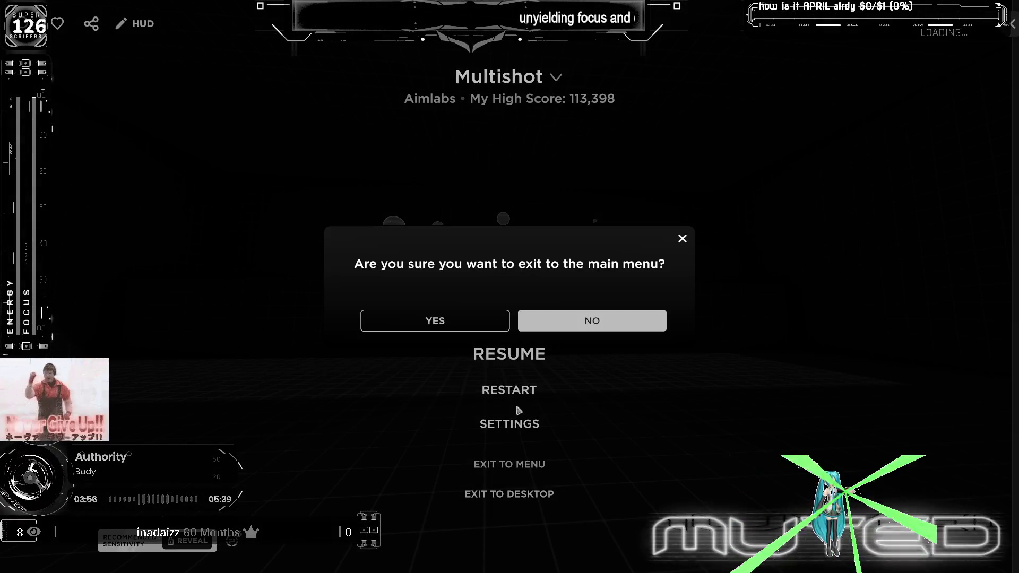
left_click(488, 323)
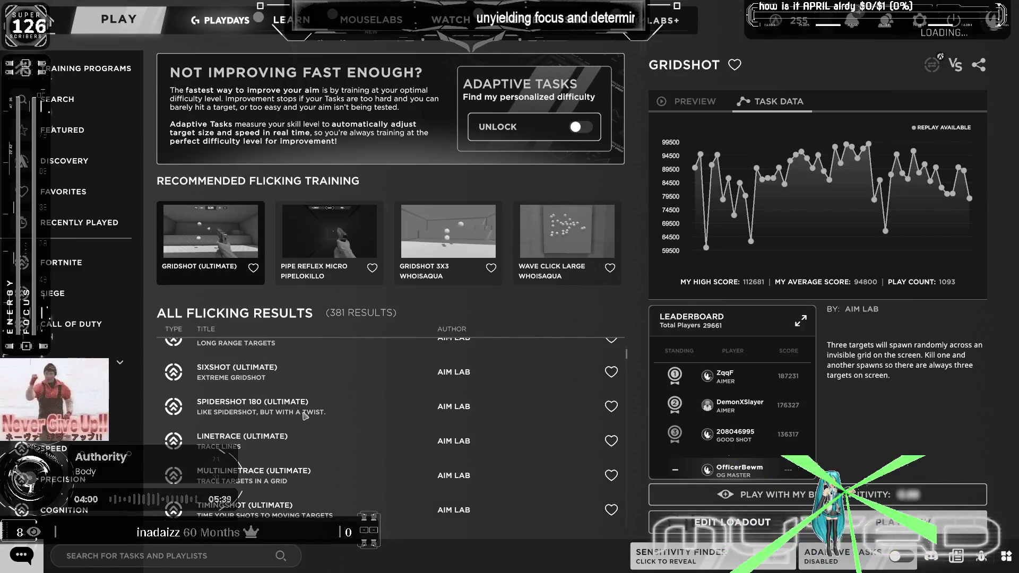
scroll(304, 414, "down", 5)
scroll(306, 413, "up", 5)
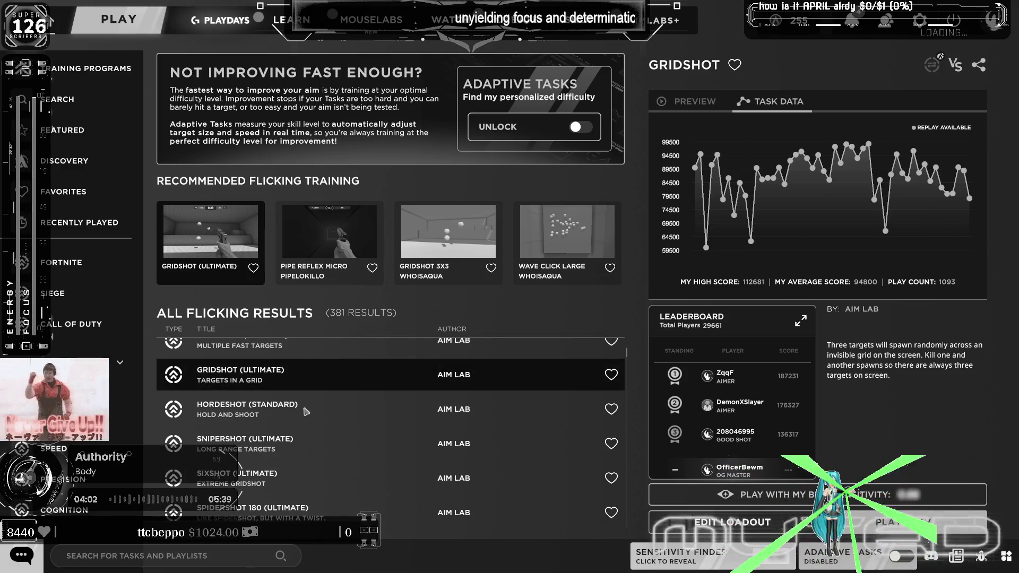
double_click(322, 382)
left_click(509, 287)
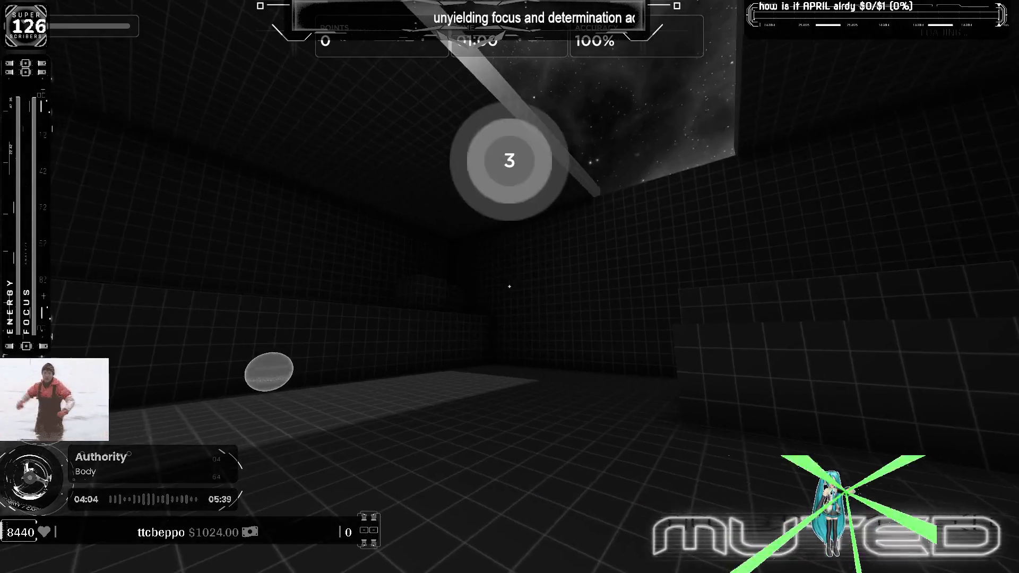
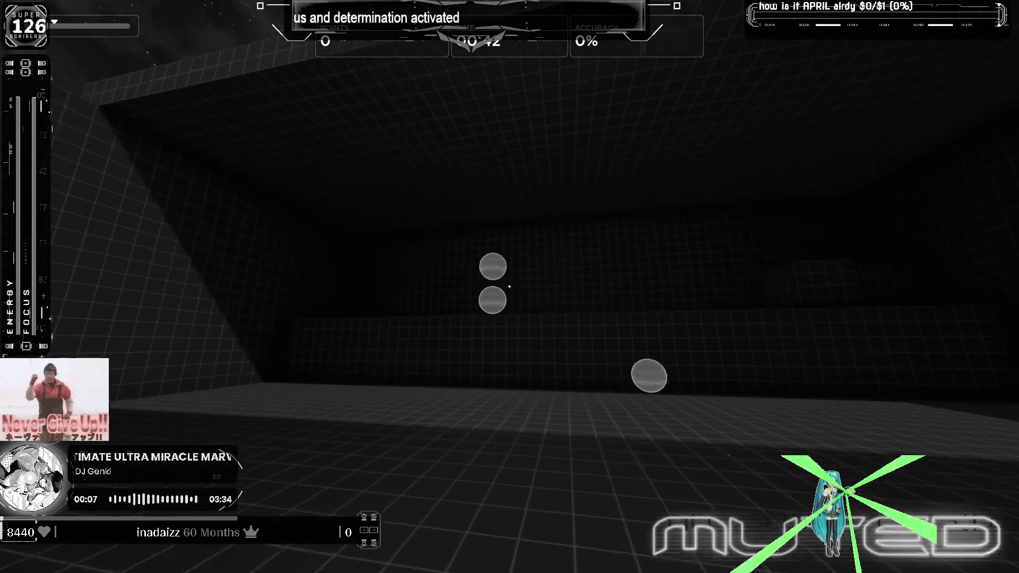
Step: Shoot Gridshot targets up to 32,834 points at 87% accuracy, then pause the round
left_click(510, 287)
left_click(510, 287)
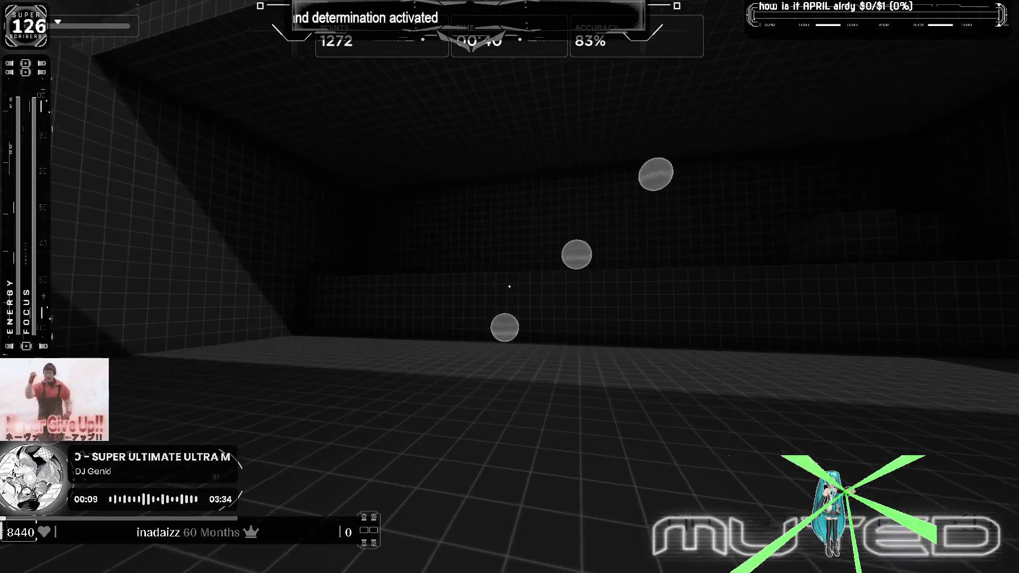
left_click(511, 287)
left_click(509, 286)
left_click(510, 287)
left_click(509, 287)
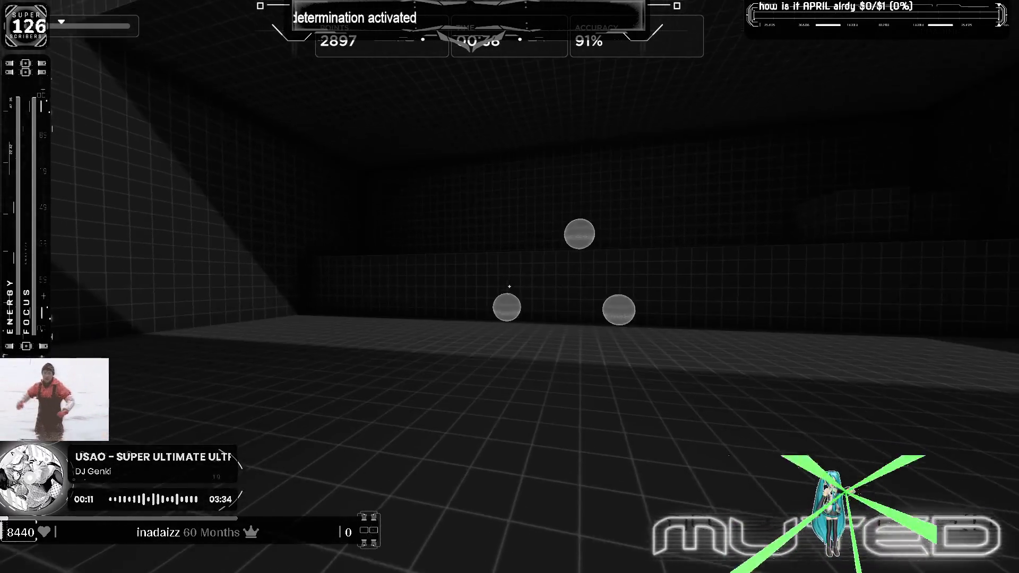
left_click(510, 286)
left_click(509, 287)
left_click(509, 286)
left_click(510, 286)
left_click(510, 287)
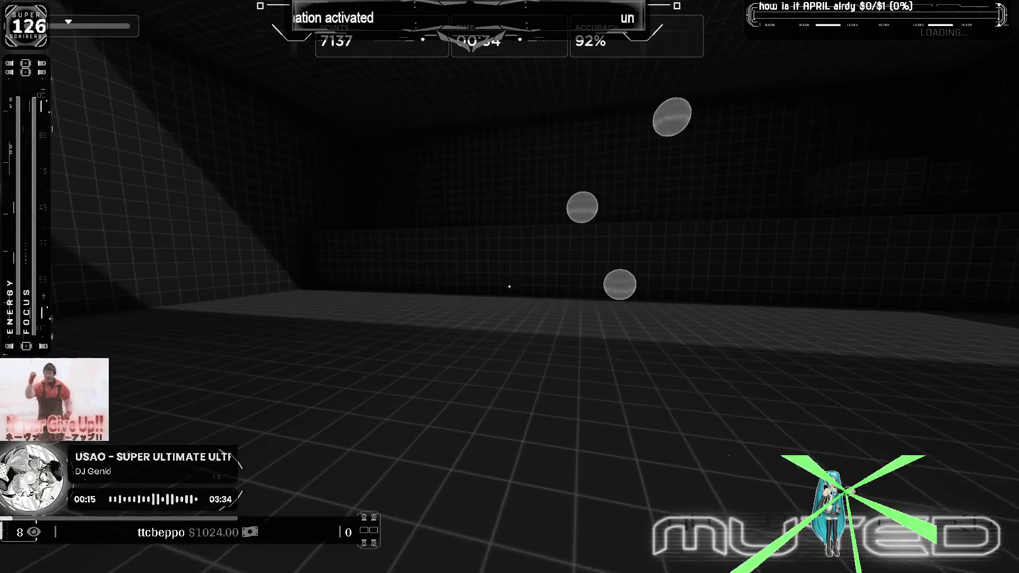
left_click(510, 287)
left_click(511, 286)
left_click(510, 287)
left_click(510, 286)
left_click(510, 288)
left_click(511, 288)
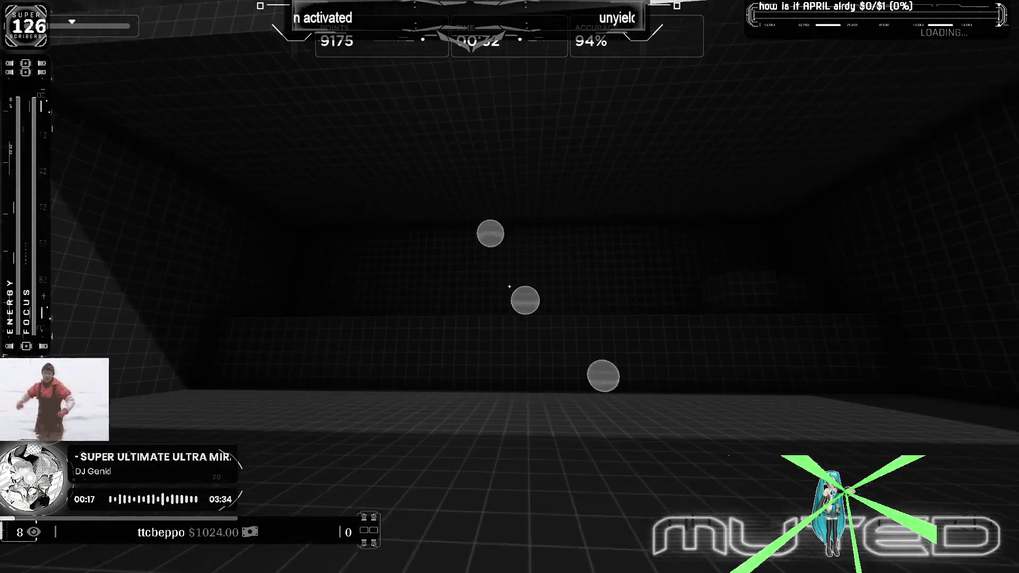
left_click(509, 287)
left_click(510, 287)
left_click(510, 287)
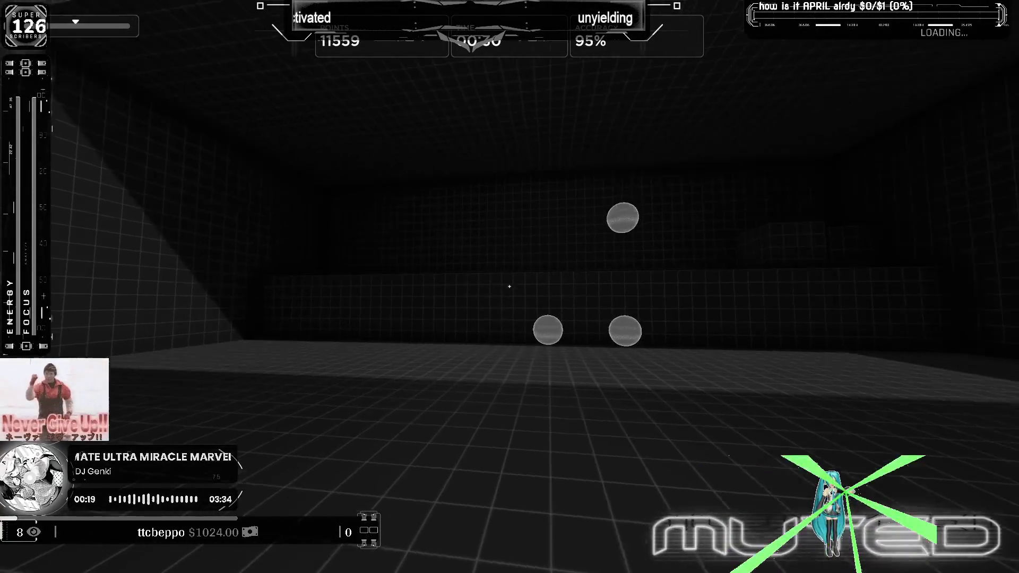
left_click(510, 286)
left_click(510, 287)
left_click(510, 287)
left_click(510, 287)
left_click(509, 287)
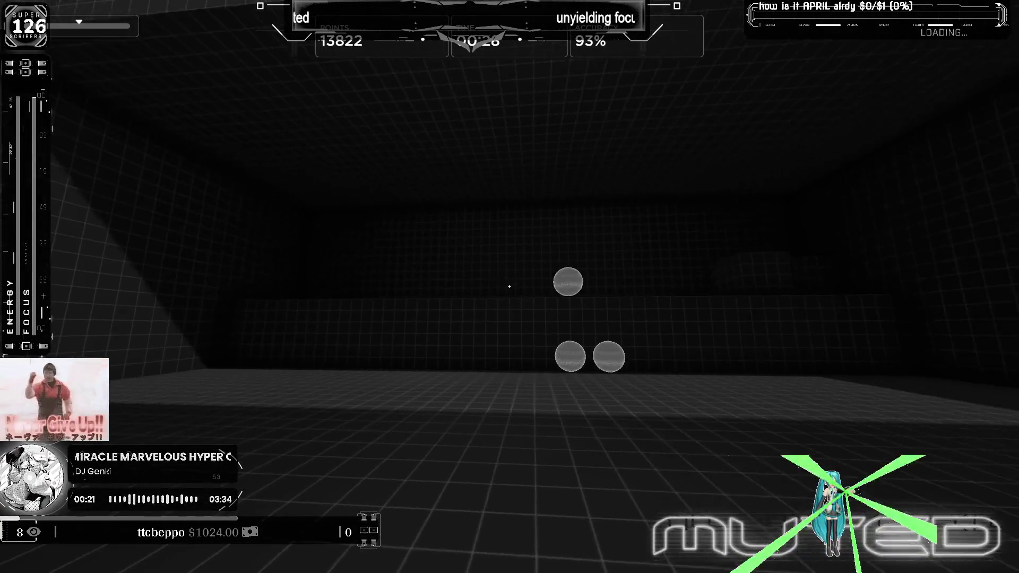
left_click(510, 287)
left_click(511, 286)
left_click(510, 287)
left_click(510, 287)
left_click(510, 287)
left_click(510, 287)
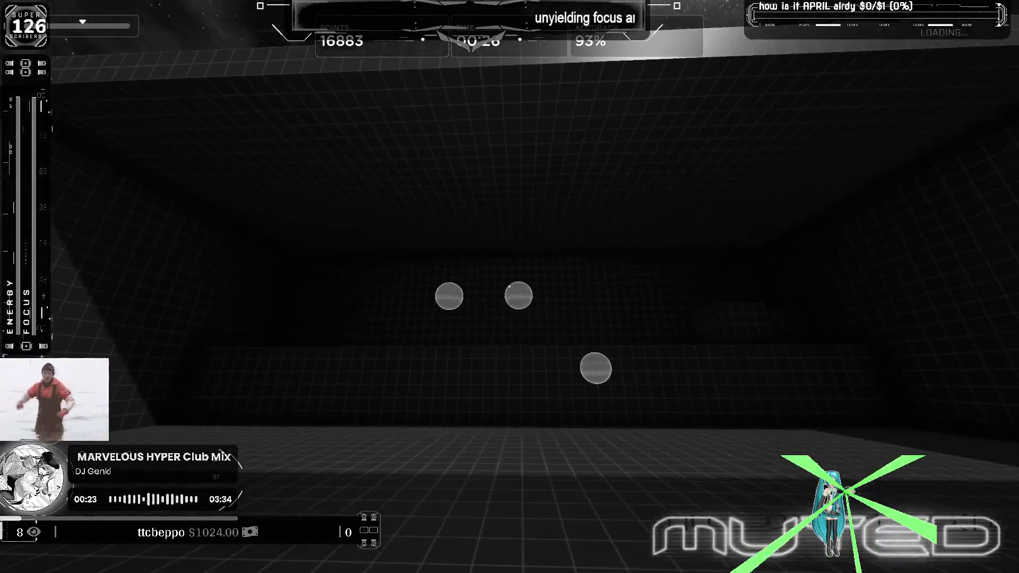
left_click(510, 287)
left_click(511, 287)
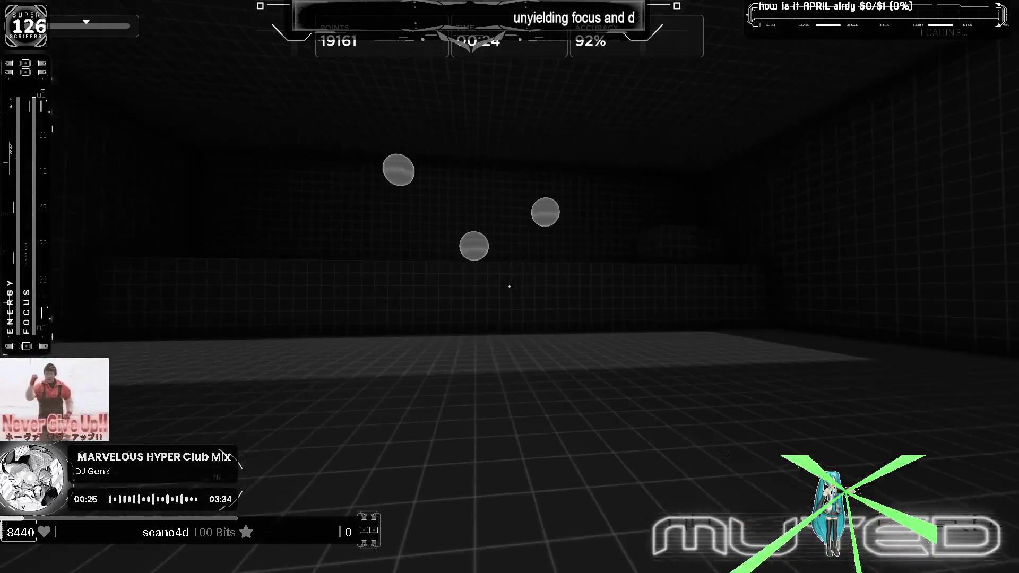
left_click(510, 287)
left_click(510, 287)
left_click(510, 287)
left_click(510, 286)
left_click(511, 288)
left_click(510, 287)
left_click(510, 286)
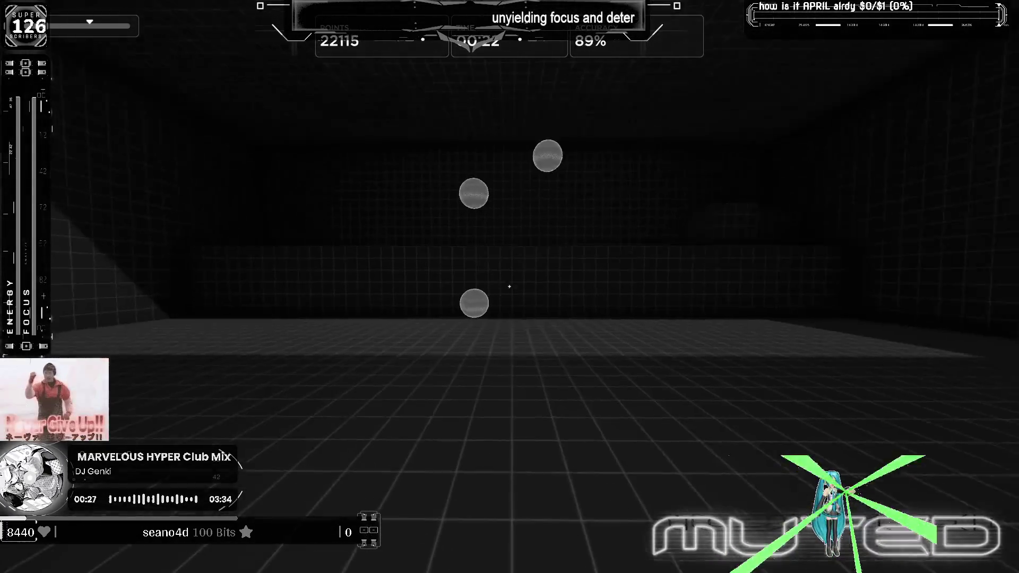
left_click(511, 287)
left_click(510, 286)
left_click(510, 288)
left_click(510, 286)
left_click(509, 286)
left_click(510, 286)
left_click(509, 286)
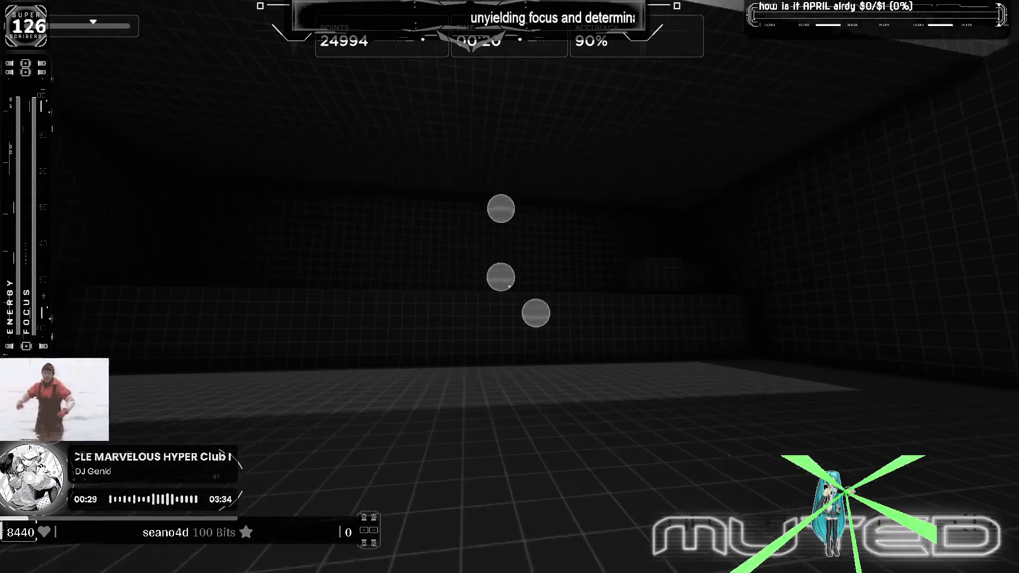
left_click(510, 287)
left_click(509, 287)
left_click(509, 286)
left_click(510, 286)
left_click(510, 287)
left_click(509, 286)
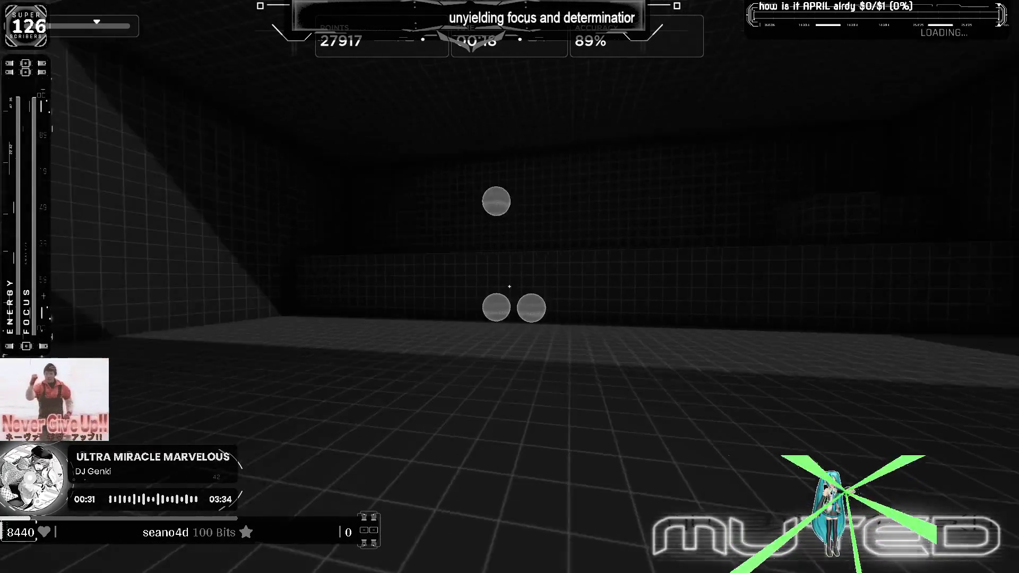
left_click(510, 286)
left_click(509, 287)
left_click(509, 287)
left_click(510, 288)
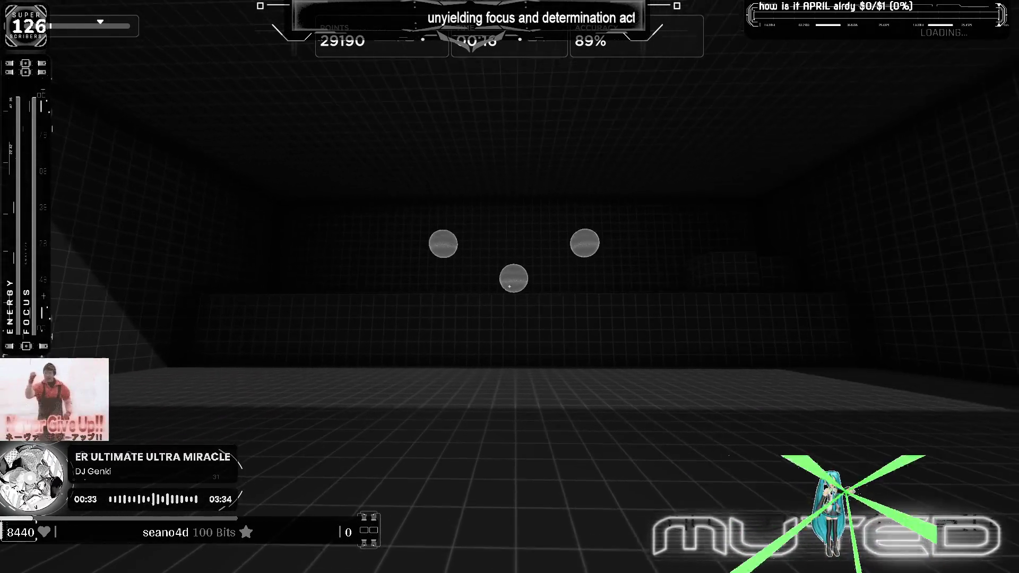
left_click(510, 287)
left_click(511, 287)
left_click(510, 287)
left_click(509, 286)
left_click(510, 286)
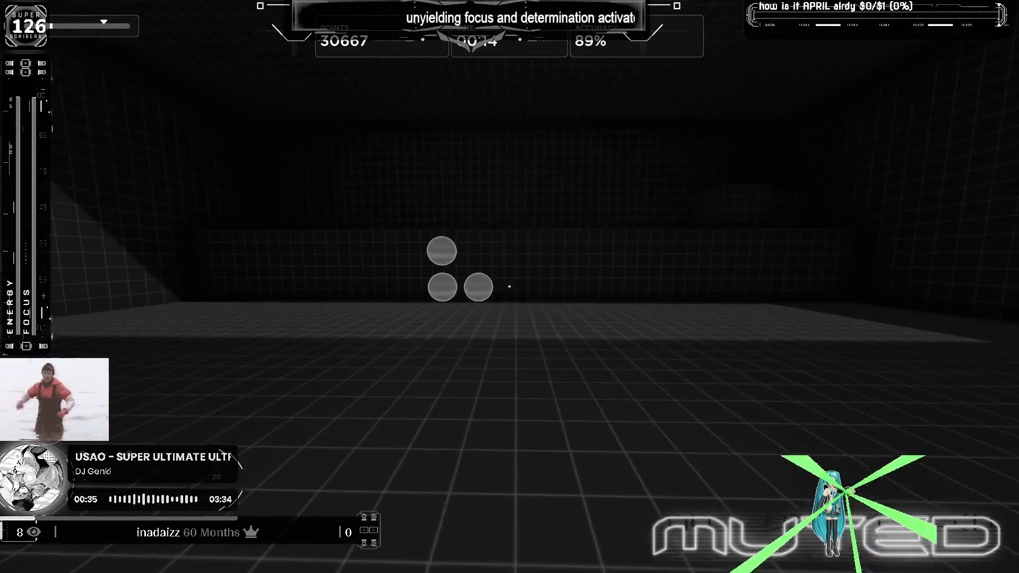
left_click(511, 287)
left_click(510, 287)
left_click(510, 287)
left_click(510, 287)
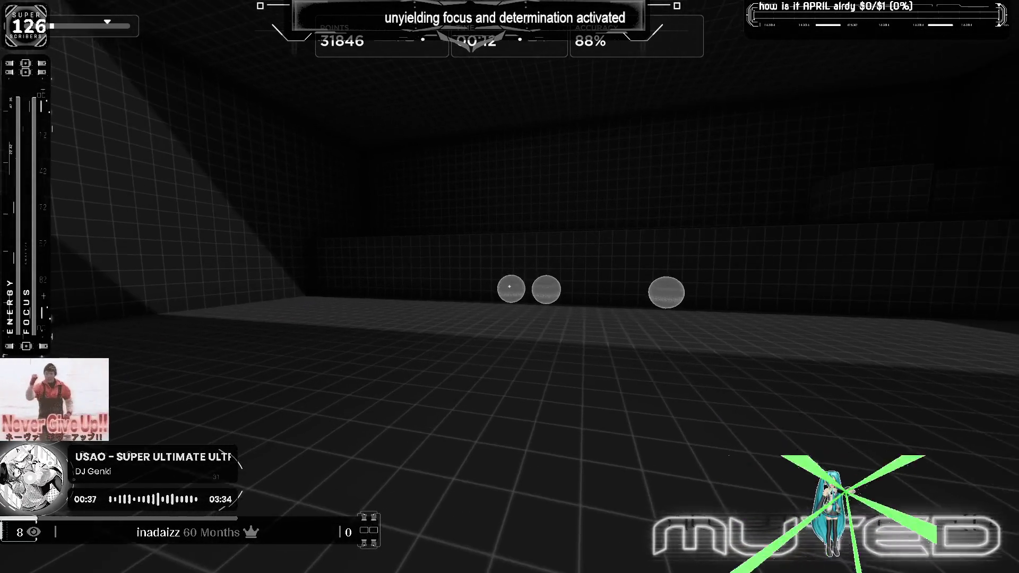
left_click(510, 287)
left_click(510, 287)
left_click(509, 287)
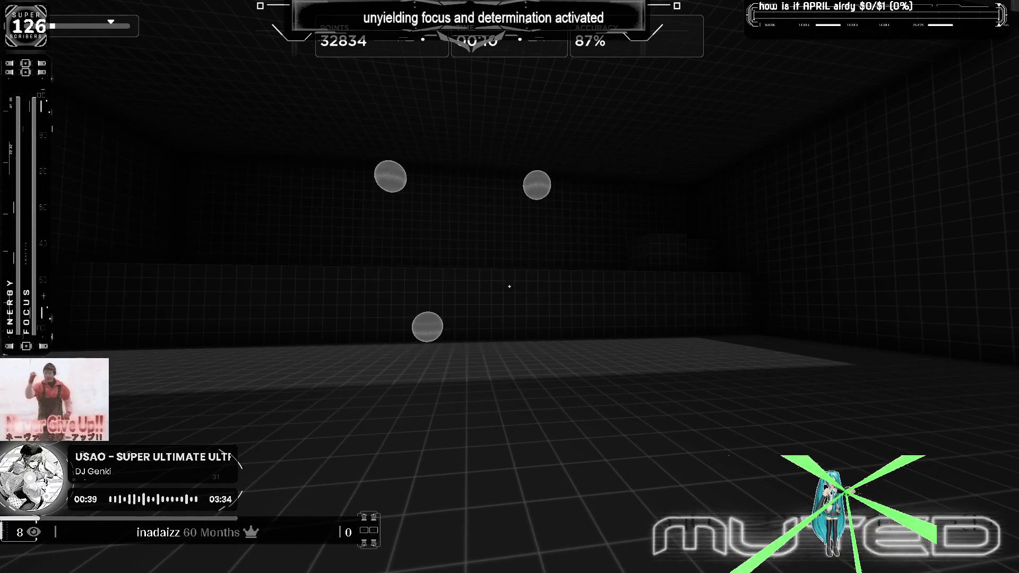
key("Escape")
Step: Restart the Gridshot task and begin a fresh round
left_click(530, 390)
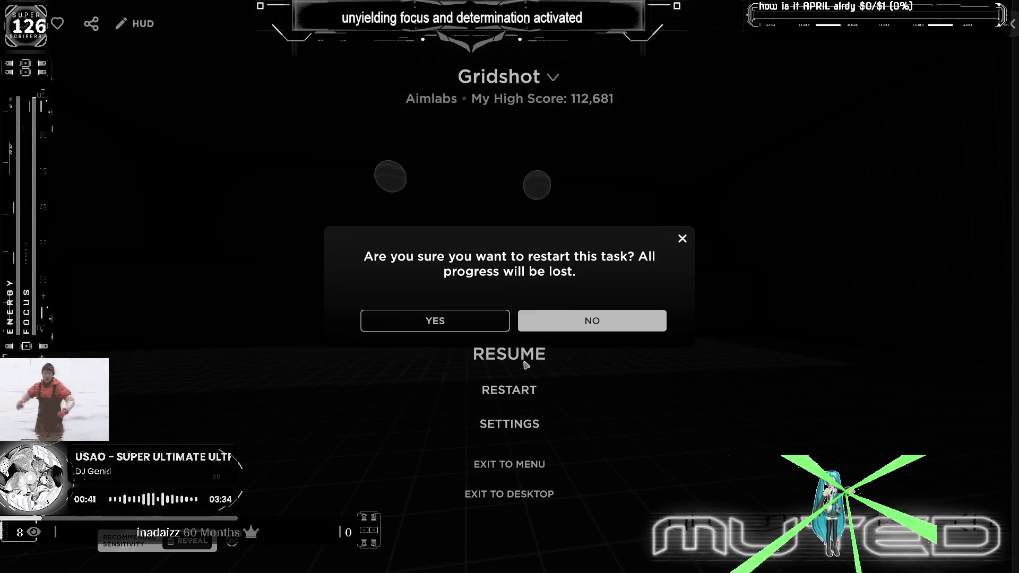
left_click(436, 321)
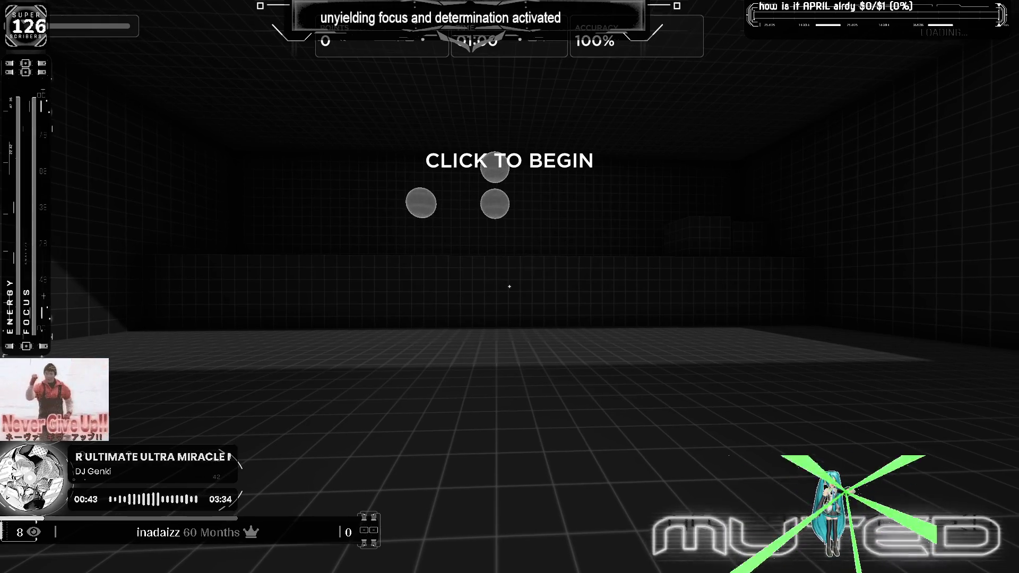
left_click(510, 286)
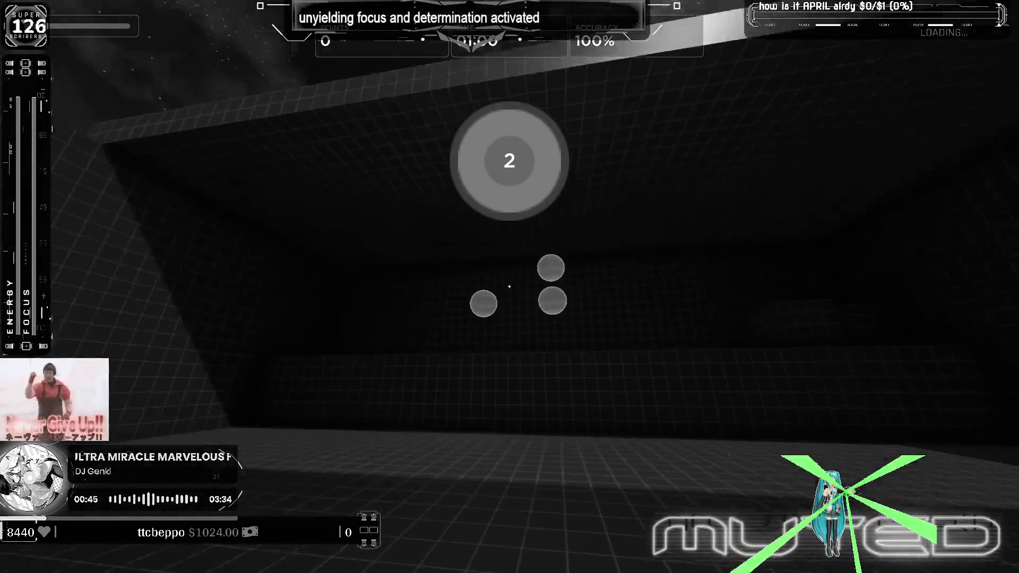
Step: Shoot Gridshot targets to 44,178 points at 86% accuracy, then pause the run
left_click(509, 287)
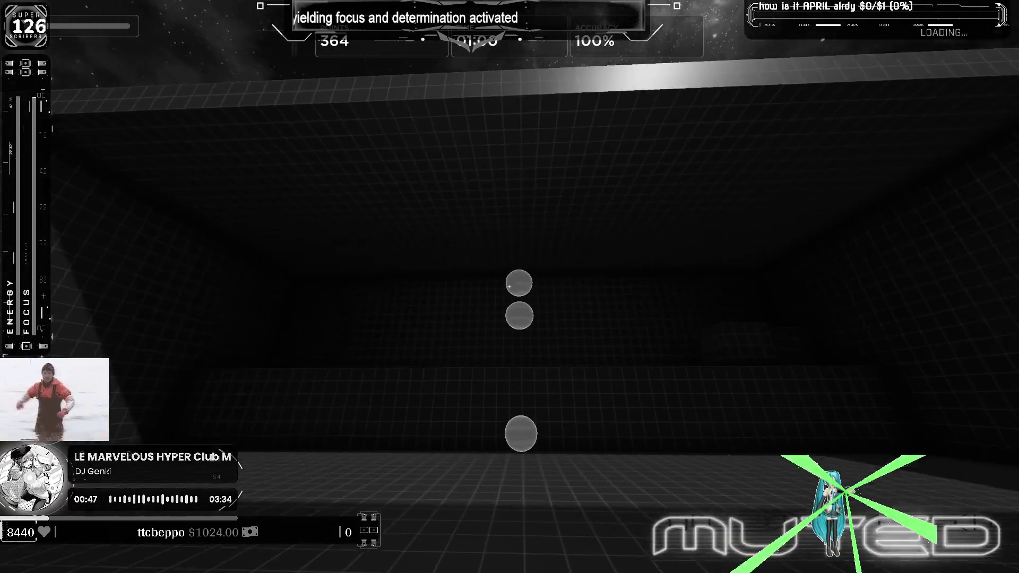
left_click(510, 286)
left_click(510, 287)
left_click(511, 287)
left_click(510, 286)
left_click(510, 287)
left_click(509, 286)
left_click(509, 287)
left_click(510, 286)
left_click(510, 286)
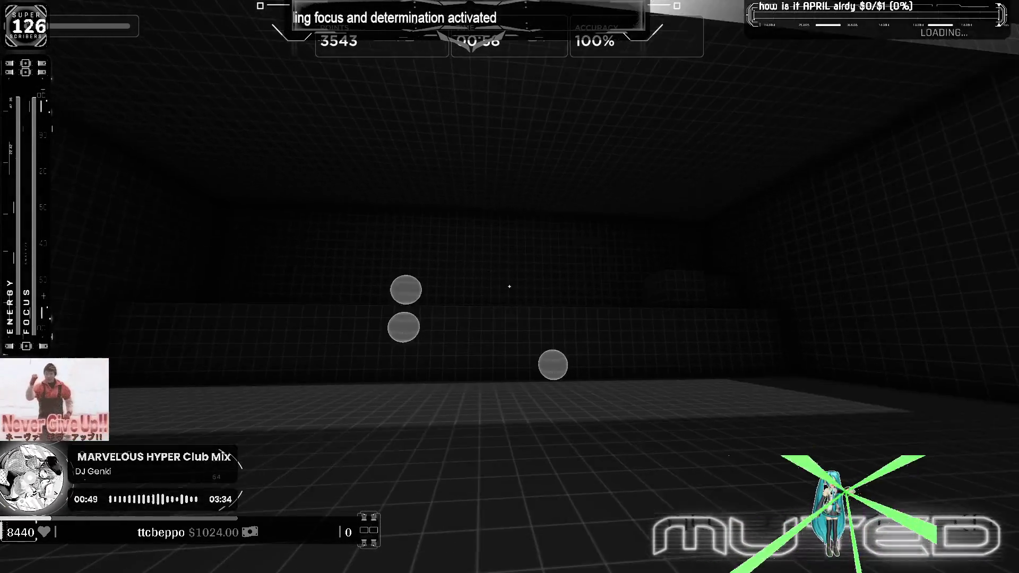
left_click(509, 287)
left_click(510, 287)
left_click(509, 287)
left_click(510, 286)
left_click(511, 288)
left_click(510, 287)
left_click(510, 287)
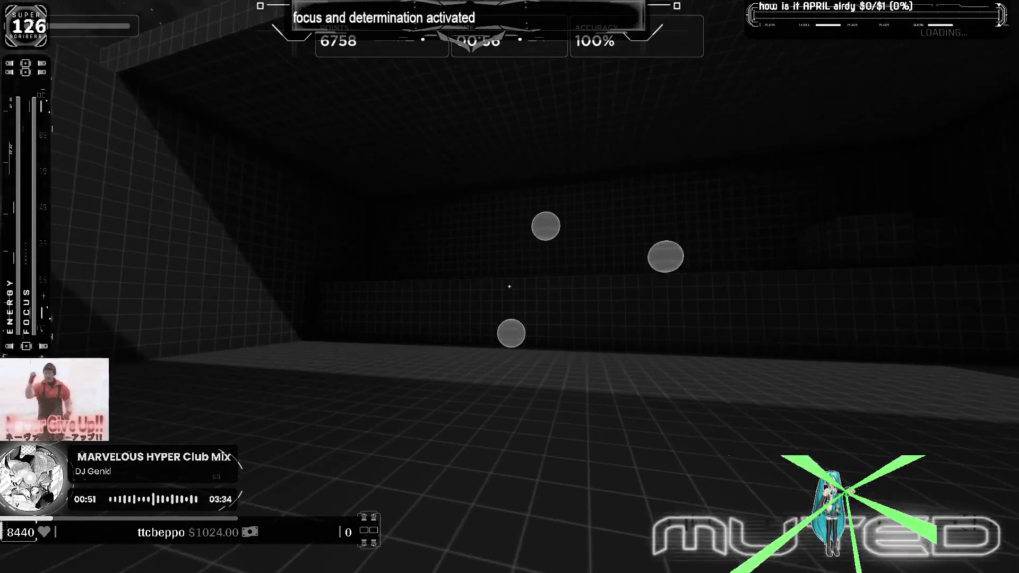
left_click(509, 287)
left_click(509, 287)
left_click(510, 287)
left_click(510, 287)
left_click(510, 287)
left_click(509, 287)
left_click(510, 286)
left_click(510, 286)
left_click(510, 287)
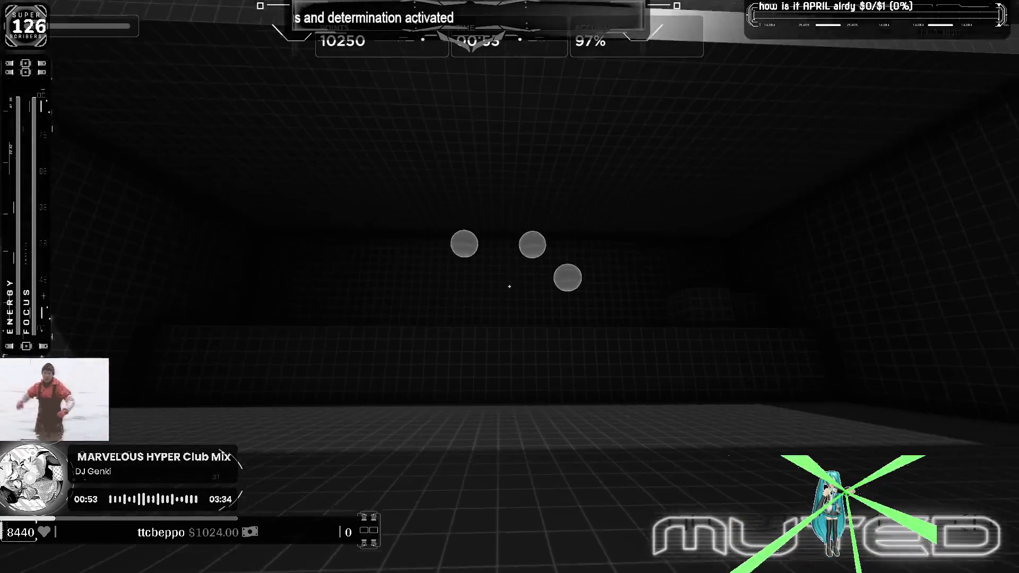
left_click(509, 287)
left_click(511, 286)
left_click(510, 287)
left_click(510, 288)
left_click(510, 287)
left_click(510, 287)
left_click(510, 287)
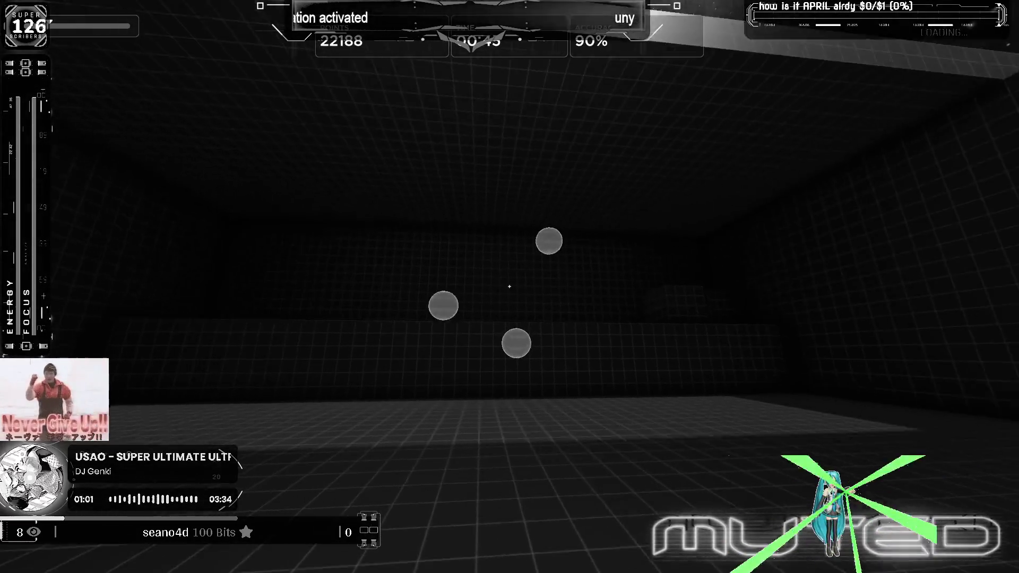
left_click(510, 287)
left_click(510, 288)
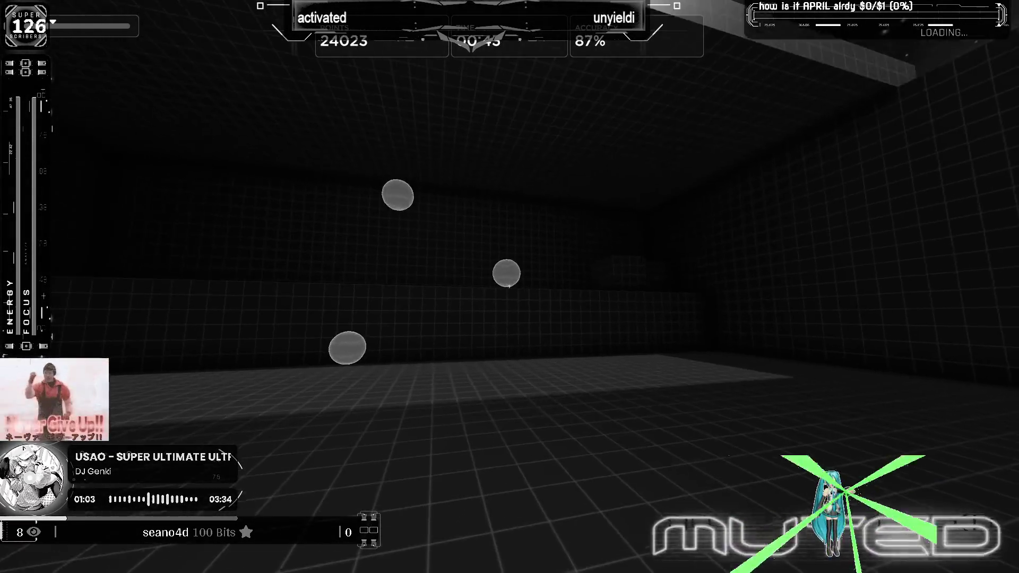
left_click(510, 286)
left_click(510, 287)
left_click(510, 287)
left_click(510, 287)
left_click(510, 287)
left_click(509, 287)
left_click(510, 287)
left_click(510, 287)
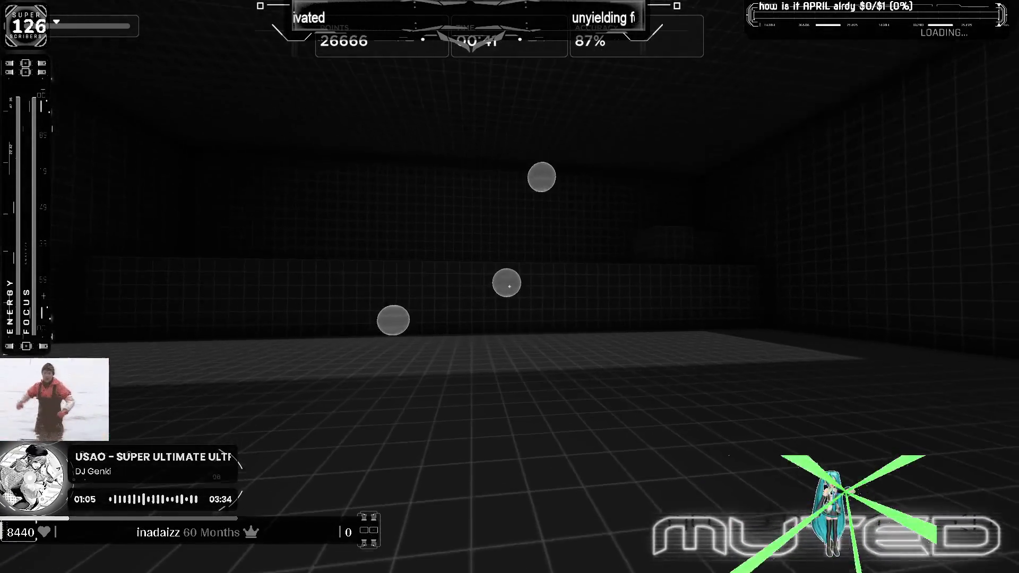
left_click(511, 286)
left_click(510, 286)
left_click(510, 287)
left_click(511, 286)
left_click(510, 287)
left_click(509, 287)
left_click(509, 287)
left_click(510, 286)
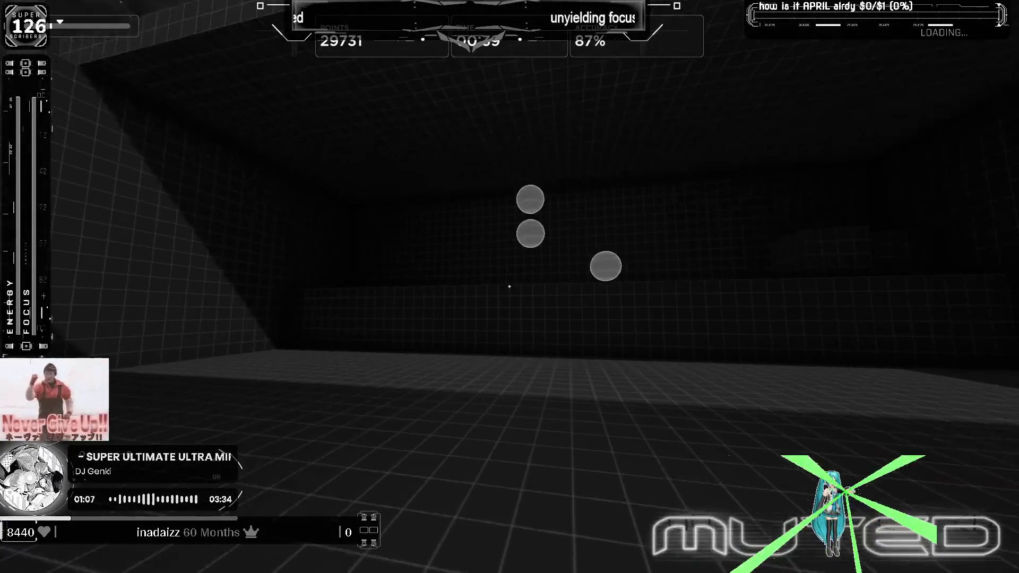
left_click(511, 287)
left_click(509, 287)
left_click(511, 287)
left_click(510, 287)
left_click(510, 287)
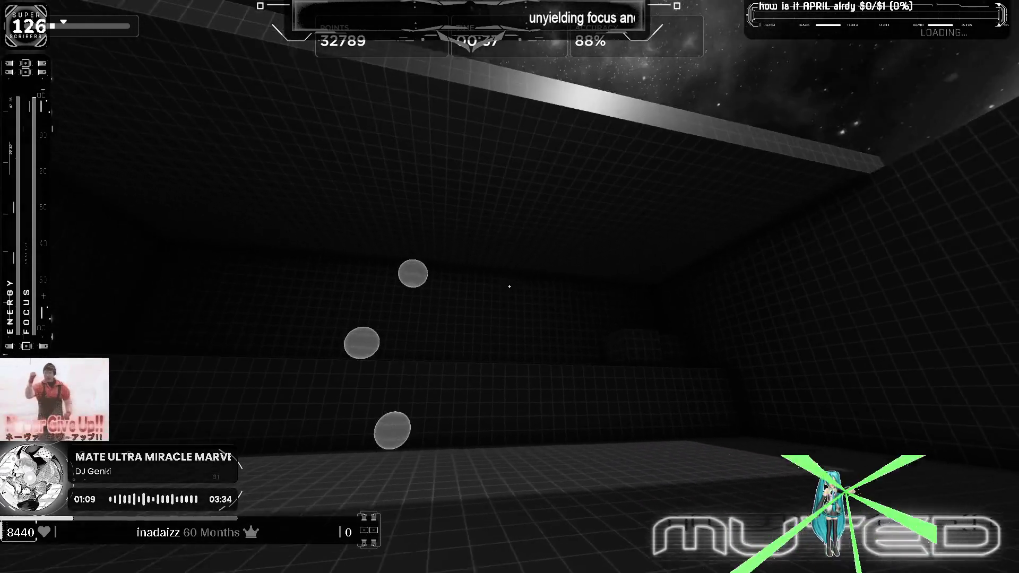
left_click(510, 287)
left_click(510, 287)
left_click(510, 287)
left_click(510, 287)
left_click(510, 287)
left_click(510, 287)
left_click(510, 287)
left_click(509, 287)
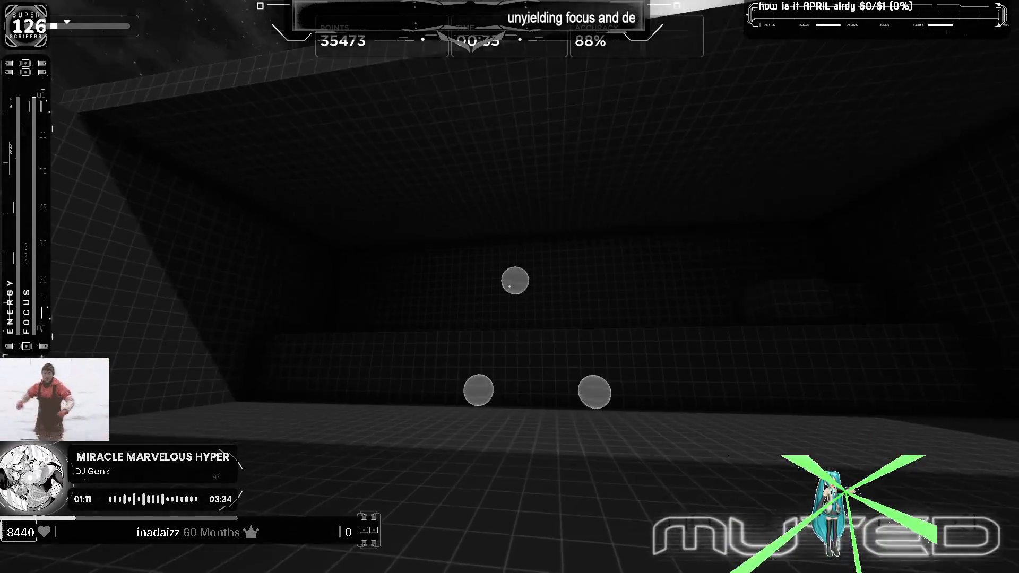
left_click(510, 287)
left_click(509, 287)
left_click(510, 287)
left_click(509, 287)
left_click(511, 287)
left_click(510, 288)
left_click(510, 286)
left_click(509, 287)
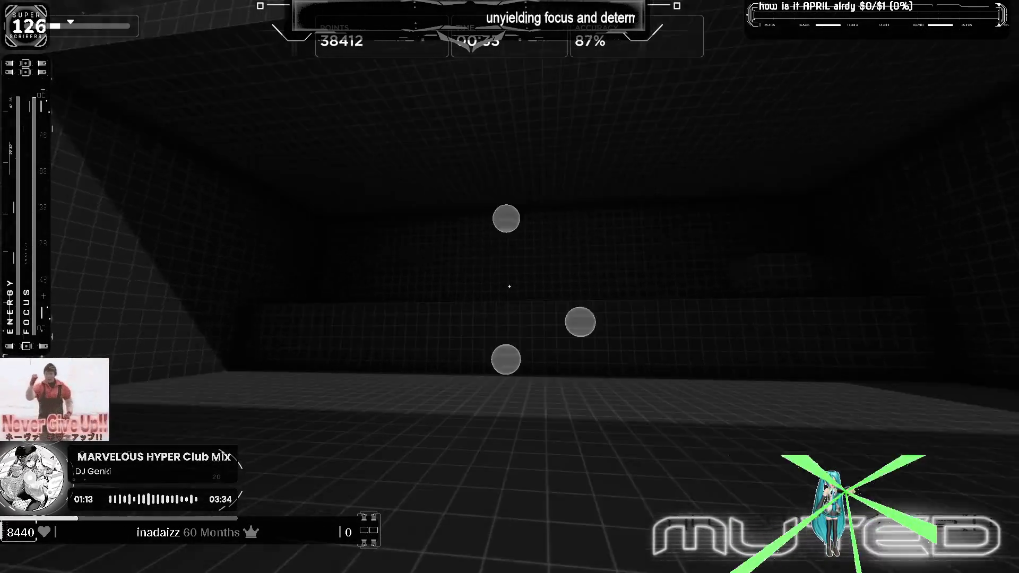
left_click(509, 287)
left_click(510, 287)
left_click(509, 286)
left_click(510, 286)
left_click(509, 287)
left_click(509, 288)
left_click(510, 287)
left_click(510, 286)
left_click(511, 287)
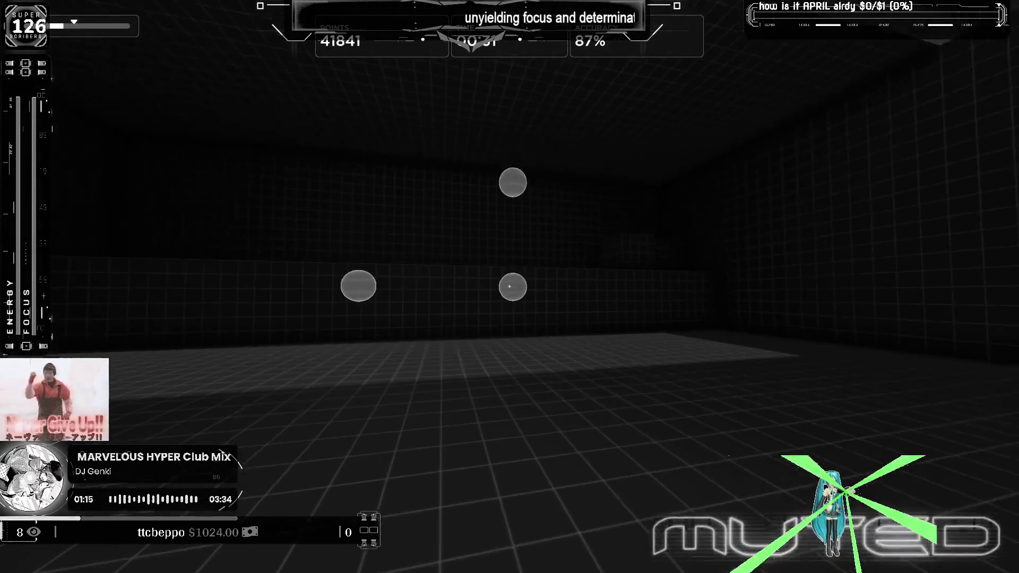
left_click(510, 286)
left_click(510, 286)
left_click(510, 287)
left_click(510, 287)
left_click(511, 287)
left_click(510, 287)
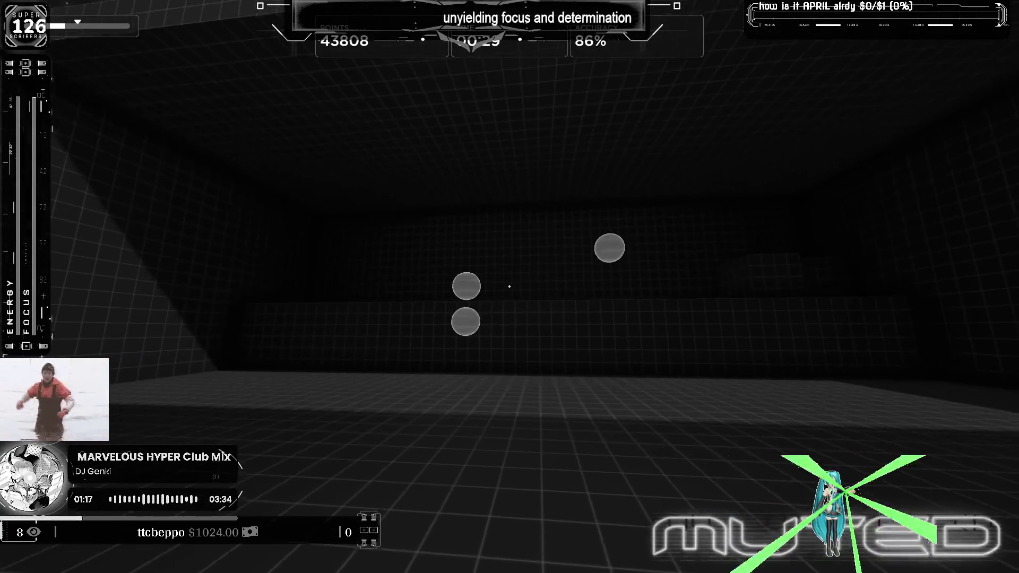
left_click(510, 287)
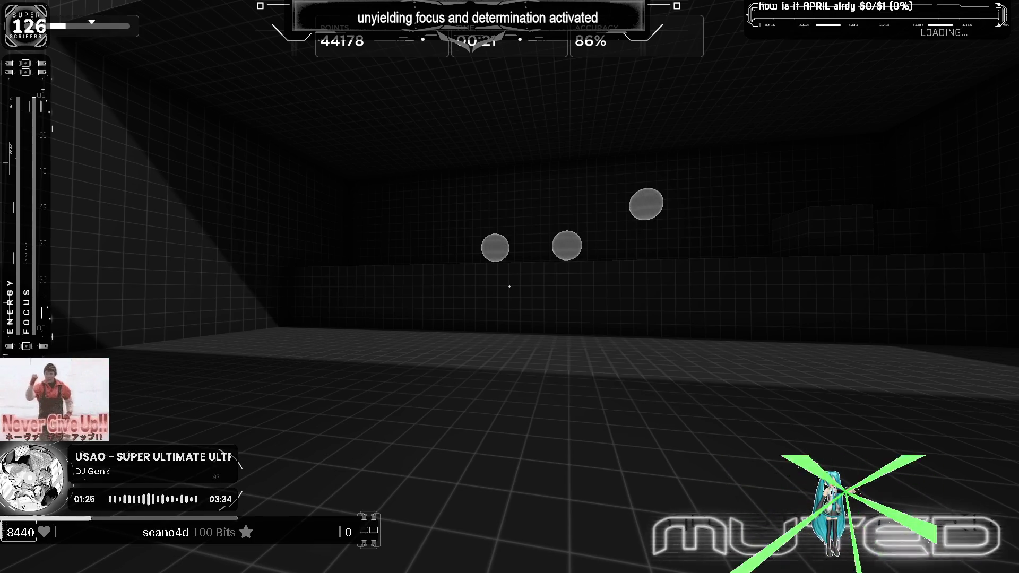
key("Escape")
Step: Set the crosshair length to 50, thickness to 1 and center gap to 18
left_click(536, 425)
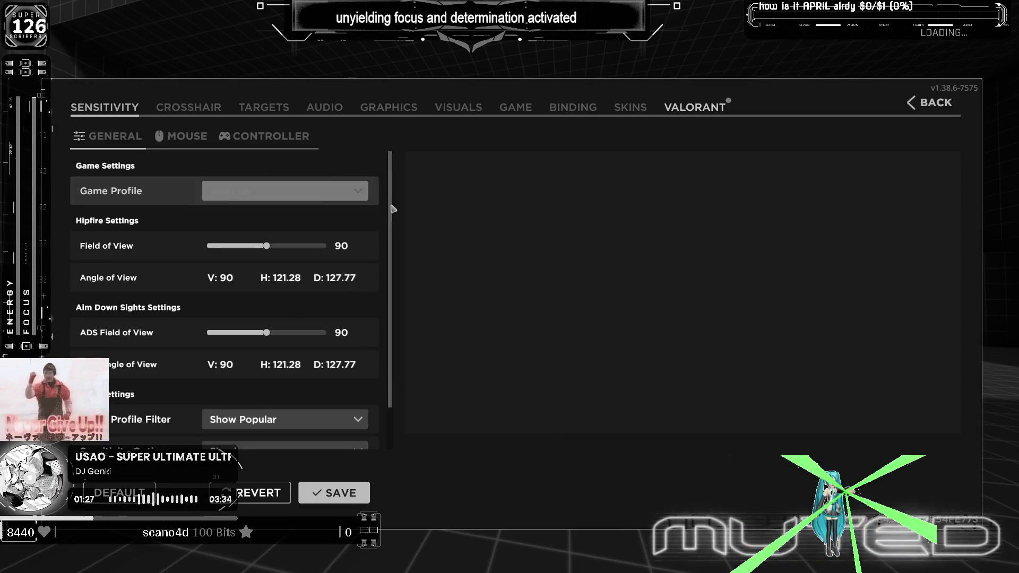
left_click(189, 108)
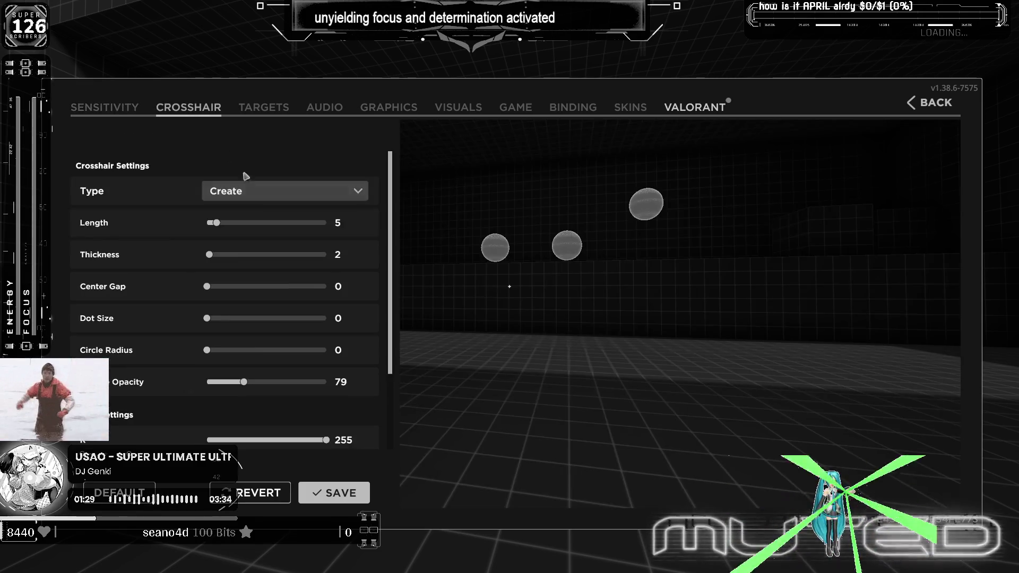
left_click(269, 224)
left_click(223, 256)
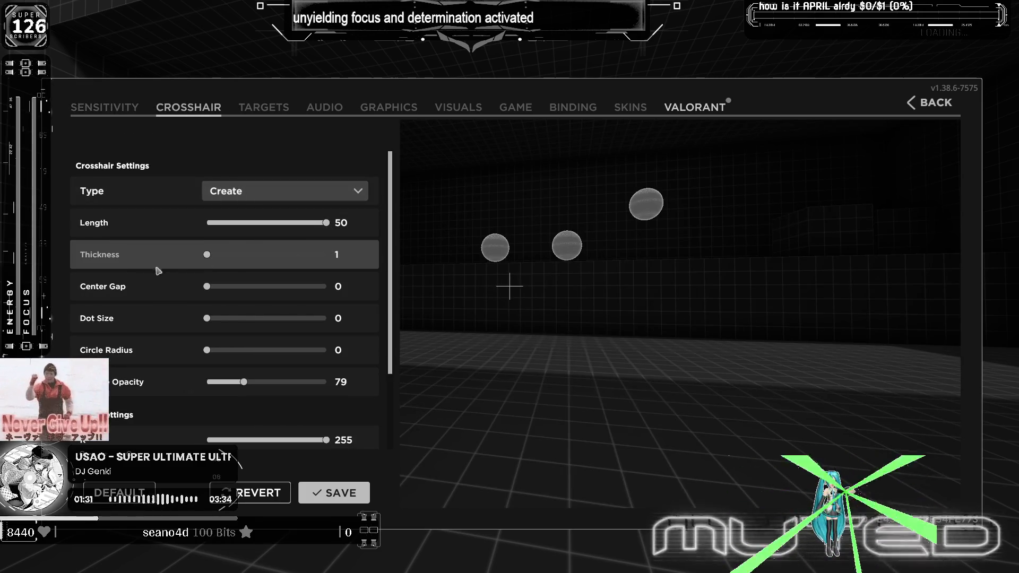
left_click(217, 287)
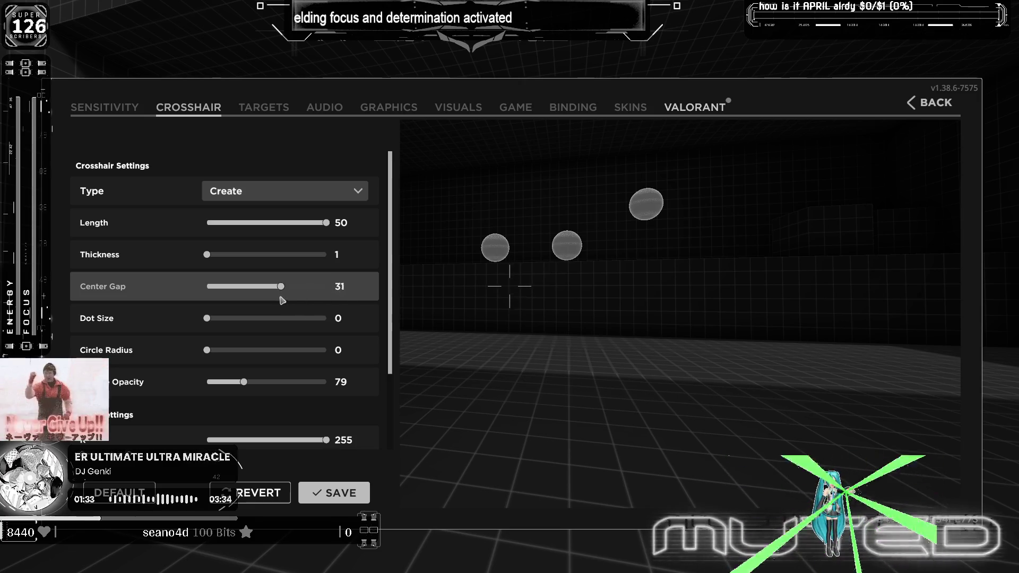
Step: Give the crosshair a 9.5 center dot, opacity 255 and no outer circle, then request a Gridshot restart
mouse_move(211, 320)
left_mouse_down()
mouse_move(295, 319)
mouse_move(320, 331)
left_mouse_up()
left_click(212, 351)
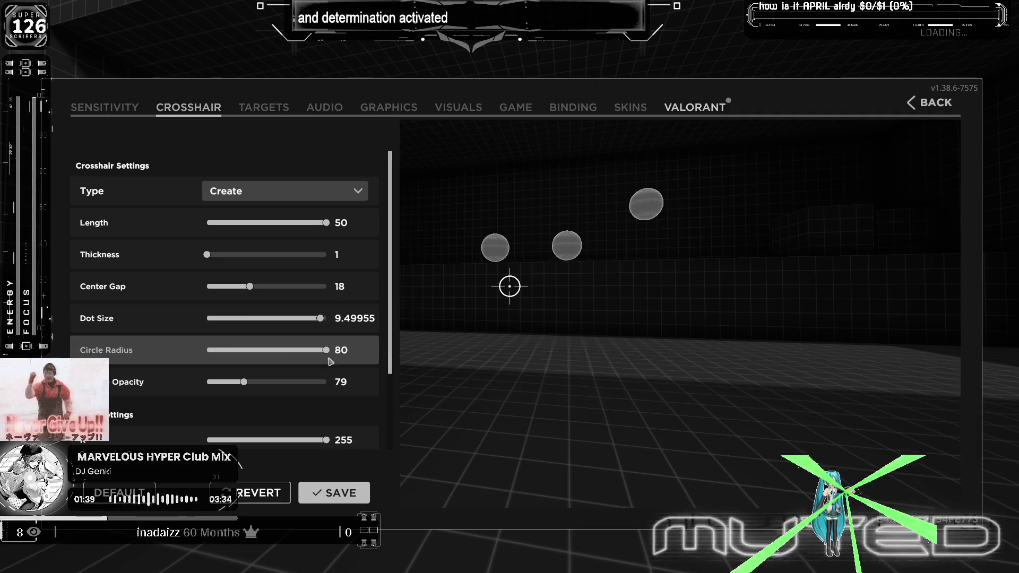
left_click_drag(245, 384, 202, 397)
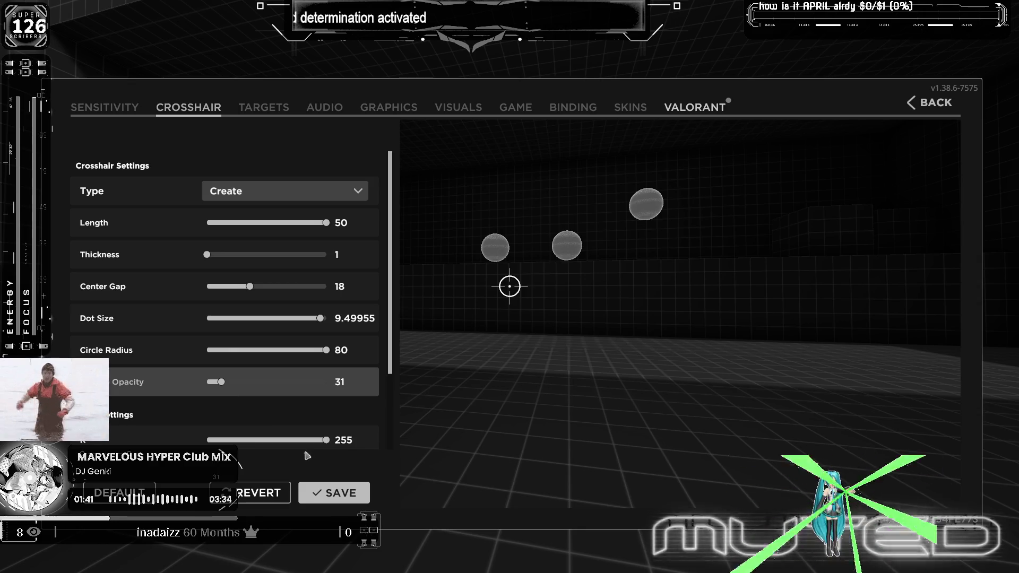
left_click(313, 352)
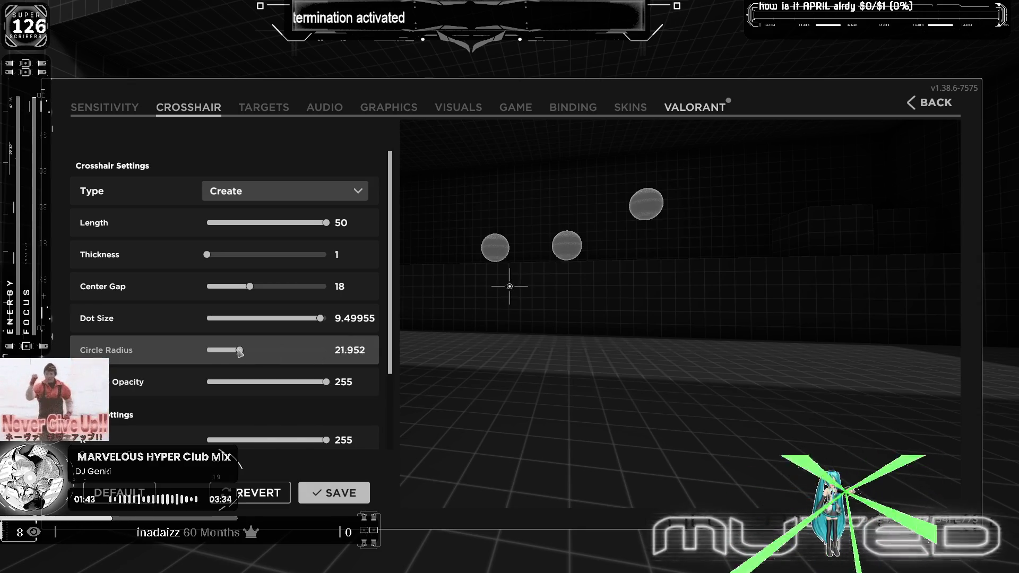
left_click_drag(230, 356, 204, 353)
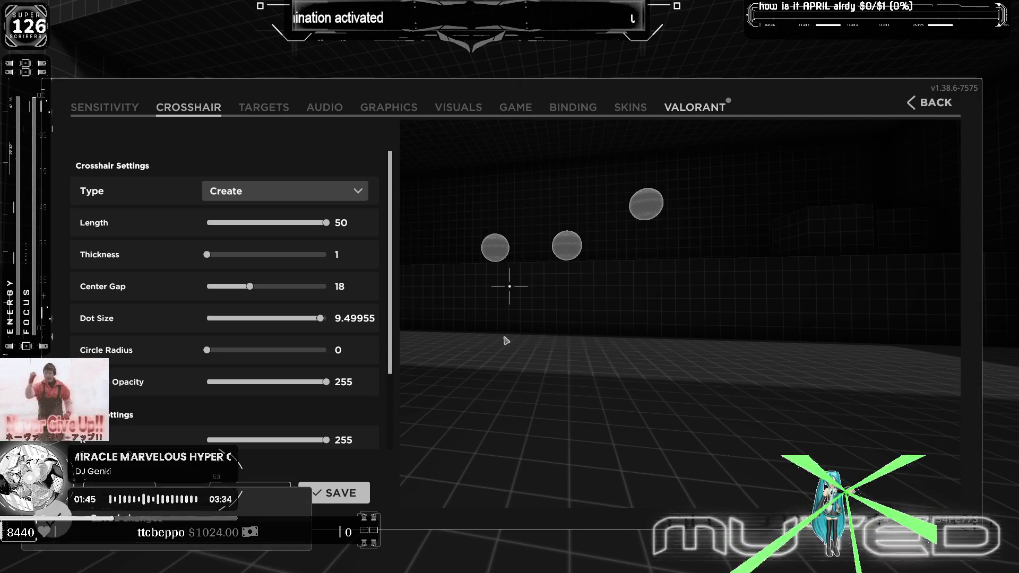
left_click(935, 103)
left_click(523, 399)
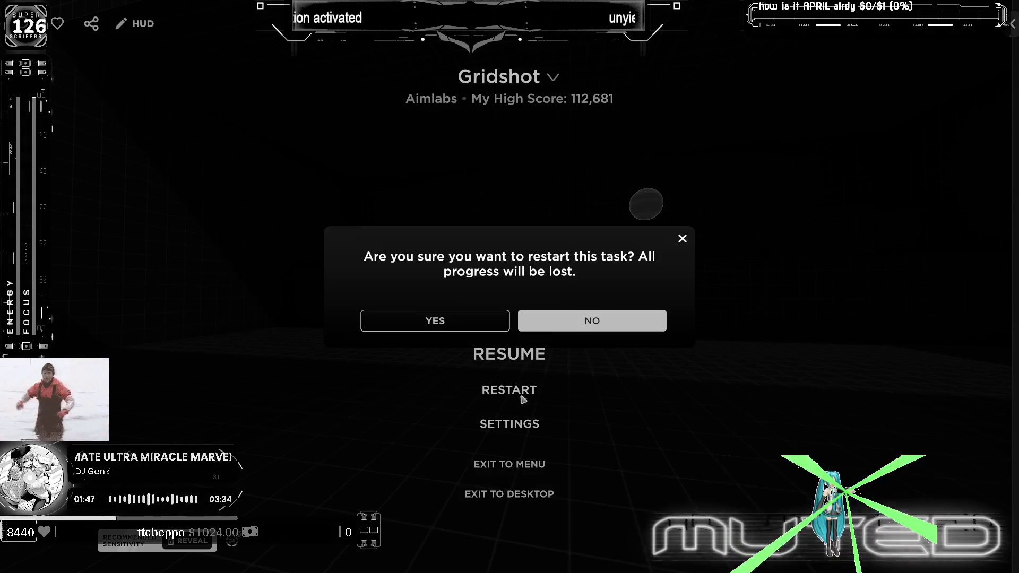
Step: Restart Gridshot, shoot the targets to about 63,000 points at 86% accuracy, then pause
left_click(466, 329)
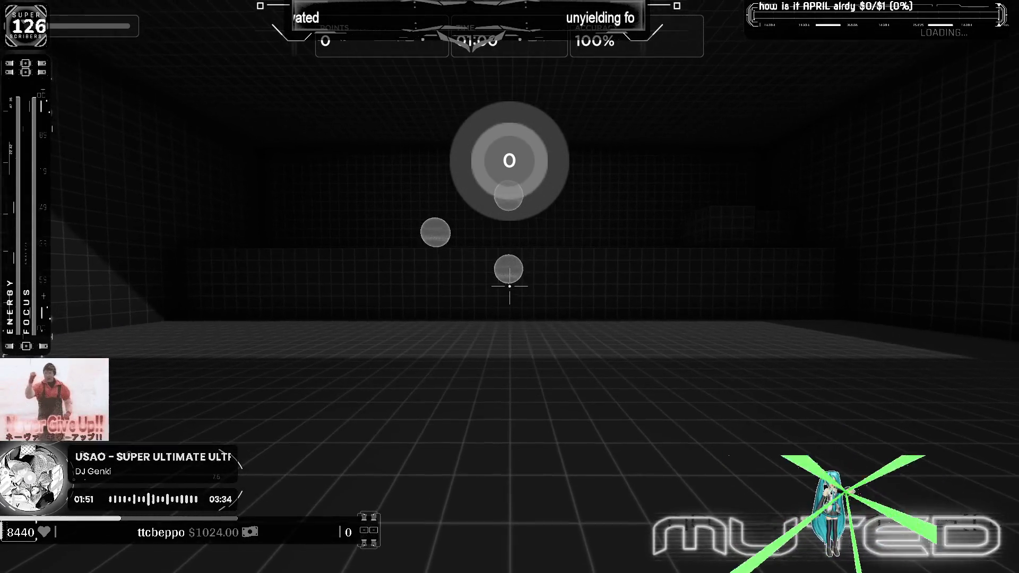
left_click(511, 287)
left_click(510, 286)
left_click(510, 287)
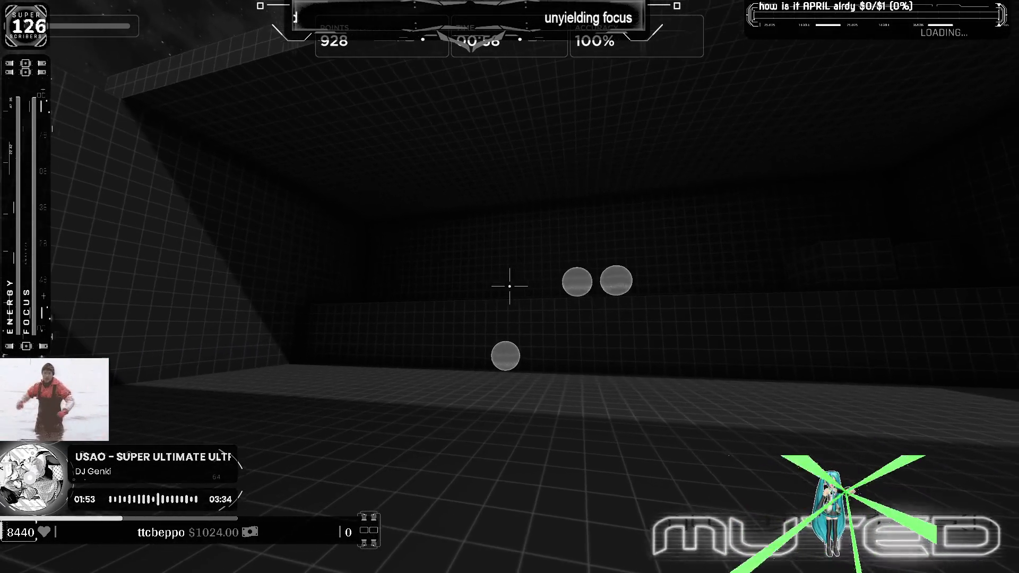
left_click(510, 287)
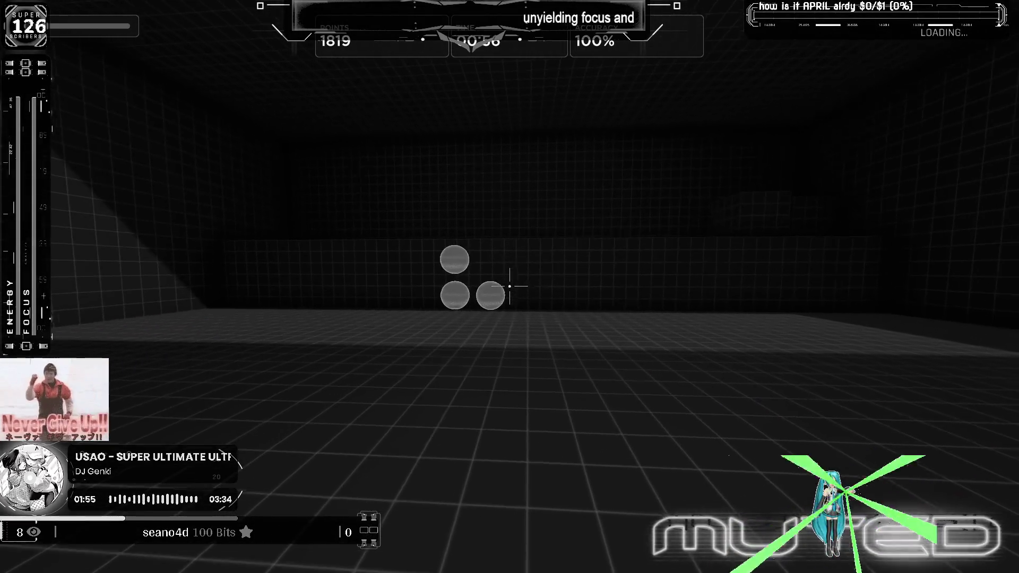
left_click(510, 287)
left_click(510, 287)
left_click(509, 287)
left_click(510, 287)
left_click(510, 287)
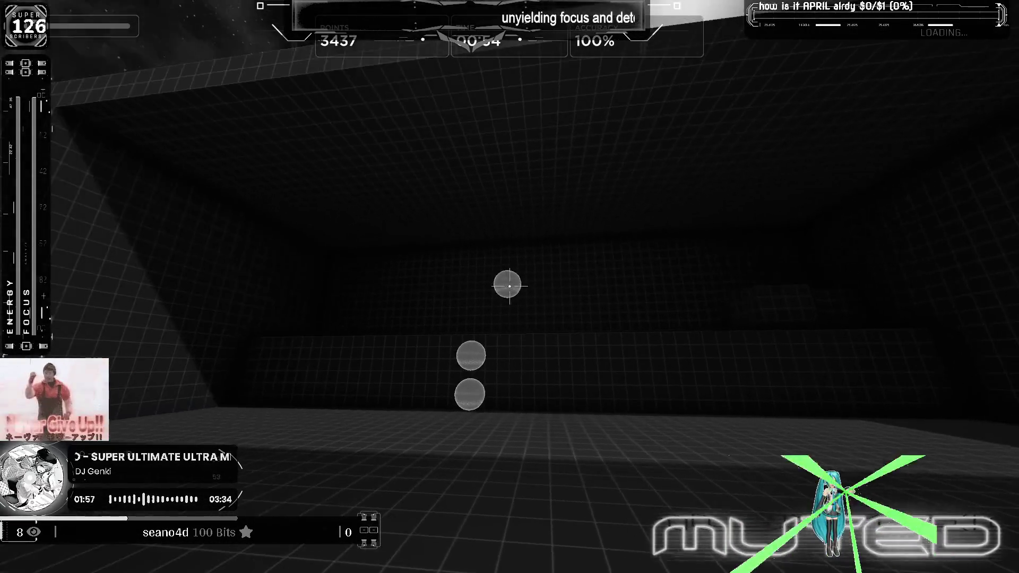
left_click(510, 287)
left_click(510, 287)
left_click(509, 287)
left_click(510, 287)
left_click(510, 286)
left_click(510, 288)
left_click(510, 287)
left_click(510, 288)
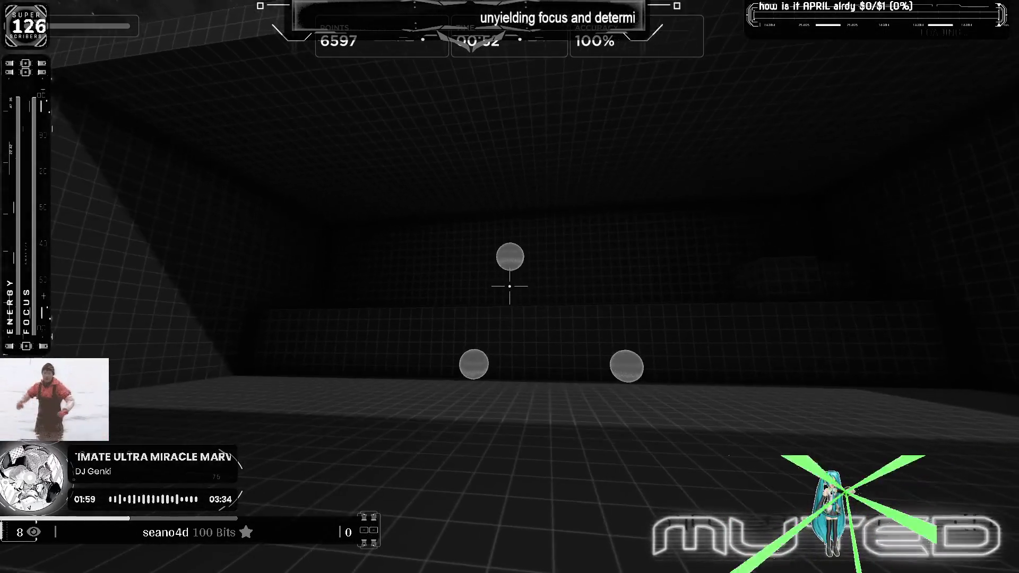
left_click(510, 287)
left_click(510, 287)
left_click(510, 287)
left_click(510, 287)
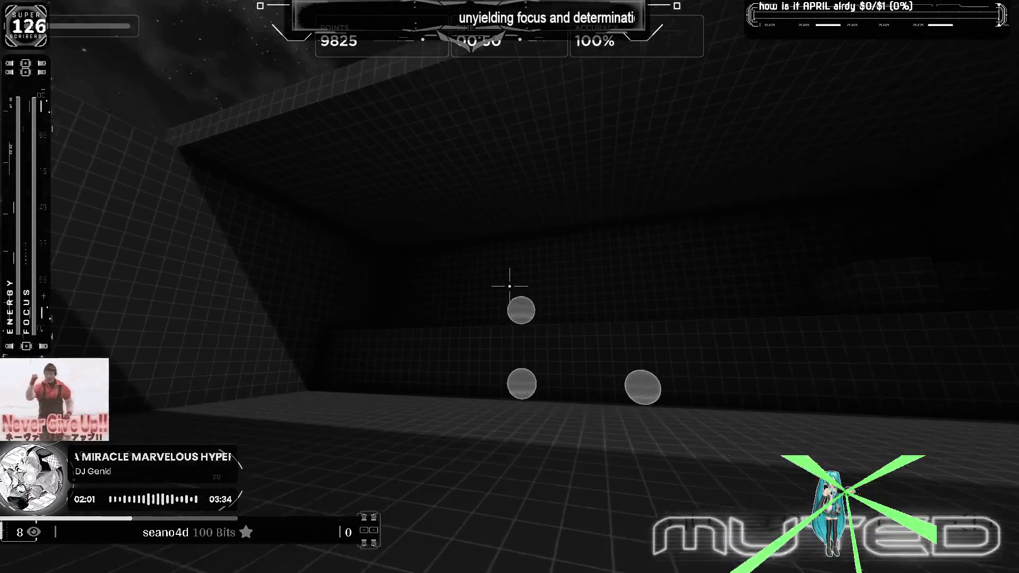
left_click(510, 287)
left_click(509, 287)
left_click(510, 287)
left_click(510, 287)
left_click(510, 288)
left_click(509, 287)
left_click(510, 286)
left_click(510, 287)
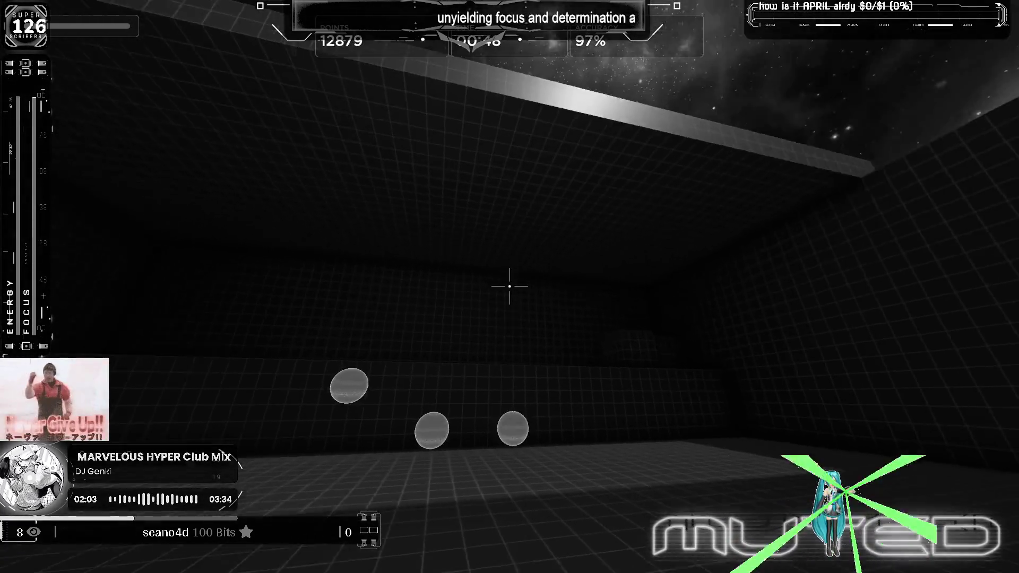
left_click(510, 287)
left_click(510, 287)
left_click(509, 287)
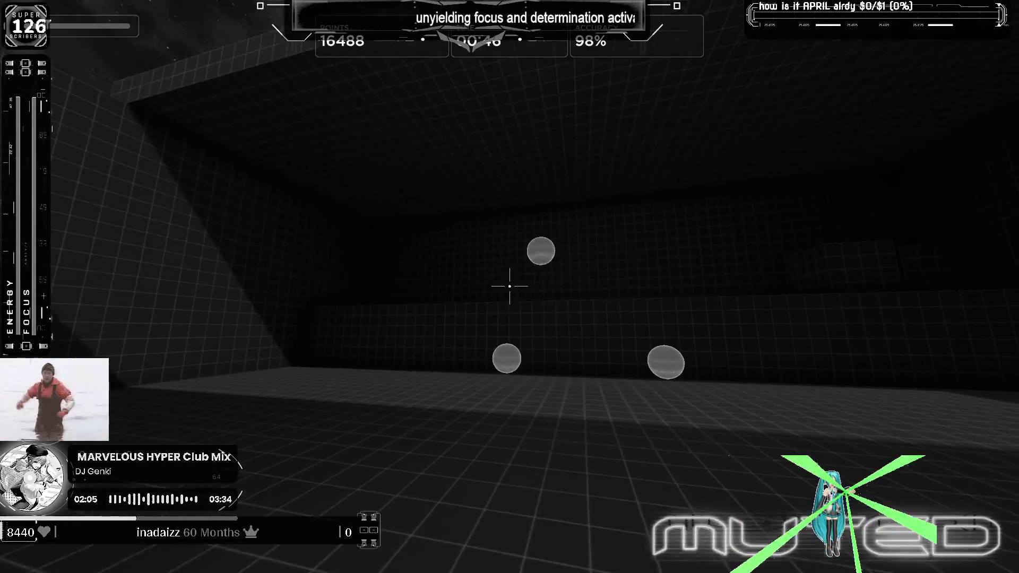
left_click(510, 288)
left_click(509, 287)
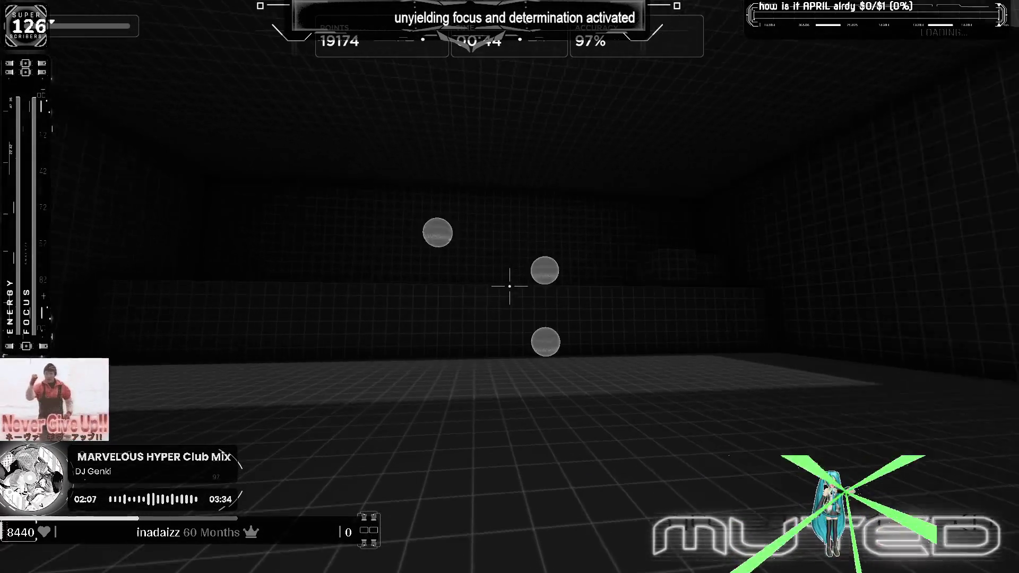
left_click(510, 287)
left_click(510, 287)
left_click(510, 287)
left_click(510, 286)
left_click(510, 287)
left_click(509, 287)
left_click(510, 287)
left_click(511, 287)
left_click(510, 287)
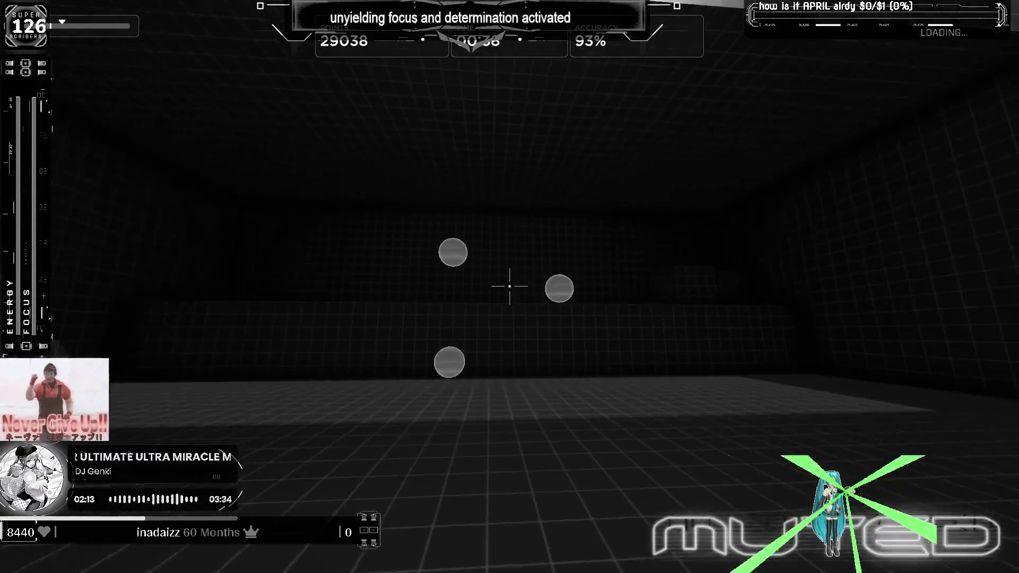
left_click(510, 287)
left_click(510, 287)
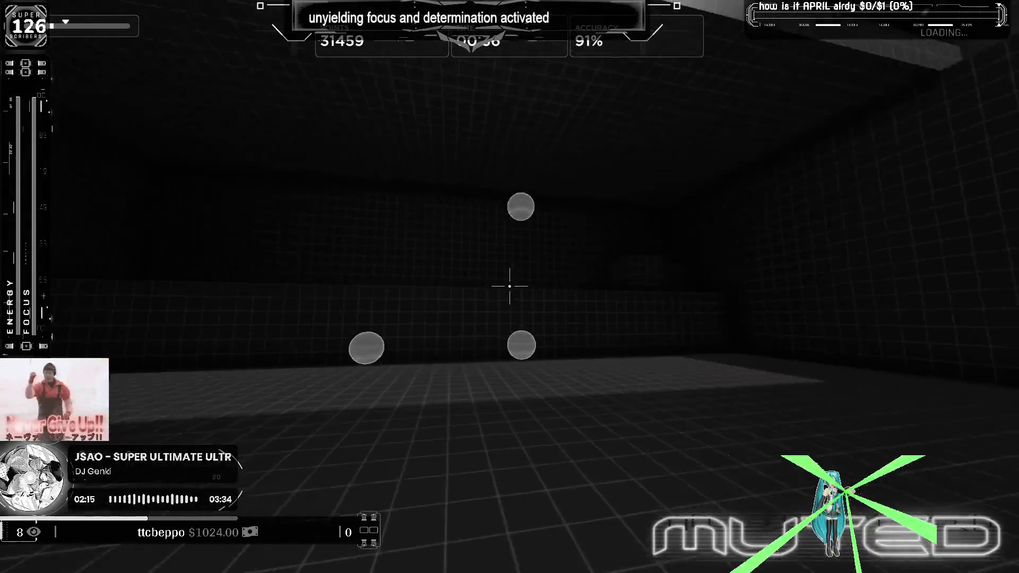
left_click(509, 286)
left_click(510, 286)
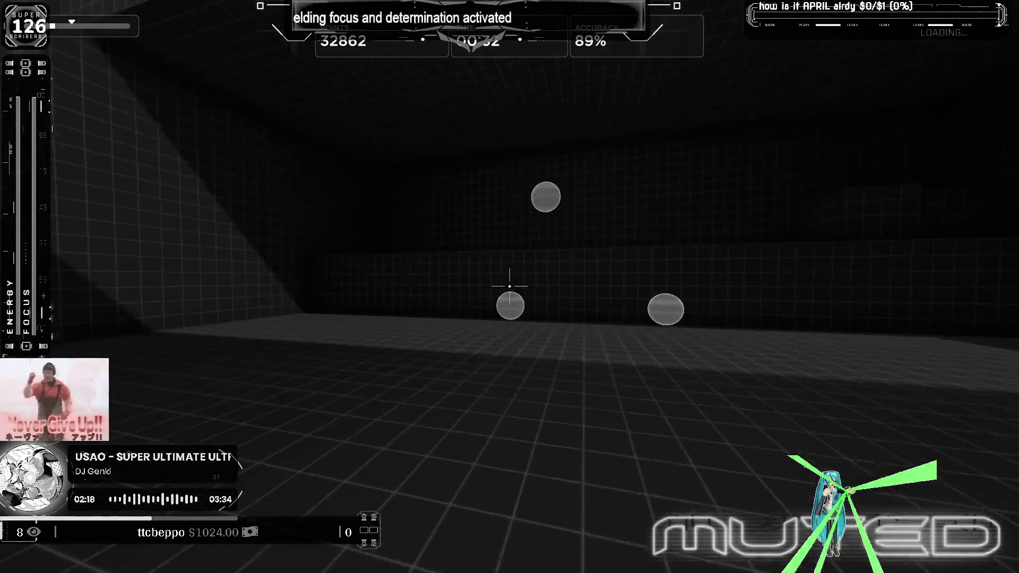
left_click(510, 287)
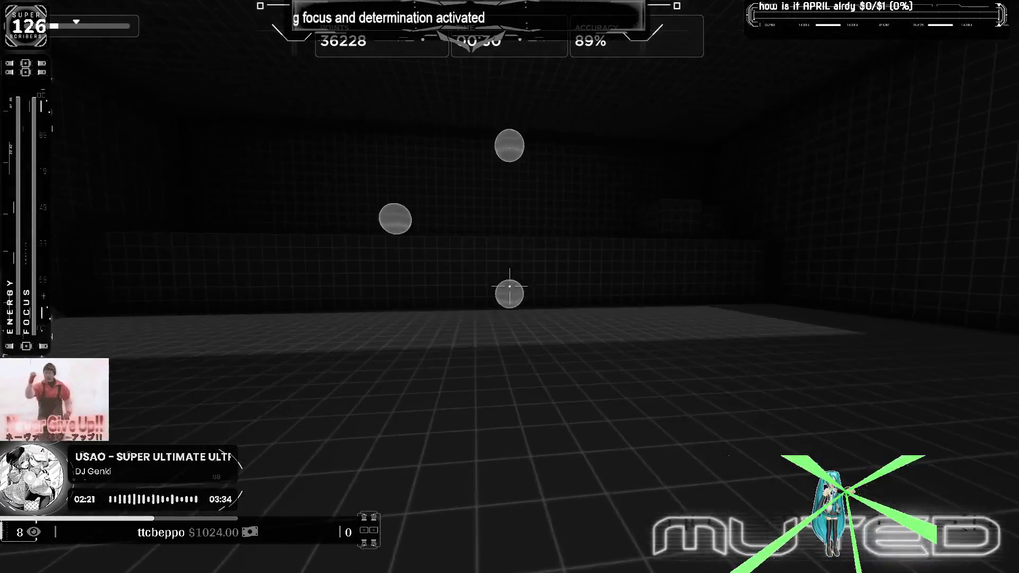
left_click(509, 286)
left_click(509, 287)
left_click(510, 287)
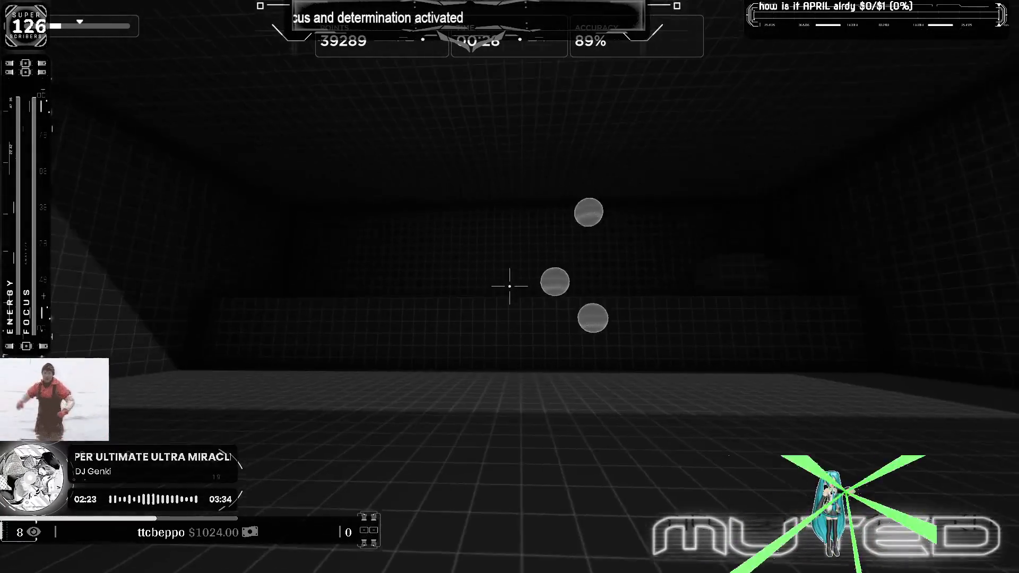
left_click(510, 287)
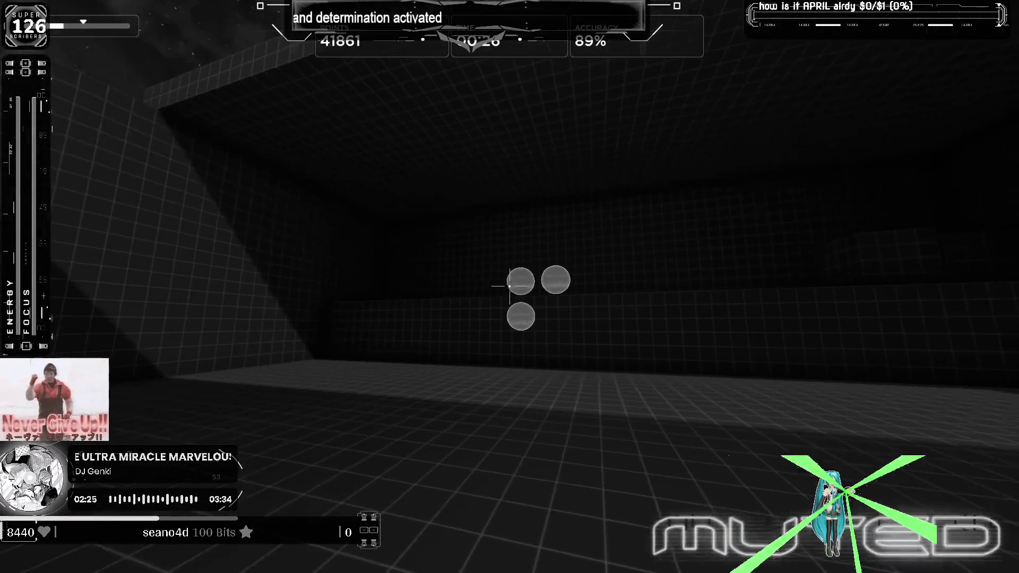
left_click(510, 287)
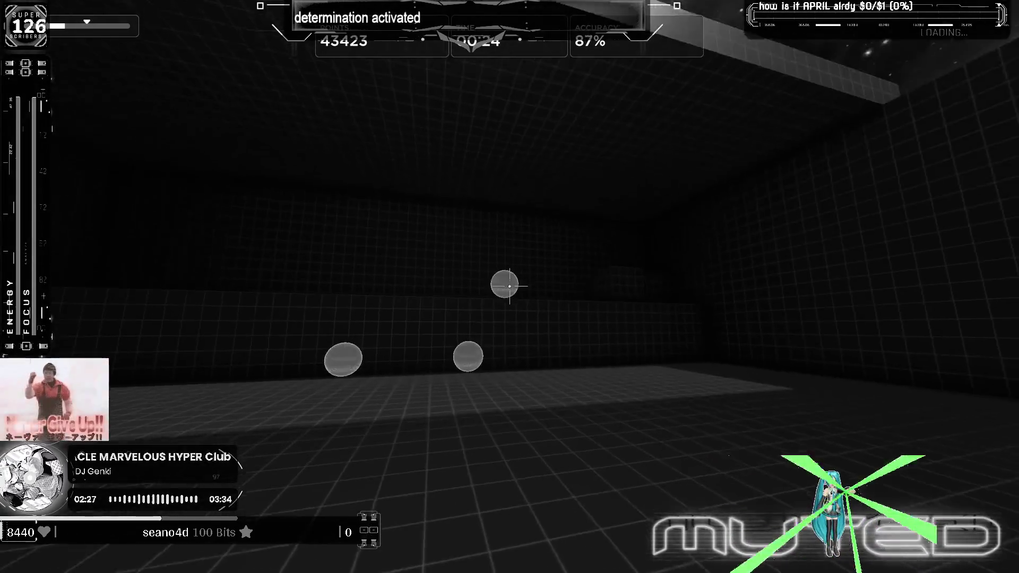
left_click(510, 287)
left_click(510, 287)
left_click(510, 286)
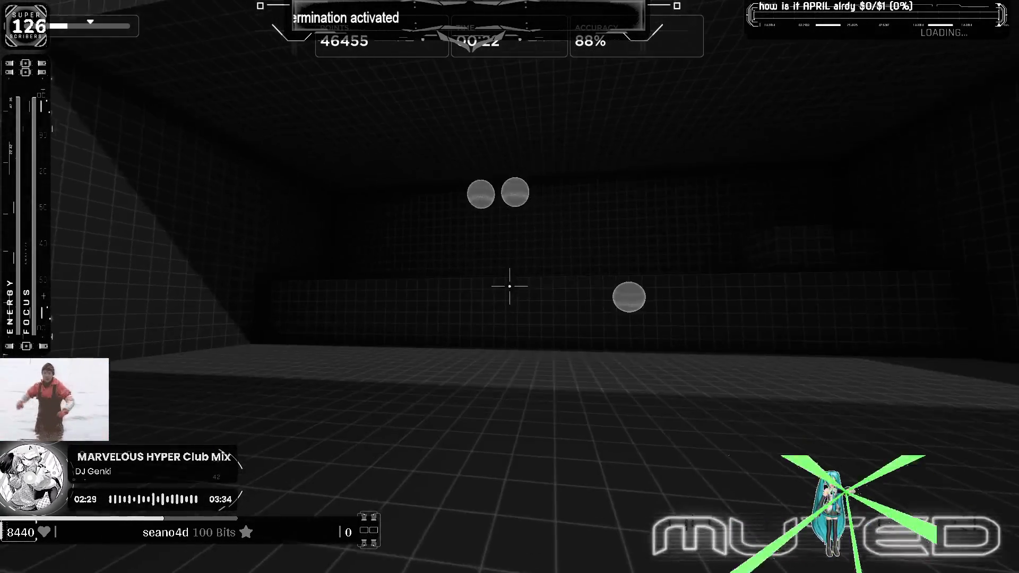
left_click(510, 286)
left_click(510, 286)
left_click(510, 286)
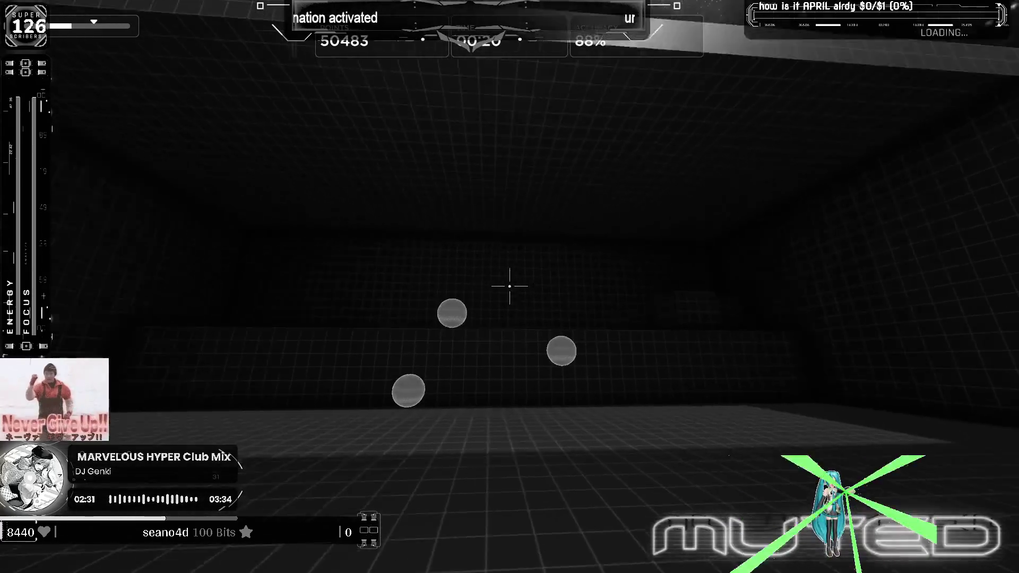
left_click(510, 287)
left_click(509, 287)
left_click(509, 287)
left_click(509, 287)
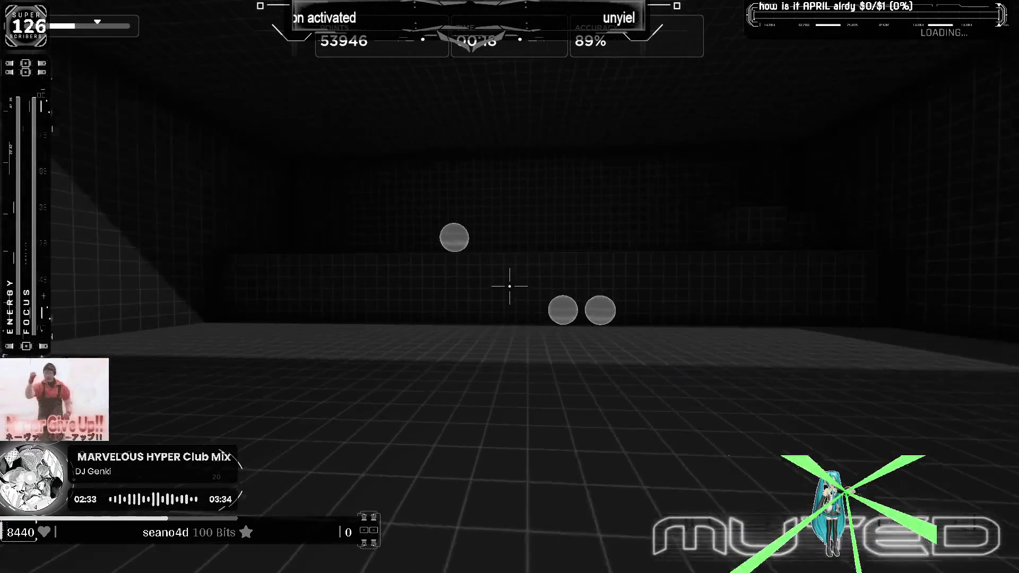
left_click(510, 286)
left_click(509, 286)
left_click(510, 287)
left_click(510, 287)
left_click(509, 287)
left_click(510, 287)
left_click(511, 287)
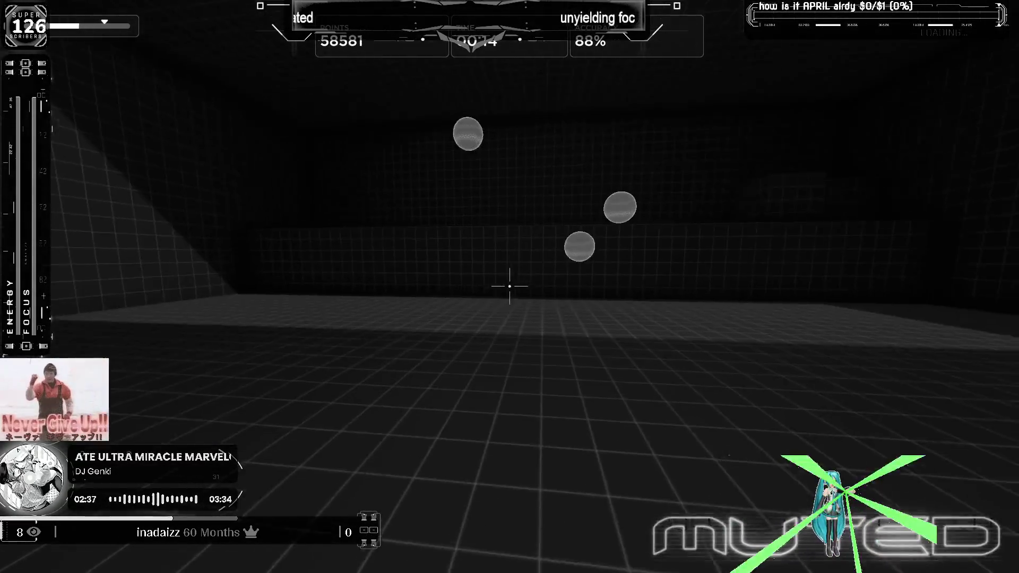
left_click(509, 287)
left_click(510, 287)
left_click(510, 287)
left_click(510, 287)
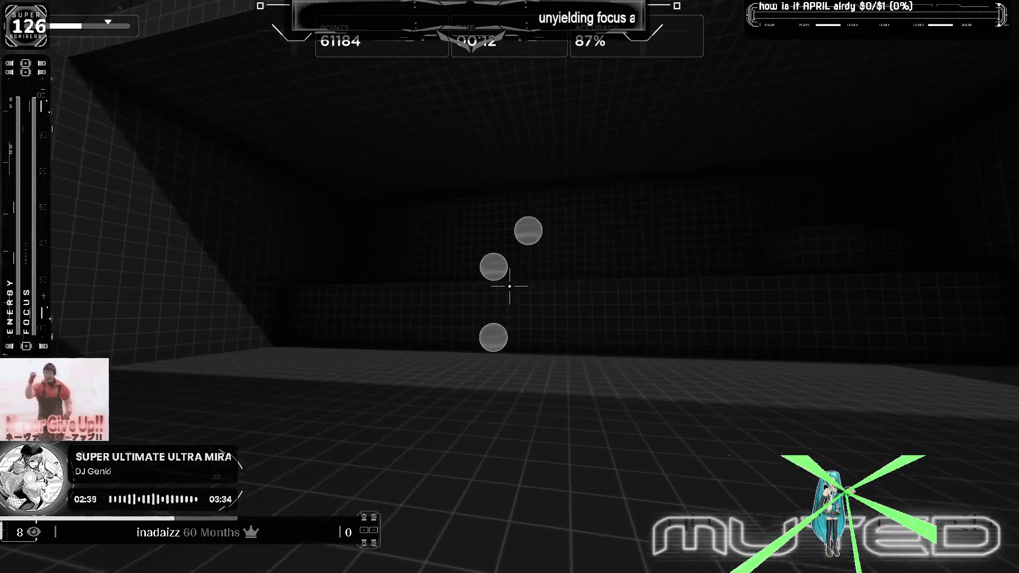
left_click(510, 288)
left_click(510, 286)
left_click(510, 287)
left_click(510, 287)
key("Escape")
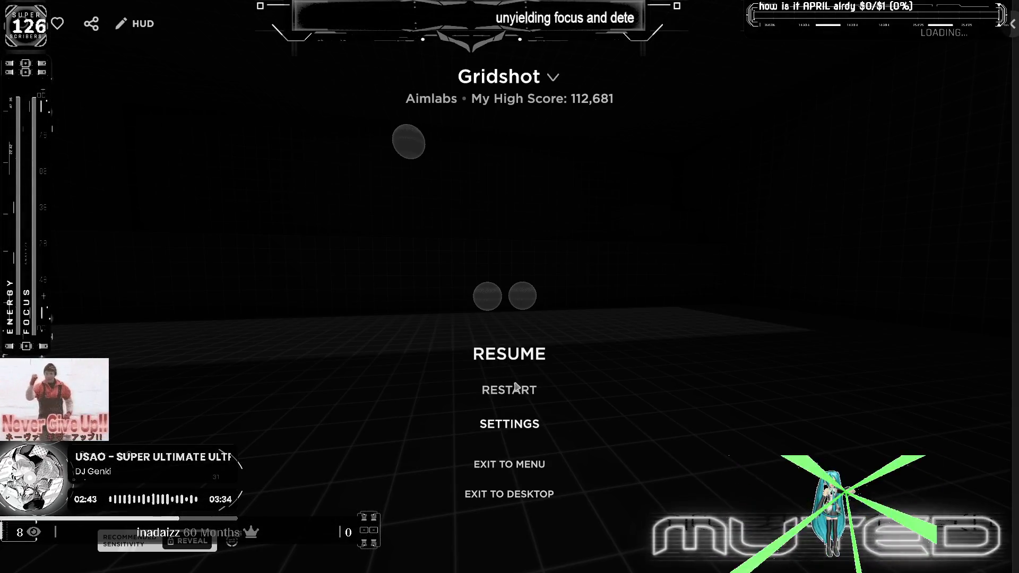
Step: Restart Gridshot and play a fresh round to 28,259 points at 81% accuracy, then pause into settings
left_click(523, 390)
left_click(436, 321)
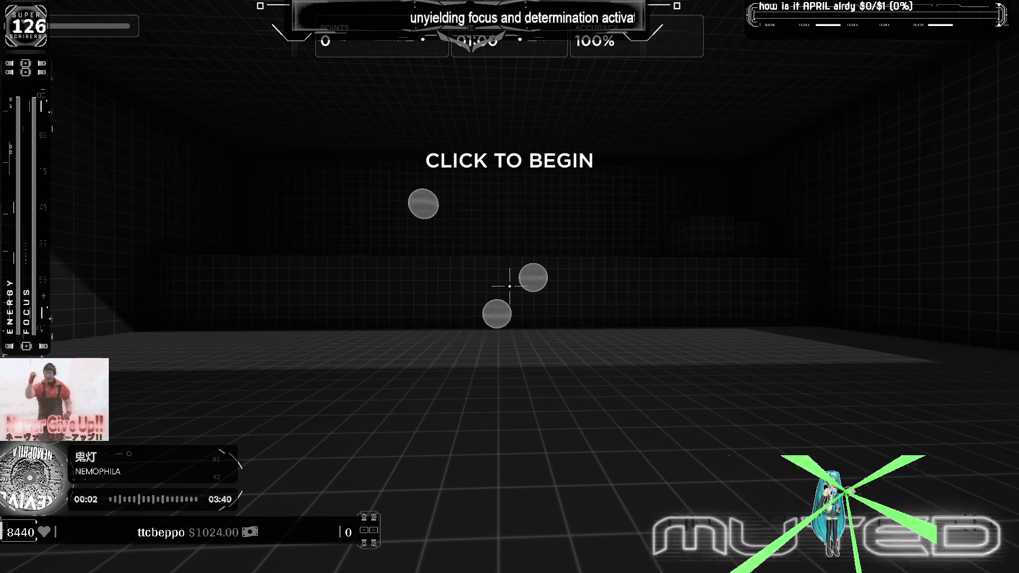
left_click(510, 286)
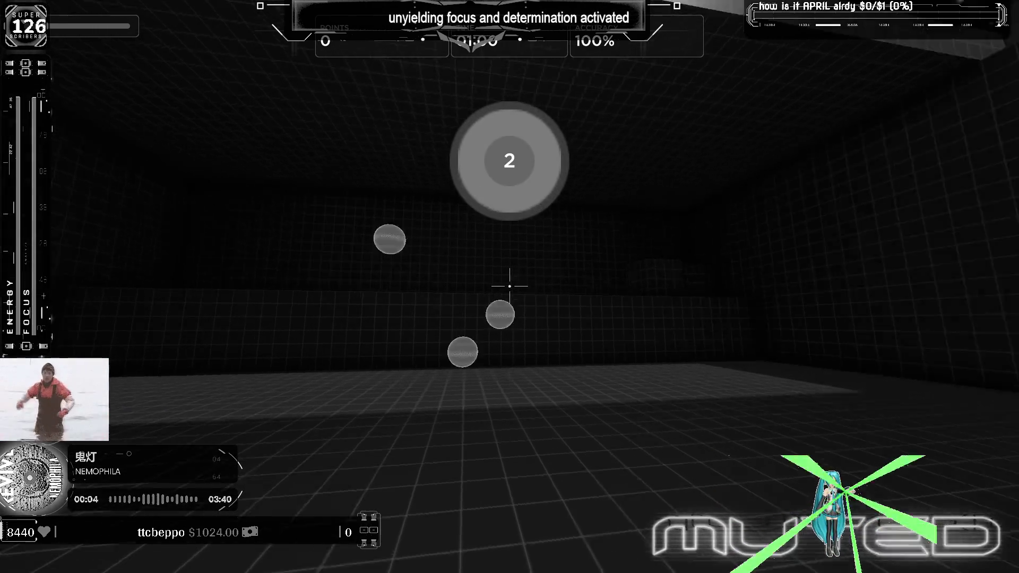
left_click(509, 286)
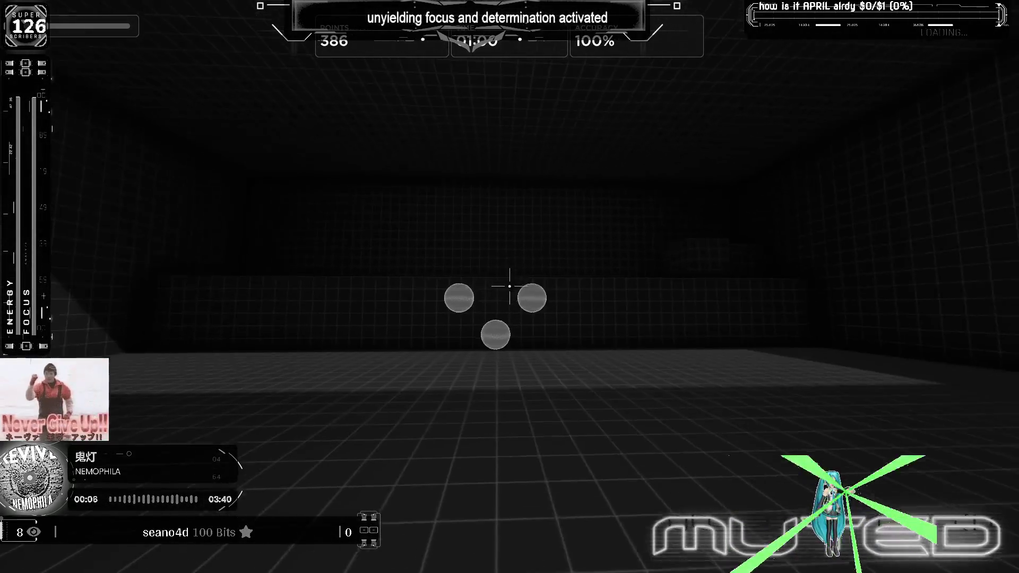
left_click(510, 286)
left_click(510, 286)
left_click(510, 286)
left_click(510, 286)
left_click(509, 286)
left_click(510, 285)
left_click(509, 286)
left_click(510, 286)
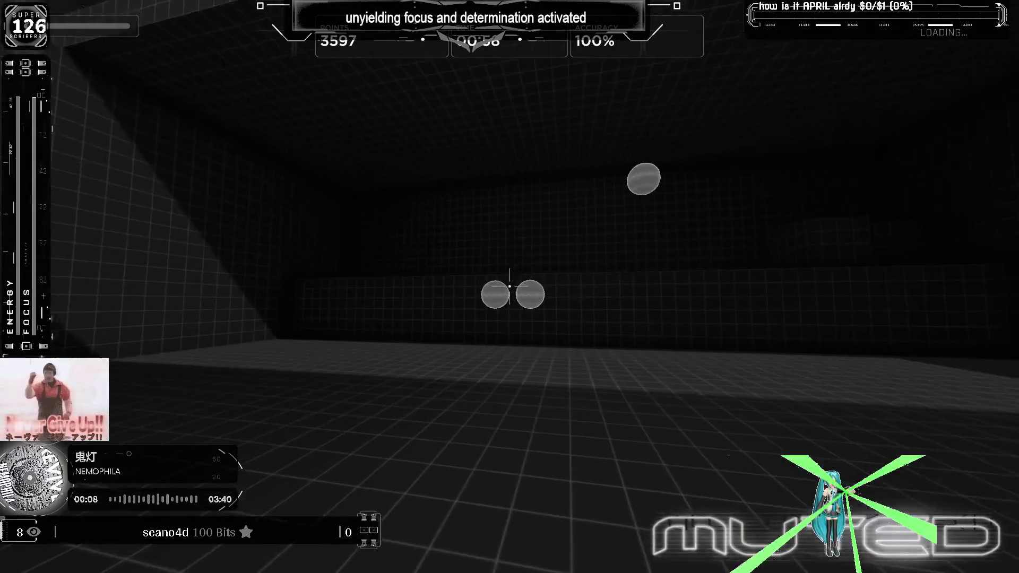
left_click(510, 286)
left_click(510, 286)
left_click(510, 286)
left_click(511, 285)
left_click(510, 286)
left_click(511, 286)
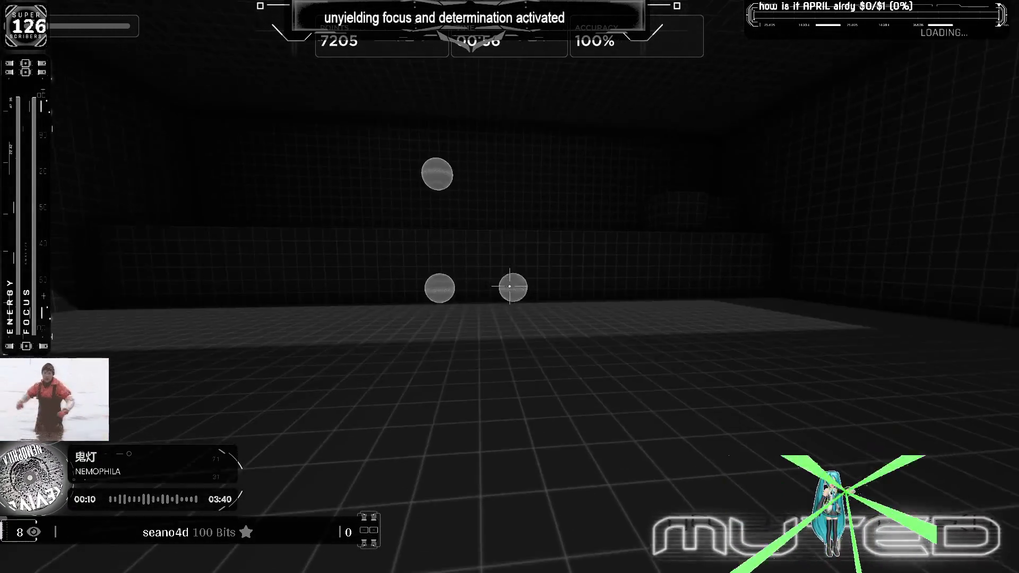
left_click(510, 287)
left_click(510, 286)
left_click(510, 287)
left_click(510, 286)
left_click(510, 286)
left_click(510, 286)
left_click(510, 286)
left_click(510, 286)
left_click(510, 286)
left_click(510, 285)
left_click(510, 286)
left_click(510, 286)
left_click(510, 286)
left_click(511, 286)
left_click(509, 286)
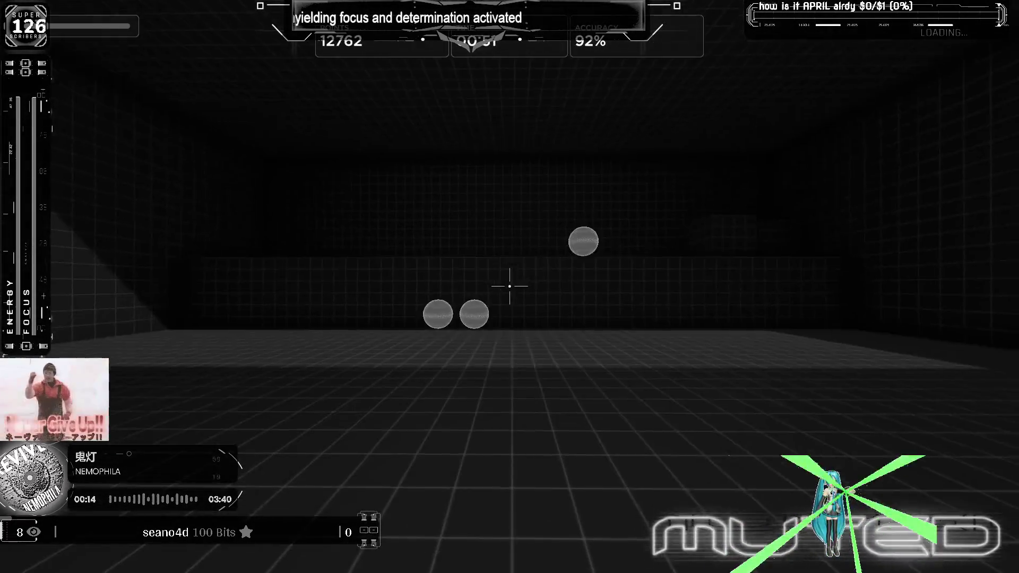
left_click(510, 286)
left_click(511, 286)
left_click(511, 286)
left_click(509, 286)
left_click(510, 286)
left_click(510, 285)
left_click(510, 286)
left_click(510, 287)
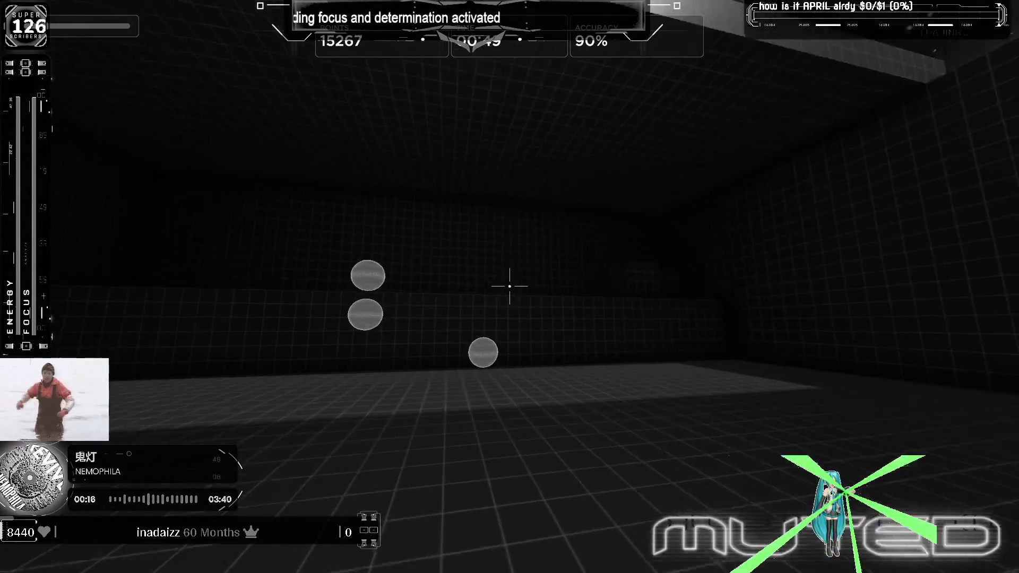
left_click(510, 286)
left_click(510, 286)
left_click(510, 285)
left_click(510, 286)
left_click(510, 285)
left_click(510, 286)
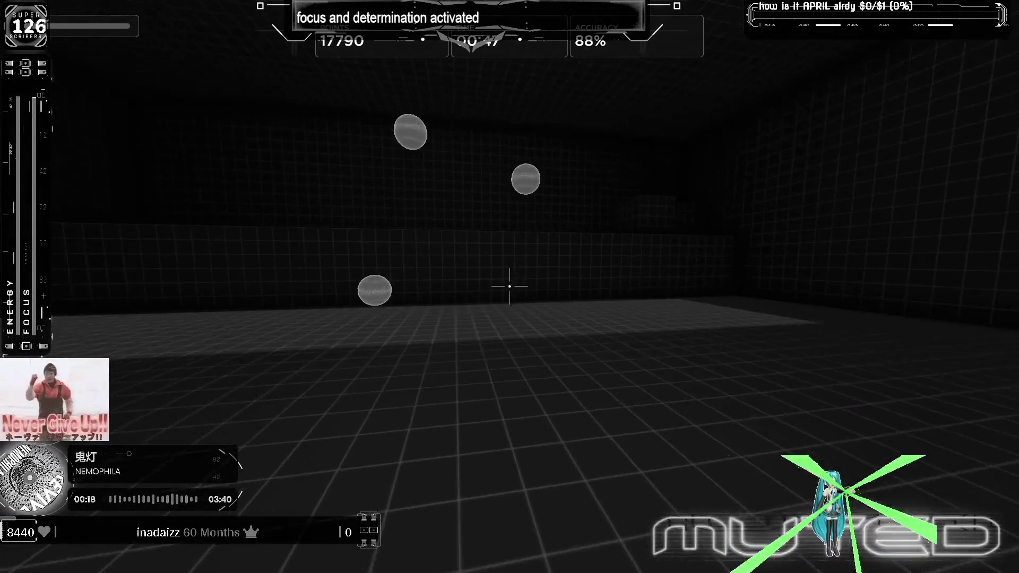
left_click(510, 285)
left_click(509, 285)
left_click(510, 286)
left_click(509, 287)
left_click(510, 286)
left_click(510, 286)
left_click(509, 286)
left_click(509, 286)
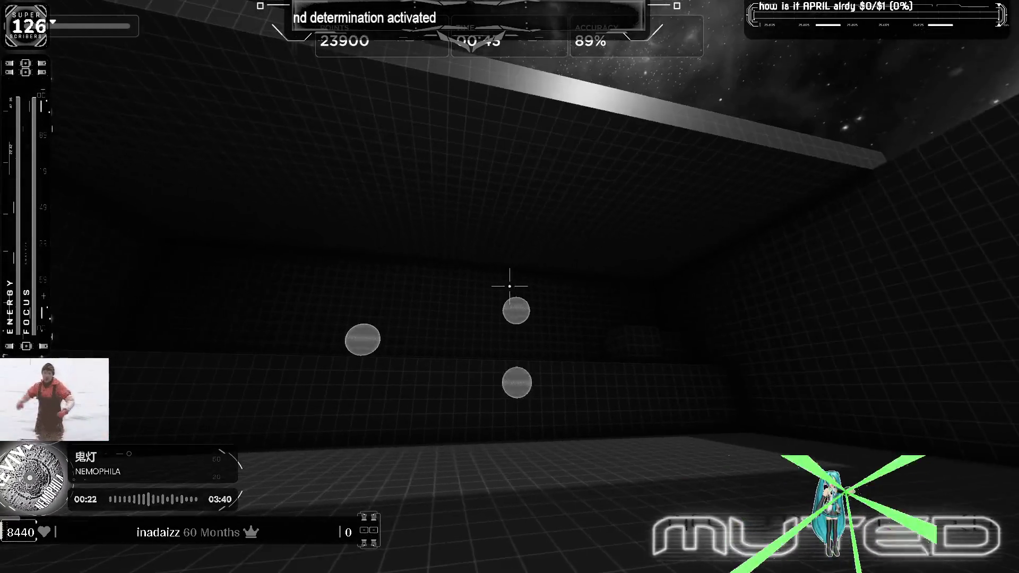
left_click(510, 286)
left_click(510, 286)
left_click(510, 286)
left_click(510, 286)
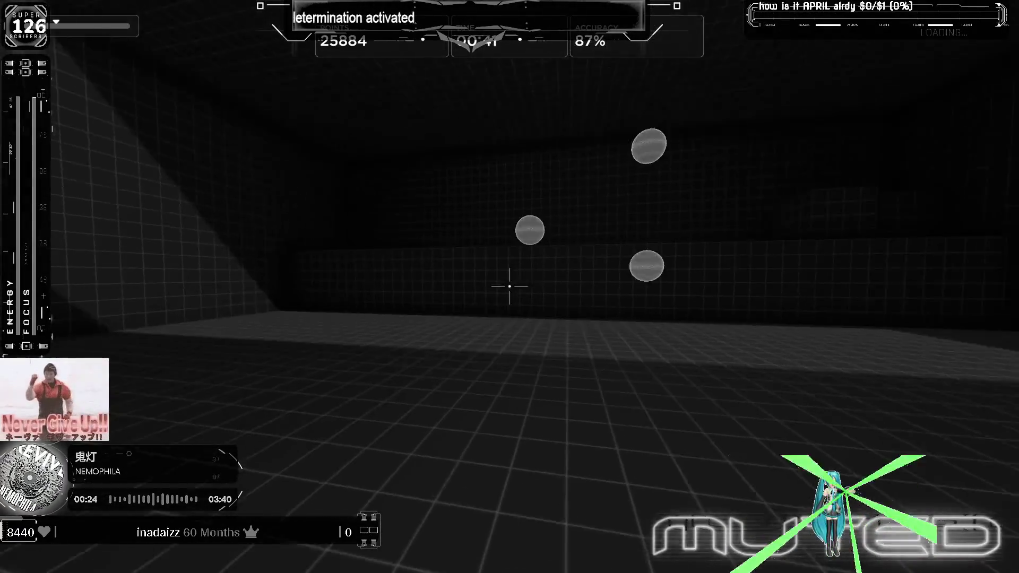
left_click(510, 286)
left_click(510, 286)
left_click(510, 286)
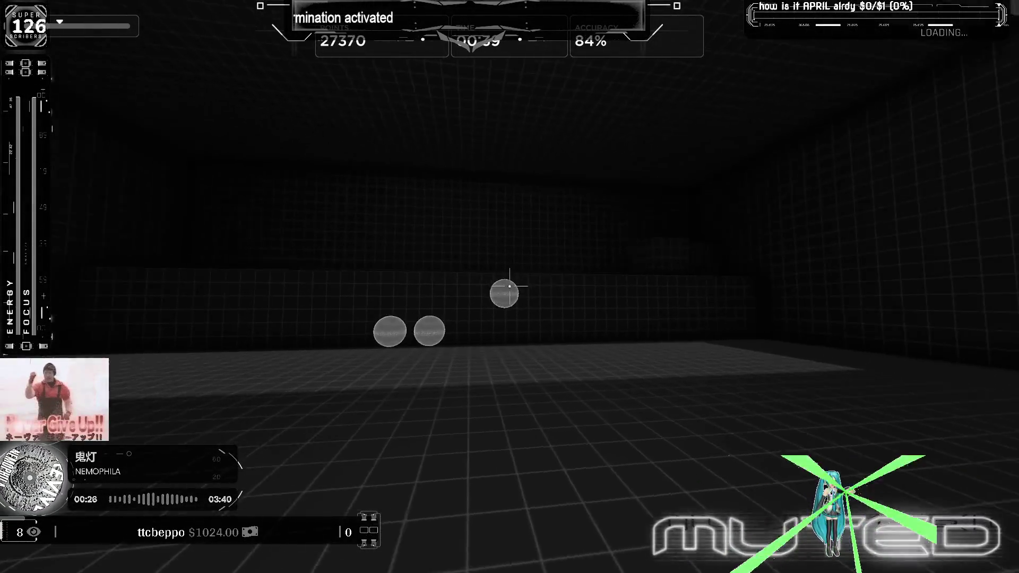
left_click(509, 286)
left_click(510, 286)
left_click(510, 286)
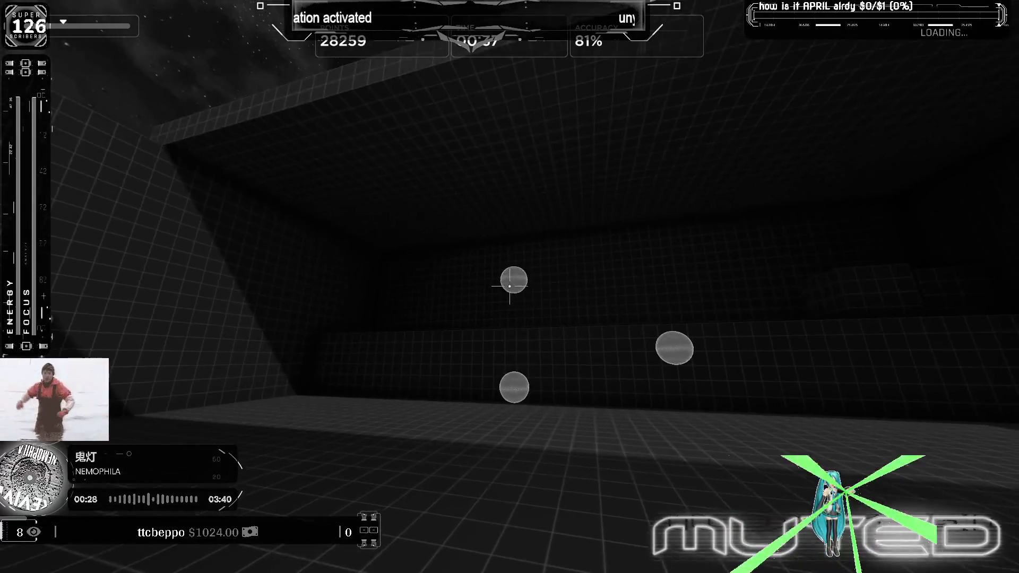
left_click(510, 286)
key("Escape")
left_click(529, 422)
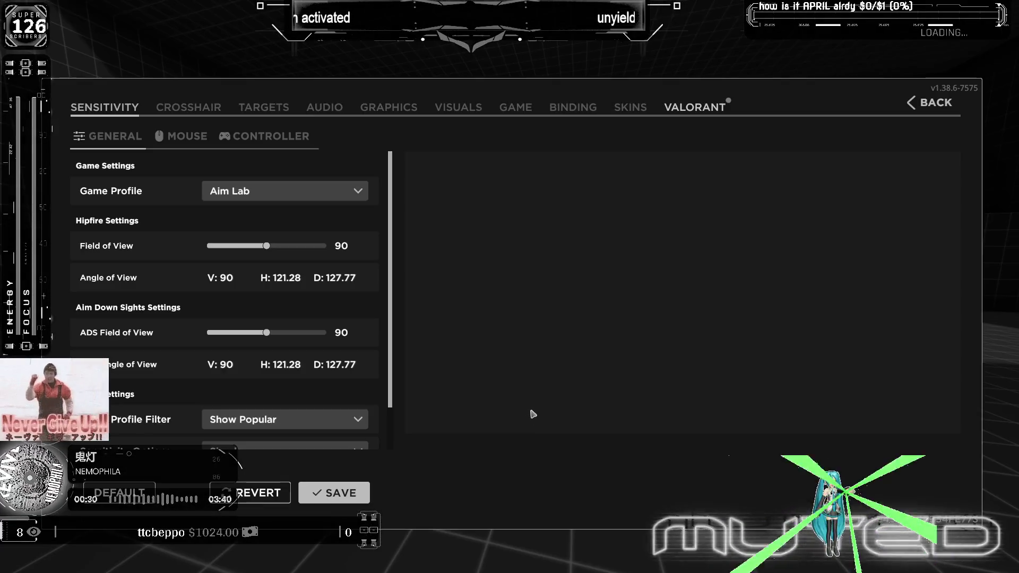
Step: Give targets the Original model with custom colour R255 G99 B255 and opacity 86
left_click(253, 107)
left_click(287, 191)
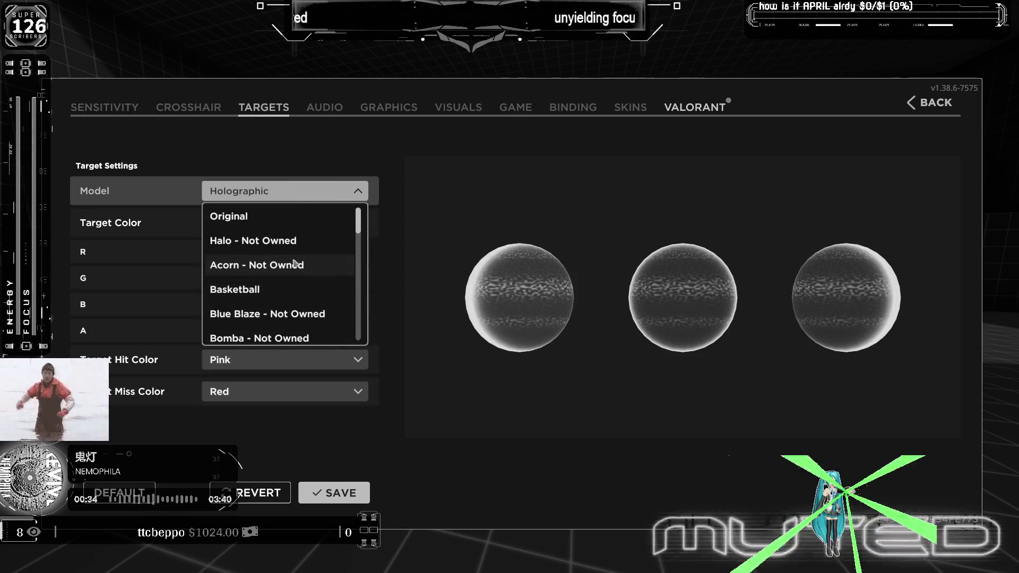
left_click(286, 216)
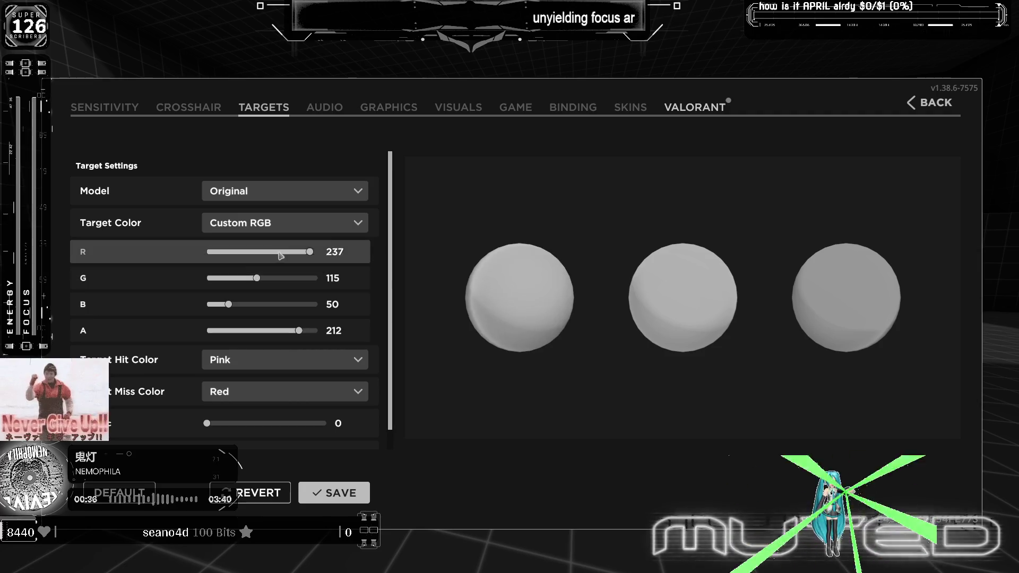
left_click_drag(258, 278, 265, 278)
left_click(282, 304)
left_click(318, 305)
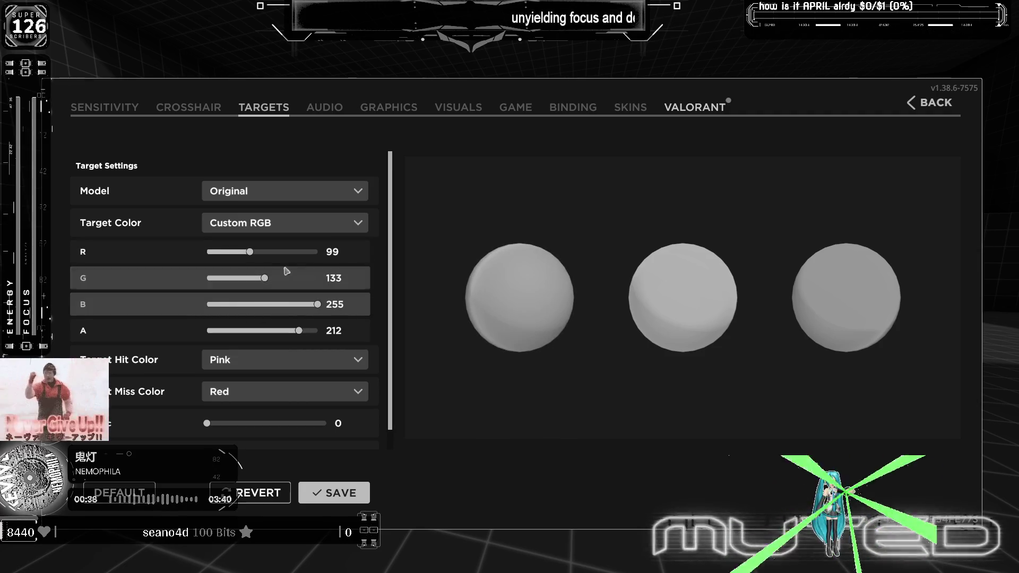
left_click(318, 251)
left_click(250, 278)
left_click_drag(292, 336, 245, 332)
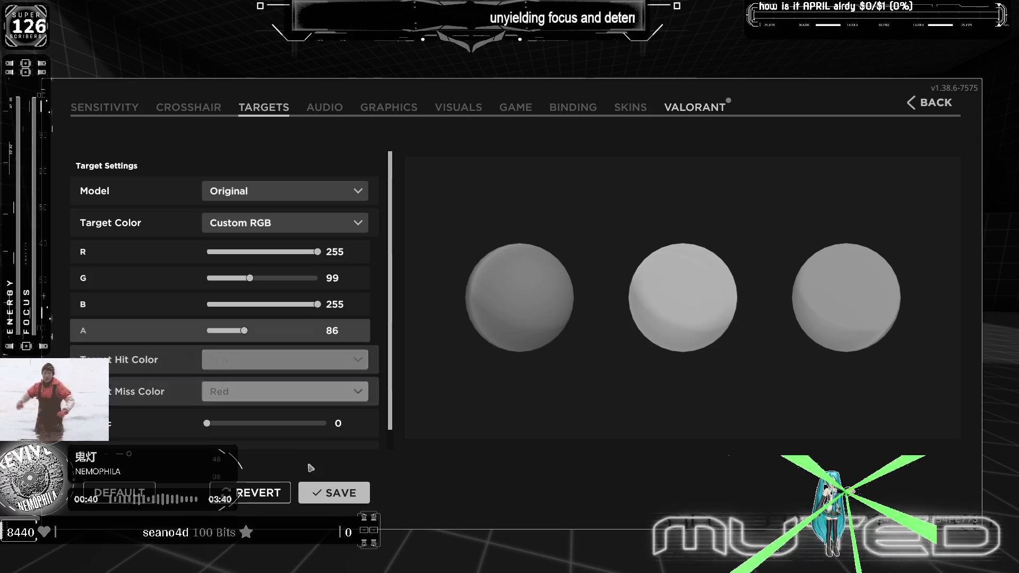
left_click(202, 108)
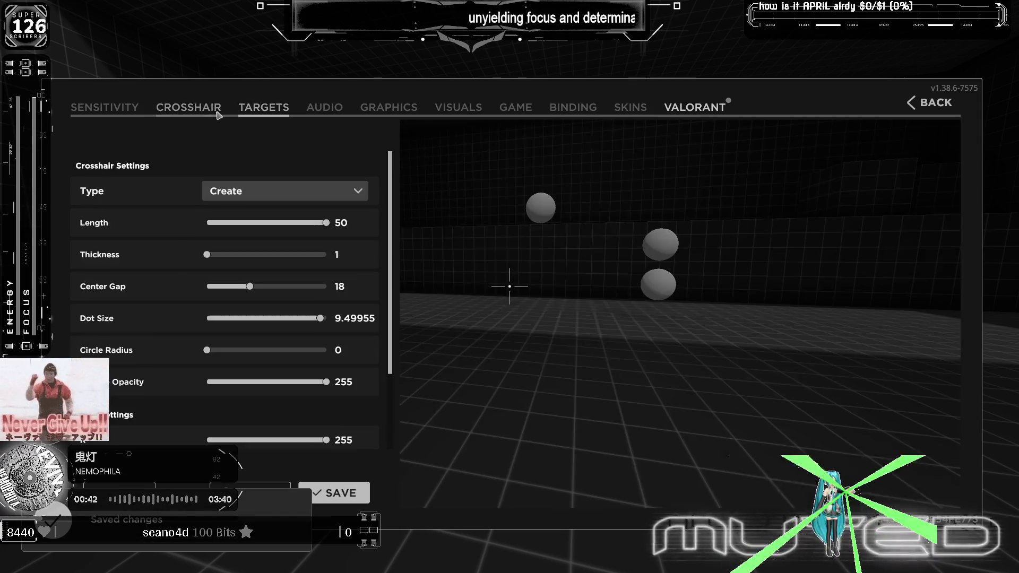
Step: Set crosshair length to 4 and centre gap to 0, then request a Gridshot restart
left_click_drag(318, 223, 193, 233)
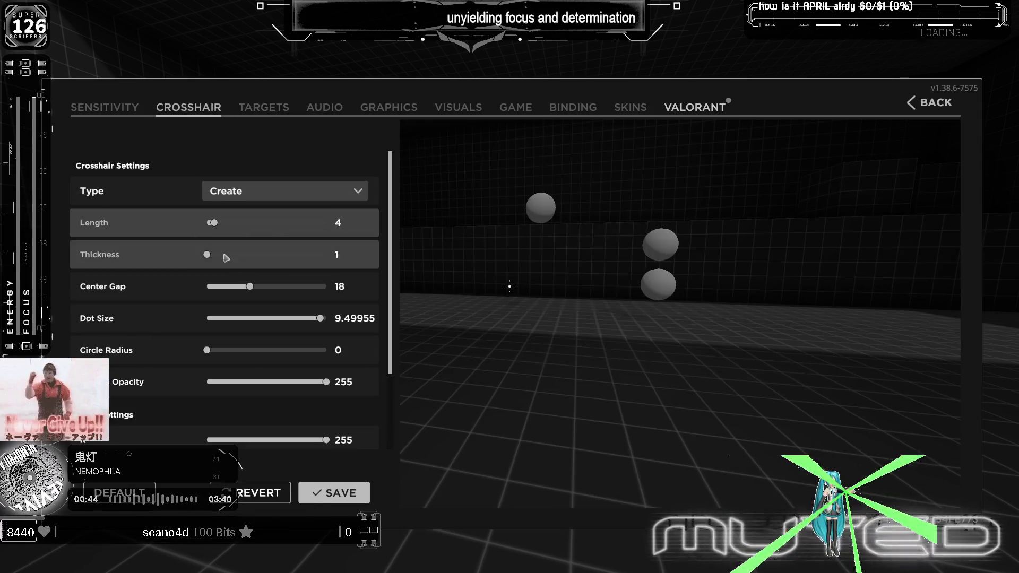
left_click_drag(222, 284, 207, 287)
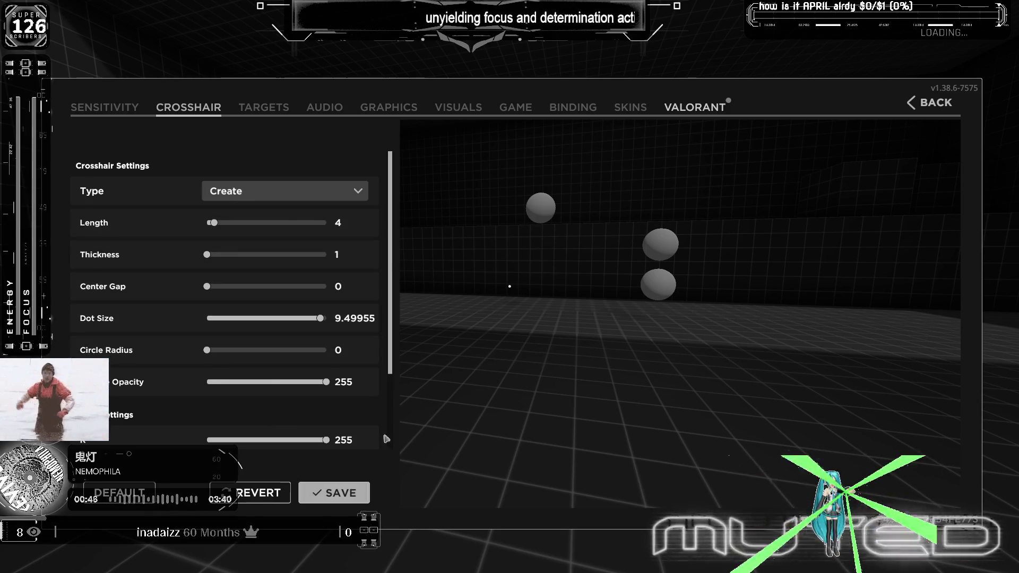
left_click(929, 103)
left_click(530, 386)
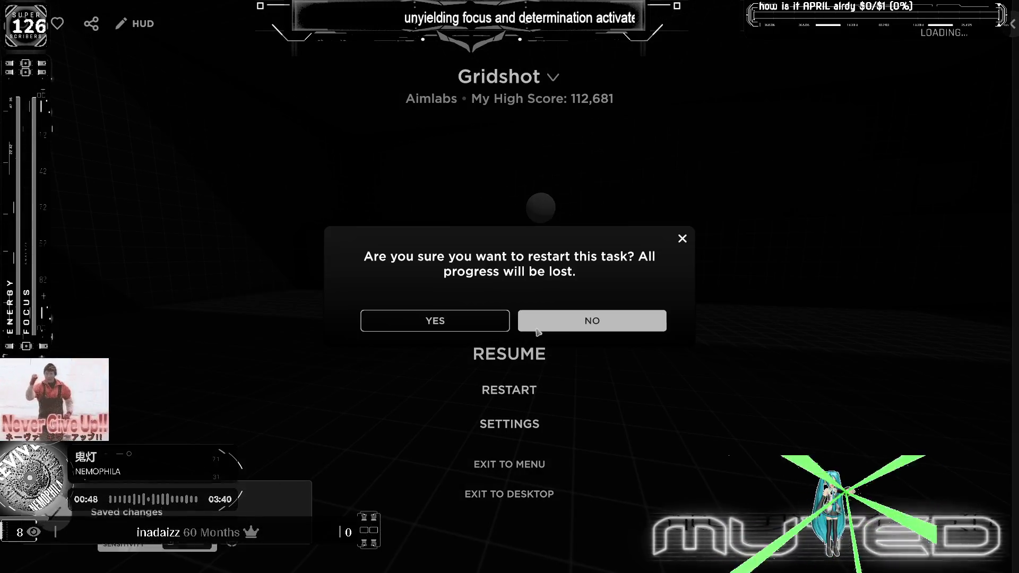
Step: Restart Gridshot and shoot targets until time nearly expires, reaching 77,782 points at 84% accuracy
left_click(482, 325)
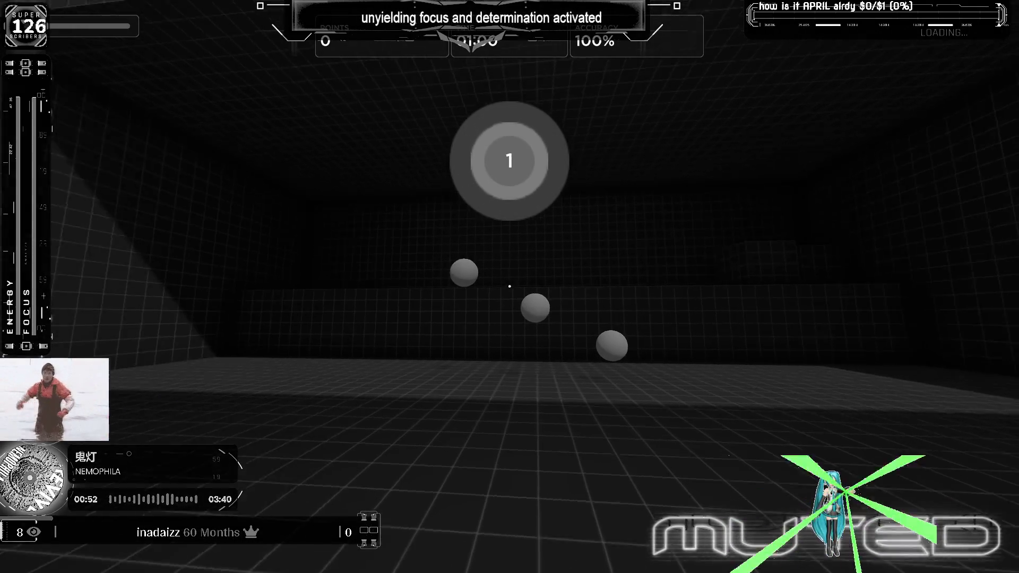
left_click(511, 287)
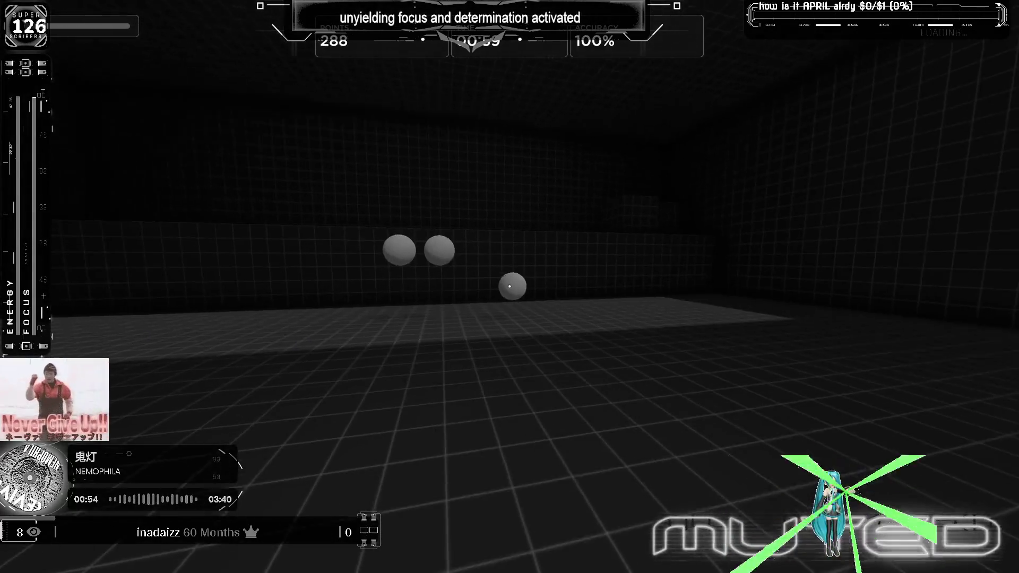
left_click(510, 287)
left_click(509, 287)
left_click(510, 286)
left_click(511, 287)
left_click(509, 288)
left_click(510, 287)
left_click(510, 287)
left_click(510, 288)
left_click(510, 287)
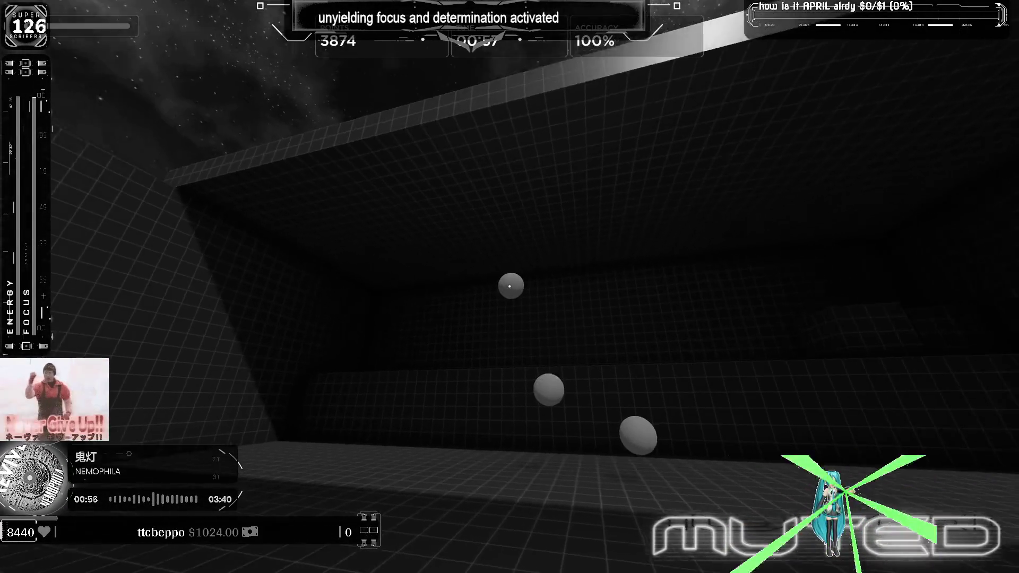
left_click(510, 287)
left_click(511, 287)
left_click(510, 288)
left_click(510, 287)
left_click(510, 287)
left_click(510, 287)
left_click(510, 287)
left_click(510, 287)
left_click(511, 286)
left_click(510, 288)
left_click(510, 287)
left_click(510, 287)
left_click(510, 288)
left_click(510, 287)
left_click(510, 287)
left_click(509, 287)
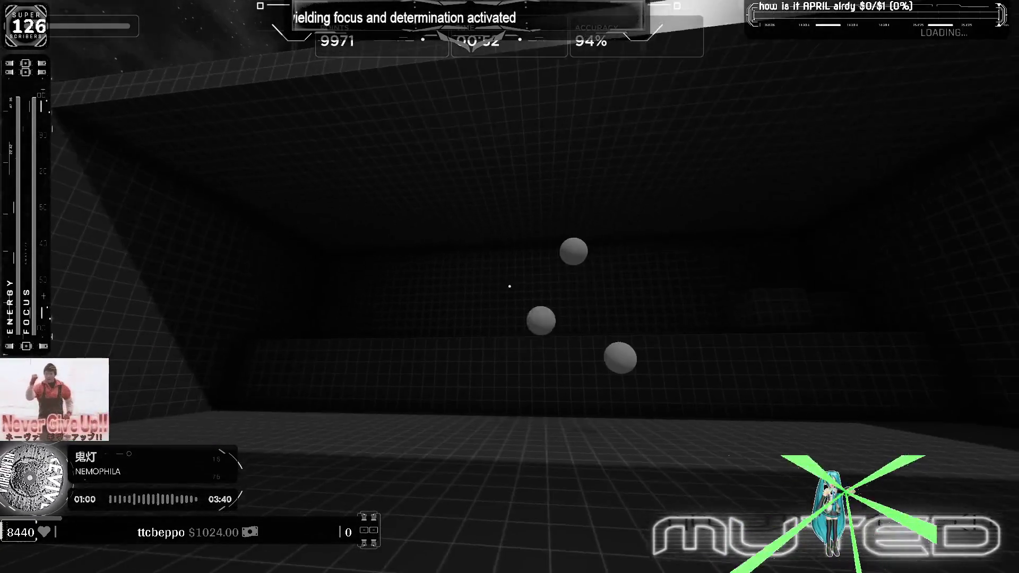
left_click(510, 287)
left_click(510, 287)
left_click(511, 287)
left_click(510, 287)
left_click(510, 287)
left_click(509, 286)
left_click(510, 287)
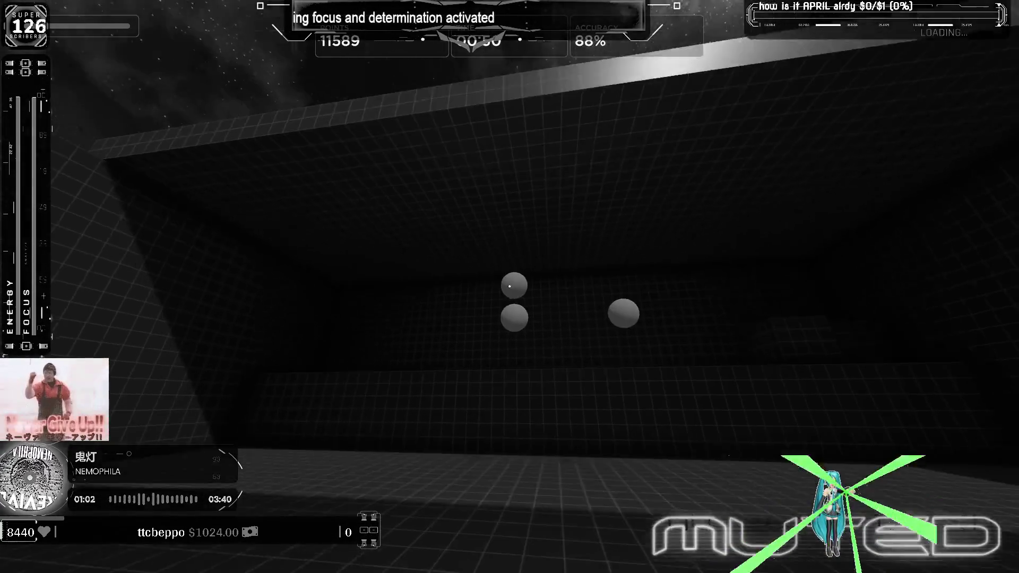
left_click(510, 287)
left_click(511, 287)
left_click(510, 287)
left_click(510, 286)
left_click(511, 287)
left_click(510, 287)
left_click(510, 287)
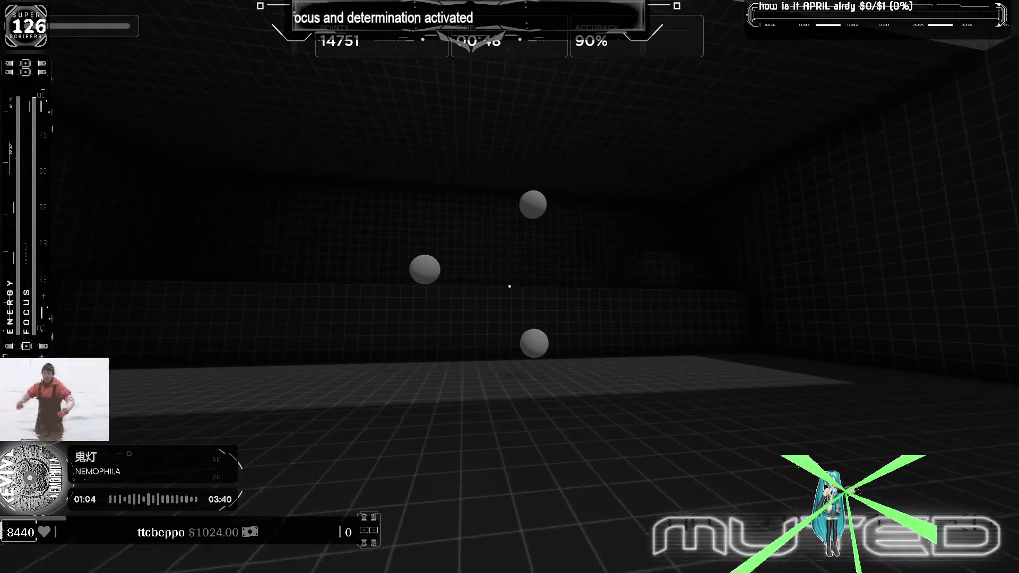
left_click(510, 287)
left_click(510, 287)
left_click(510, 287)
left_click(510, 286)
left_click(510, 286)
left_click(509, 286)
left_click(510, 287)
left_click(510, 287)
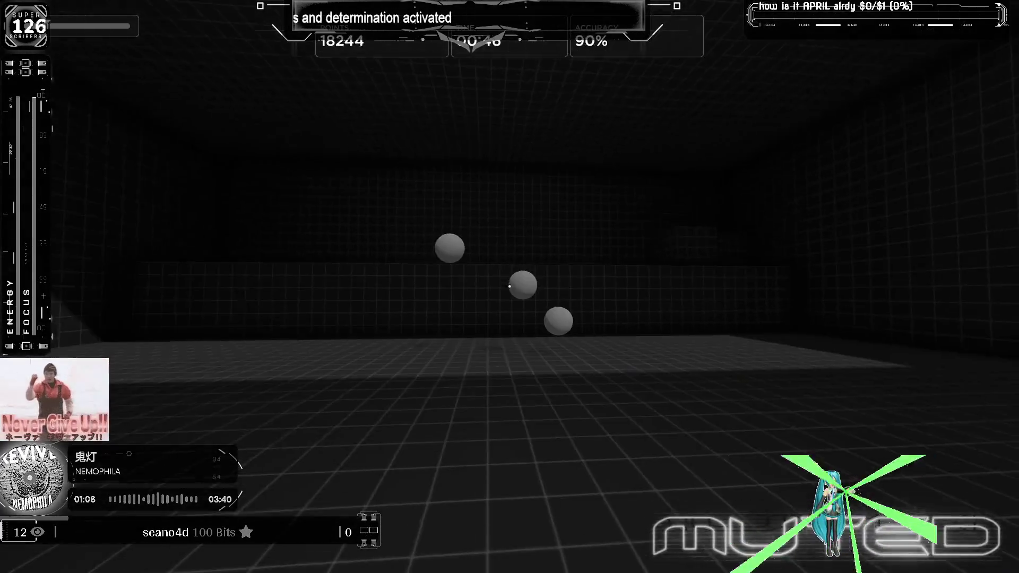
left_click(510, 287)
left_click(510, 287)
left_click(509, 286)
left_click(510, 287)
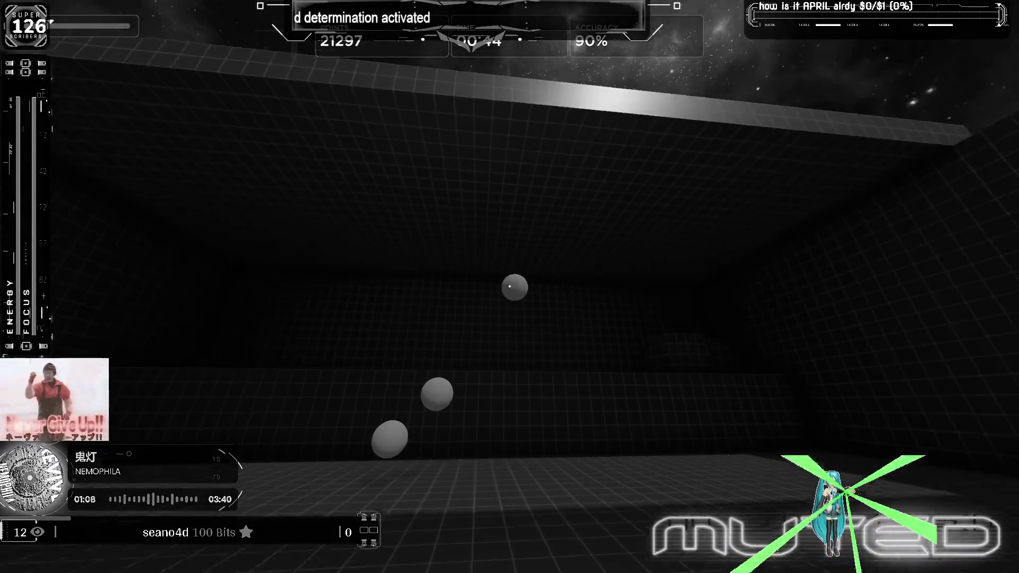
left_click(510, 287)
left_click(510, 287)
left_click(510, 287)
left_click(510, 287)
left_click(510, 287)
left_click(509, 286)
left_click(510, 287)
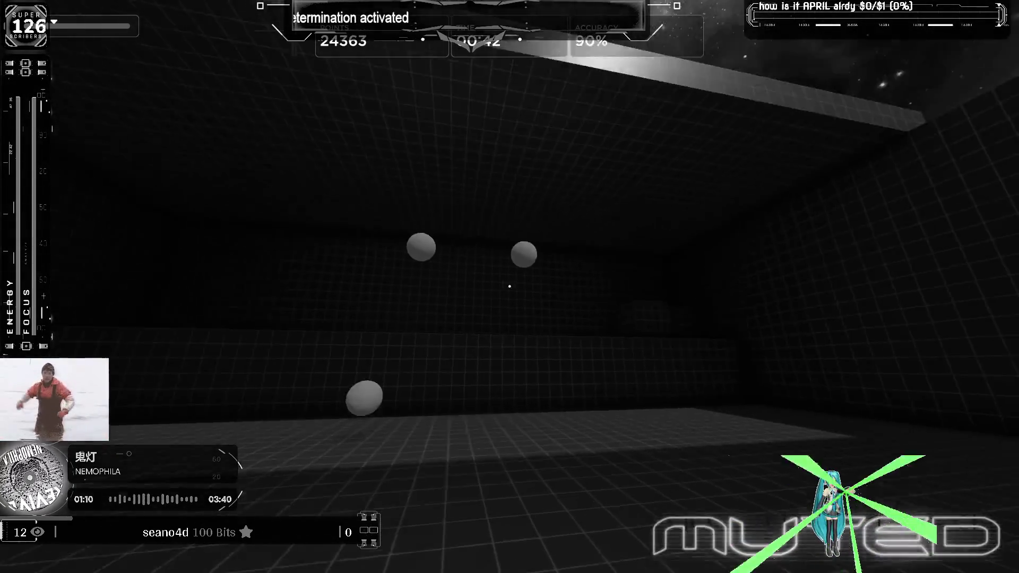
left_click(510, 288)
left_click(509, 287)
left_click(509, 287)
left_click(510, 286)
left_click(510, 287)
left_click(510, 287)
left_click(510, 287)
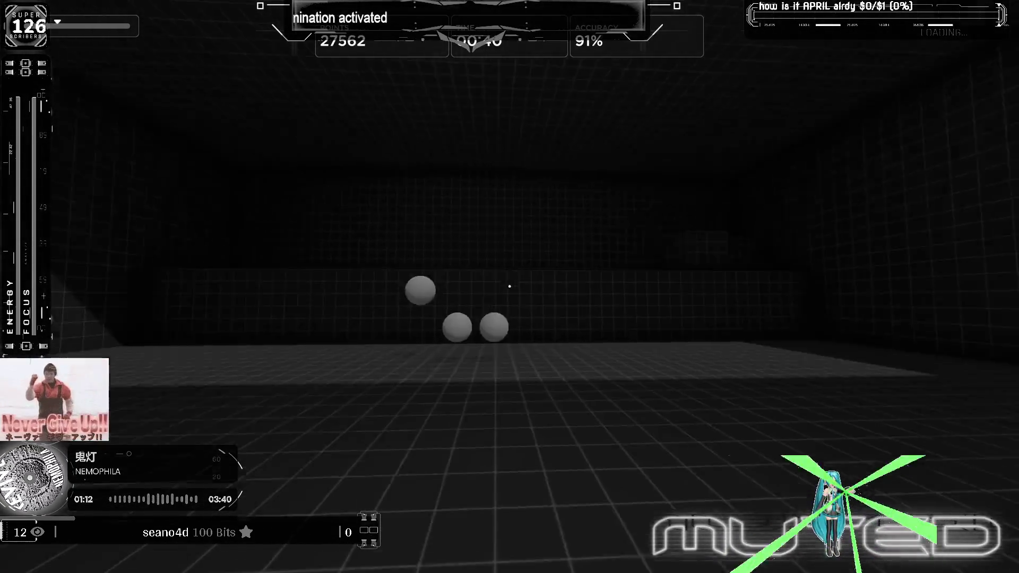
left_click(510, 287)
left_click(510, 287)
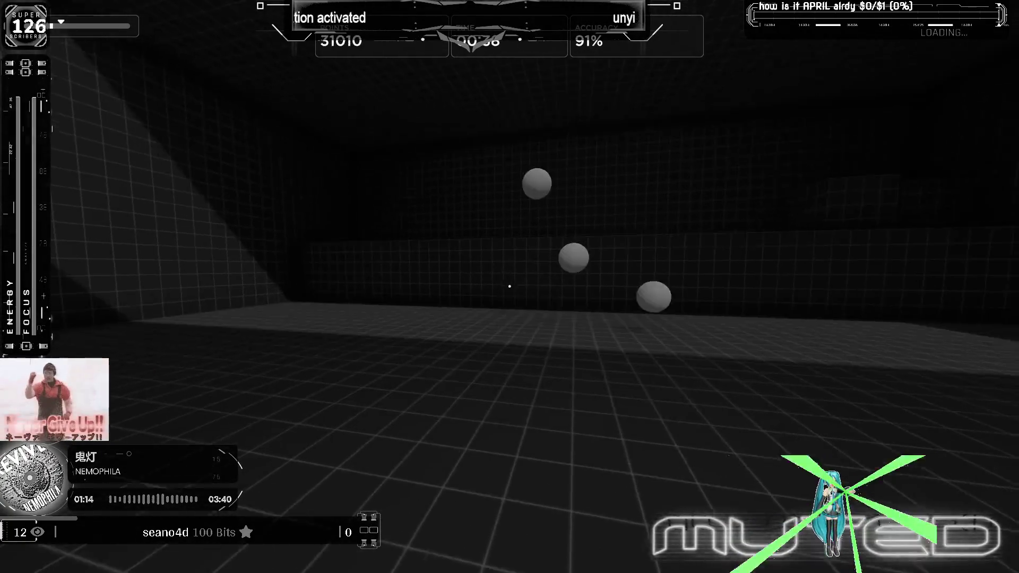
left_click(510, 287)
left_click(510, 287)
left_click(510, 286)
left_click(509, 287)
left_click(510, 287)
left_click(510, 287)
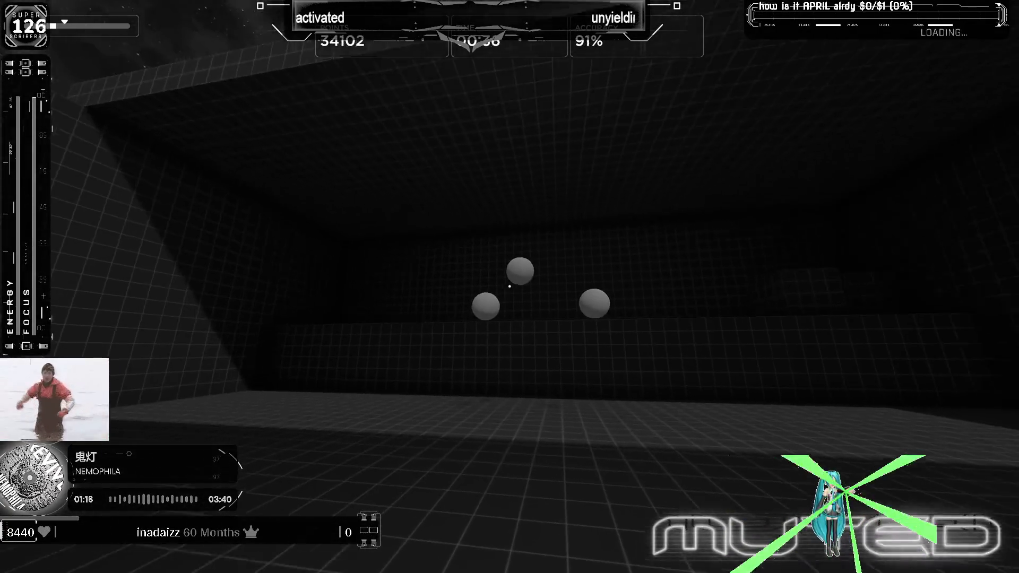
left_click(510, 287)
left_click(510, 287)
left_click(510, 287)
left_click(510, 287)
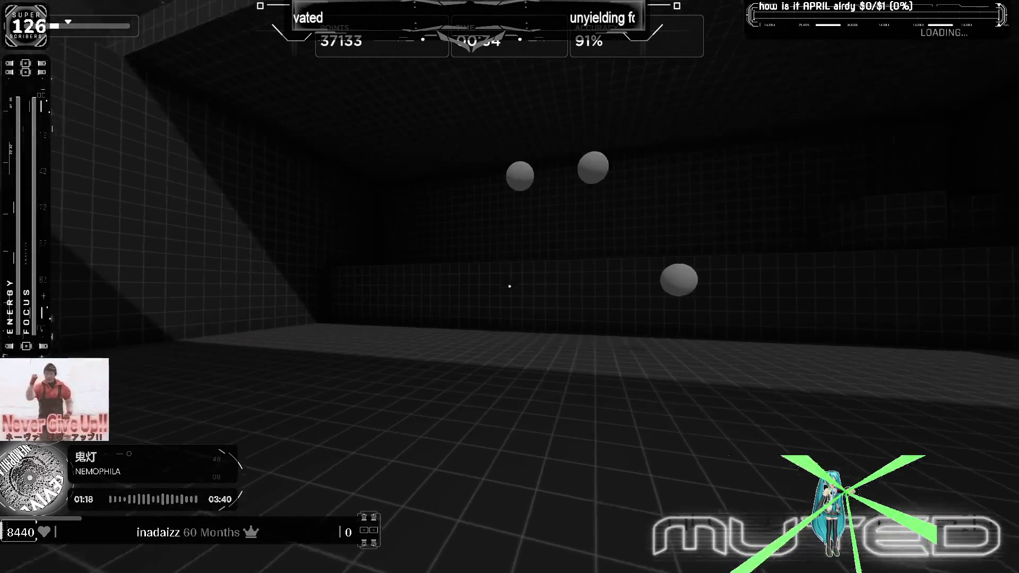
left_click(509, 287)
left_click(509, 287)
left_click(509, 287)
left_click(510, 287)
left_click(509, 287)
left_click(510, 287)
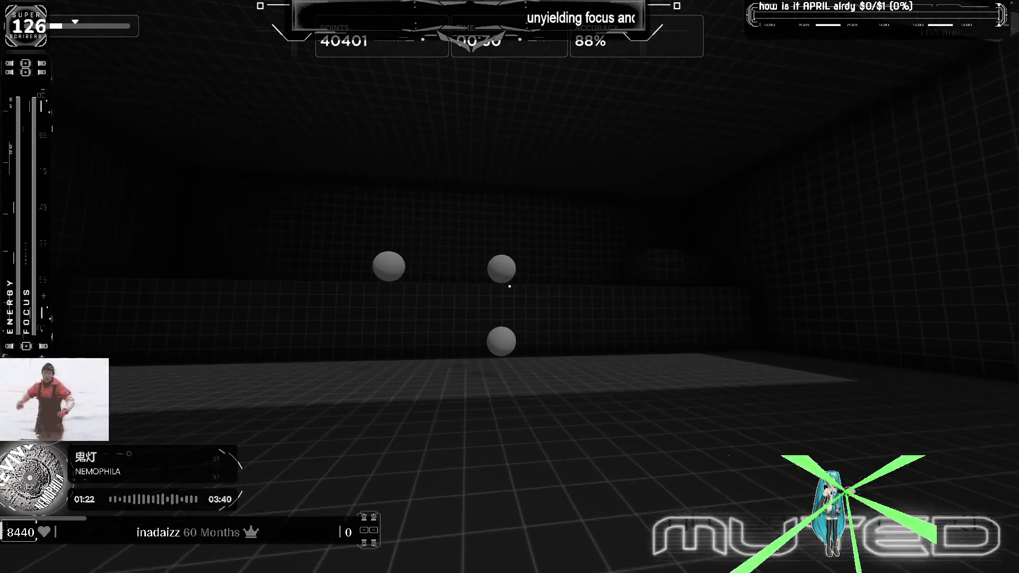
left_click(510, 288)
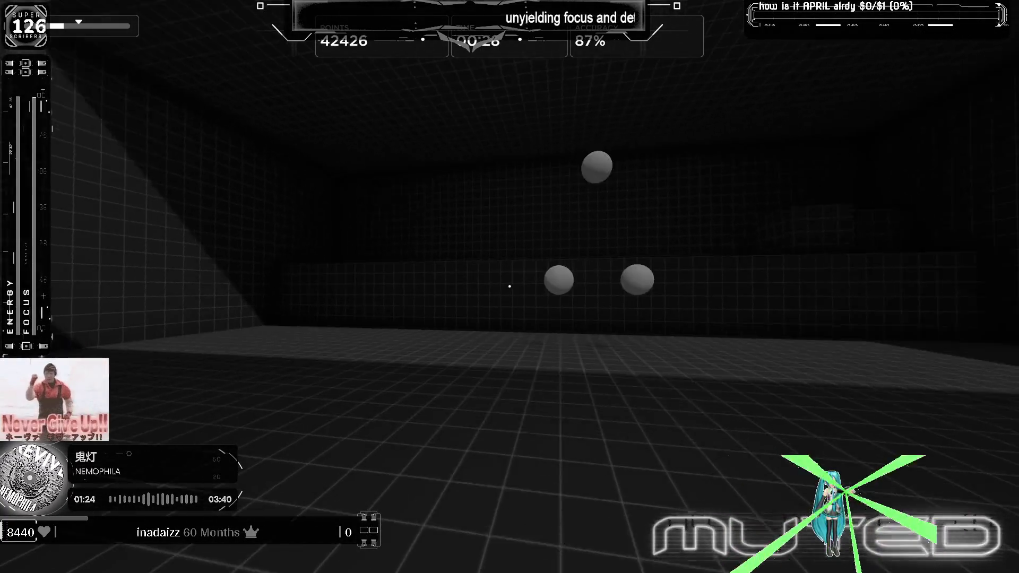
left_click(510, 286)
left_click(510, 287)
left_click(510, 287)
left_click(510, 288)
left_click(509, 287)
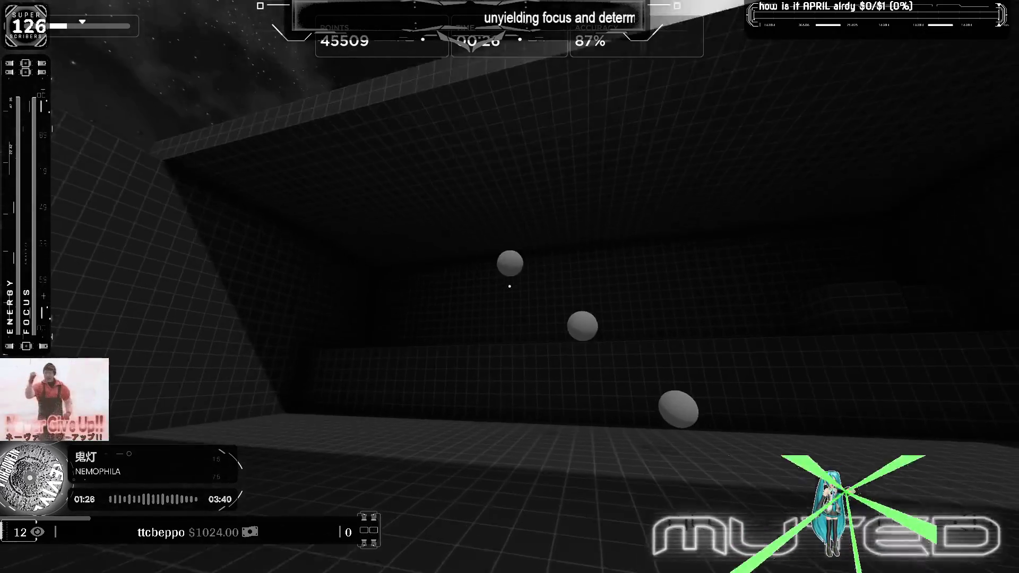
left_click(510, 287)
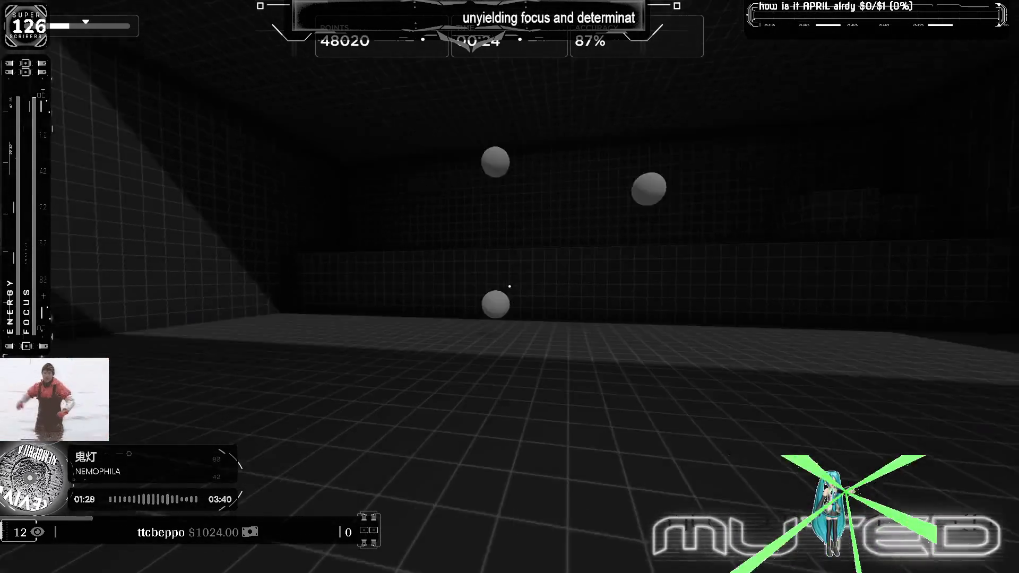
left_click(510, 287)
left_click(510, 287)
left_click(510, 287)
left_click(510, 287)
left_click(511, 287)
left_click(510, 287)
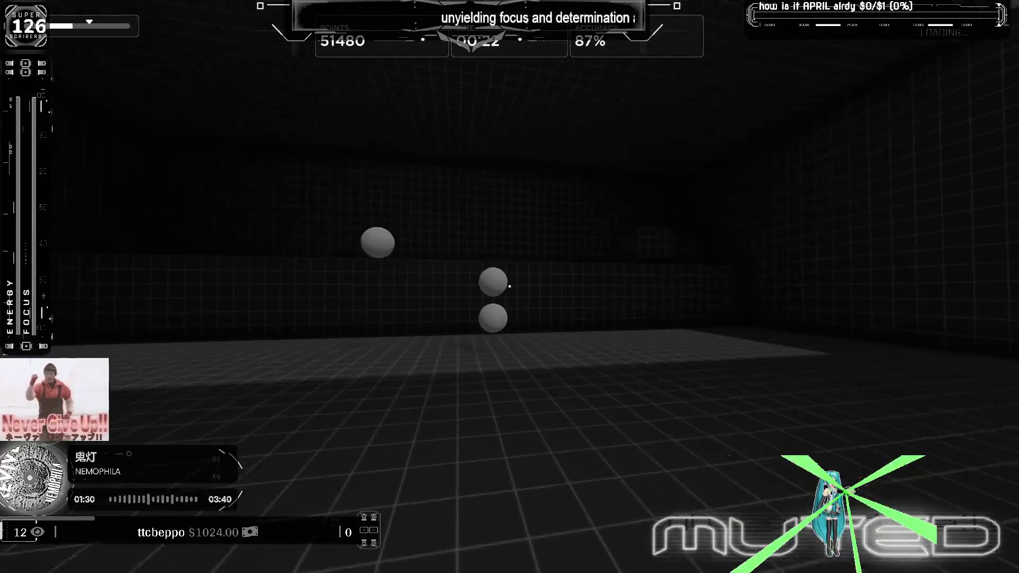
left_click(511, 287)
left_click(510, 287)
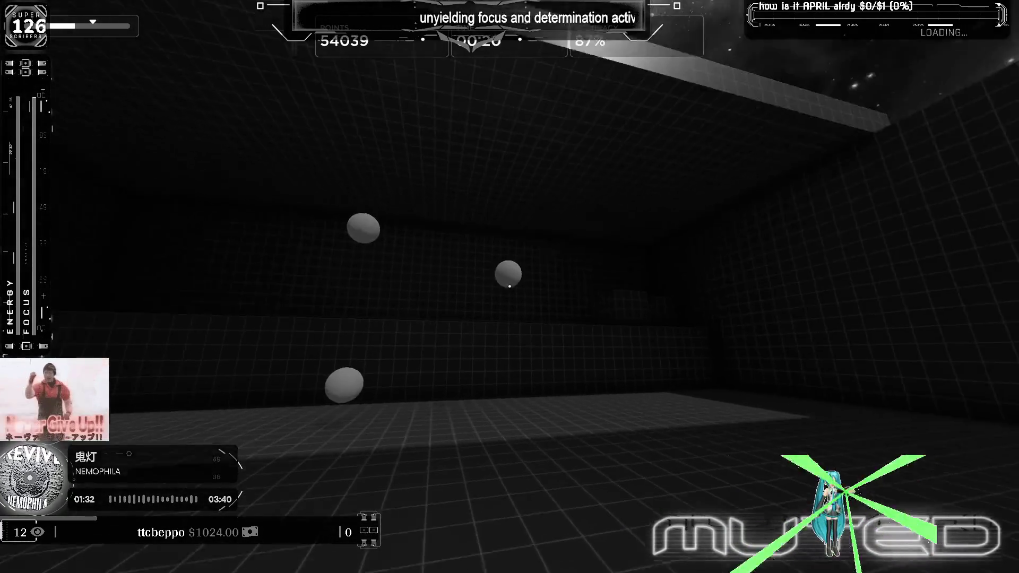
left_click(510, 287)
left_click(509, 286)
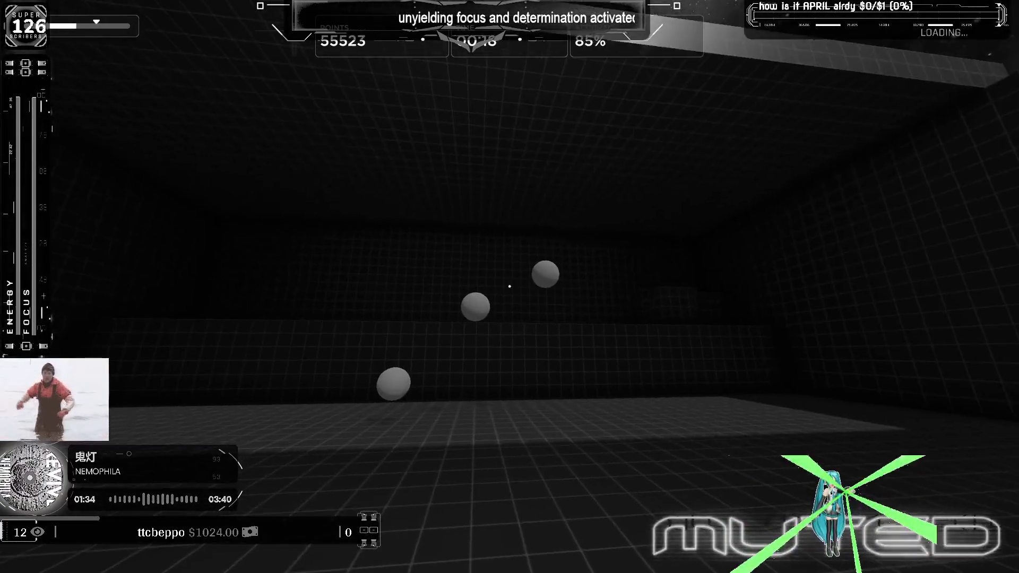
left_click(511, 286)
left_click(510, 287)
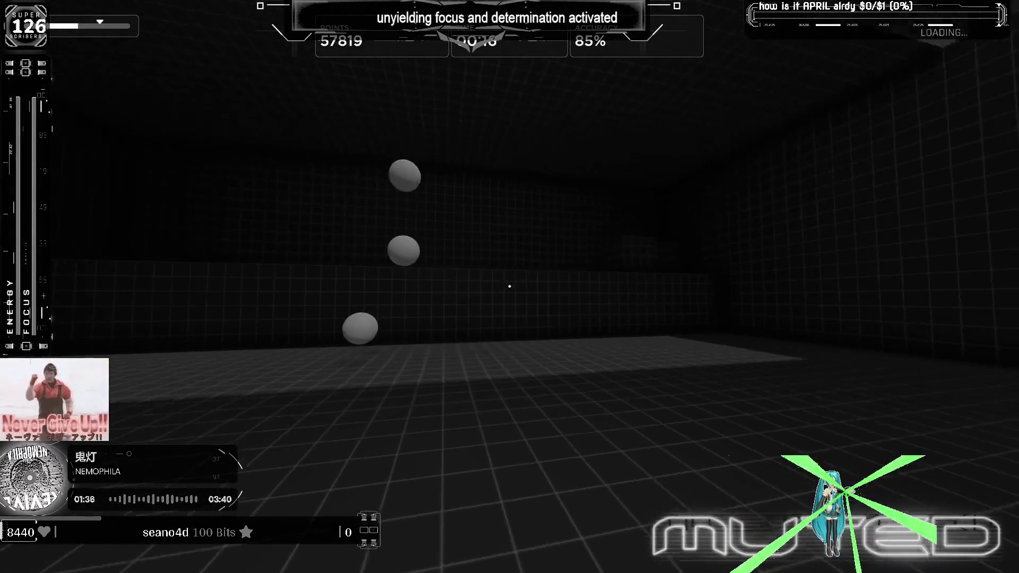
left_click(510, 287)
left_click(510, 287)
left_click(510, 288)
left_click(510, 287)
left_click(510, 287)
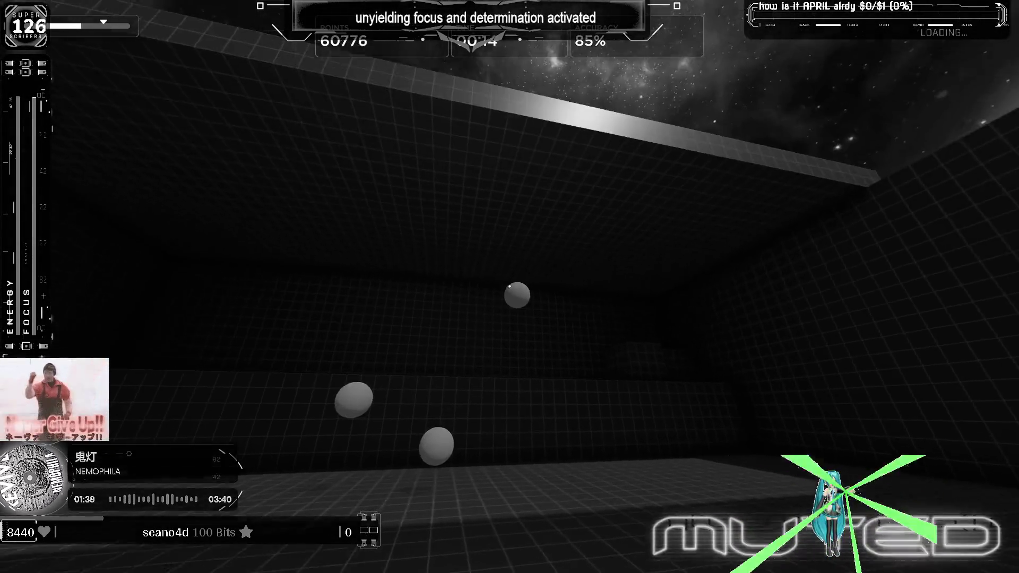
left_click(510, 287)
left_click(509, 287)
left_click(510, 287)
left_click(510, 287)
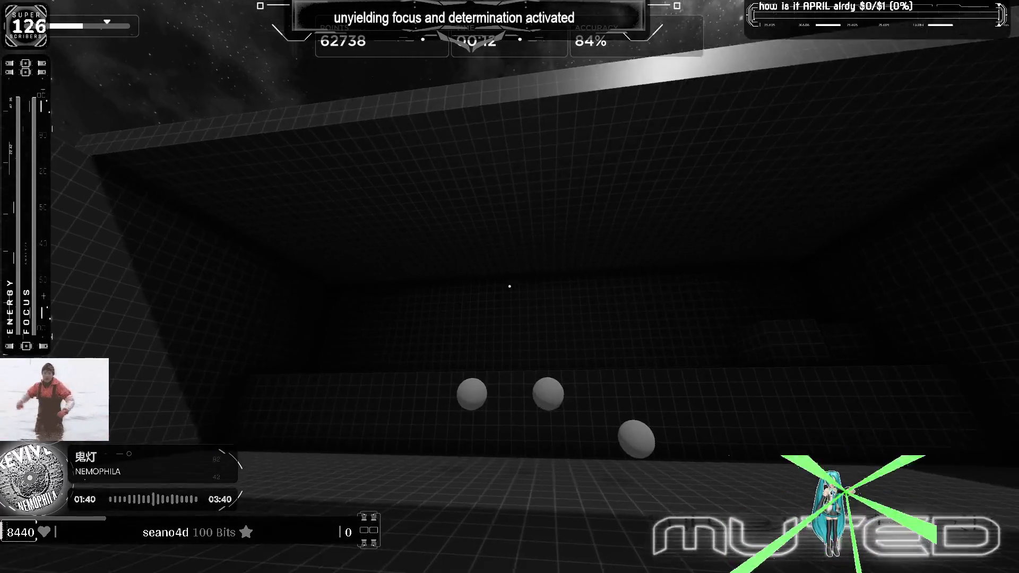
left_click(510, 287)
left_click(510, 287)
left_click(510, 287)
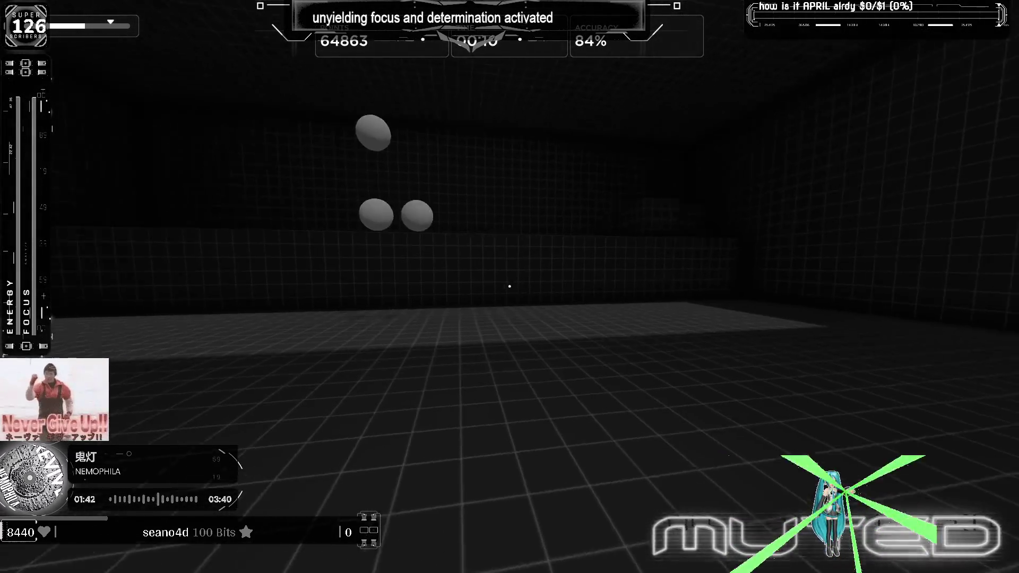
left_click(509, 287)
left_click(510, 288)
left_click(509, 287)
left_click(509, 287)
left_click(510, 287)
left_click(510, 287)
left_click(509, 286)
left_click(510, 287)
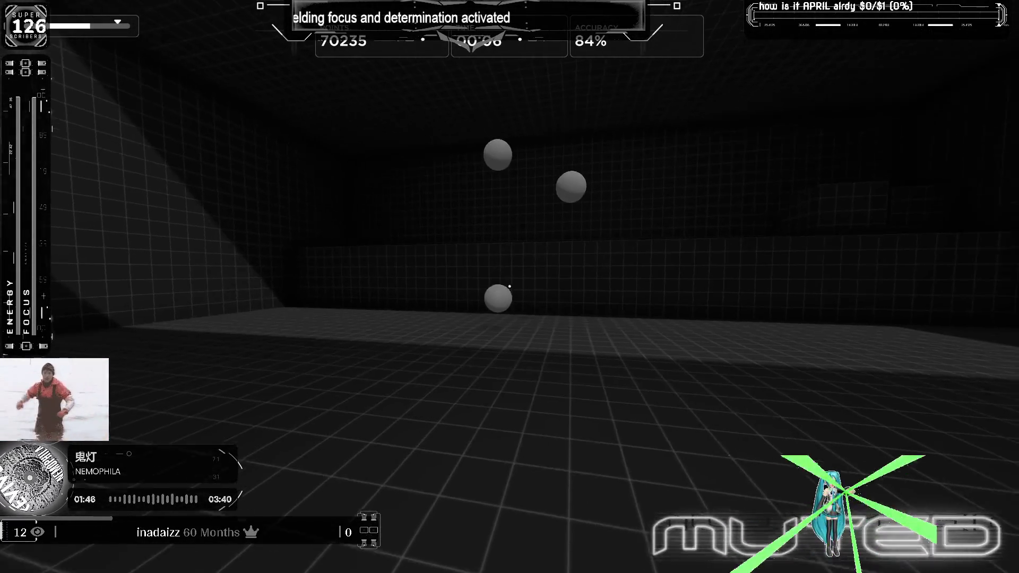
left_click(510, 287)
left_click(510, 287)
left_click(510, 287)
left_click(509, 287)
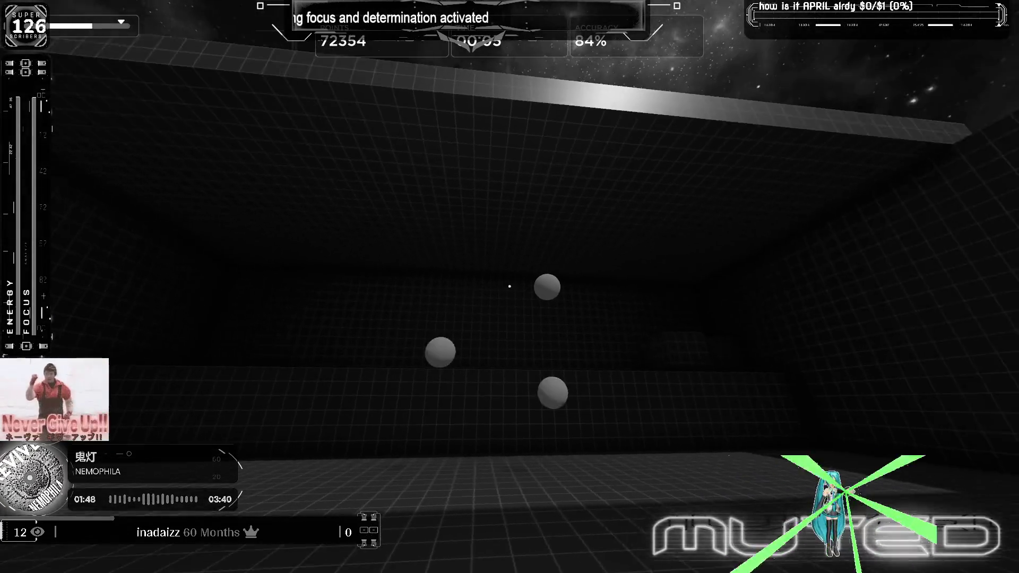
left_click(509, 286)
left_click(510, 287)
left_click(510, 287)
left_click(510, 287)
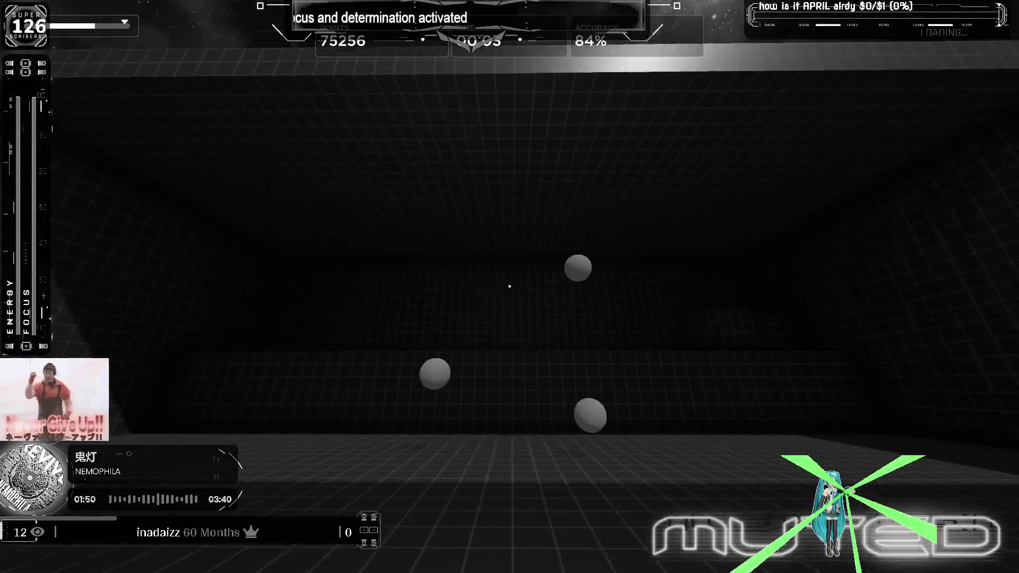
left_click(510, 287)
left_click(509, 286)
left_click(510, 287)
left_click(510, 287)
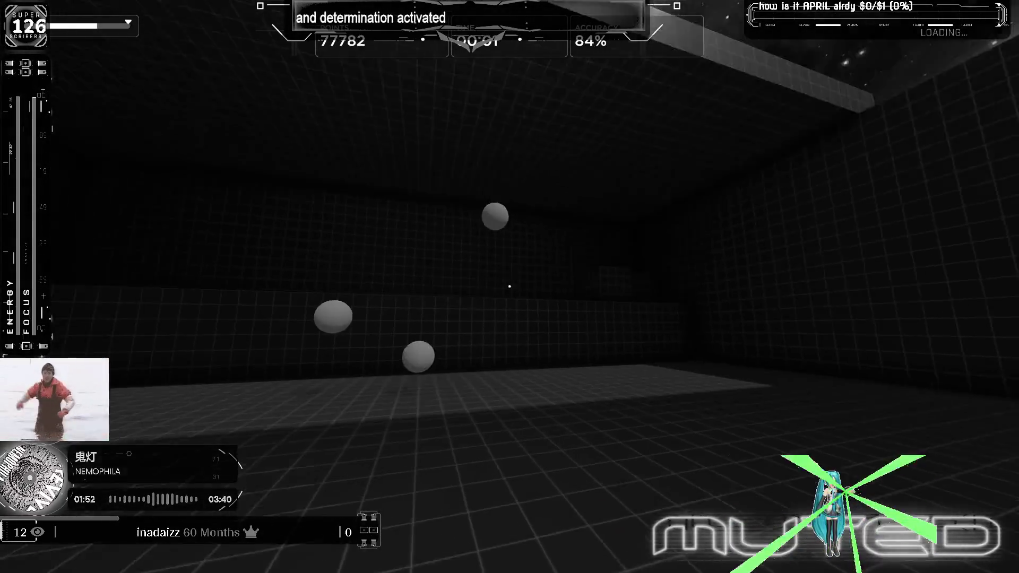
left_click(510, 286)
left_click(510, 286)
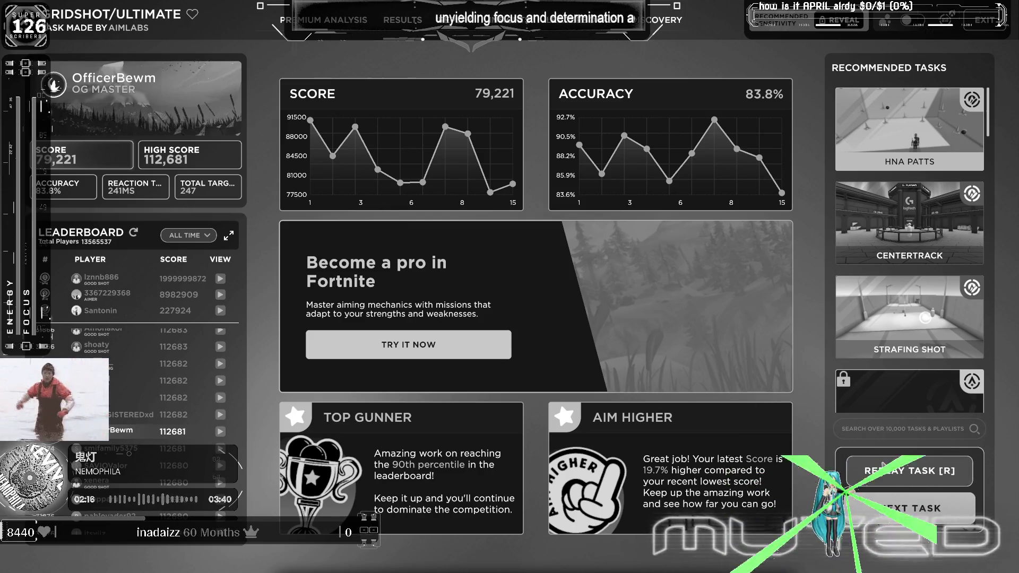
Step: Restart the Gridshot task after the round ends at 79,221 points and 83.8% accuracy
key("r")
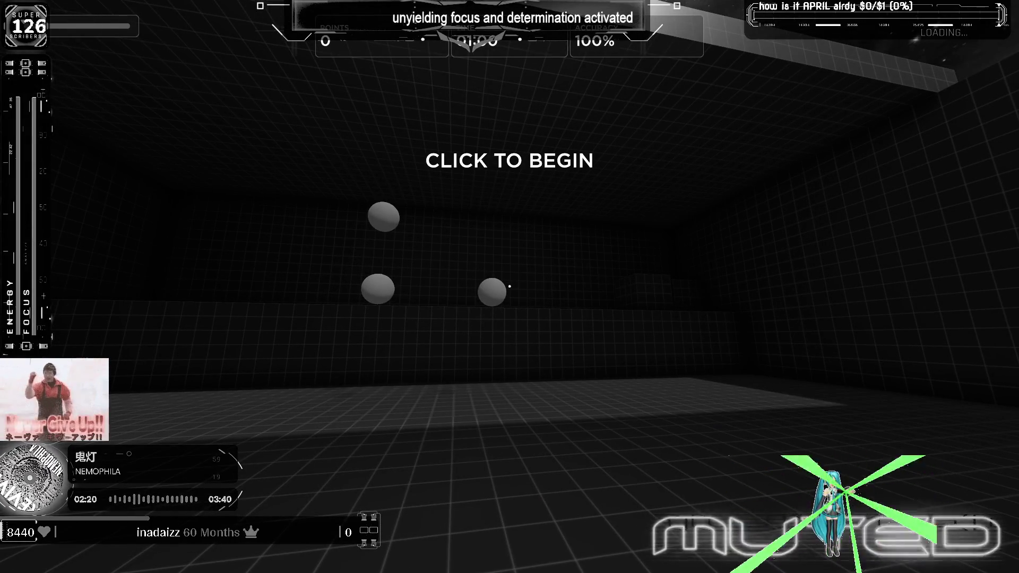
Step: Start the Gridshot countdown and shoot the opening targets under the crosshair
left_click(510, 286)
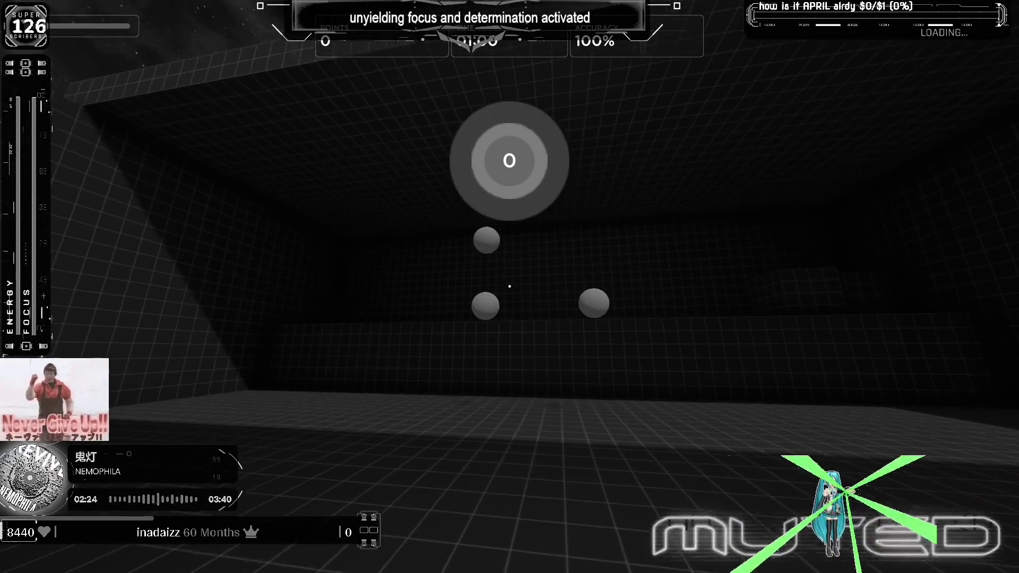
left_click(510, 287)
left_click(510, 287)
left_click(510, 286)
left_click(509, 288)
left_click(510, 286)
left_click(510, 288)
left_click(509, 287)
left_click(511, 287)
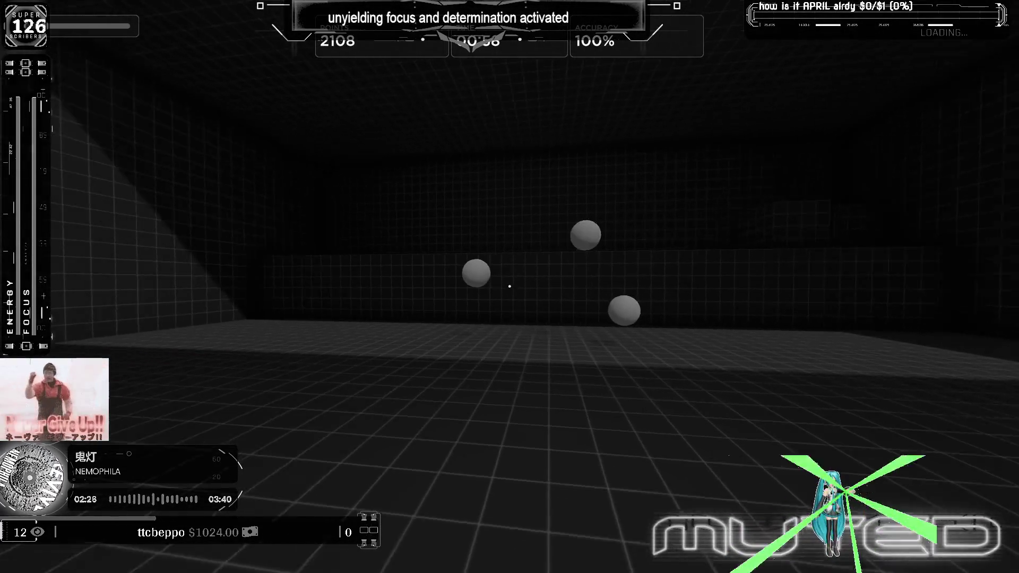
left_click(510, 288)
left_click(509, 287)
left_click(510, 287)
left_click(510, 288)
left_click(510, 287)
left_click(510, 287)
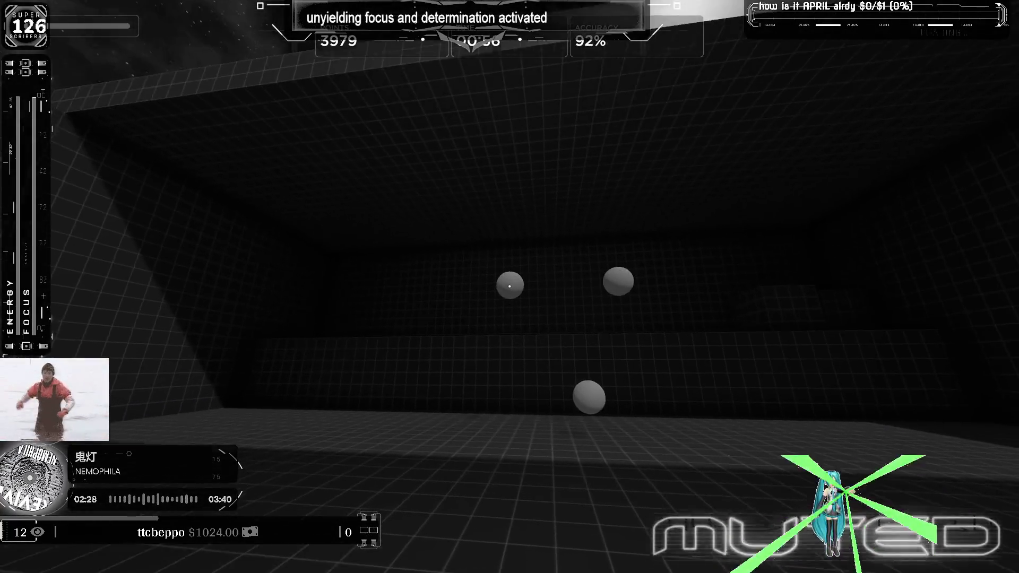
left_click(510, 287)
left_click(510, 287)
left_click(509, 287)
left_click(510, 287)
left_click(510, 286)
left_click(510, 287)
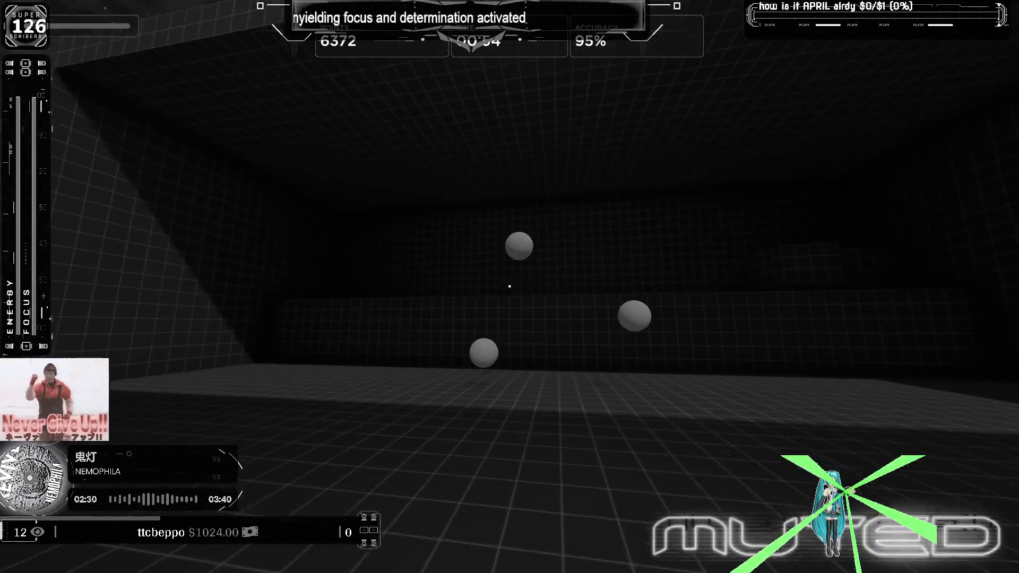
left_click(510, 287)
left_click(510, 287)
left_click(510, 287)
left_click(509, 287)
left_click(510, 287)
left_click(509, 287)
left_click(511, 287)
left_click(510, 287)
left_click(509, 287)
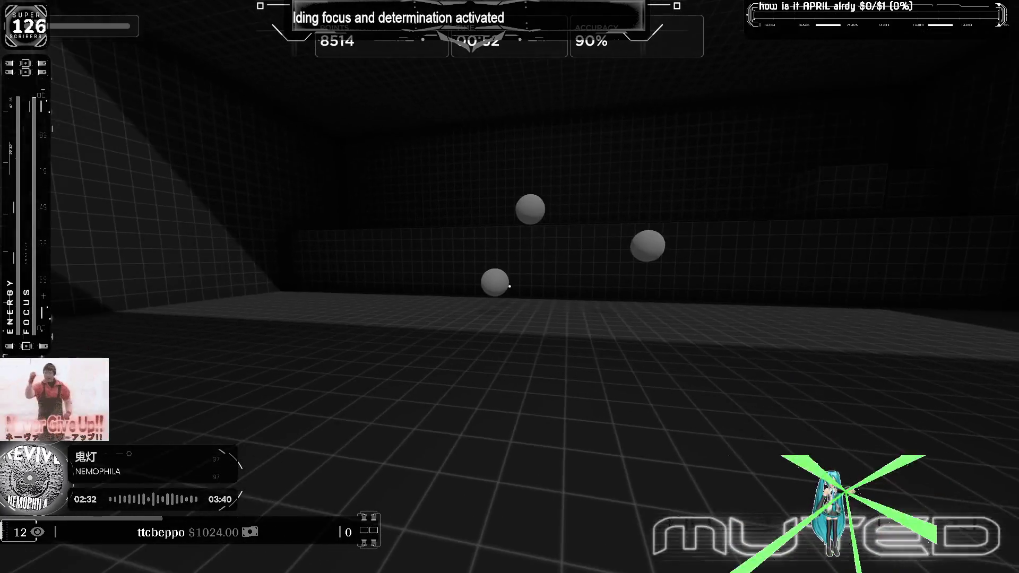
left_click(510, 287)
left_click(510, 287)
left_click(510, 287)
left_click(511, 286)
left_click(511, 287)
left_click(510, 287)
left_click(510, 288)
left_click(510, 287)
left_click(510, 287)
Step: Keep shooting respawned spheres until the round ends at 86,198 points and 87.5% accuracy
left_click(510, 287)
left_click(509, 287)
left_click(510, 287)
left_click(510, 287)
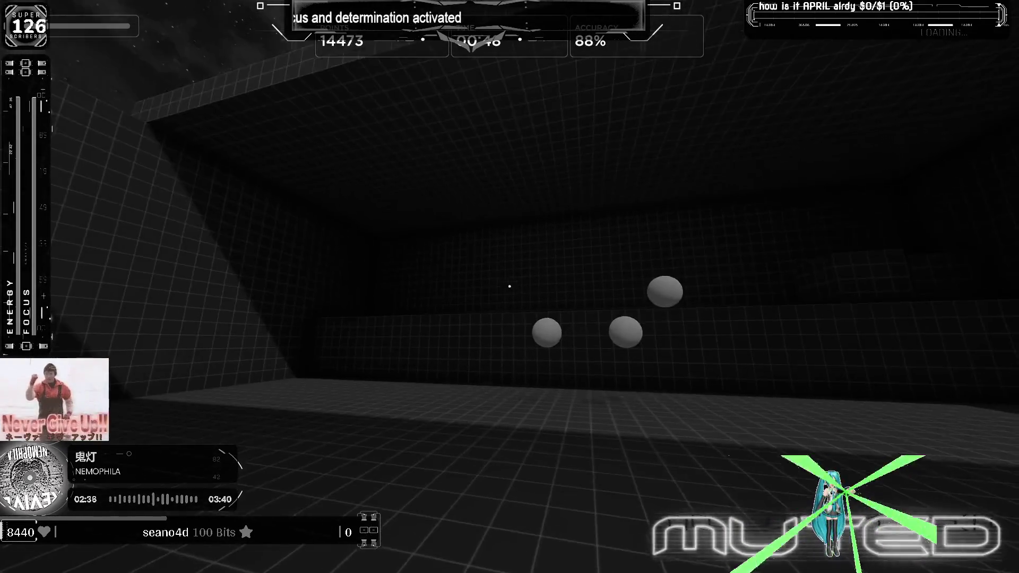
left_click(510, 287)
left_click(510, 286)
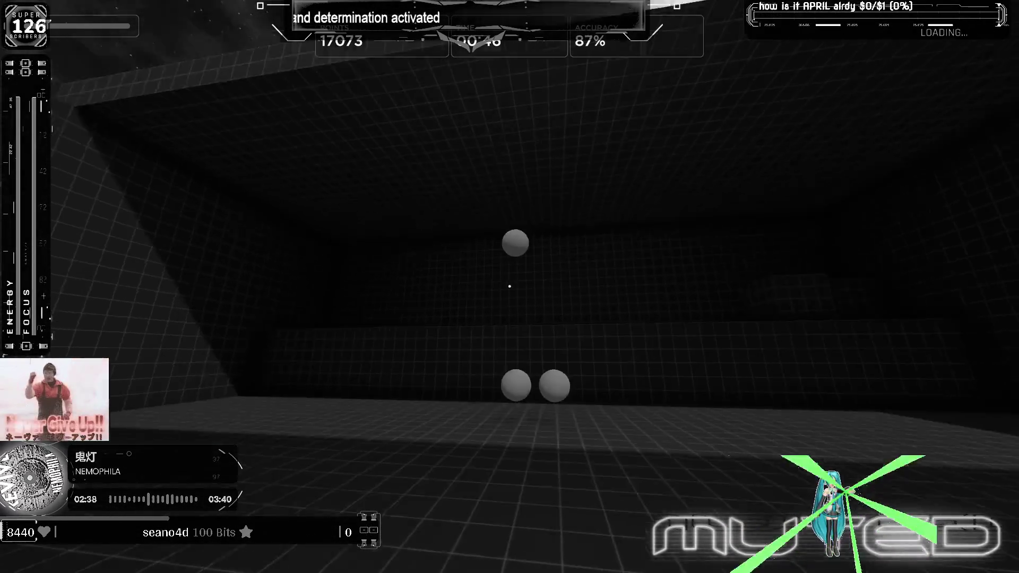
left_click(510, 287)
left_click(510, 286)
left_click(510, 287)
left_click(510, 287)
left_click(510, 287)
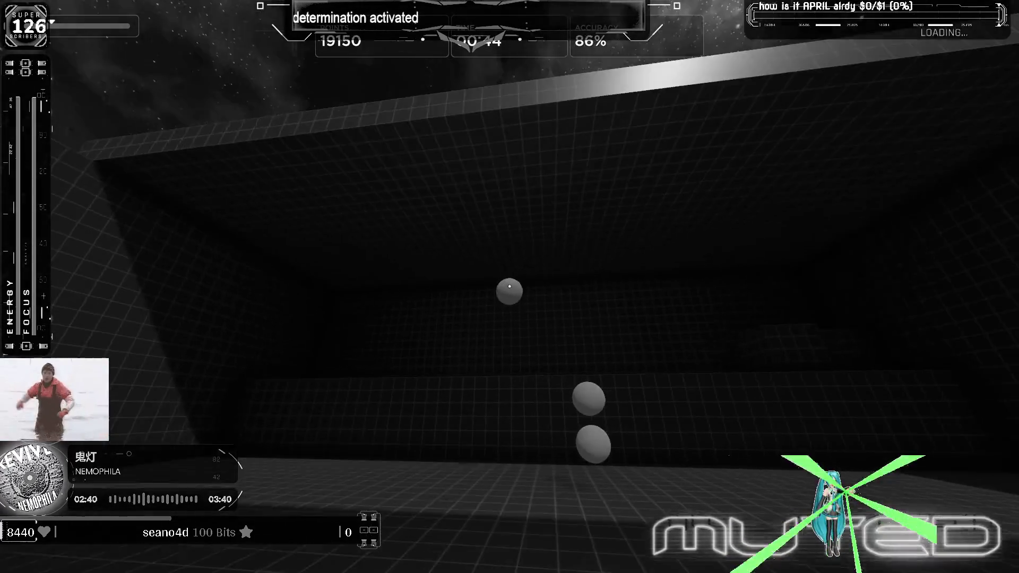
left_click(509, 287)
left_click(509, 288)
left_click(509, 287)
left_click(510, 286)
left_click(510, 287)
left_click(510, 287)
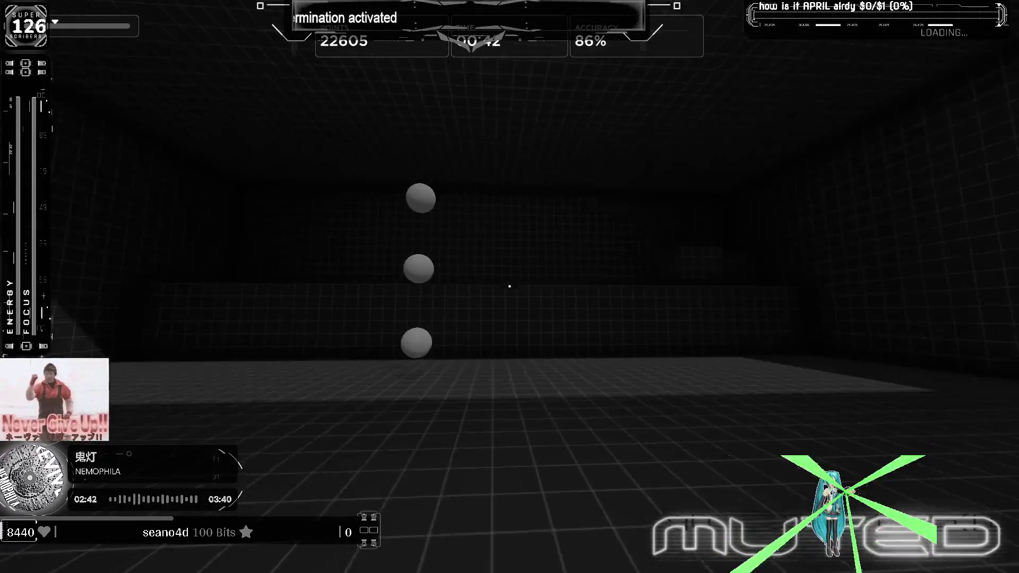
left_click(509, 286)
left_click(510, 287)
left_click(510, 286)
left_click(509, 287)
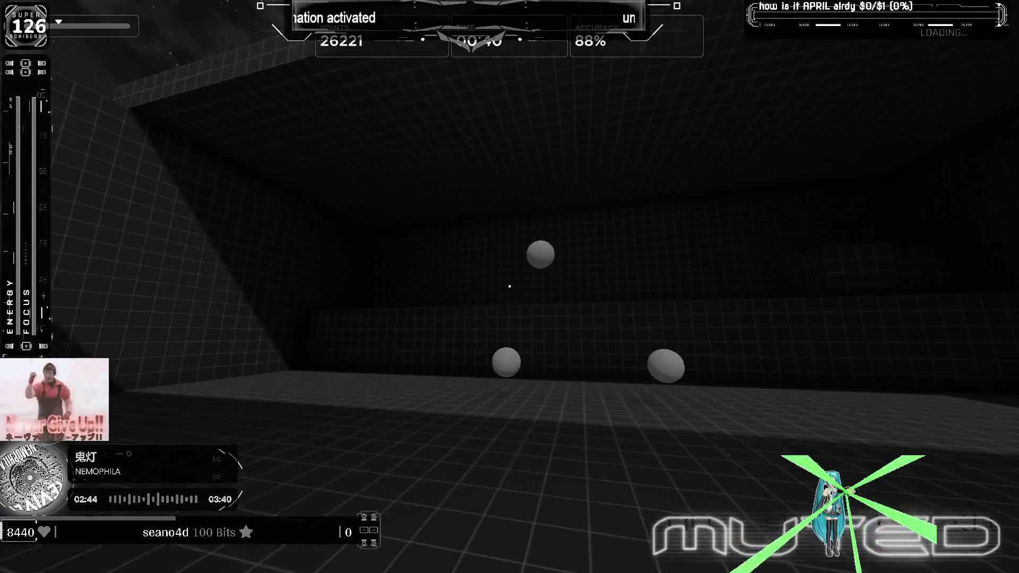
left_click(509, 287)
left_click(510, 287)
left_click(510, 287)
left_click(509, 287)
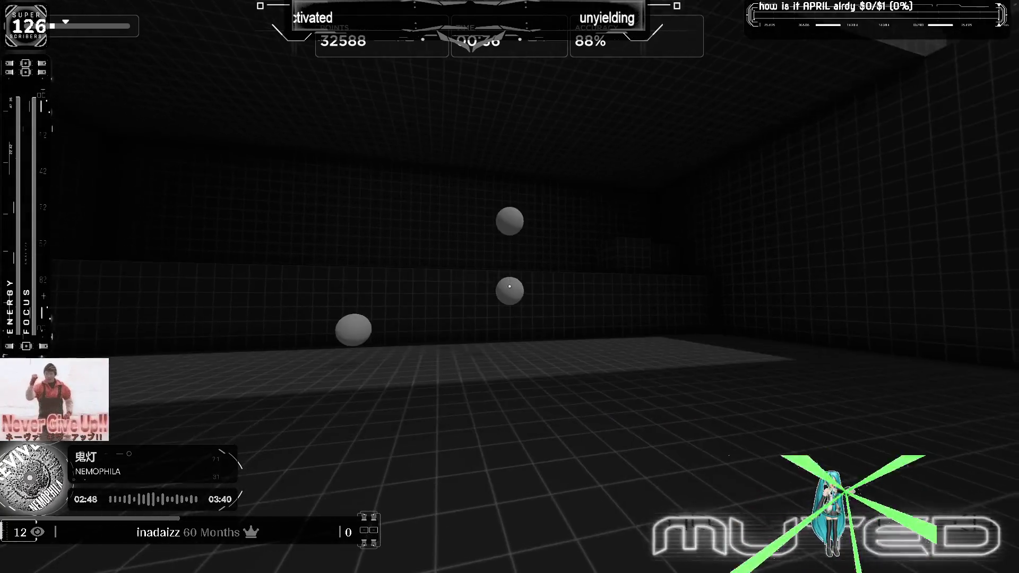
left_click(510, 286)
left_click(511, 286)
left_click(510, 287)
left_click(510, 287)
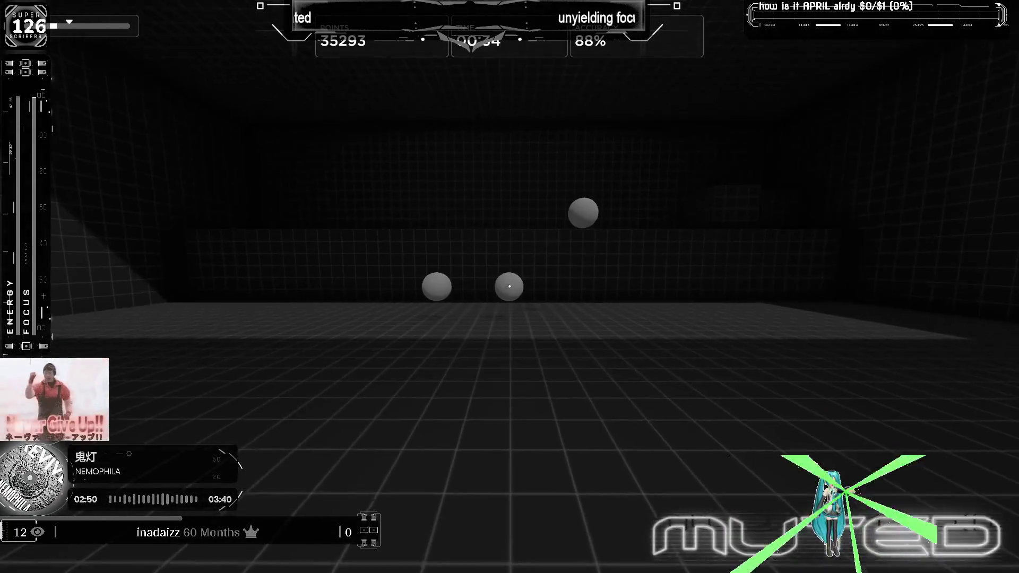
left_click(510, 287)
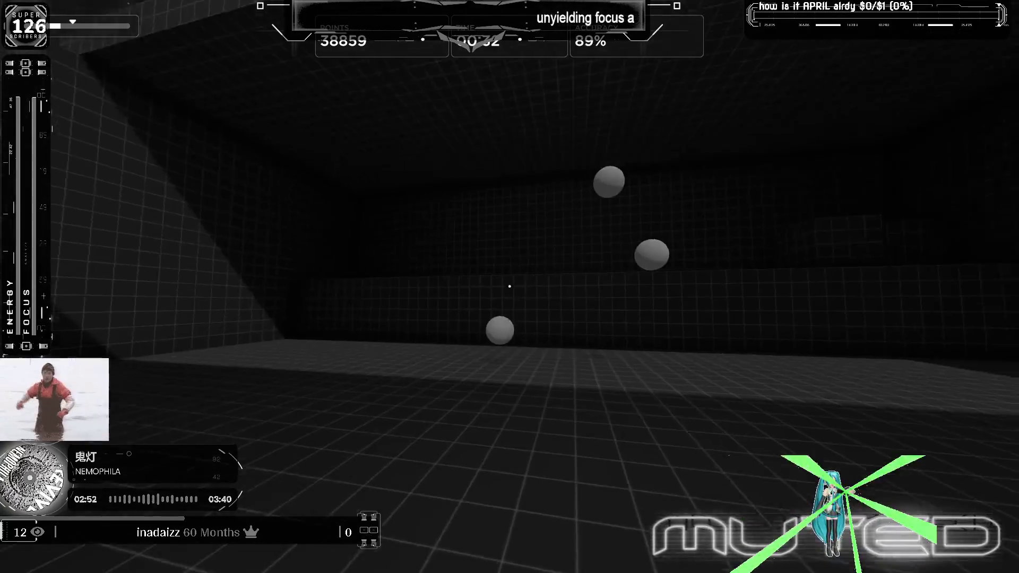
left_click(509, 287)
left_click(510, 287)
left_click(510, 287)
left_click(510, 286)
left_click(510, 287)
left_click(510, 287)
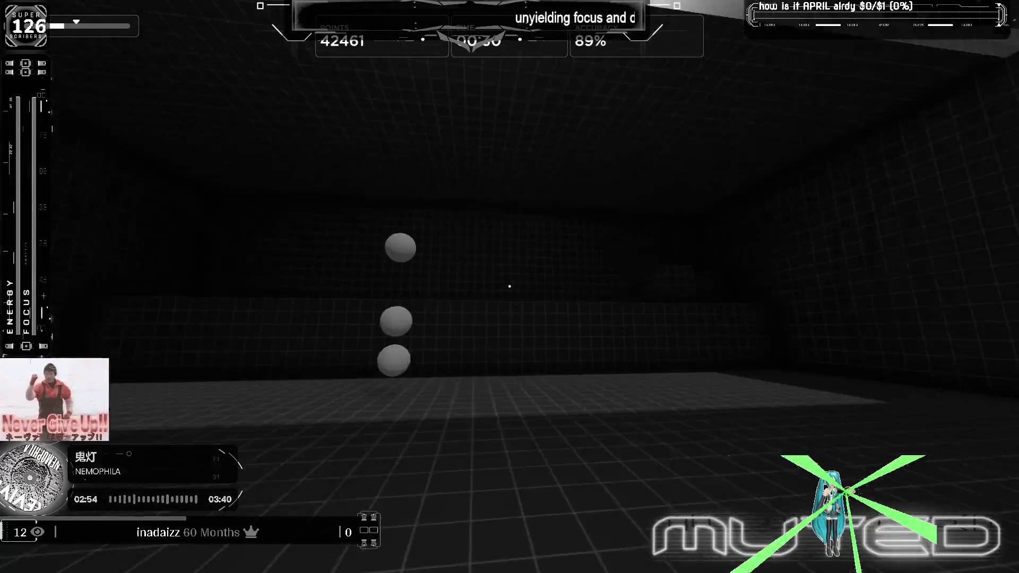
left_click(510, 287)
left_click(510, 287)
left_click(510, 288)
left_click(510, 287)
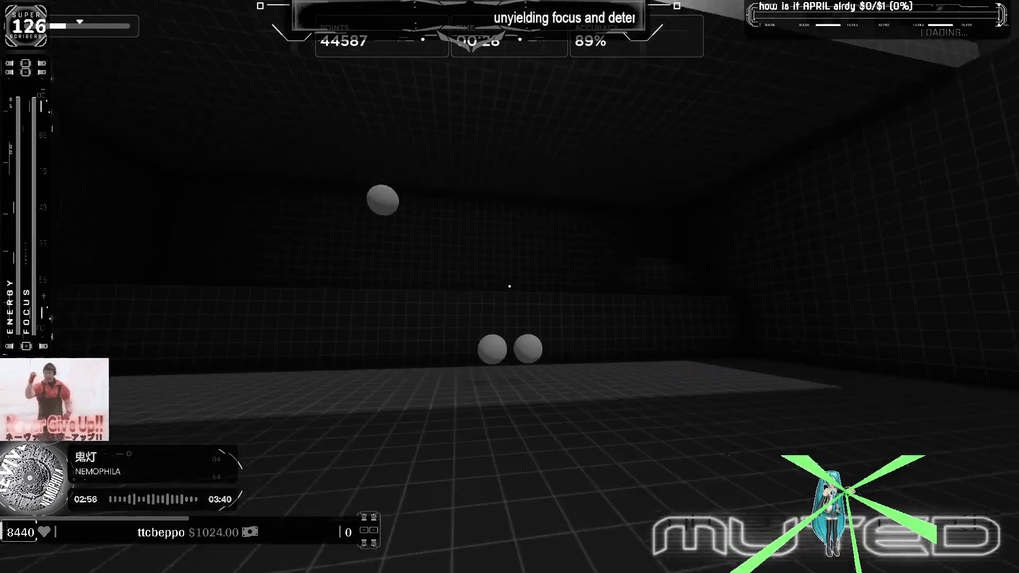
left_click(509, 288)
left_click(510, 287)
left_click(510, 287)
left_click(510, 286)
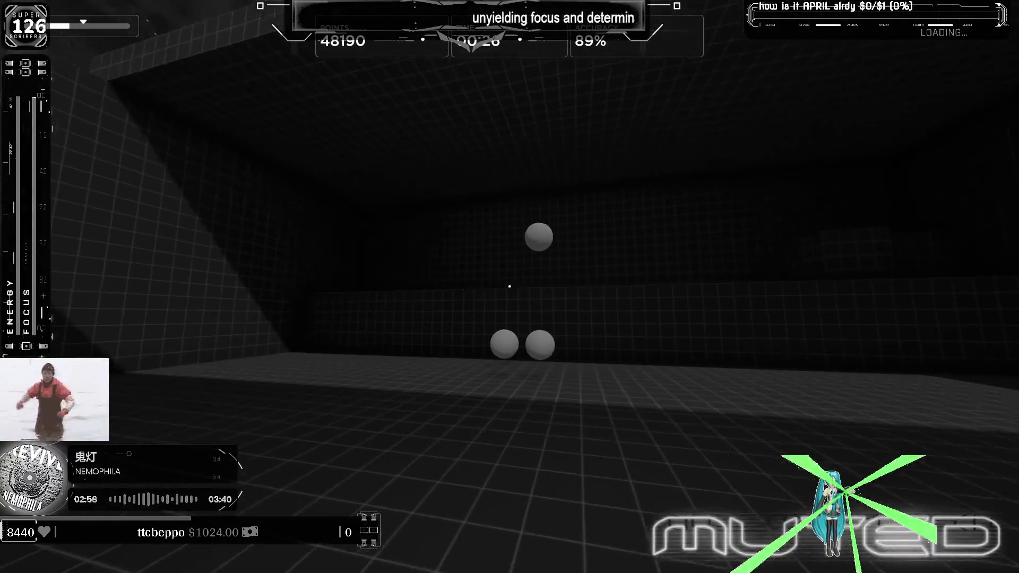
left_click(510, 287)
left_click(510, 286)
left_click(511, 287)
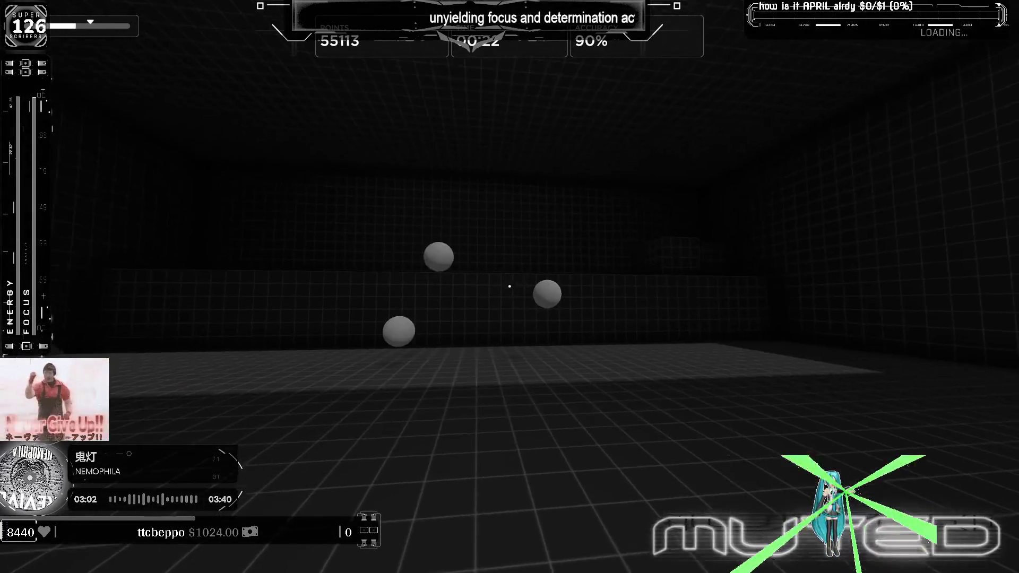
left_click(510, 287)
left_click(510, 287)
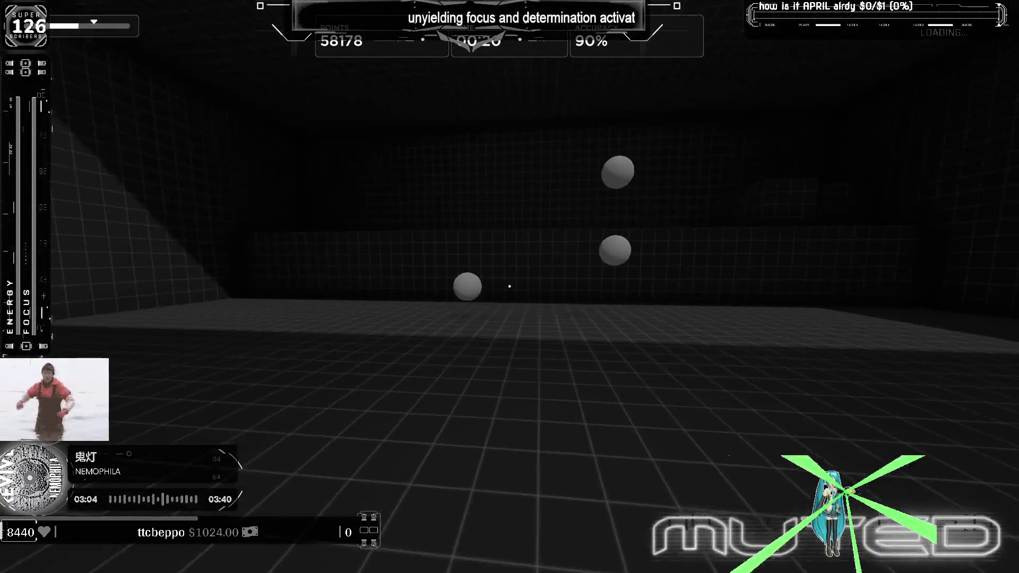
left_click(510, 287)
left_click(509, 287)
left_click(509, 287)
left_click(511, 286)
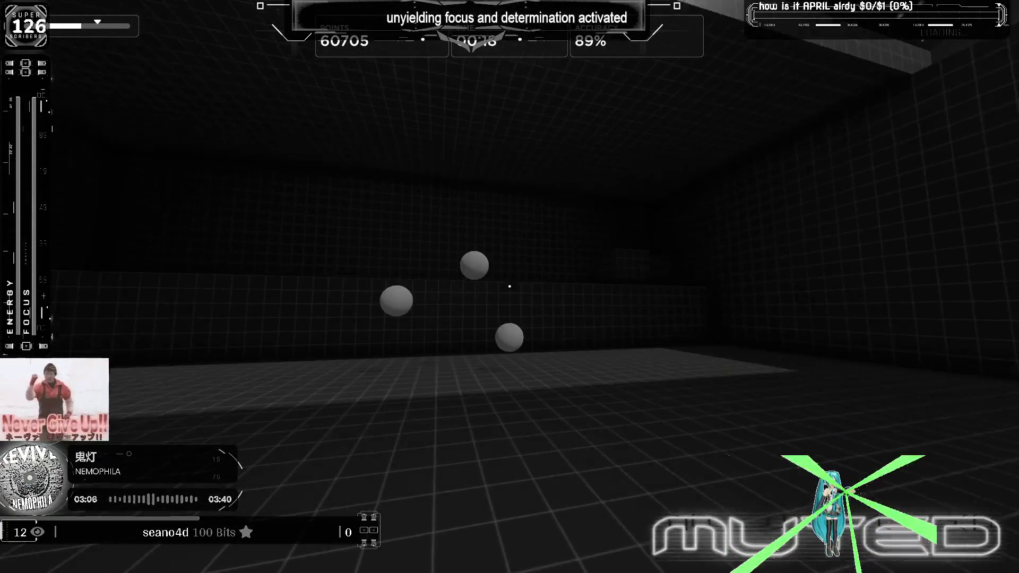
left_click(510, 286)
left_click(510, 286)
left_click(510, 287)
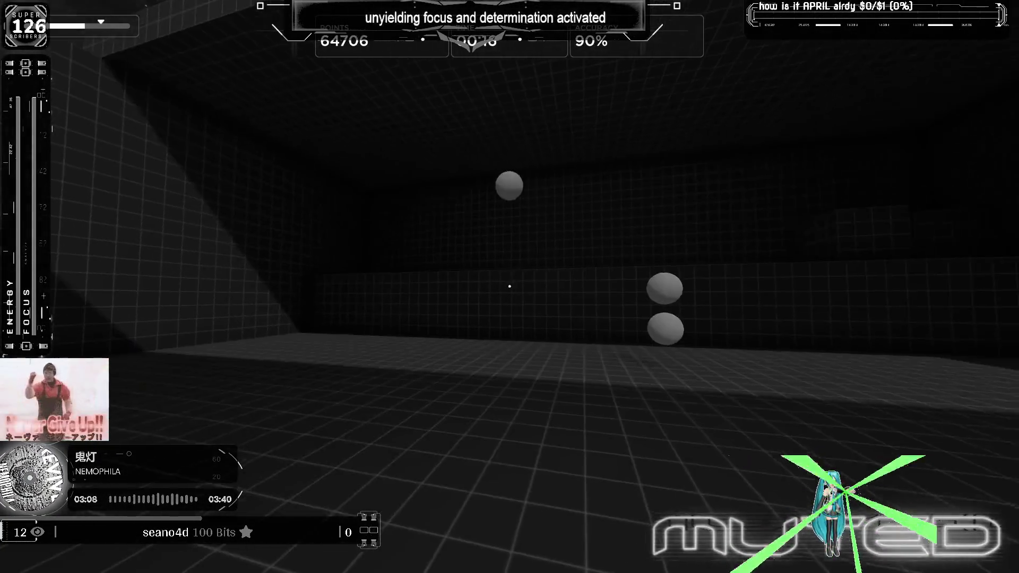
left_click(509, 287)
left_click(510, 286)
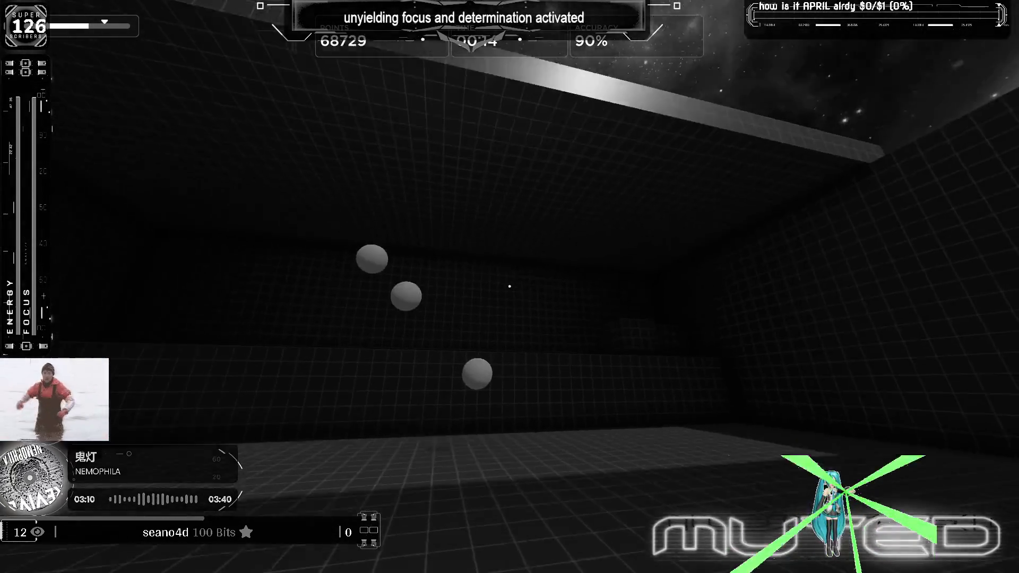
left_click(509, 287)
left_click(510, 287)
left_click(510, 287)
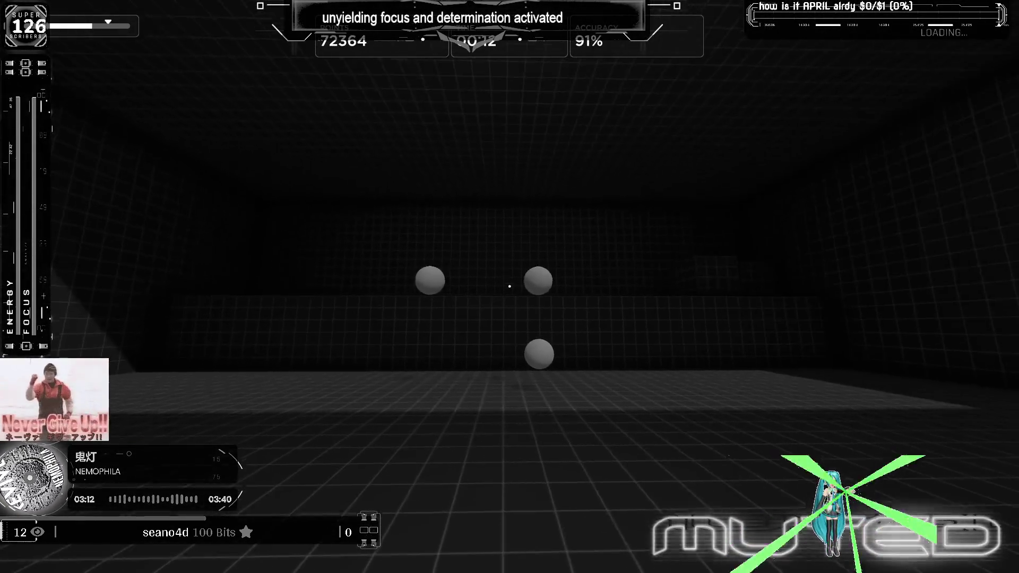
left_click(510, 287)
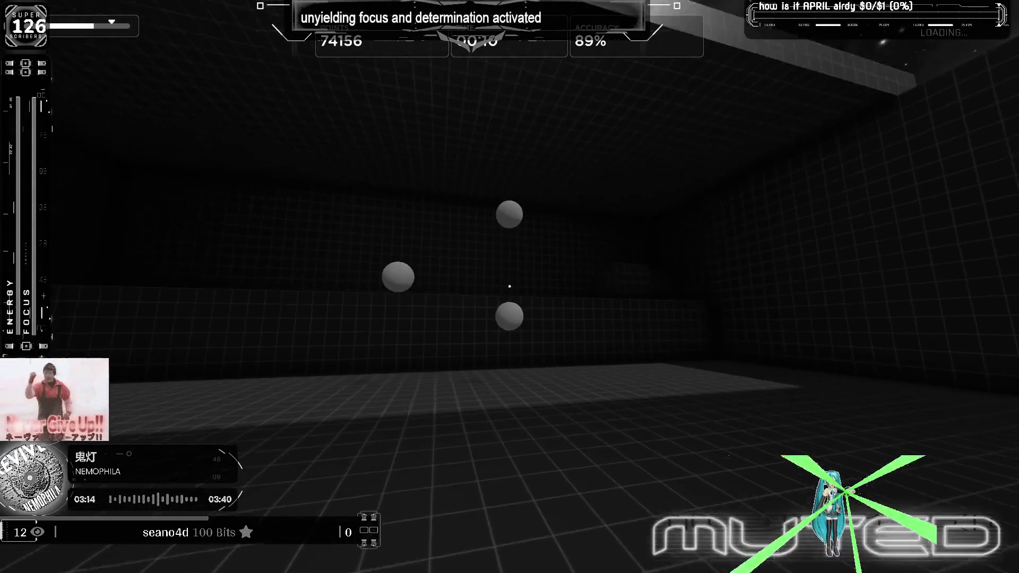
left_click(510, 287)
left_click(510, 287)
left_click(510, 286)
left_click(511, 287)
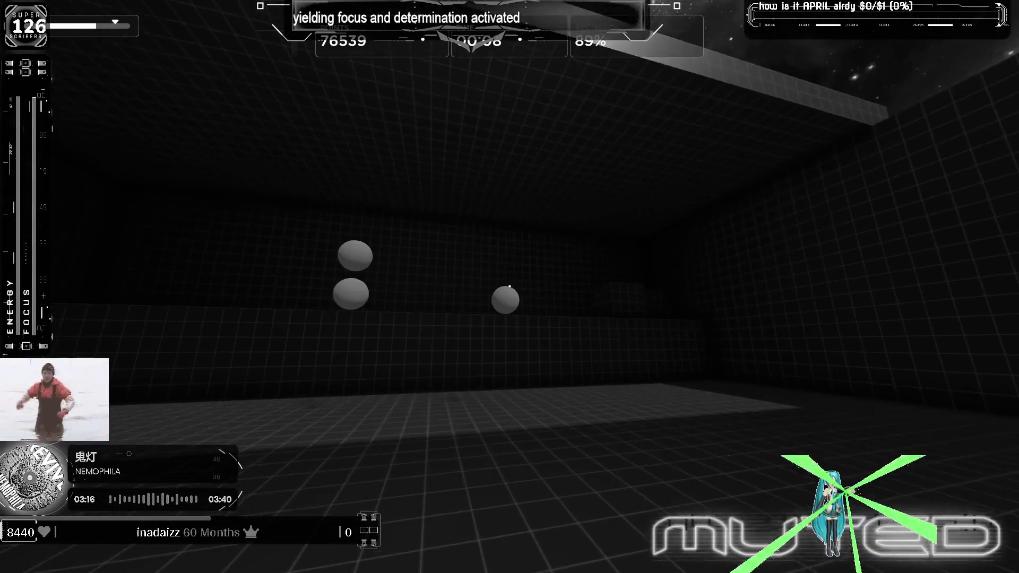
left_click(511, 287)
left_click(509, 287)
left_click(510, 287)
left_click(510, 287)
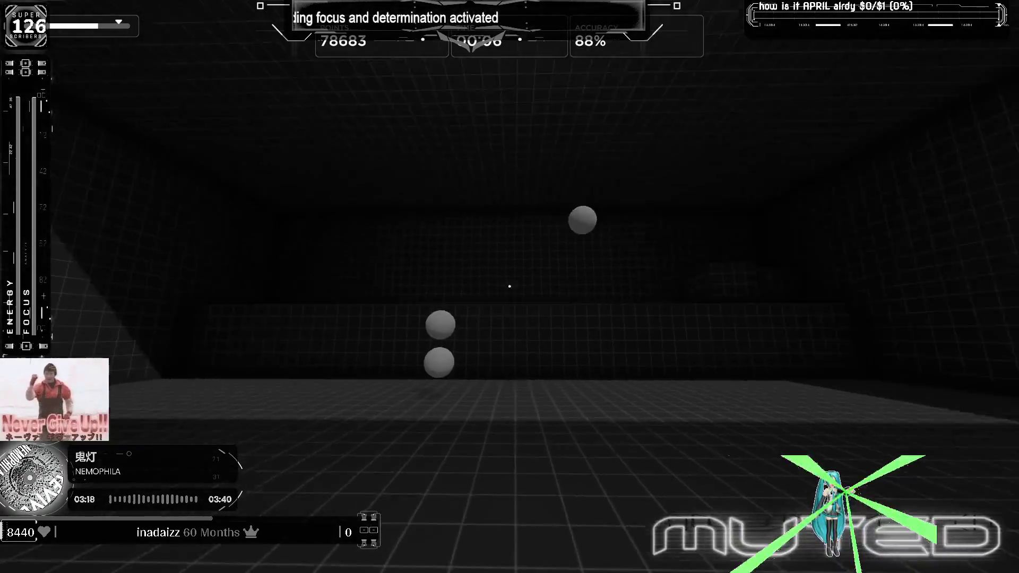
left_click(510, 287)
left_click(511, 287)
left_click(509, 287)
left_click(510, 287)
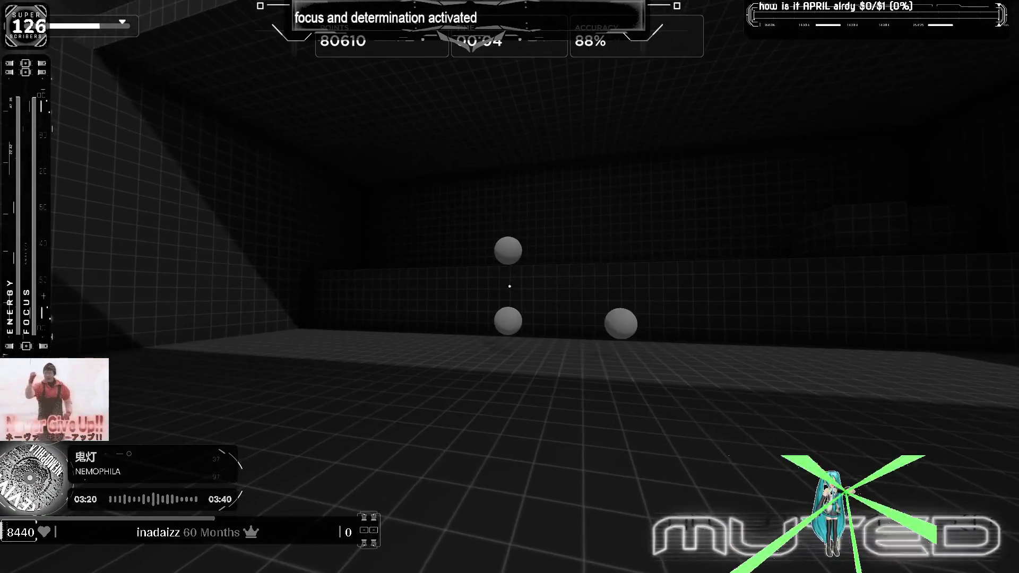
left_click(510, 287)
left_click(510, 286)
left_click(510, 287)
left_click(510, 287)
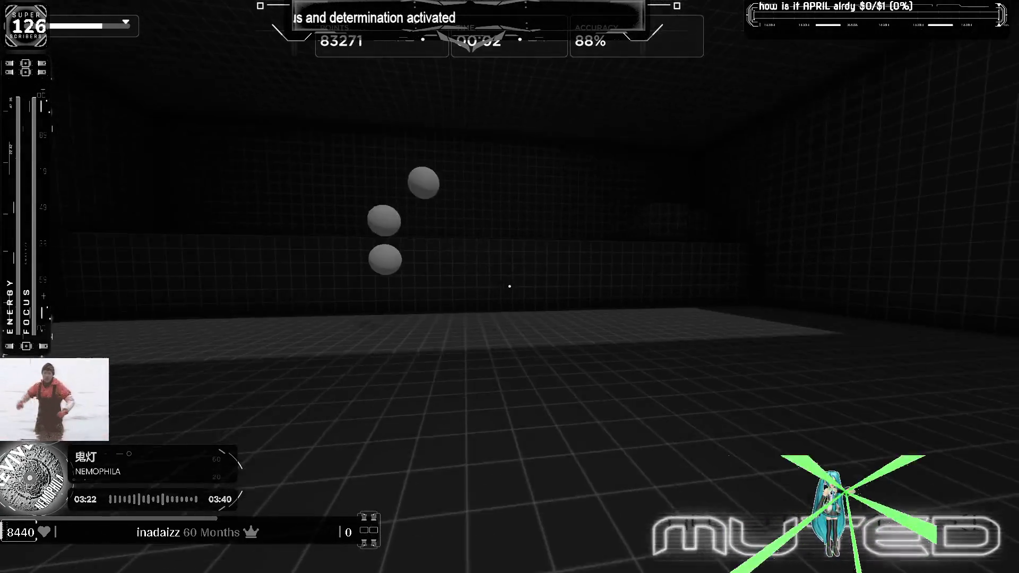
left_click(510, 287)
left_click(510, 286)
left_click(511, 287)
left_click(510, 287)
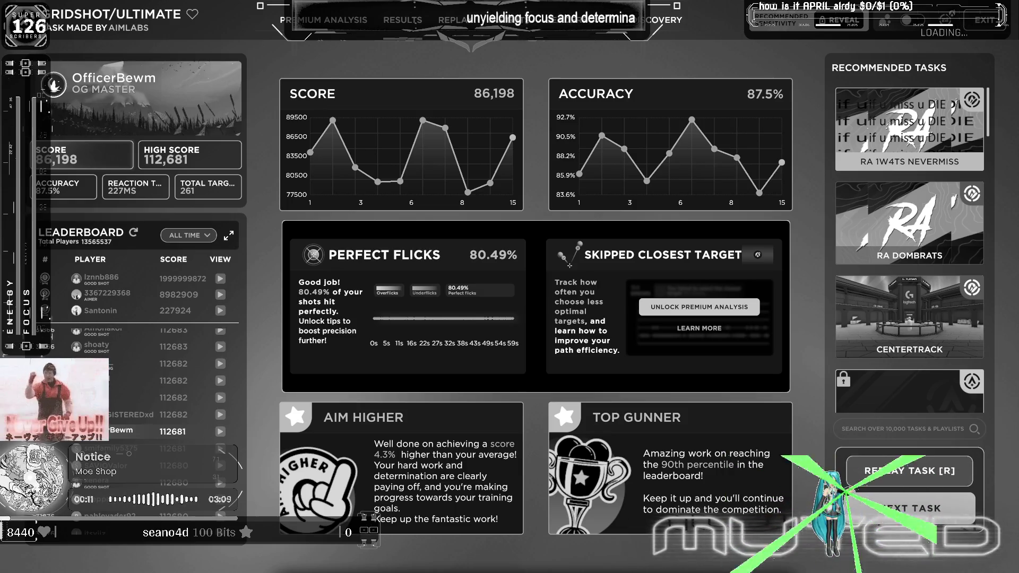
Step: Replay Gridshot from the results screen with R and start the new round
key("r")
left_click(510, 287)
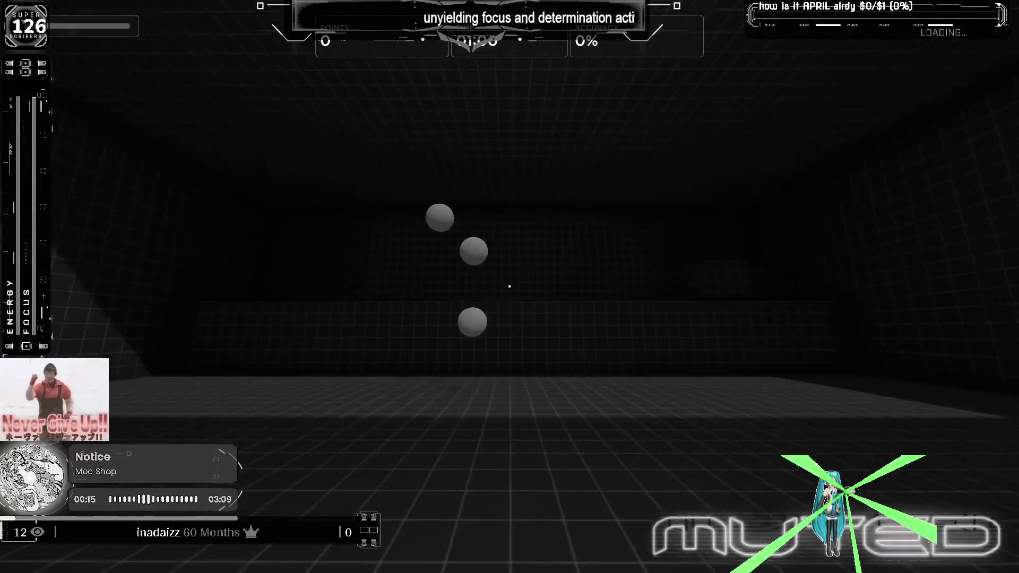
Step: Shoot Gridshot spheres until the round reaches about 49,083 points at 84% accuracy
left_click(510, 287)
left_click(509, 287)
left_click(510, 287)
left_click(510, 287)
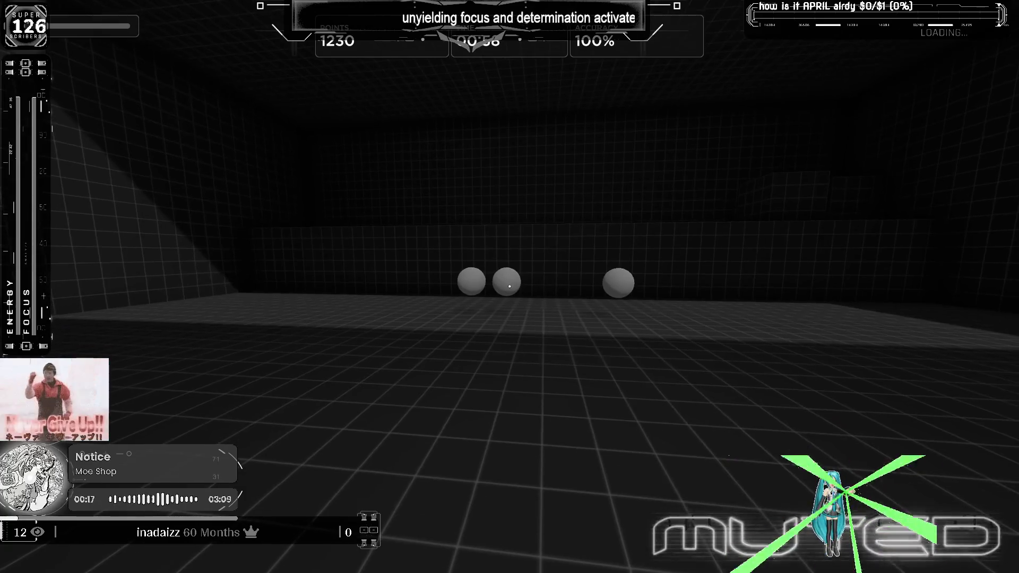
left_click(510, 287)
left_click(510, 287)
left_click(509, 286)
left_click(510, 287)
left_click(510, 287)
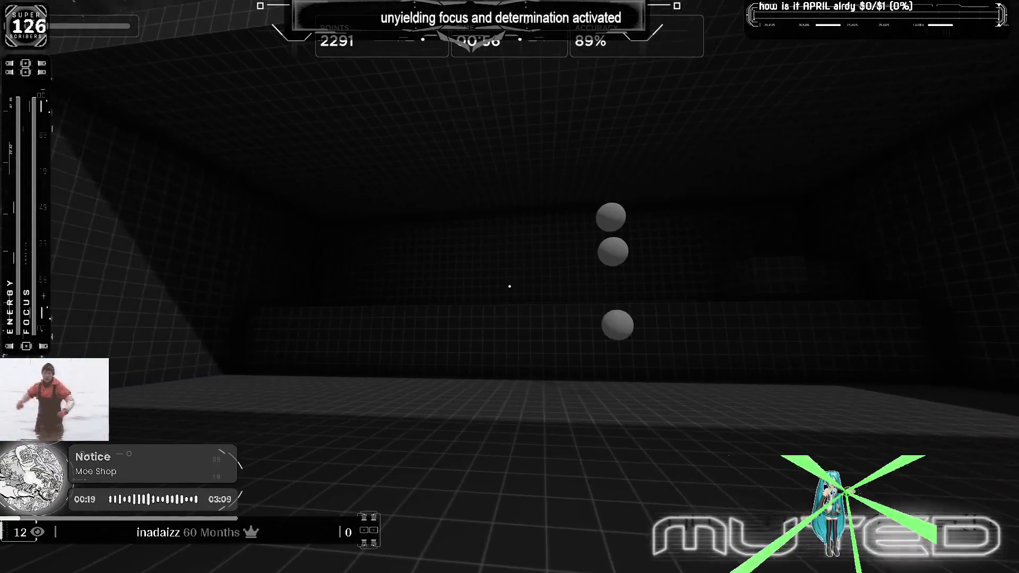
left_click(509, 287)
left_click(510, 287)
left_click(509, 287)
left_click(509, 286)
left_click(510, 287)
left_click(510, 286)
left_click(510, 286)
left_click(509, 287)
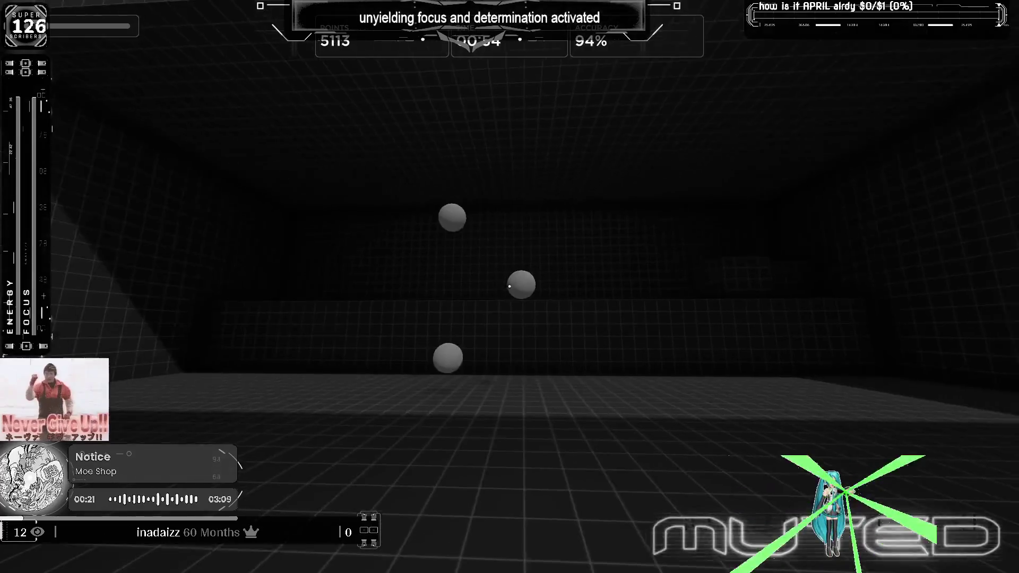
left_click(510, 287)
left_click(510, 287)
left_click(509, 286)
left_click(510, 286)
left_click(510, 287)
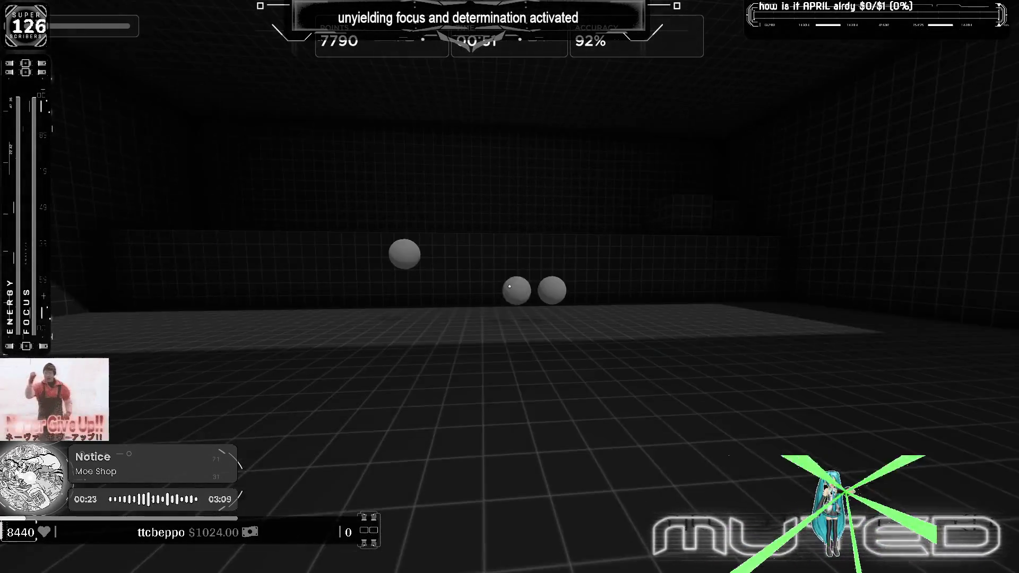
left_click(510, 287)
left_click(510, 287)
left_click(509, 287)
left_click(510, 287)
left_click(509, 287)
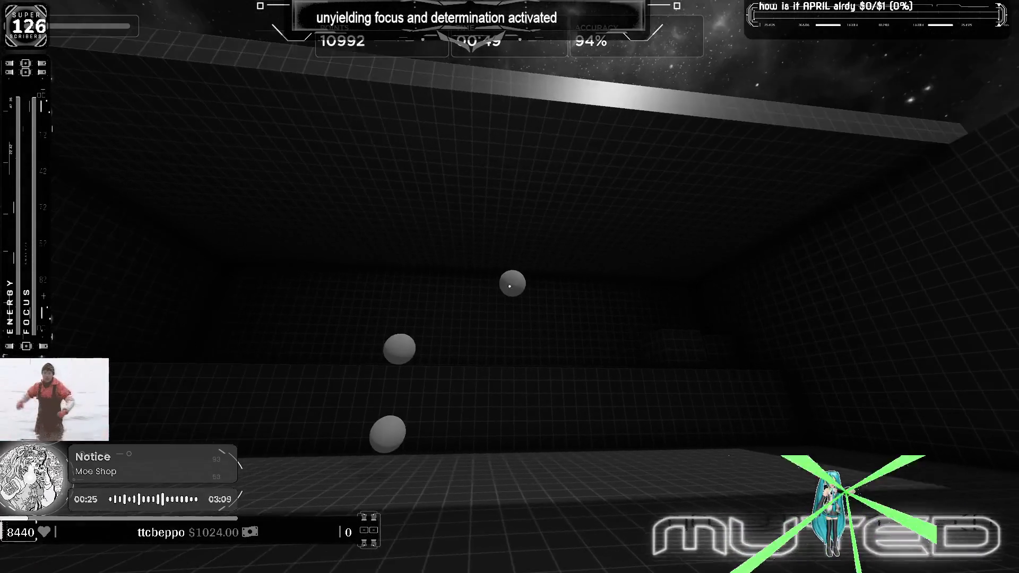
left_click(510, 287)
left_click(509, 286)
left_click(509, 287)
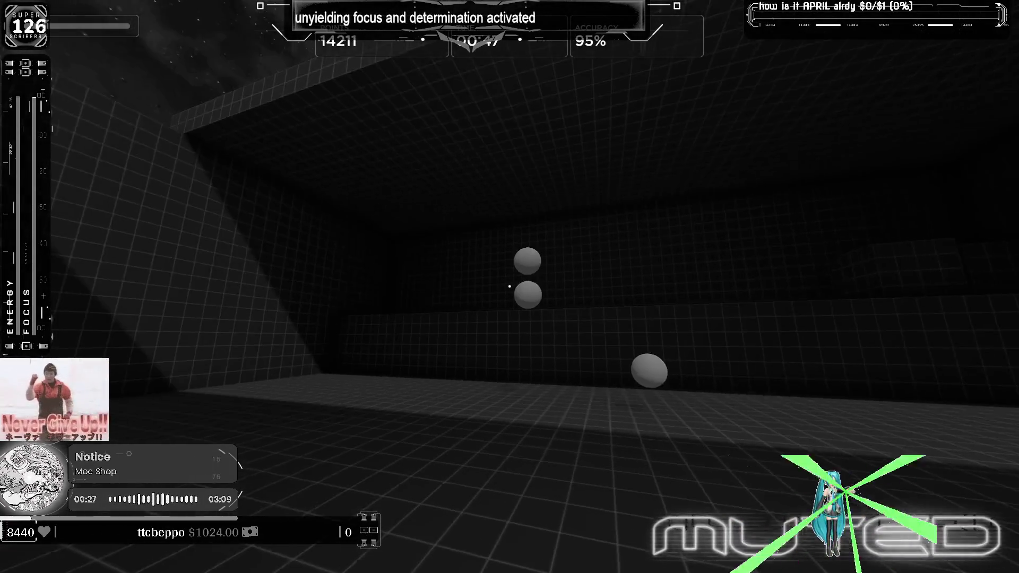
left_click(510, 288)
left_click(509, 288)
left_click(510, 286)
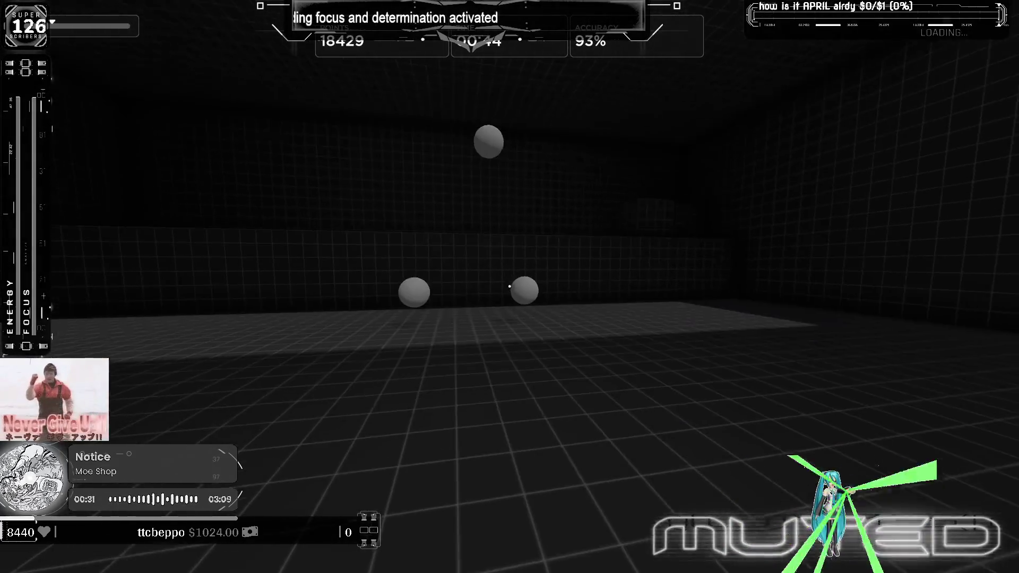
left_click(510, 287)
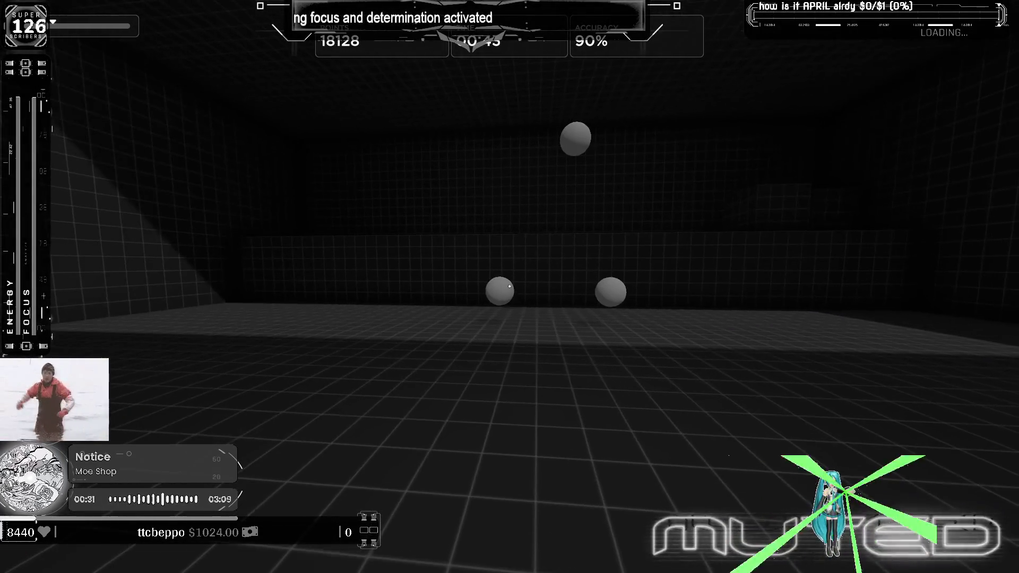
left_click(510, 287)
left_click(510, 287)
left_click(510, 287)
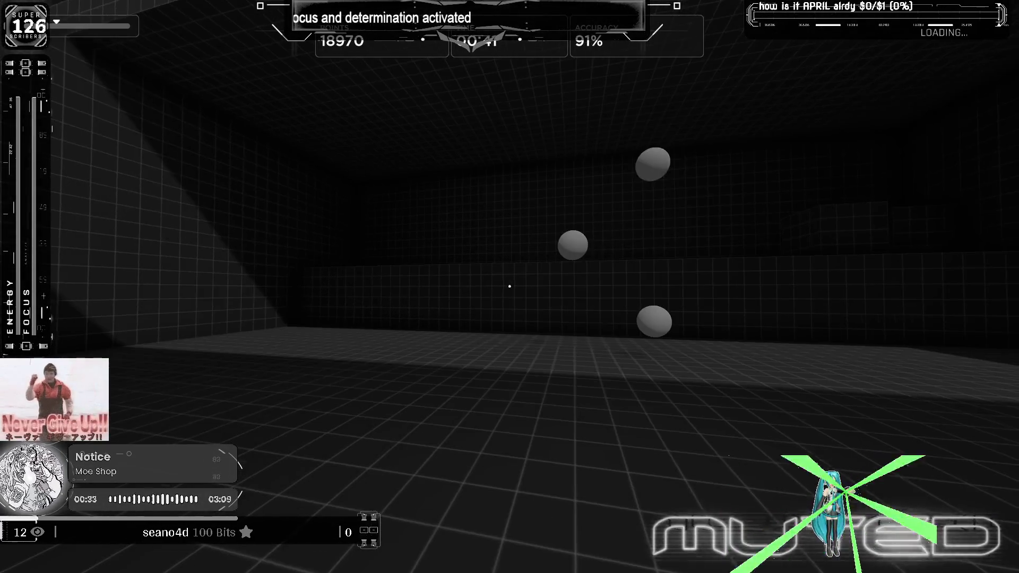
left_click(510, 287)
left_click(510, 287)
left_click(510, 286)
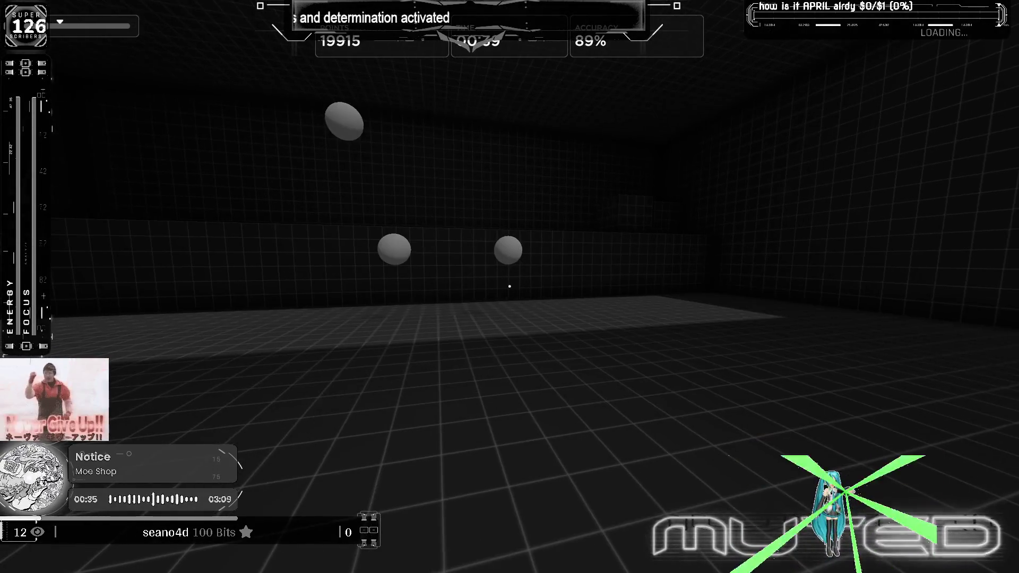
left_click(510, 287)
left_click(509, 286)
left_click(510, 288)
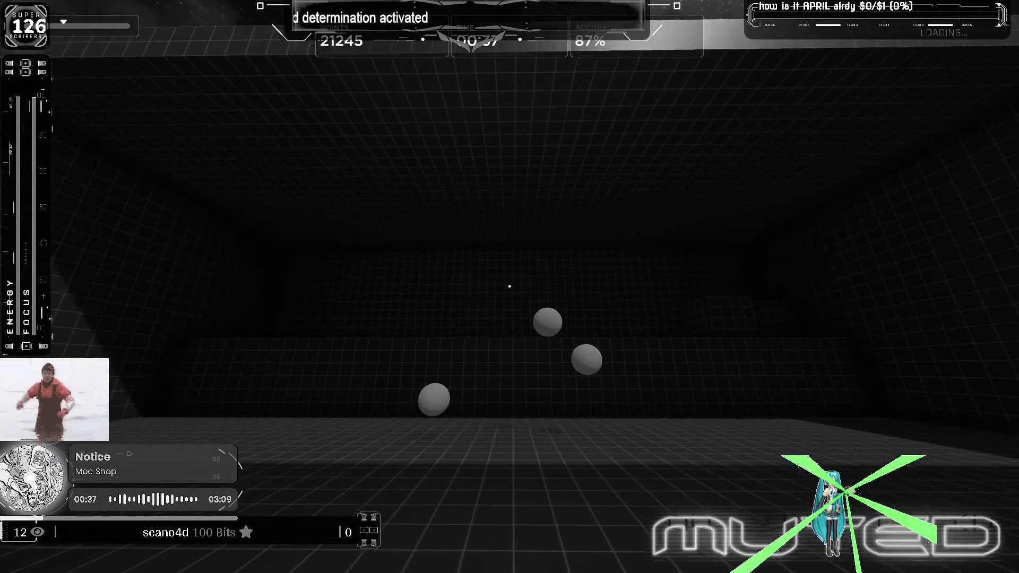
left_click(509, 287)
left_click(510, 286)
left_click(510, 286)
left_click(510, 286)
left_click(510, 286)
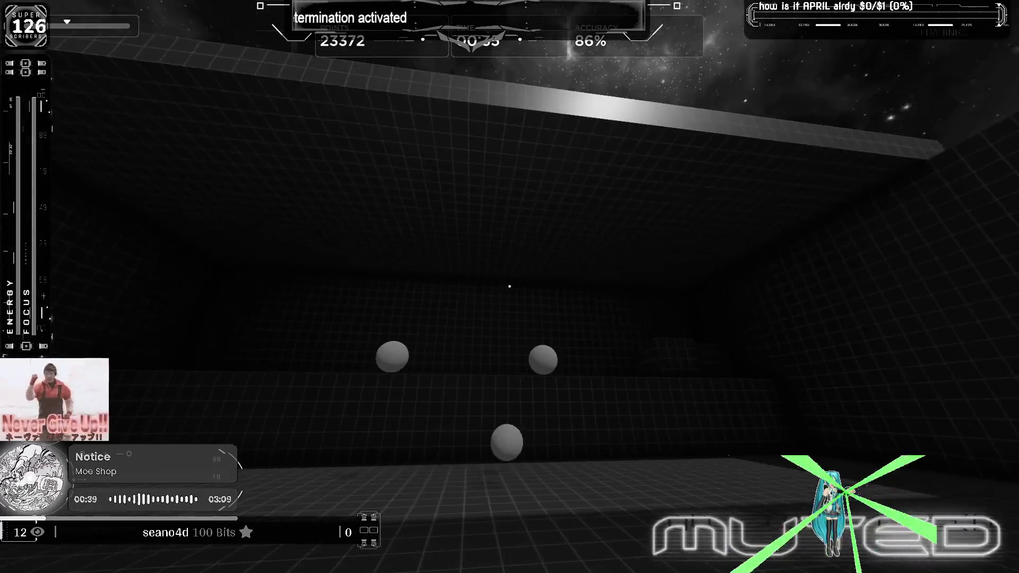
left_click(510, 287)
left_click(509, 287)
left_click(509, 286)
left_click(510, 287)
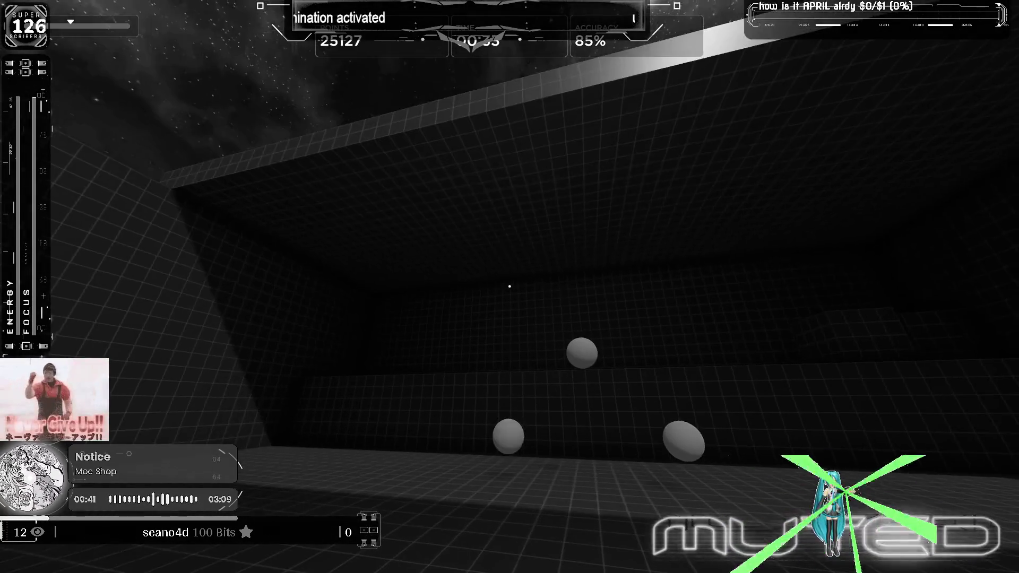
left_click(510, 287)
left_click(510, 287)
left_click(510, 287)
left_click(510, 287)
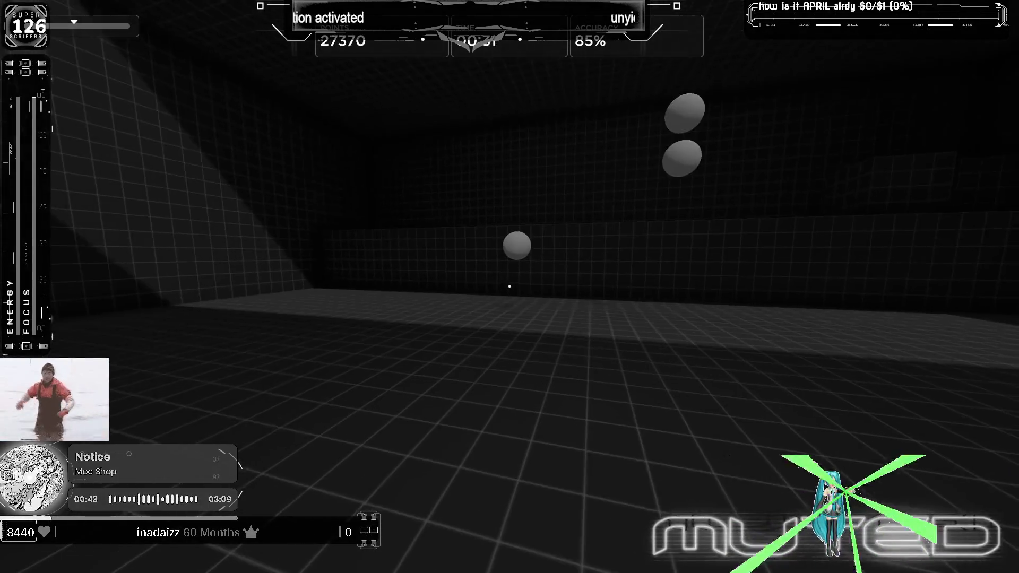
left_click(510, 287)
left_click(510, 287)
left_click(509, 287)
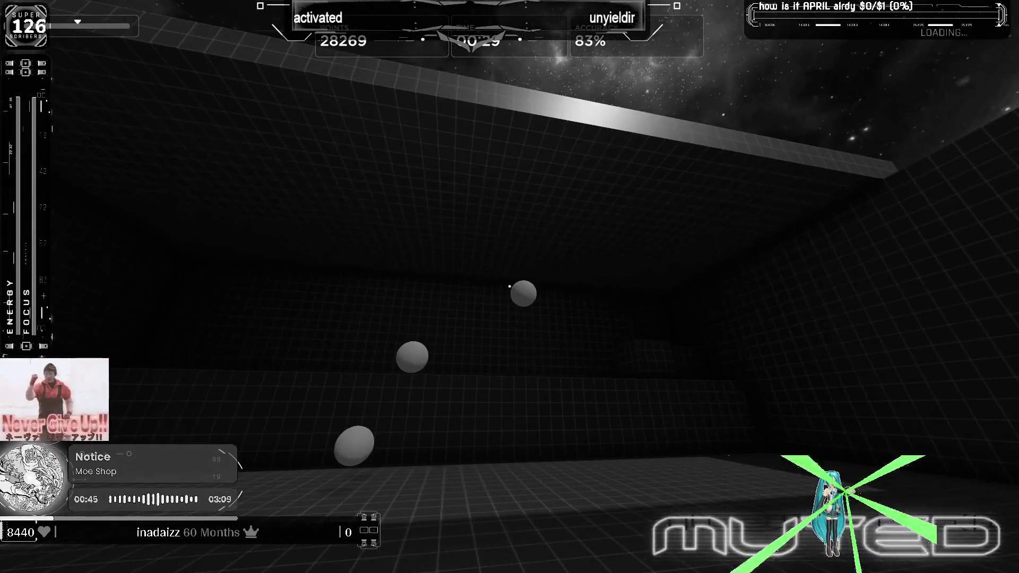
left_click(509, 287)
left_click(510, 287)
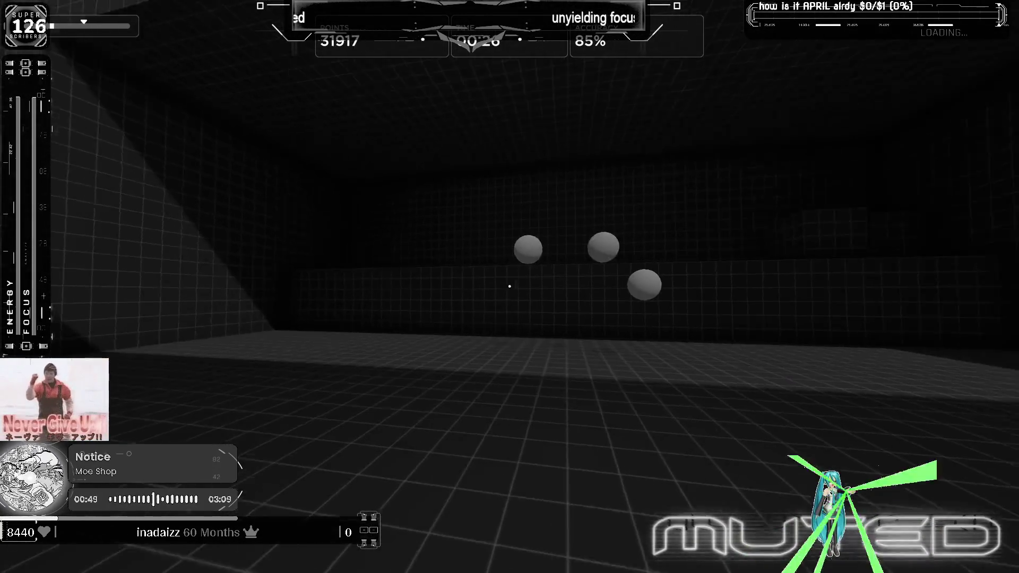
left_click(509, 288)
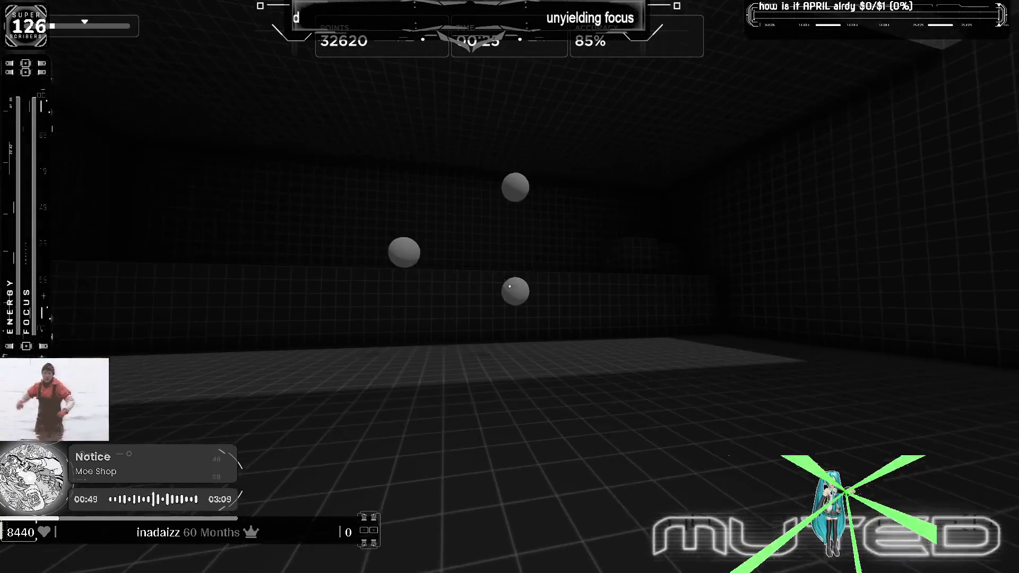
left_click(510, 287)
left_click(510, 287)
left_click(510, 287)
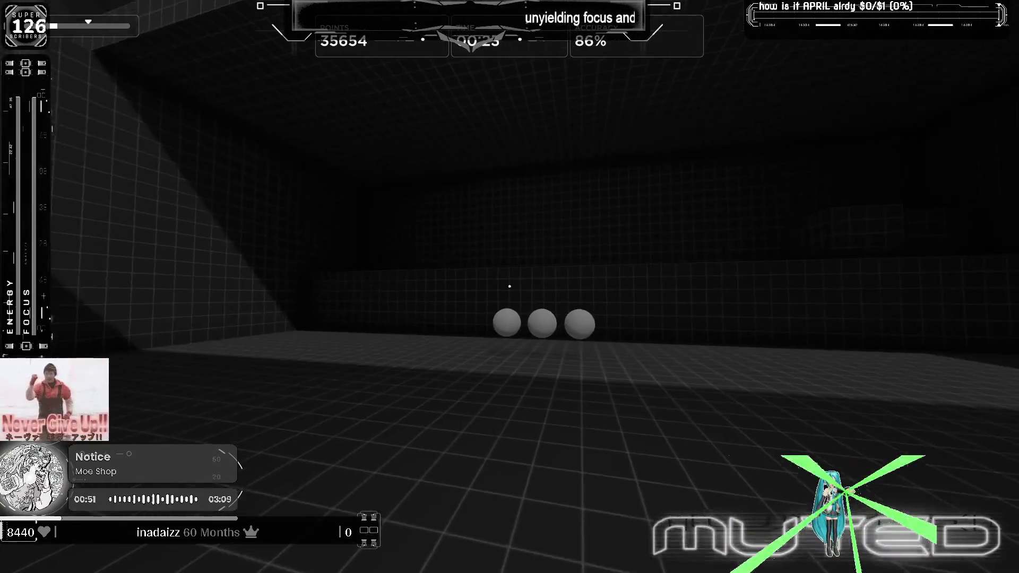
left_click(510, 287)
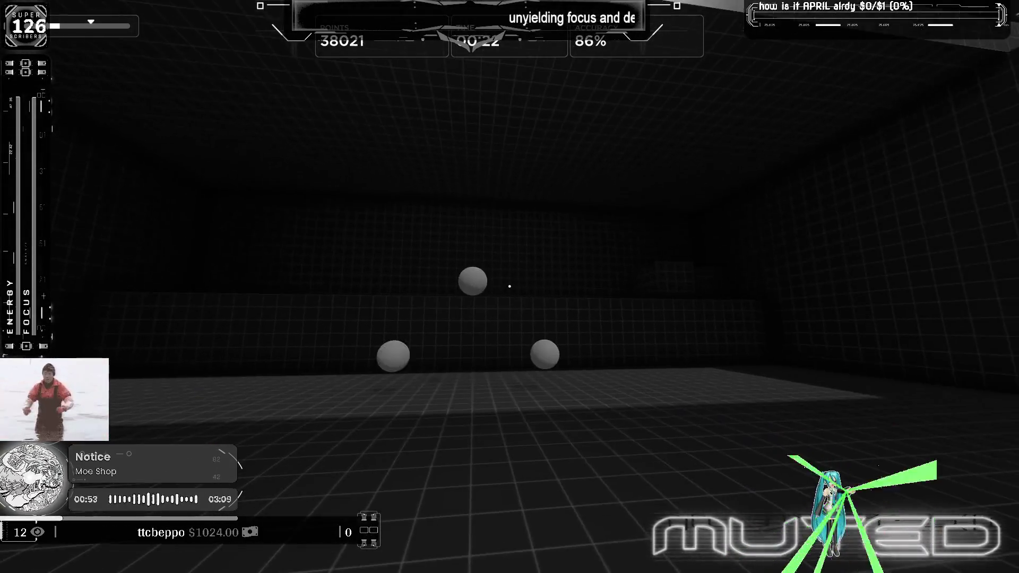
left_click(510, 287)
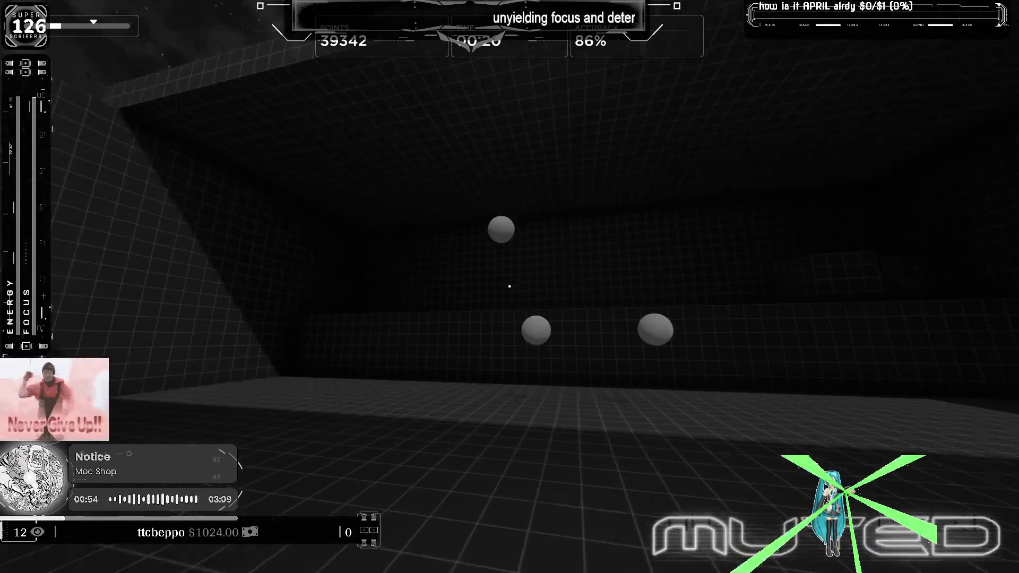
left_click(510, 287)
left_click(510, 287)
left_click(510, 287)
left_click(510, 287)
left_click(510, 287)
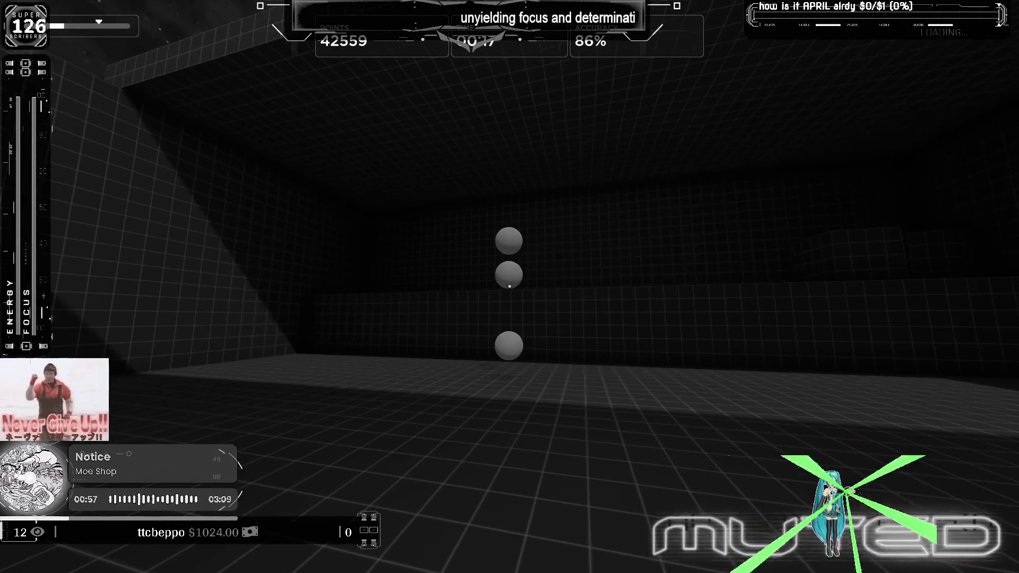
left_click(510, 287)
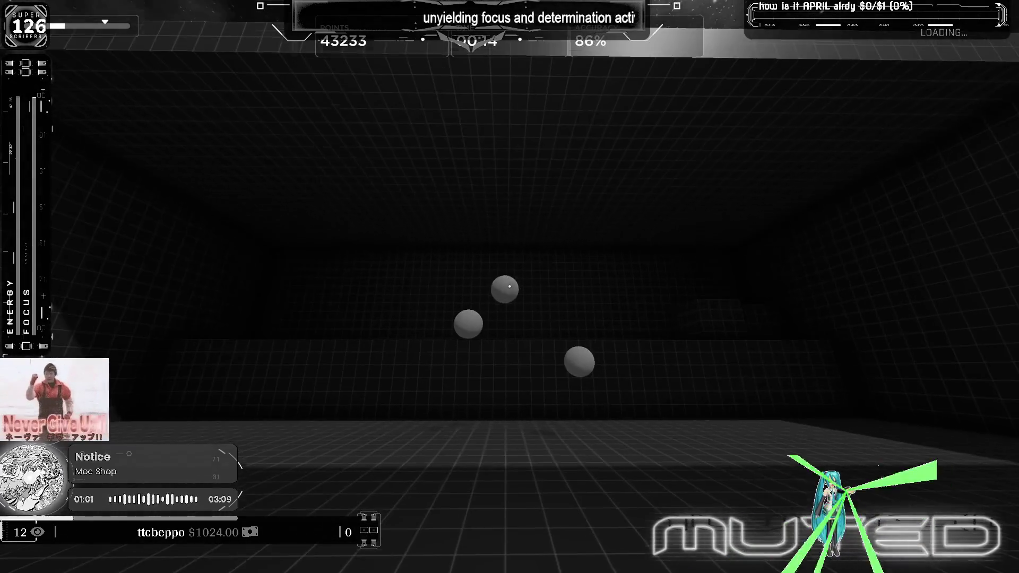
left_click(510, 286)
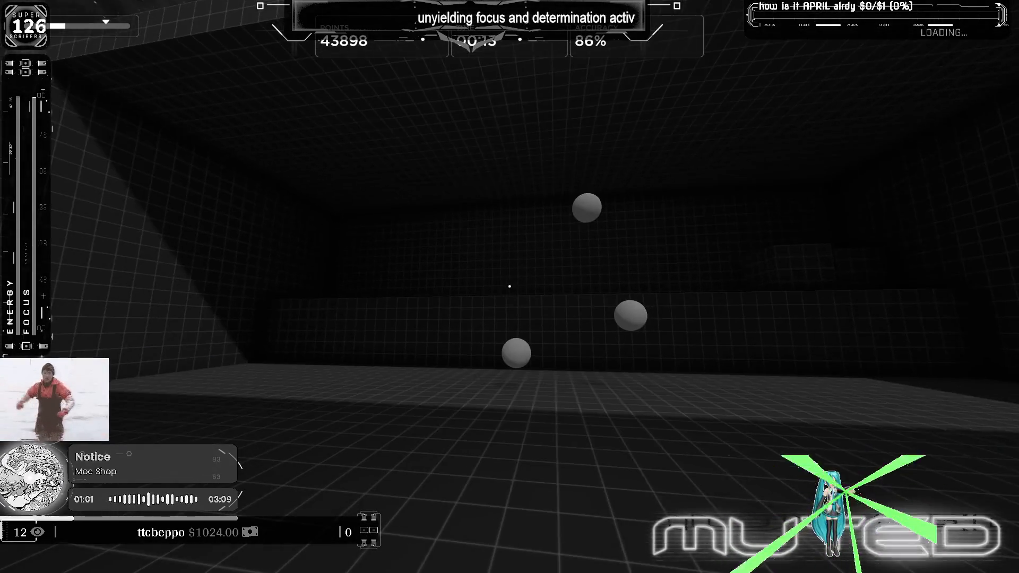
left_click(509, 287)
left_click(510, 287)
left_click(509, 286)
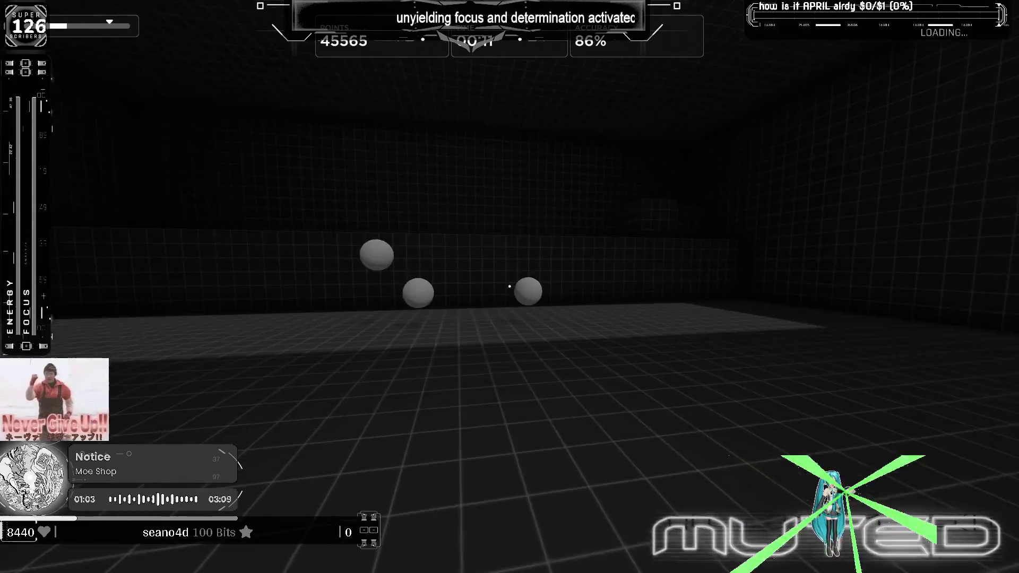
left_click(510, 287)
left_click(510, 287)
left_click(510, 287)
left_click(510, 286)
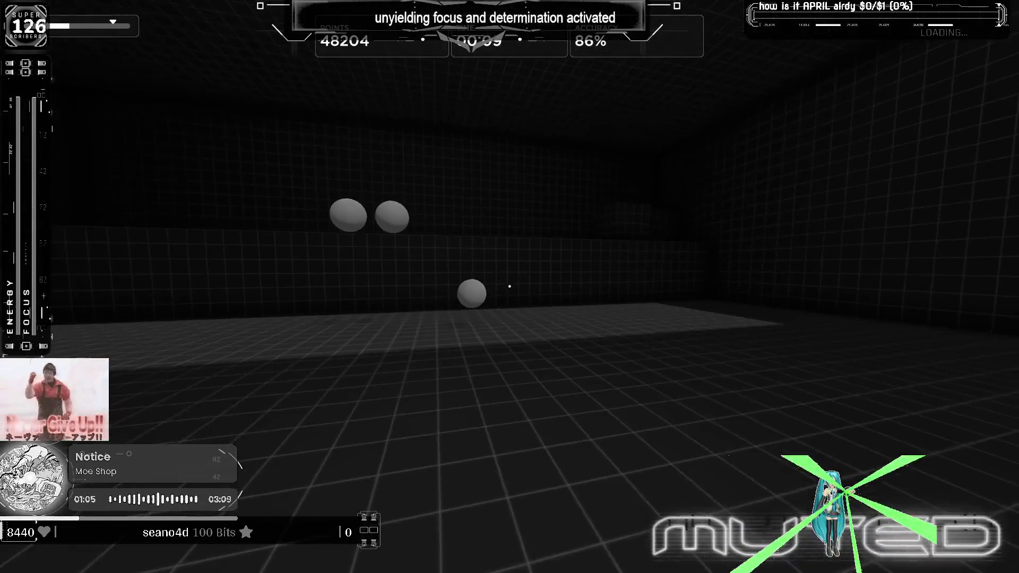
left_click(510, 286)
left_click(510, 287)
left_click(510, 286)
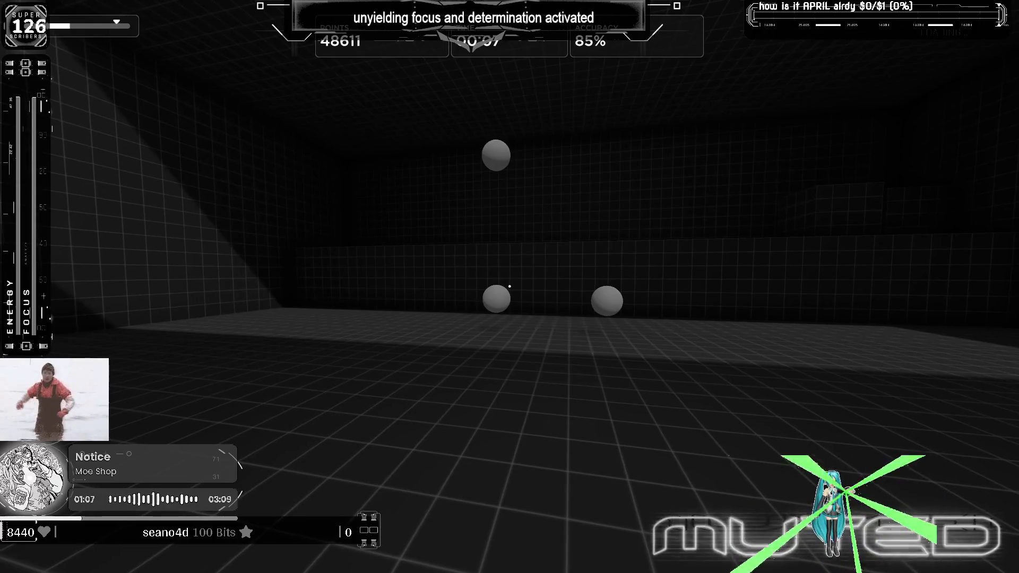
left_click(509, 286)
left_click(510, 287)
left_click(510, 288)
left_click(509, 287)
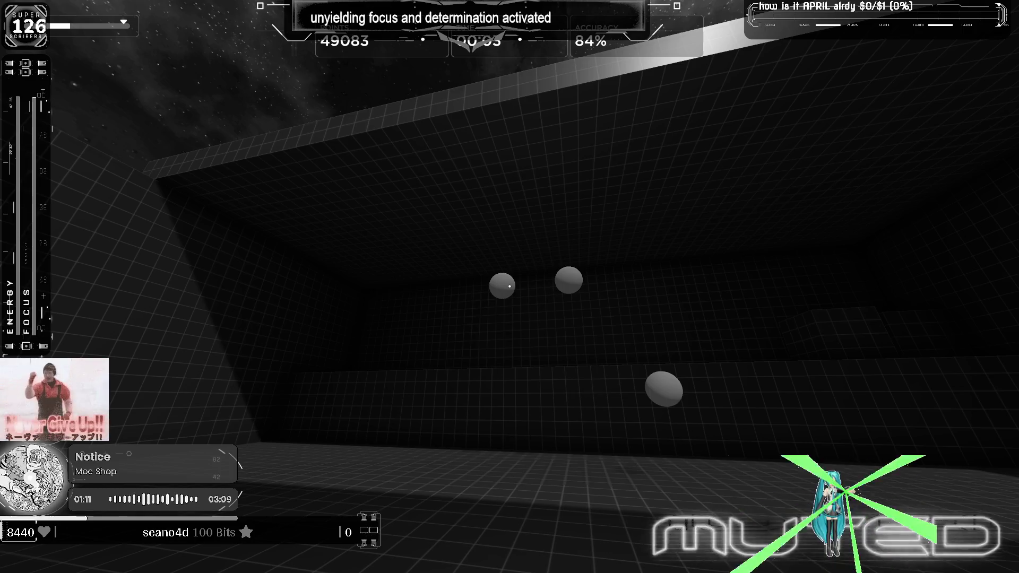
Step: Pause the run and quit Aimlabs via Exit to Desktop, confirming with YES
key("Escape")
left_click(503, 493)
left_click(480, 325)
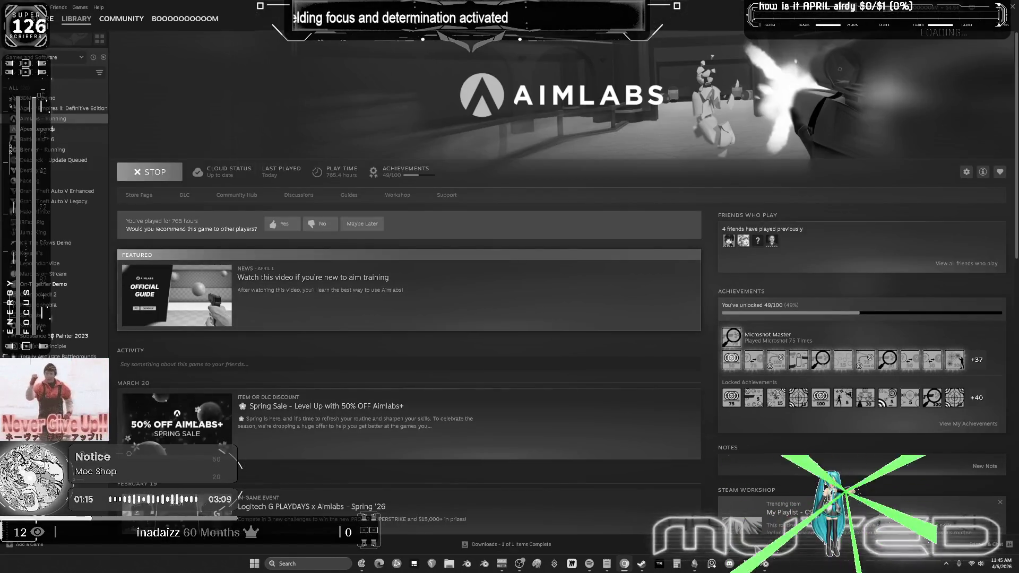
Step: Switch from Steam to Blender, then bring Spotify's Liked Songs playlist to the front
key("alt+Tab")
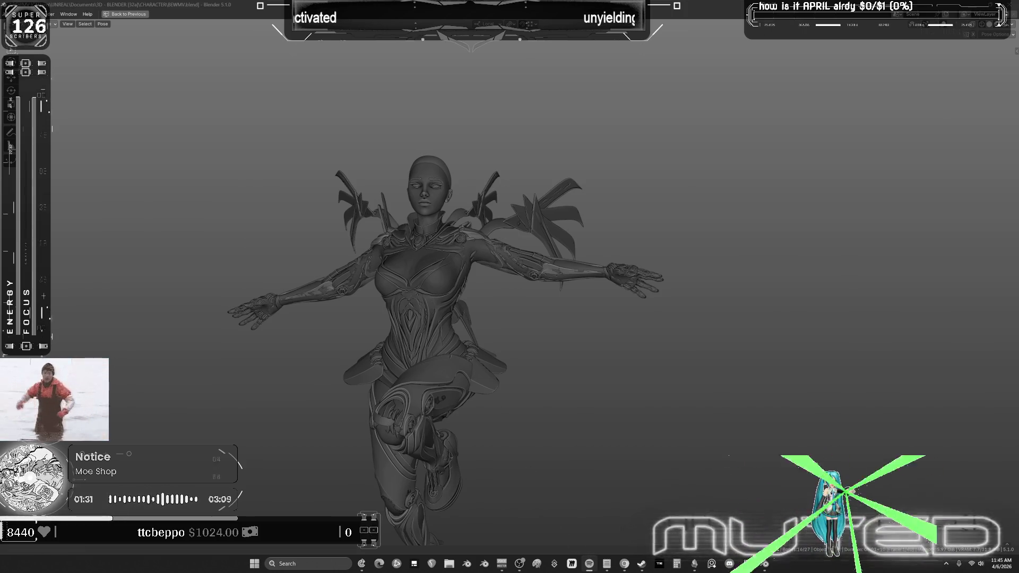
left_click(590, 564)
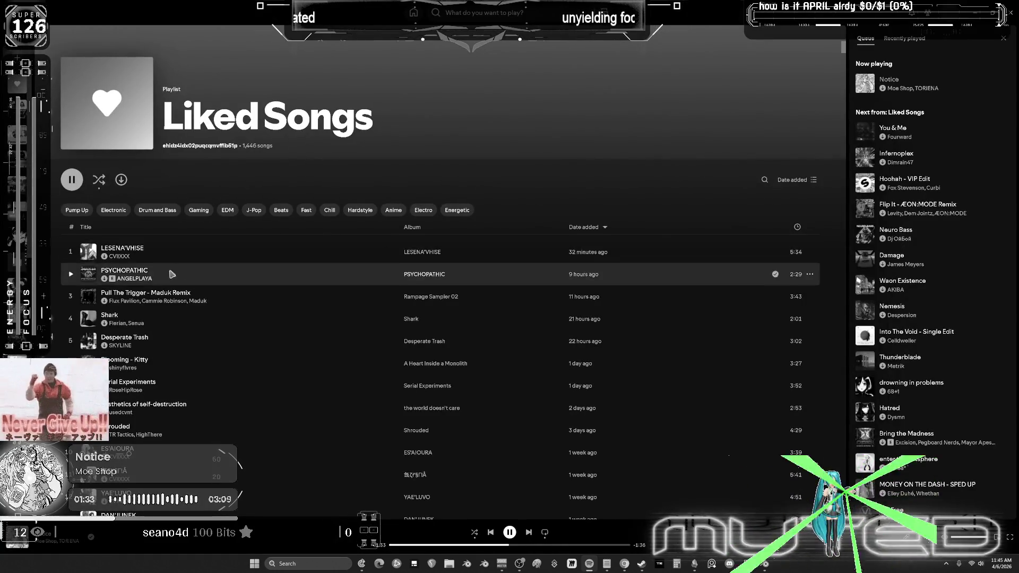
Step: Queue 'Vois sur ton chemin - DnB Remix' in Spotify, then return to Blender and orbit the character
scroll(192, 279, "down", 20)
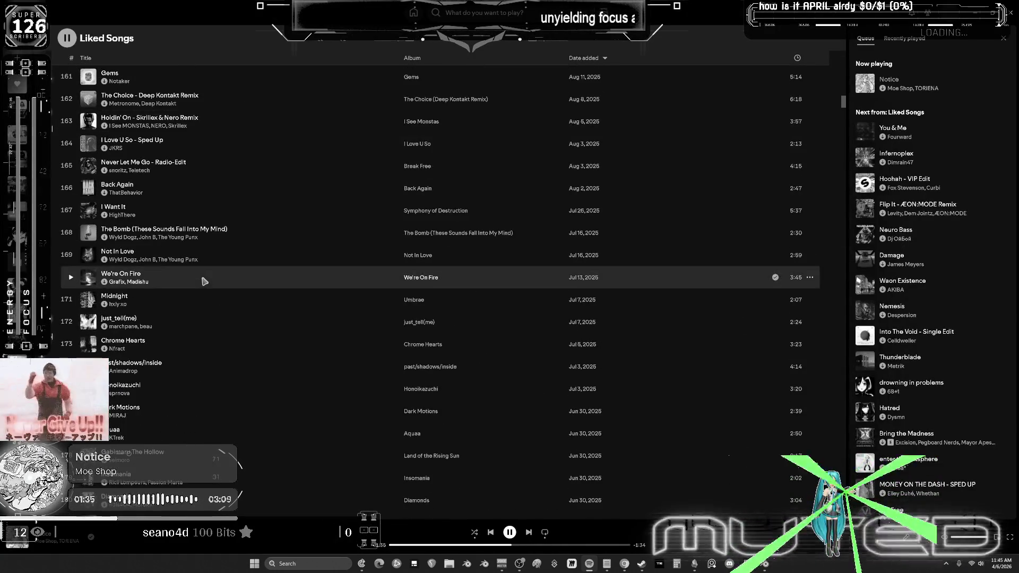
scroll(228, 275, "down", 3)
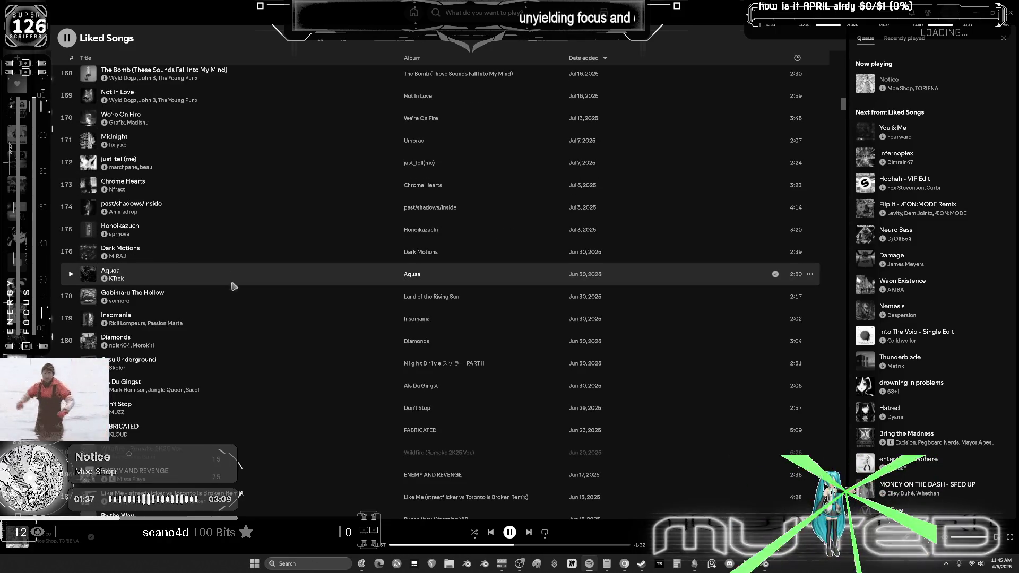
scroll(234, 295, "down", 10)
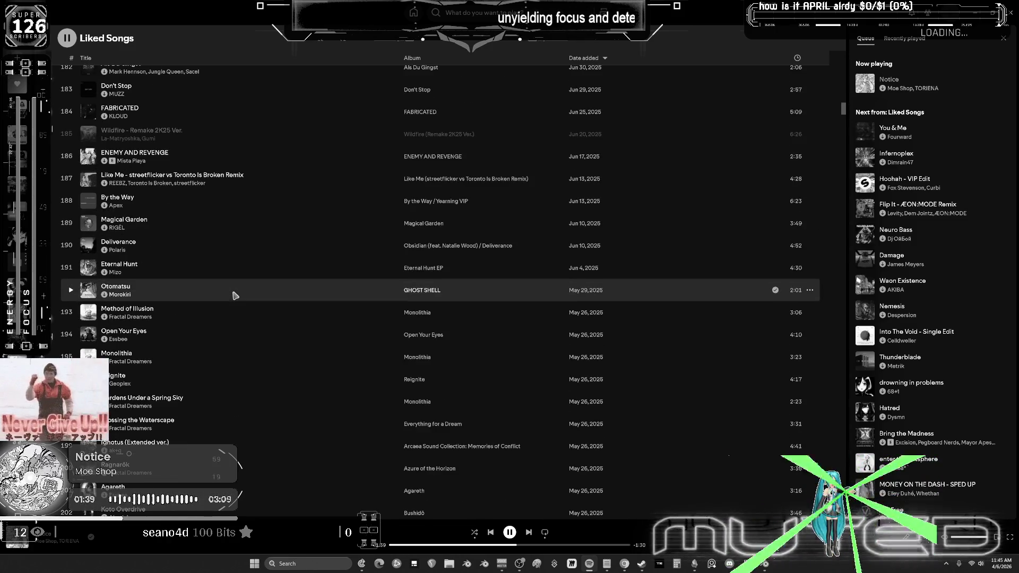
scroll(235, 296, "down", 20)
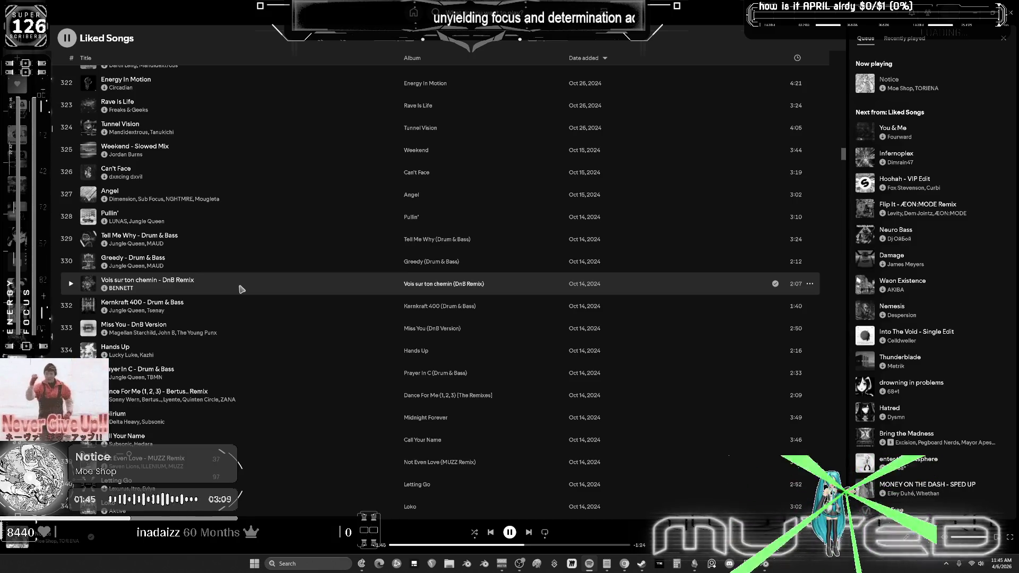
right_click(241, 290)
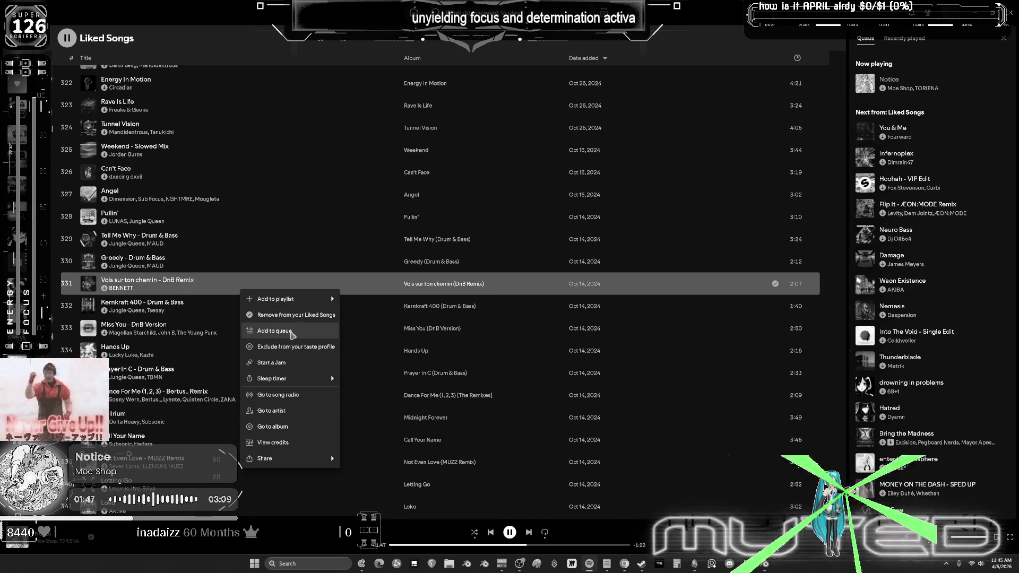
mouse_move(282, 299)
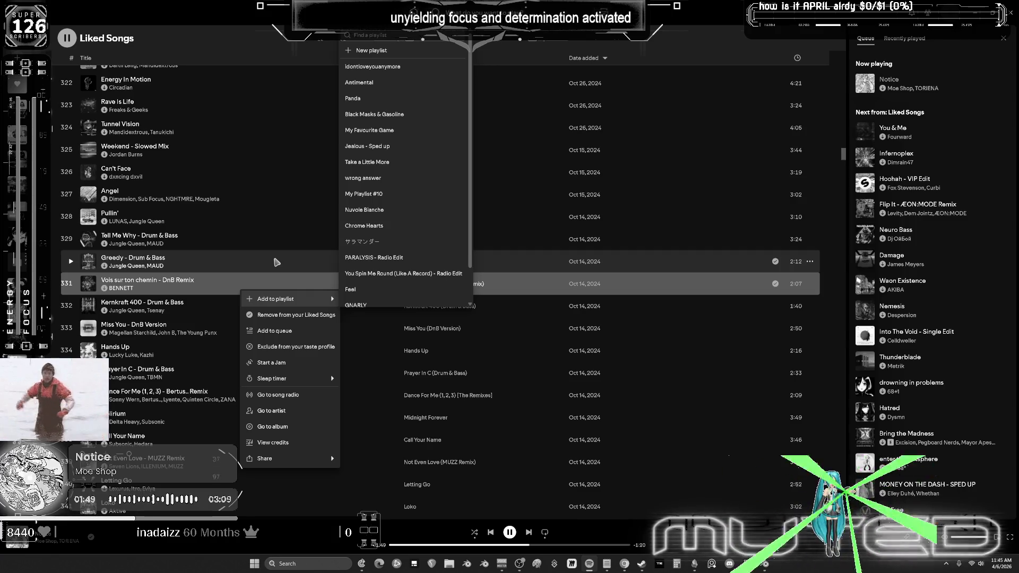
left_click(287, 332)
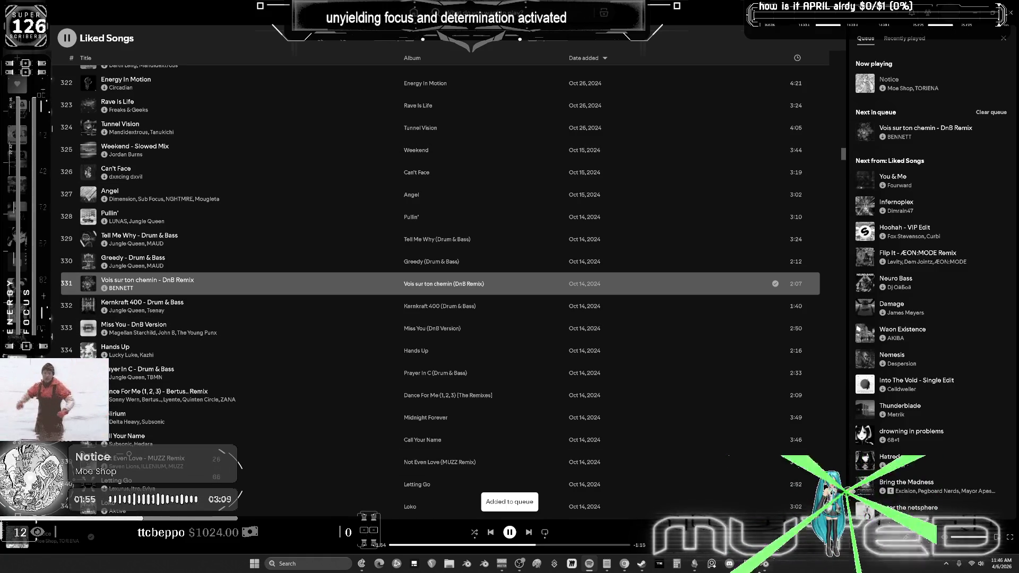
key("alt+Tab")
mouse_move(611, 391)
middle_mouse_down()
mouse_move(462, 298)
mouse_move(548, 305)
mouse_move(461, 314)
middle_mouse_up()
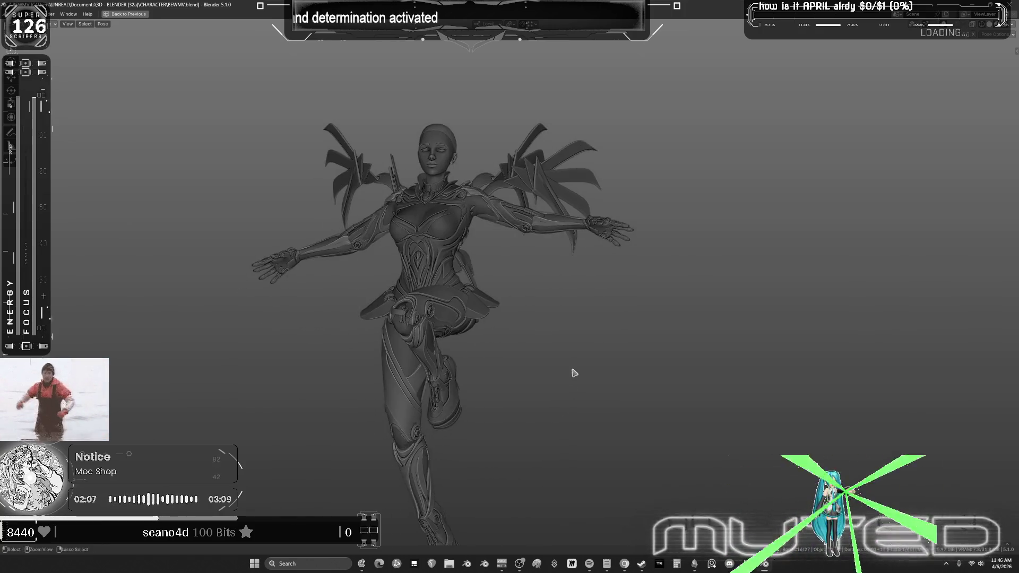
Step: Un-maximize the viewport to restore the NLA workspace, pan to its strips, then switch to Spotify
key("ctrl+space")
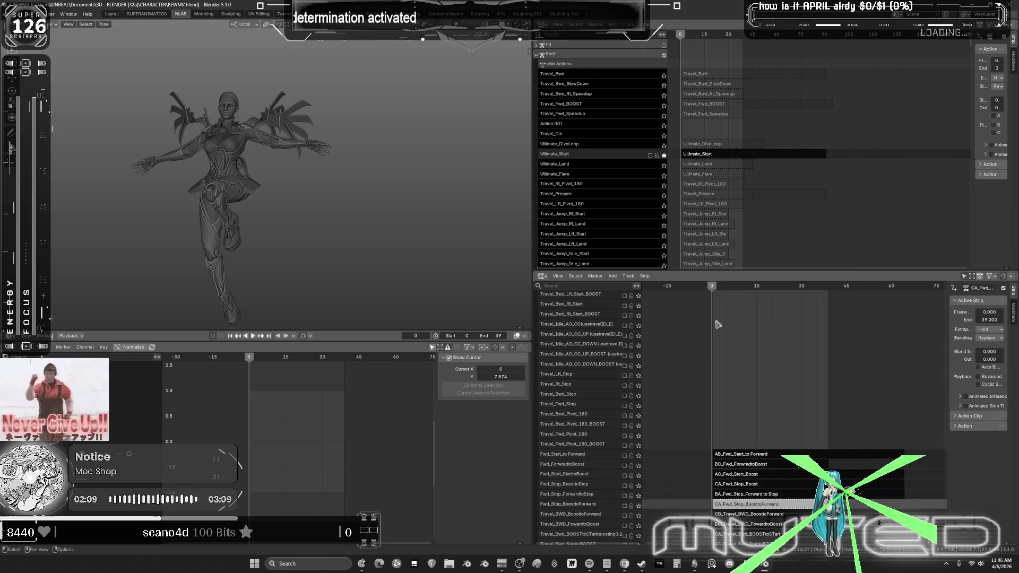
scroll(790, 381, "down", 2)
mouse_move(791, 380)
middle_mouse_down()
mouse_move(747, 319)
mouse_move(733, 320)
middle_mouse_up()
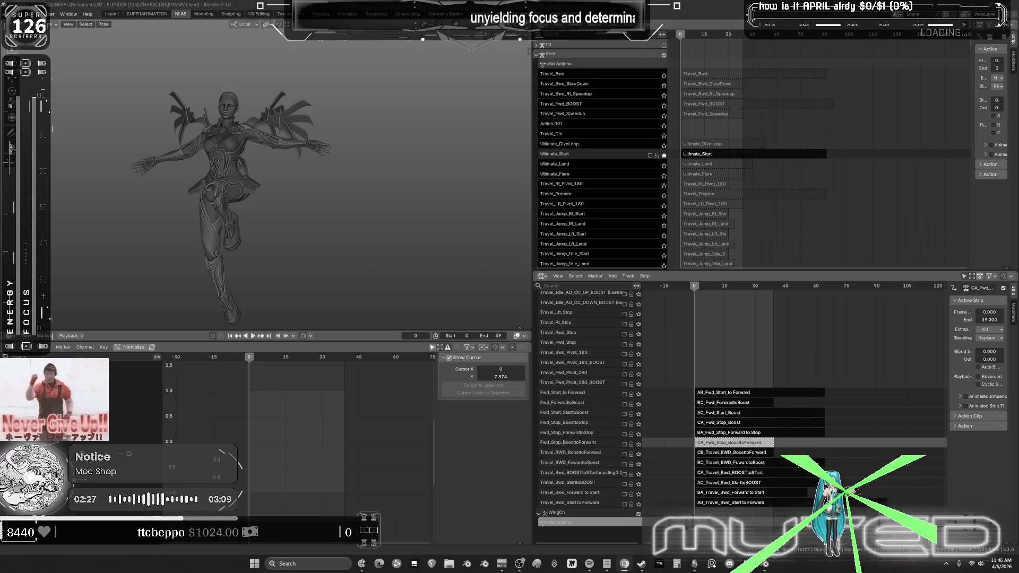
left_click(589, 564)
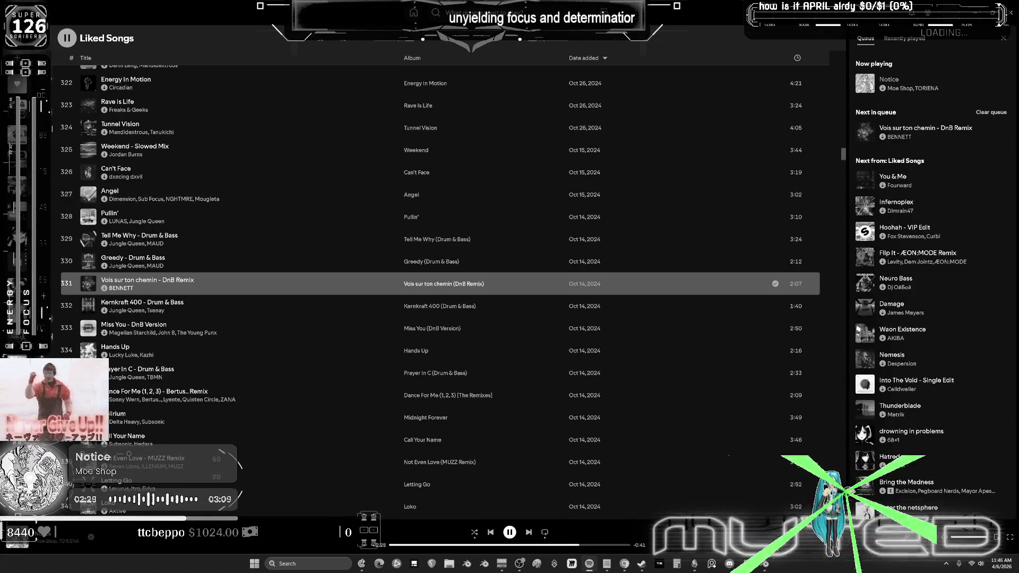
Step: Play 'Interstellar Cornfield Chase' from the Nuvole Bianche playlist, then return to Blender
left_click(18, 188)
scroll(194, 275, "down", 2)
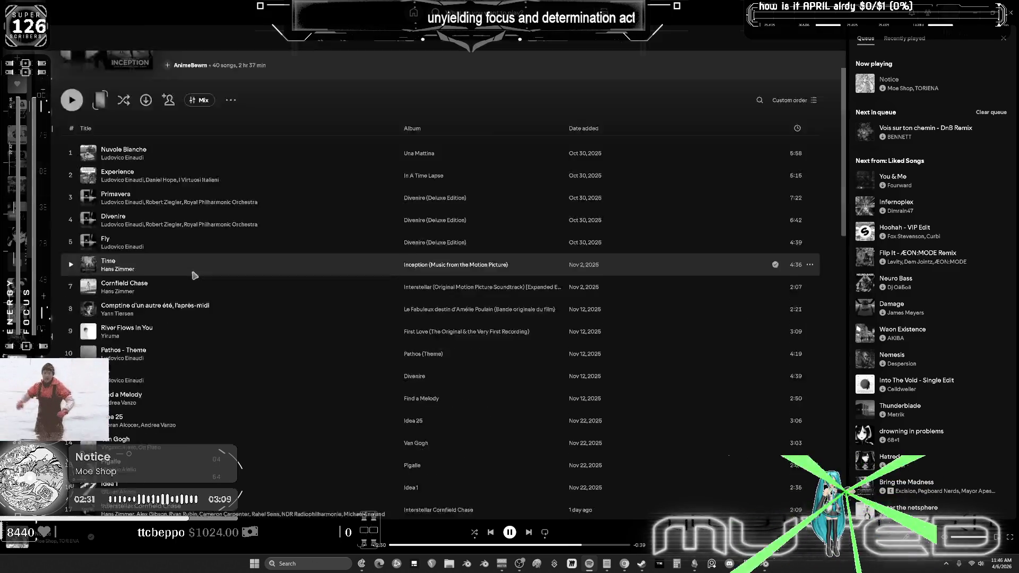
scroll(245, 269, "down", 10)
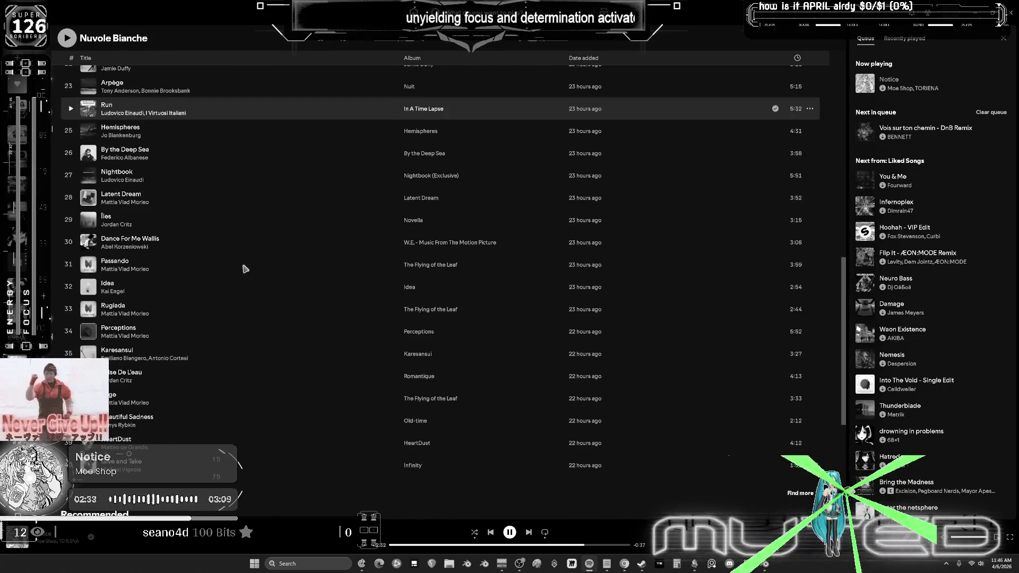
scroll(171, 338, "up", 2)
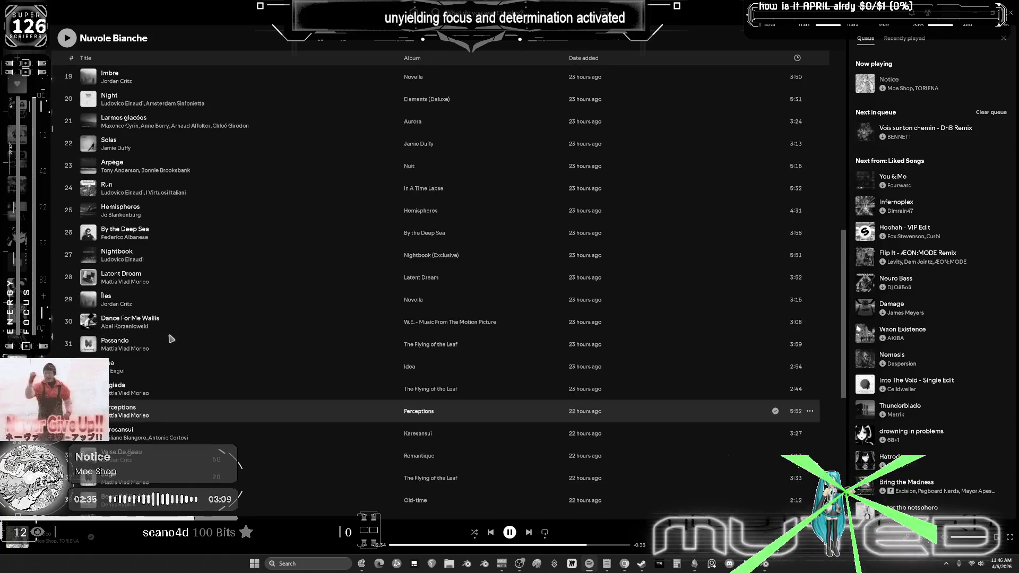
scroll(172, 338, "up", 5)
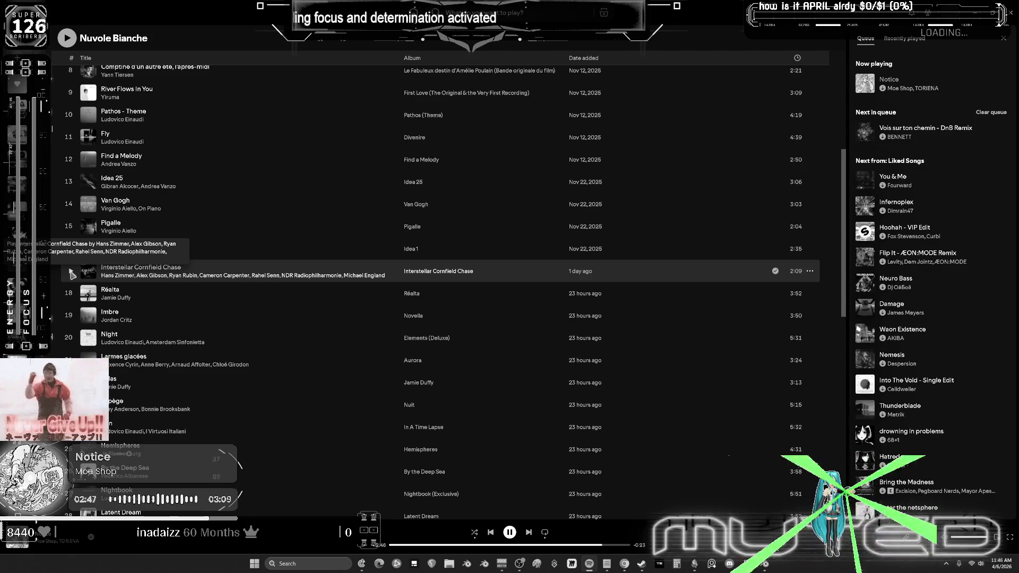
scroll(242, 243, "up", 5)
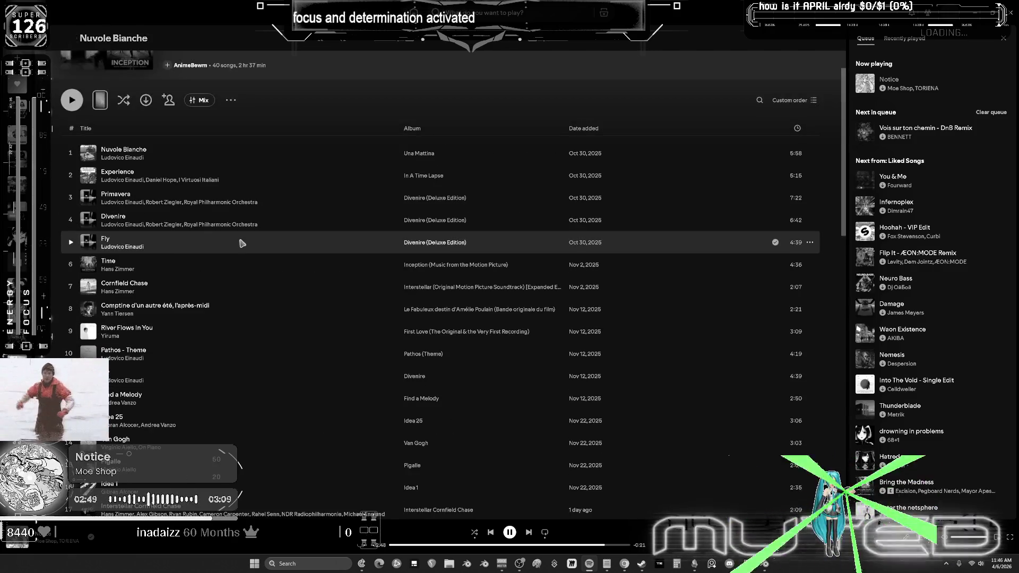
scroll(243, 243, "down", 3)
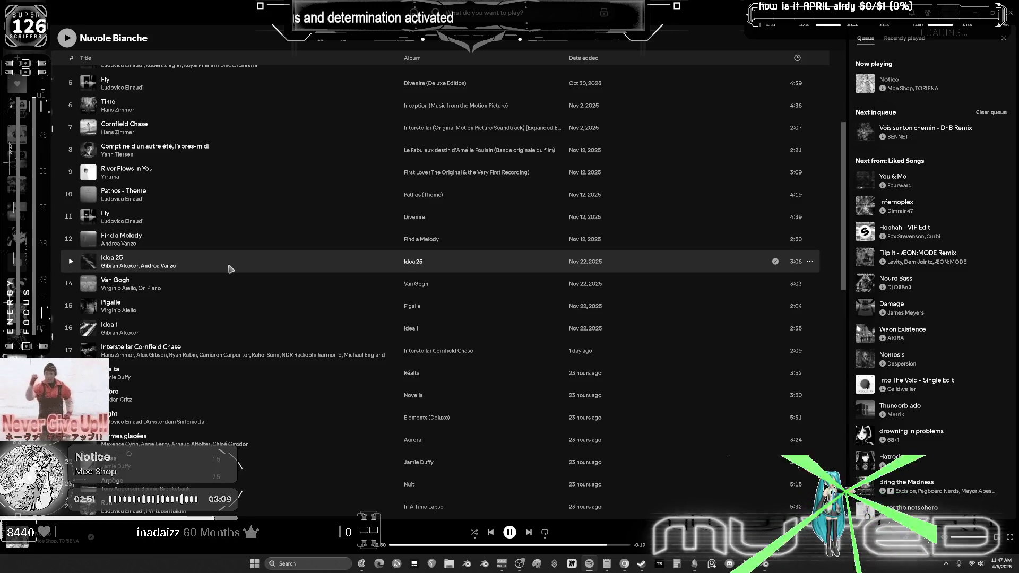
scroll(205, 294, "down", 3)
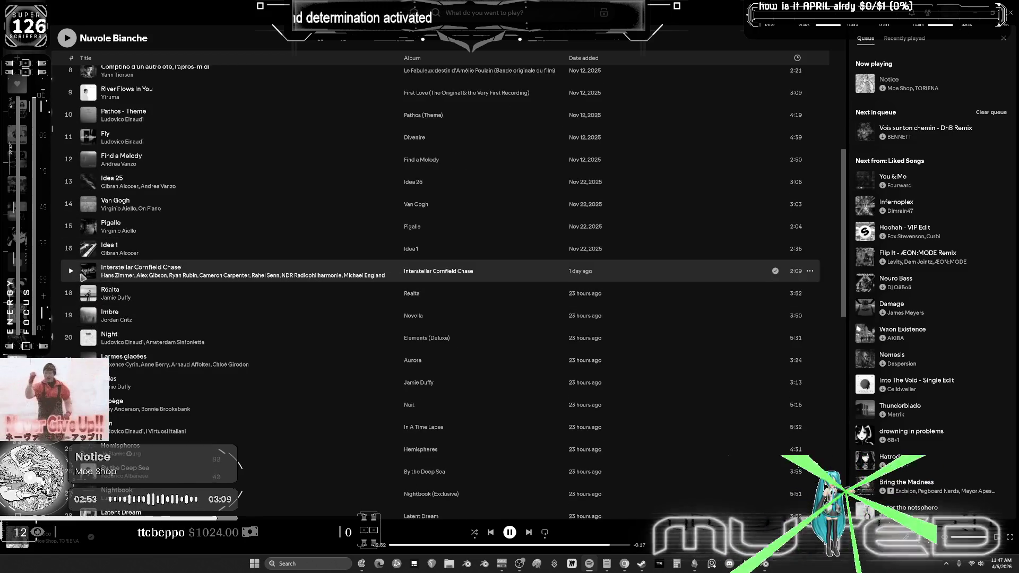
scroll(128, 280, "down", 3)
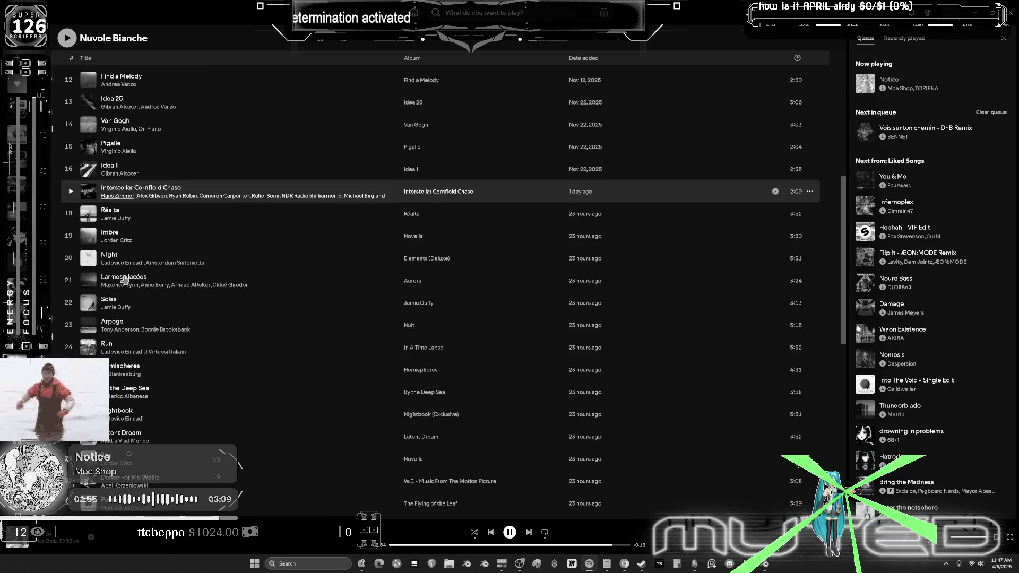
scroll(126, 279, "up", 10)
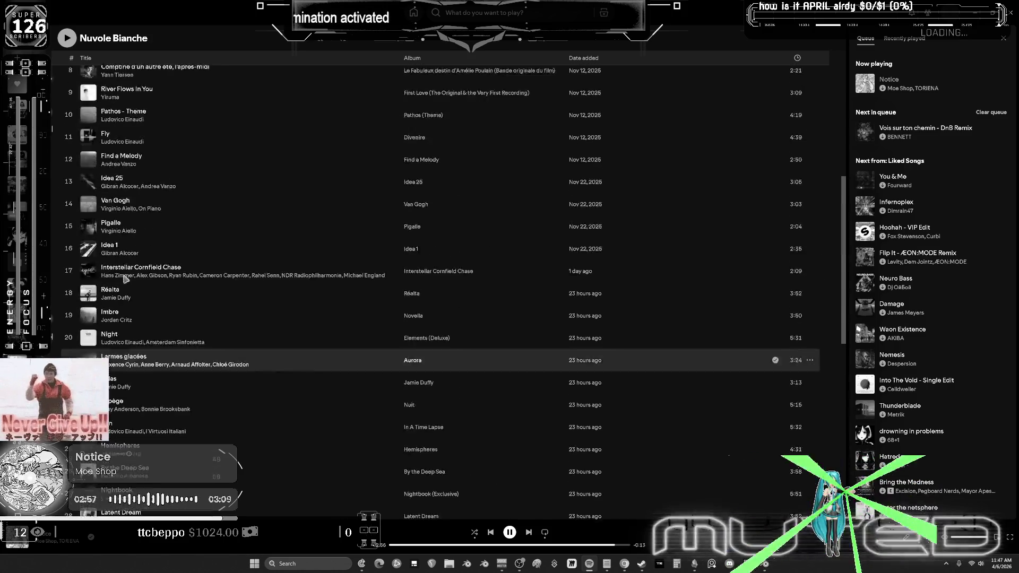
scroll(125, 279, "down", 3)
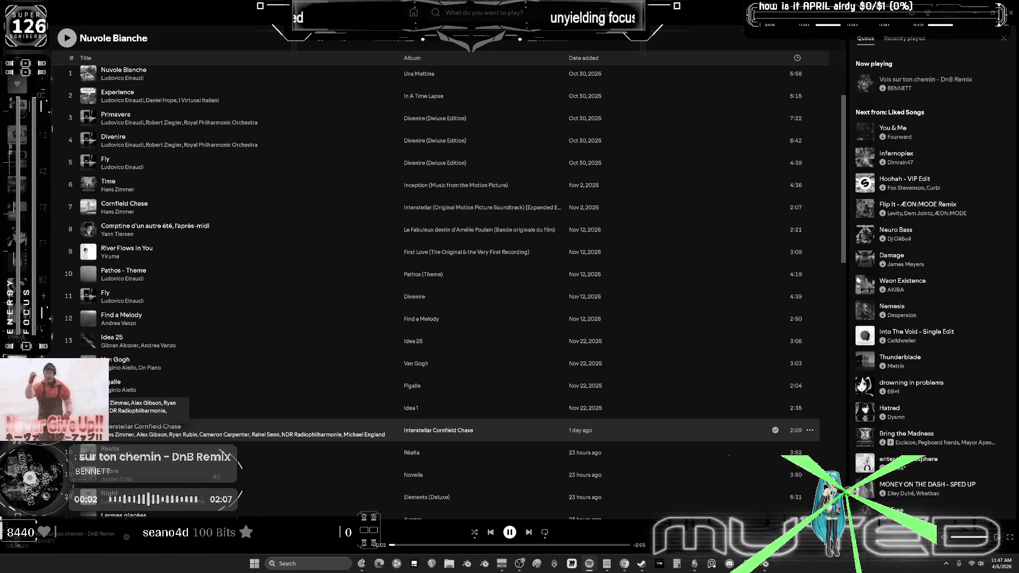
double_click(160, 430)
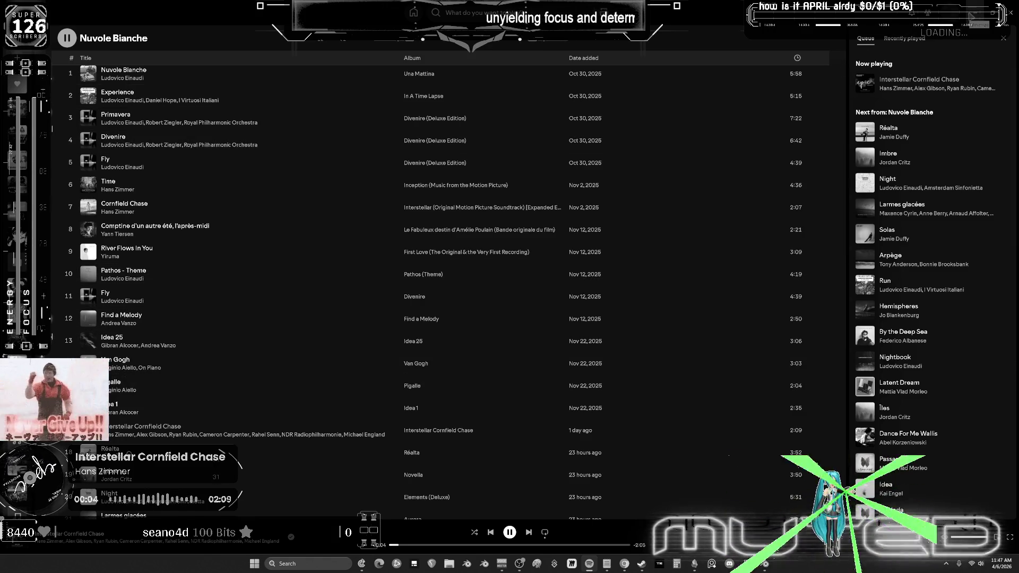
key("alt+Tab")
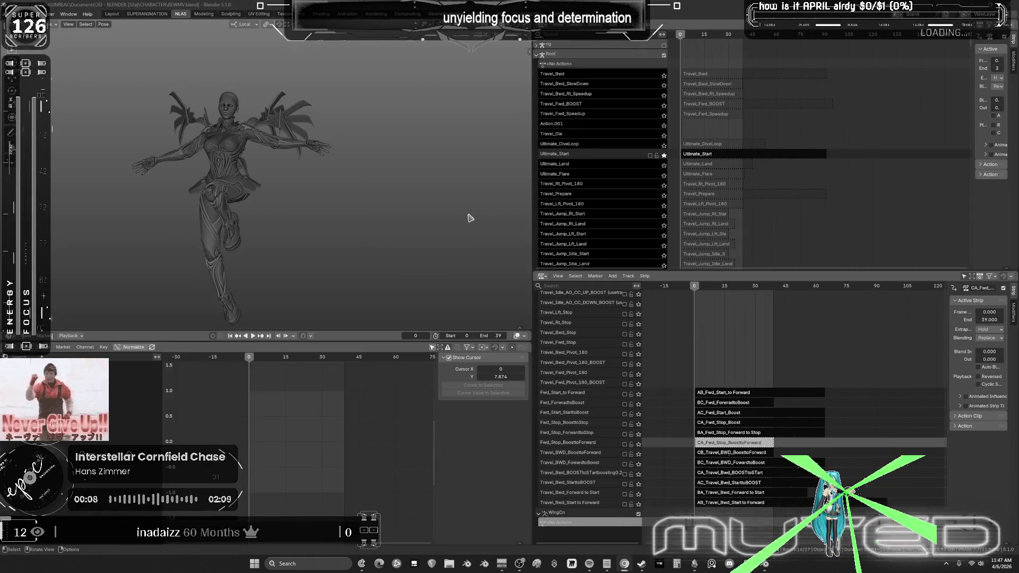
Step: Maximize the 3D viewport, switch to the Annotate tool, and show the overlays again
key("ctrl+space")
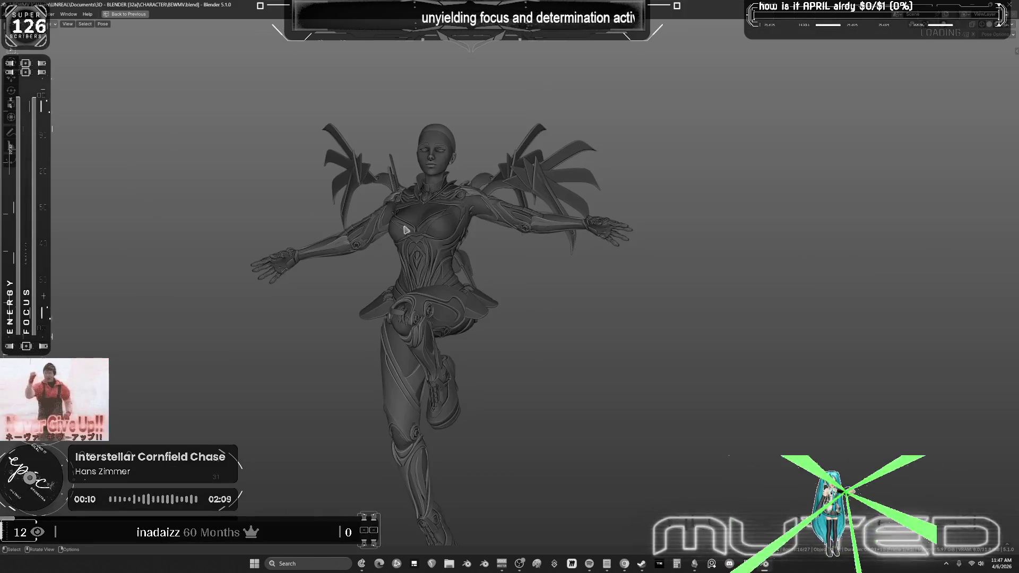
key("shift+space")
key("d")
middle_click_drag(356, 171, 380, 299, "shift")
left_click_drag(195, 117, 184, 117)
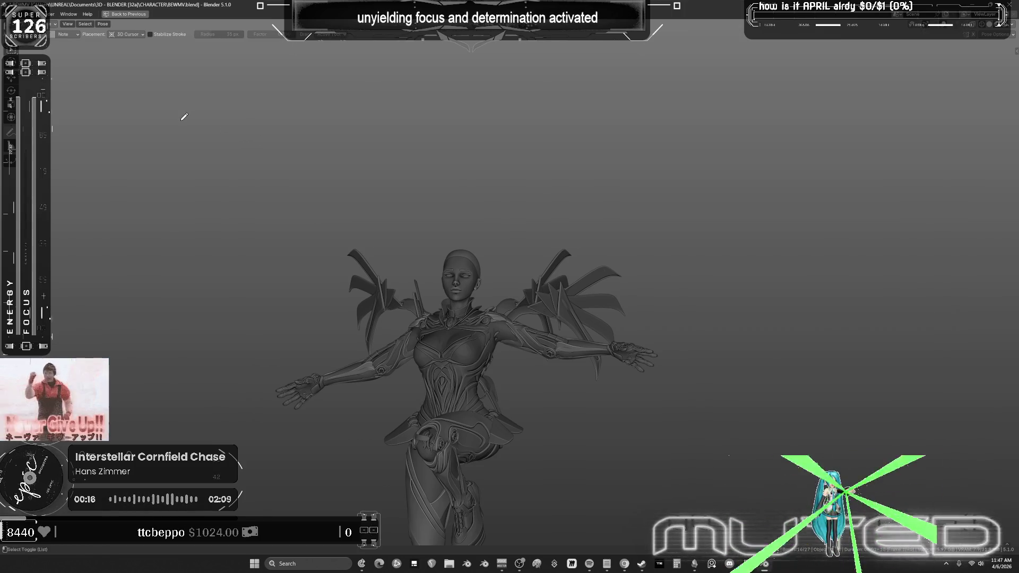
key("shift+alt+z")
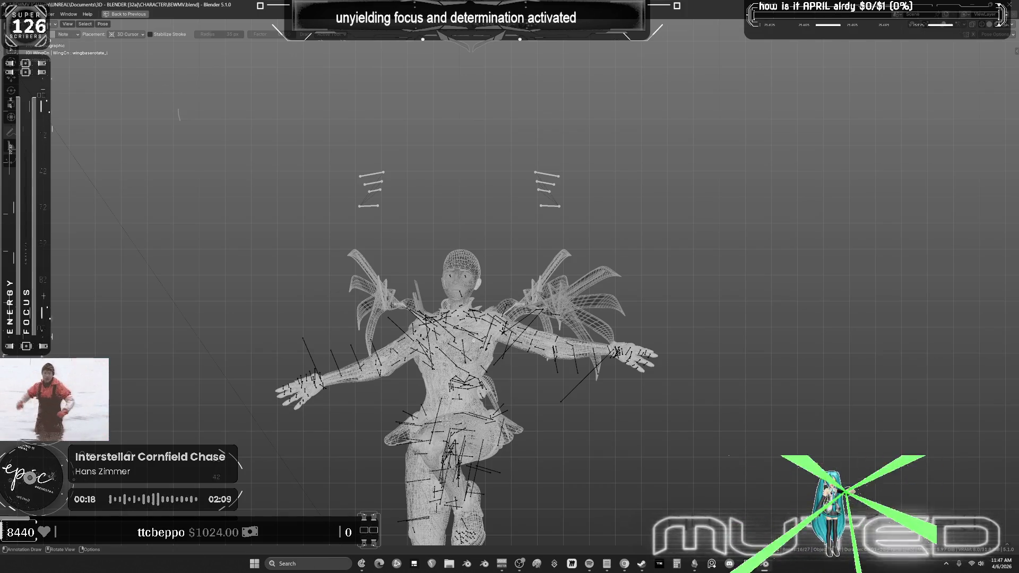
Step: Set the annotation colour Value to 1, undo a test stroke, and enable Stabilize Stroke
left_click(51, 34)
left_click(103, 49)
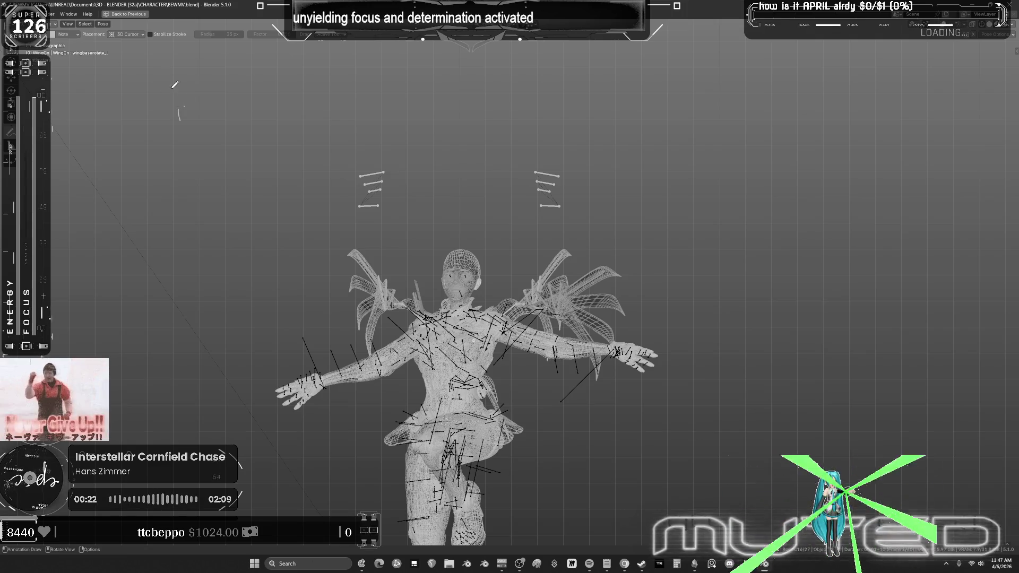
left_click_drag(184, 102, 184, 107)
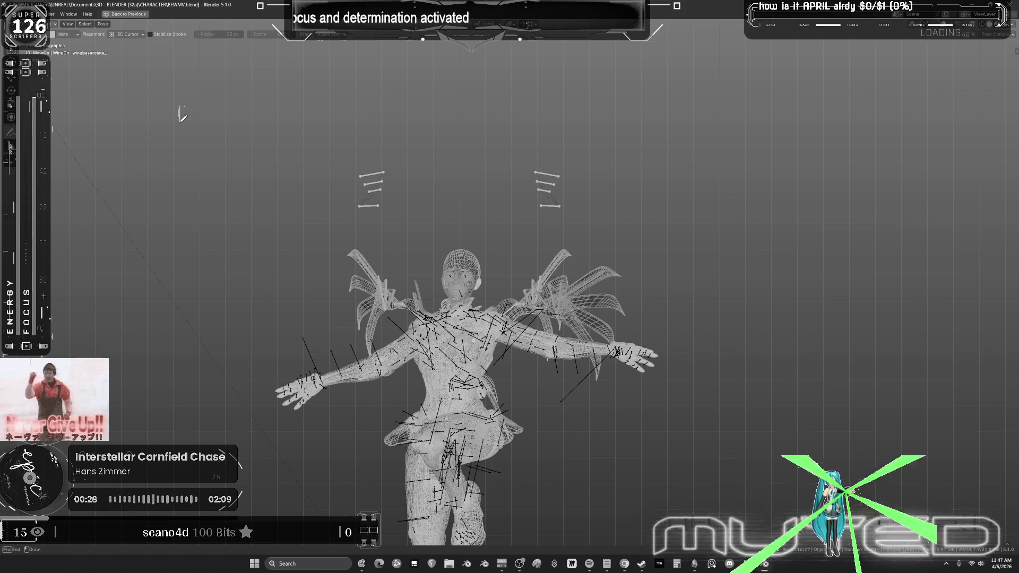
left_click_drag(182, 118, 181, 118)
key("ctrl+z")
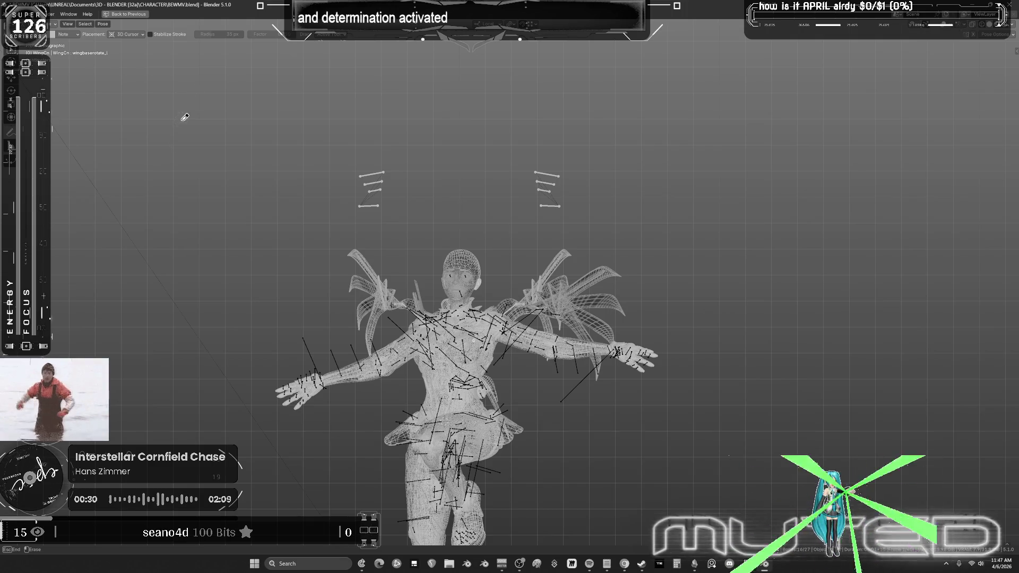
left_click(150, 35)
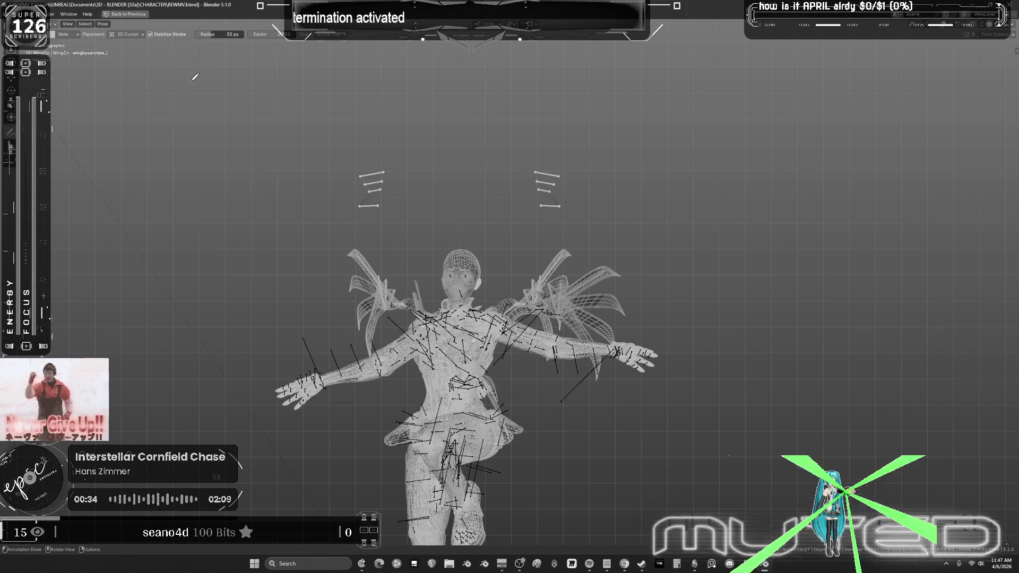
left_click_drag(192, 80, 202, 116)
Step: Hand-draw the letters Y, O, U, C, A and N above the character to read YOU CAN
left_click_drag(206, 125, 215, 173)
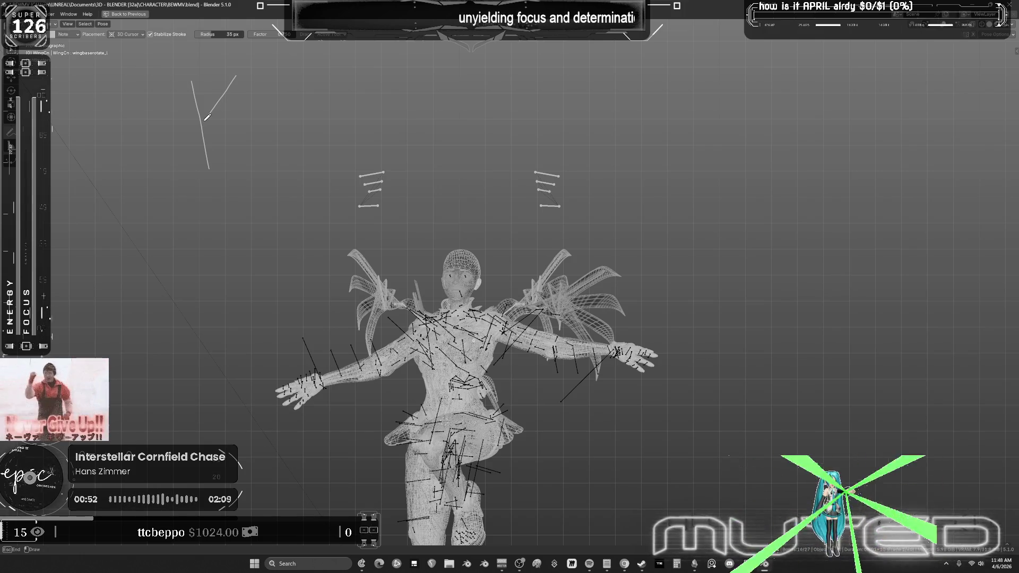
mouse_move(201, 126)
left_mouse_down()
mouse_move(255, 112)
mouse_move(266, 141)
left_mouse_up()
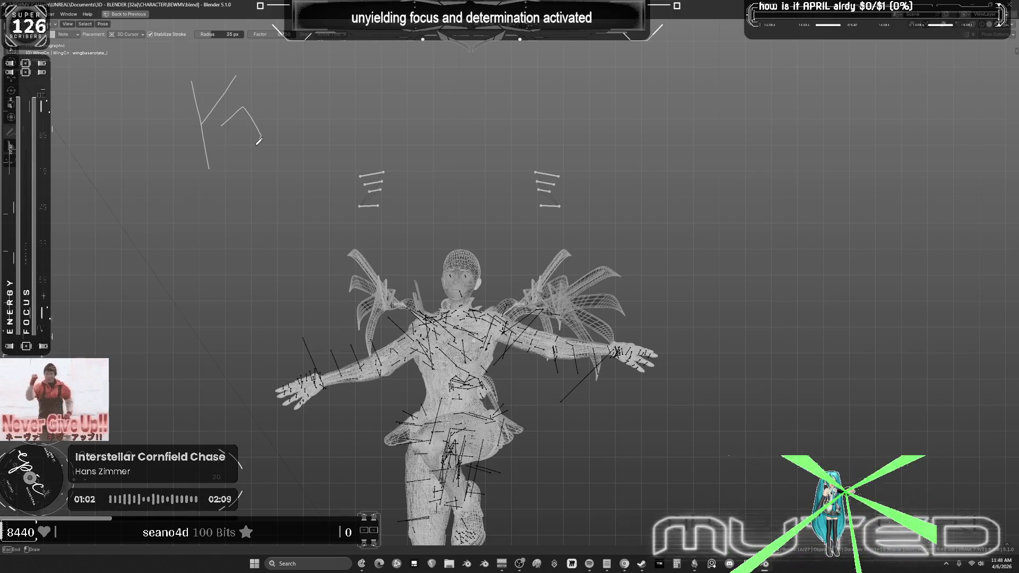
mouse_move(239, 153)
left_mouse_down()
mouse_move(222, 114)
mouse_move(273, 120)
mouse_move(273, 138)
left_mouse_up()
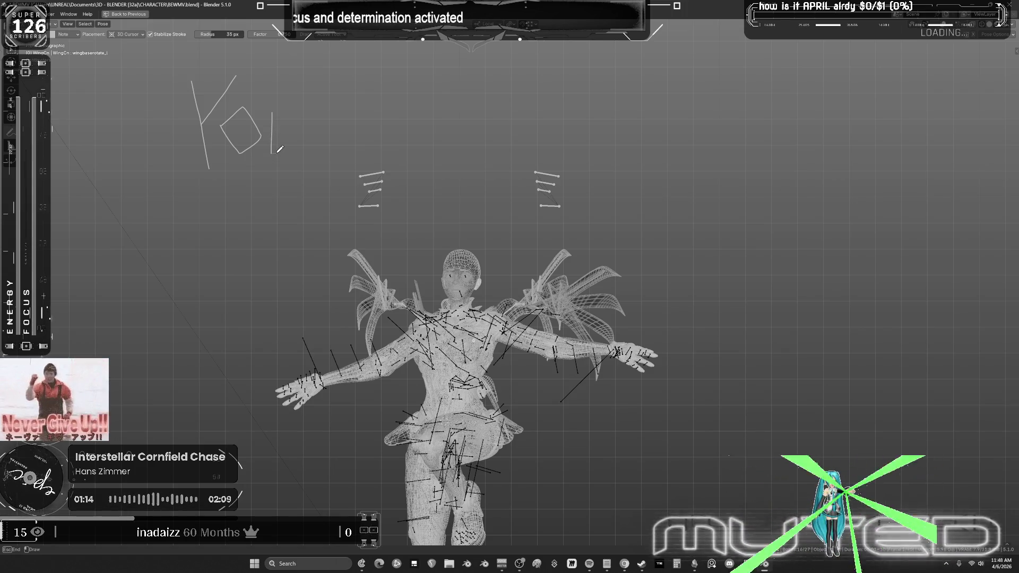
left_click_drag(279, 150, 292, 150)
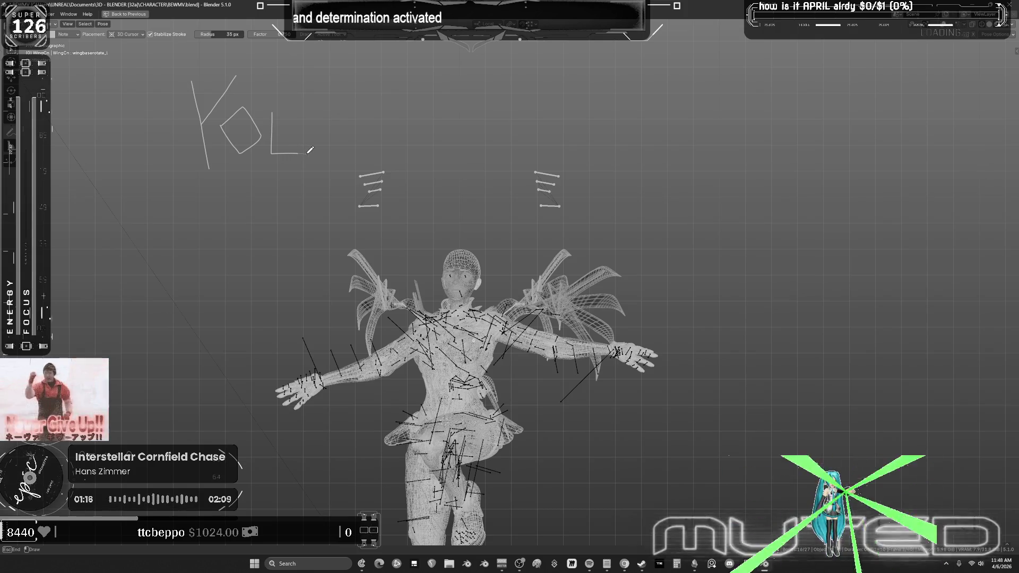
left_click(299, 111)
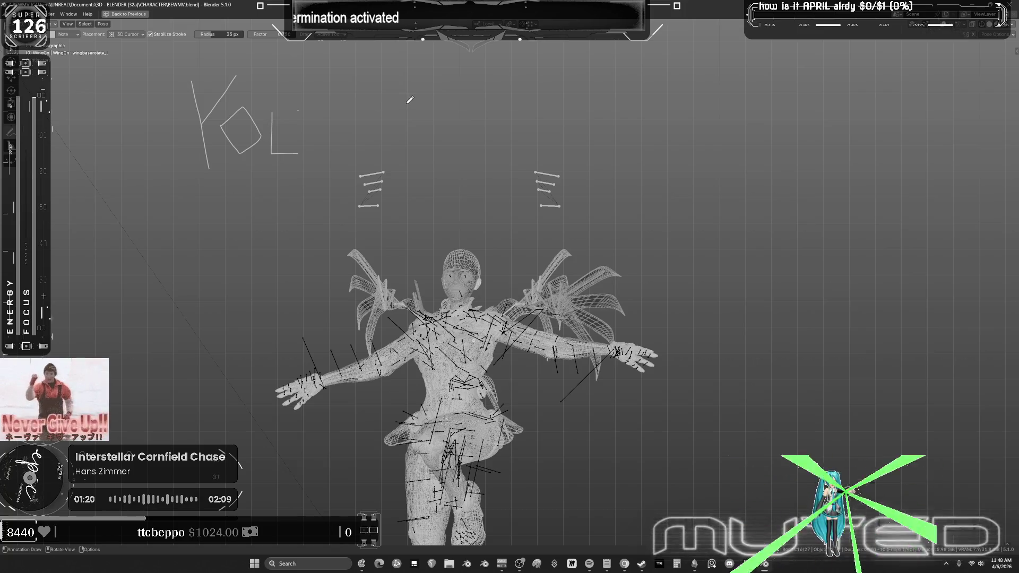
mouse_move(410, 94)
left_mouse_down()
mouse_move(382, 161)
mouse_move(415, 127)
mouse_move(410, 96)
mouse_move(419, 121)
left_mouse_up()
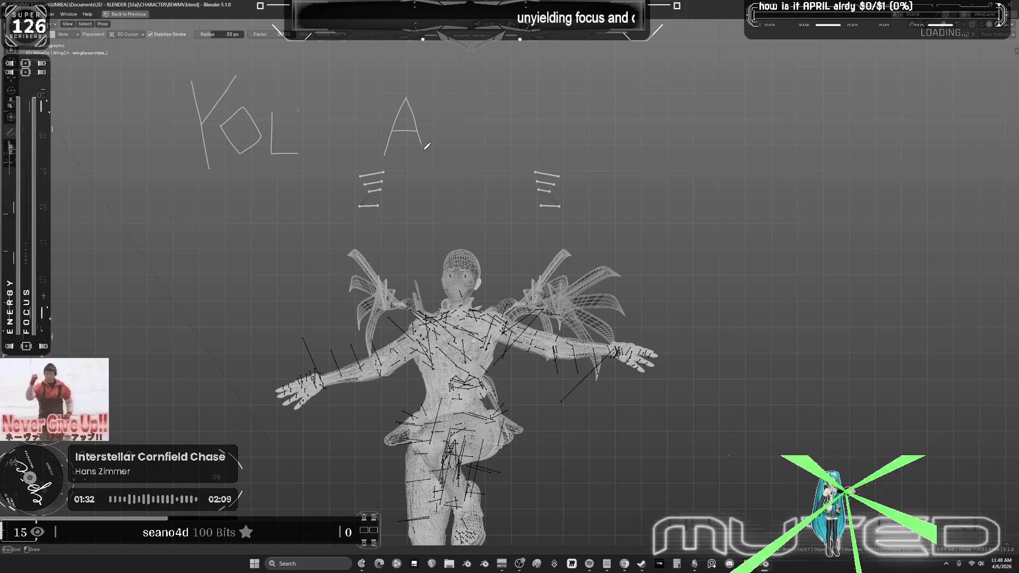
left_click_drag(432, 155, 429, 159)
left_click_drag(365, 100, 325, 100)
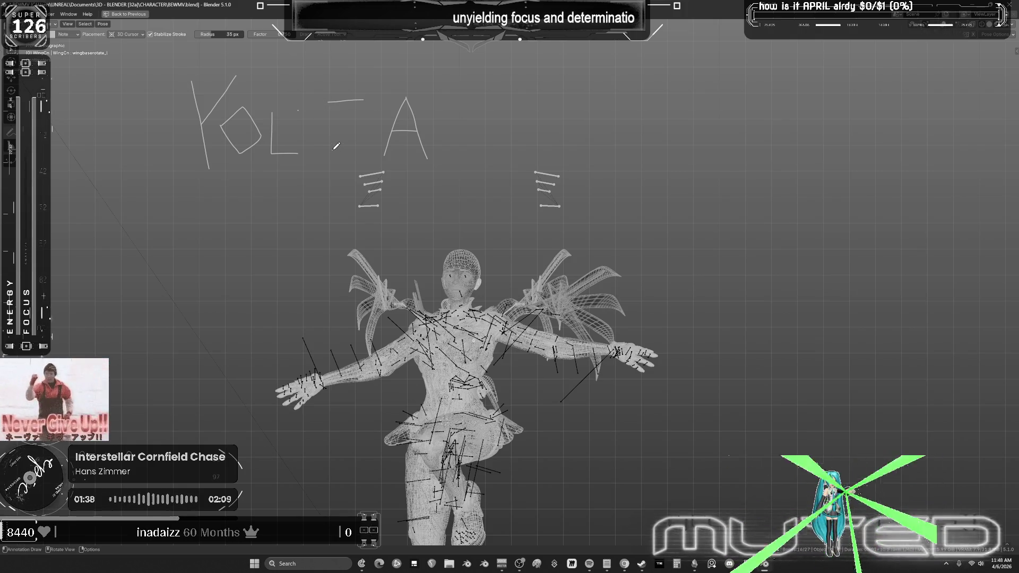
left_click_drag(333, 150, 386, 150)
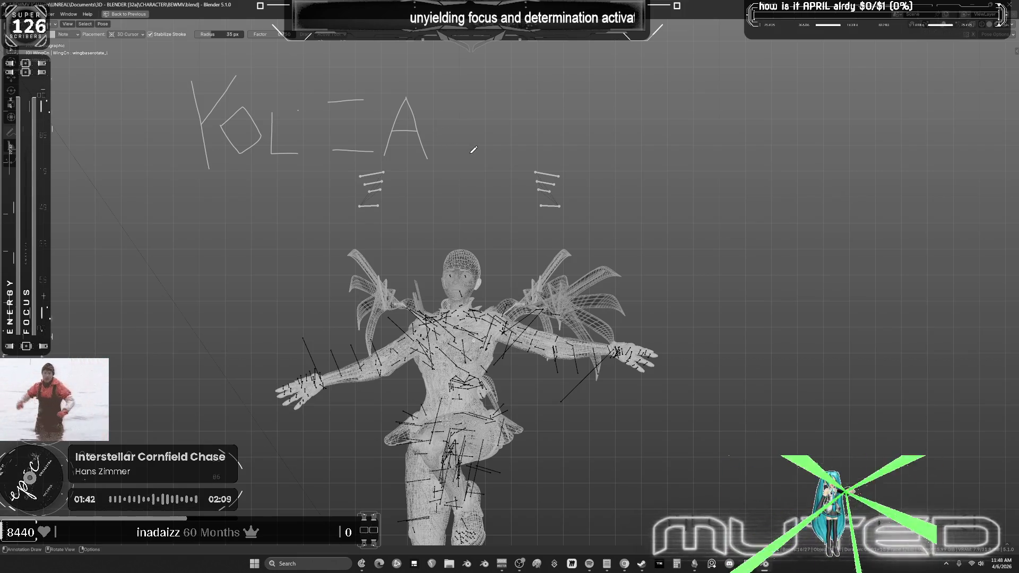
mouse_move(489, 158)
left_mouse_down()
mouse_move(489, 92)
mouse_move(443, 99)
mouse_move(445, 160)
mouse_move(490, 155)
mouse_move(439, 83)
left_mouse_up()
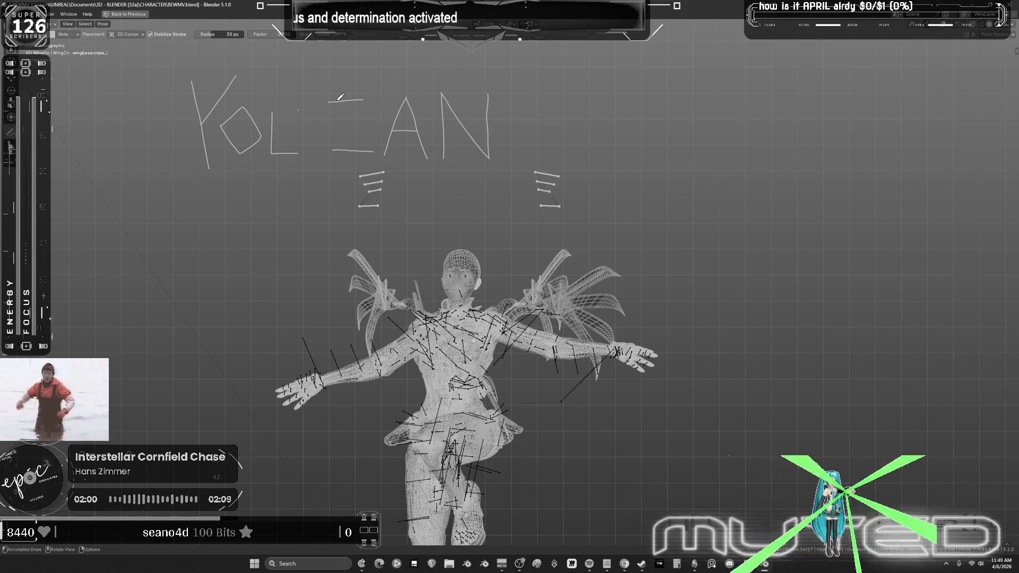
left_click_drag(329, 101, 331, 156)
left_click_drag(302, 105, 308, 160)
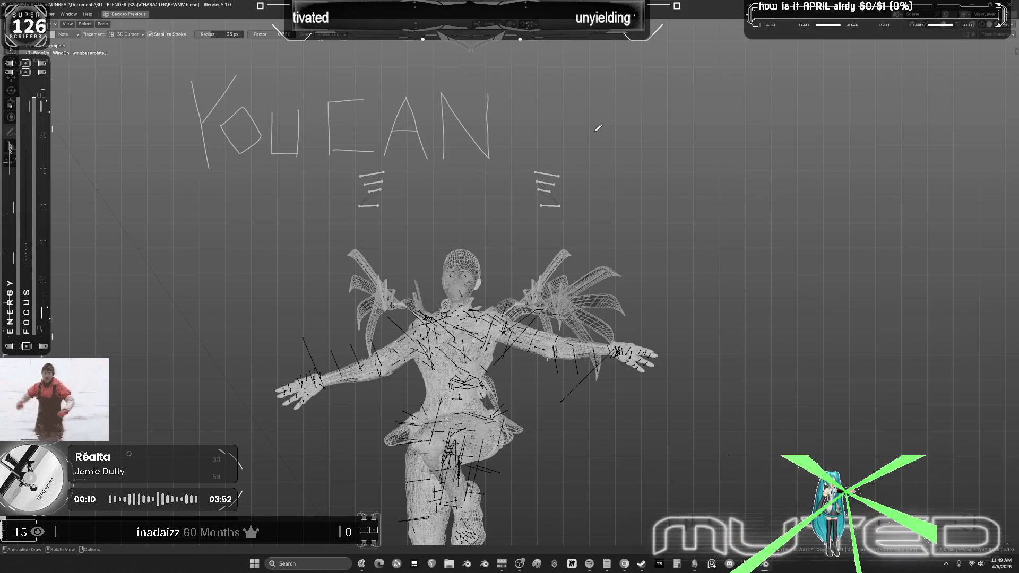
Step: Write DO with a double-traced O, then cursive 'anything' with a crossed t and dotted i
left_click_drag(592, 112, 589, 168)
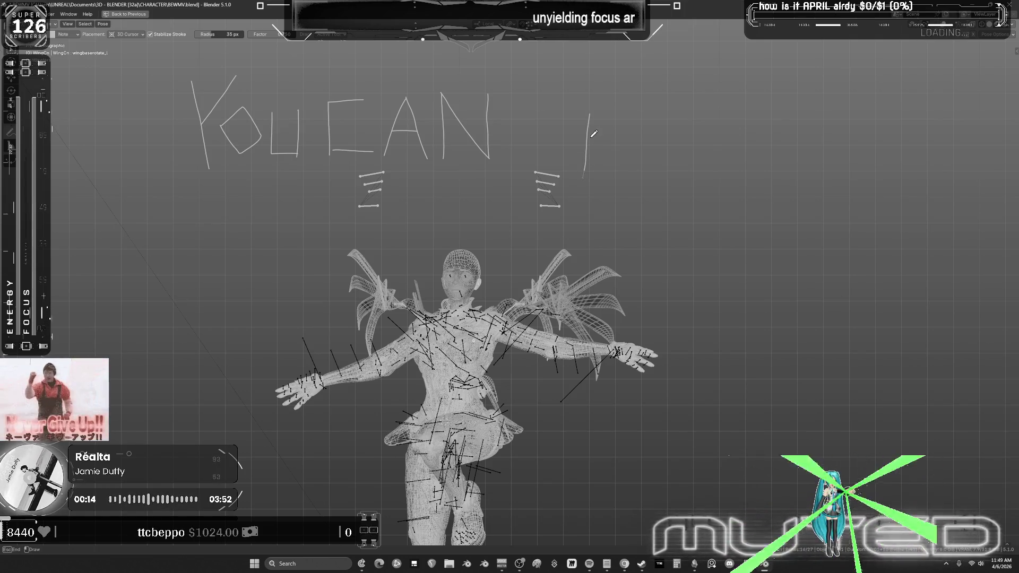
mouse_move(591, 113)
left_mouse_down()
mouse_move(650, 146)
mouse_move(611, 174)
mouse_move(582, 166)
left_mouse_up()
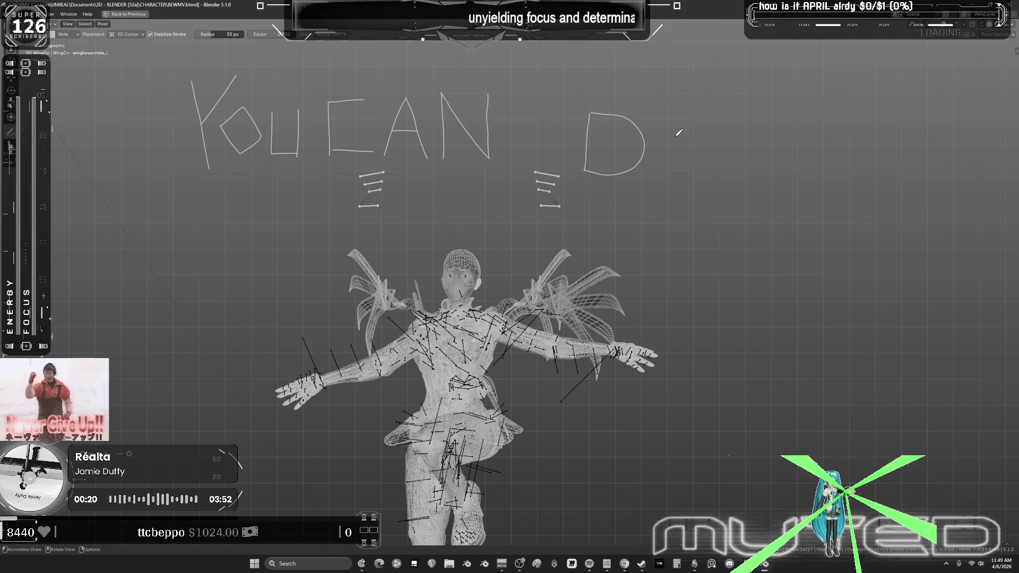
mouse_move(700, 122)
left_mouse_down()
mouse_move(658, 142)
mouse_move(669, 181)
mouse_move(715, 172)
mouse_move(726, 152)
mouse_move(720, 130)
mouse_move(679, 122)
left_mouse_up()
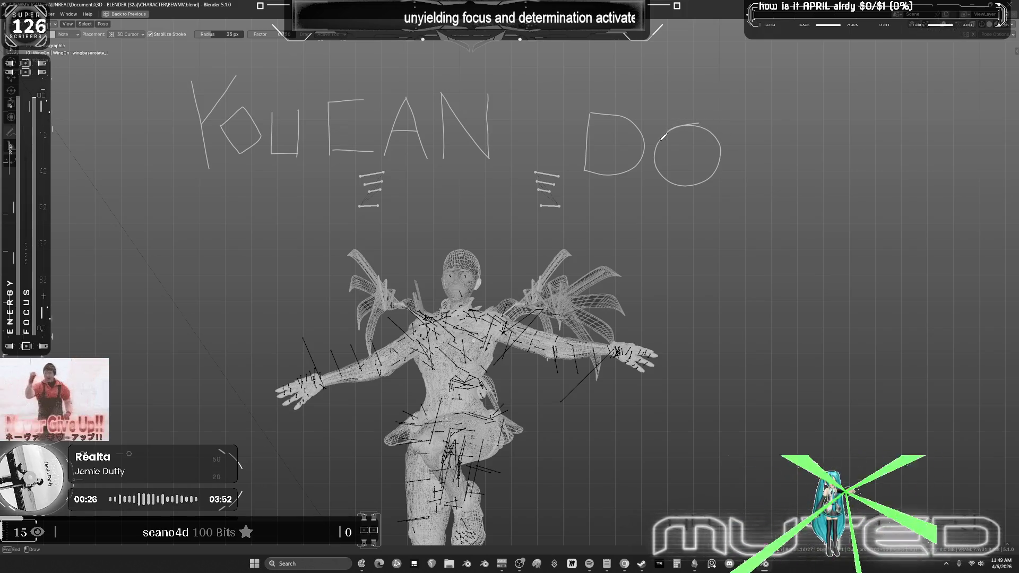
mouse_move(661, 157)
left_mouse_down()
mouse_move(676, 178)
mouse_move(717, 176)
mouse_move(726, 132)
mouse_move(700, 124)
mouse_move(677, 127)
mouse_move(669, 157)
mouse_move(685, 184)
mouse_move(708, 192)
mouse_move(732, 179)
mouse_move(742, 143)
mouse_move(707, 121)
mouse_move(678, 123)
left_mouse_up()
mouse_move(613, 285)
left_mouse_down()
mouse_move(641, 275)
mouse_move(677, 235)
mouse_move(651, 255)
mouse_move(647, 279)
mouse_move(669, 284)
mouse_move(682, 254)
mouse_move(670, 231)
mouse_move(682, 284)
mouse_move(695, 289)
mouse_move(704, 237)
mouse_move(702, 287)
mouse_move(723, 241)
mouse_move(726, 287)
mouse_move(747, 247)
mouse_move(746, 288)
mouse_move(783, 239)
mouse_move(761, 302)
mouse_move(726, 319)
mouse_move(806, 239)
mouse_move(813, 173)
mouse_move(808, 271)
mouse_move(833, 280)
mouse_move(851, 261)
mouse_move(860, 159)
mouse_move(848, 274)
mouse_move(868, 223)
mouse_move(864, 281)
mouse_move(886, 240)
mouse_move(885, 281)
mouse_move(909, 238)
mouse_move(899, 281)
mouse_move(930, 226)
mouse_move(930, 282)
mouse_move(967, 239)
mouse_move(958, 290)
mouse_move(971, 275)
mouse_move(948, 335)
mouse_move(990, 229)
left_mouse_up()
left_click_drag(842, 181, 746, 242)
left_click_drag(897, 218, 910, 207)
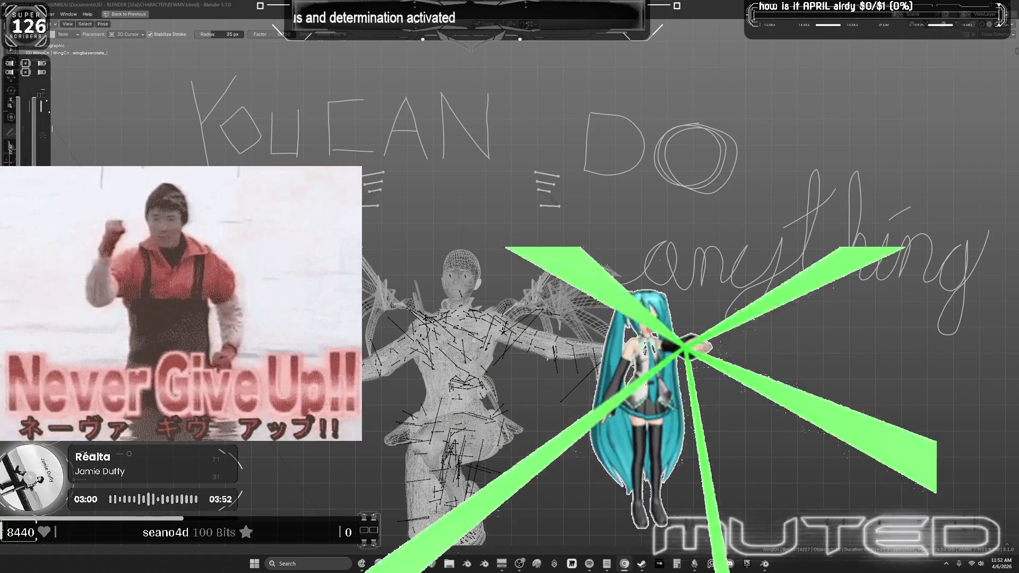
left_click(590, 564)
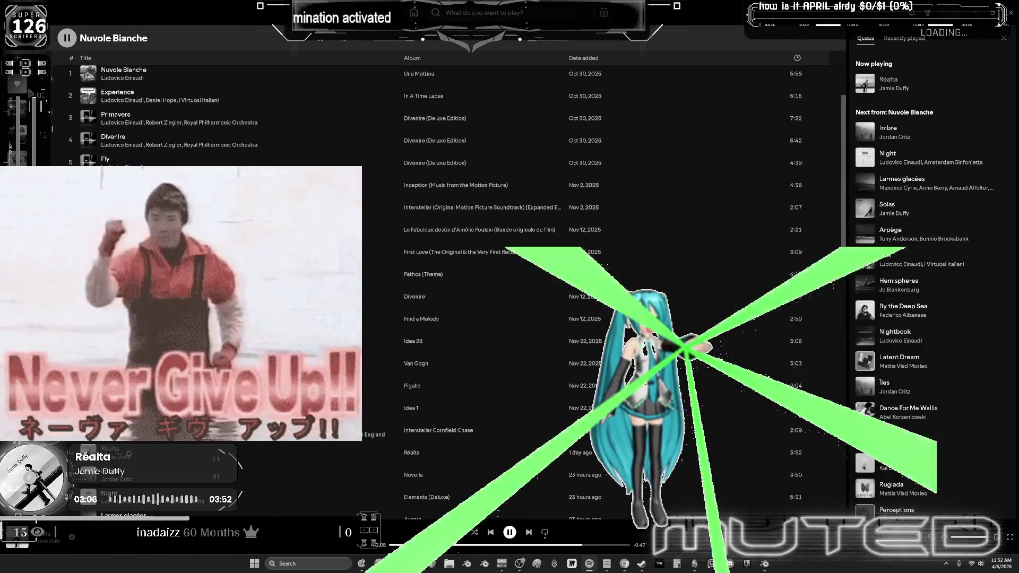
Step: Search Spotify's Local Files for 'poke', queue the Pokémon Theme Song, and return to Blender
left_click(21, 159)
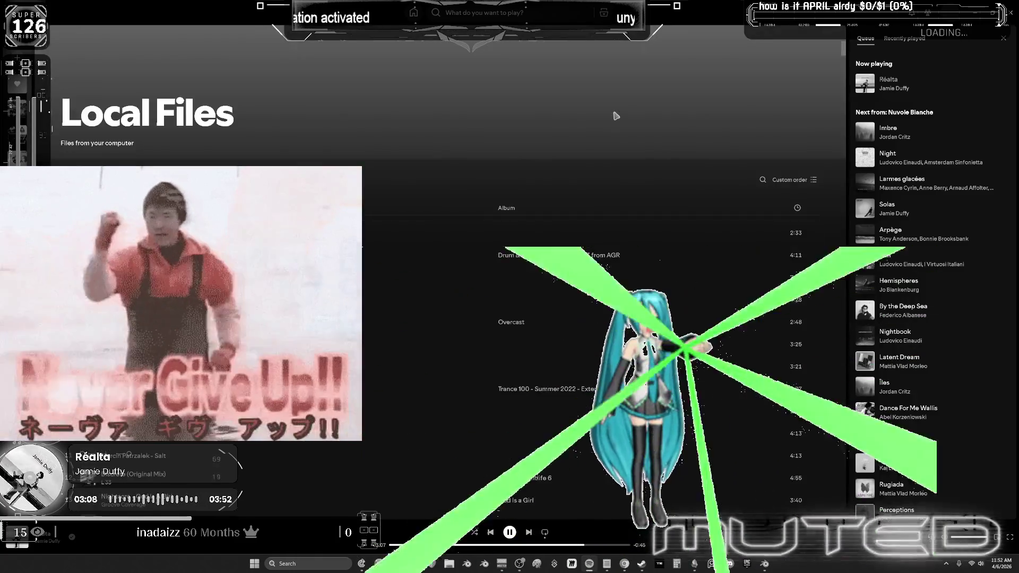
left_click(763, 181)
type("poke")
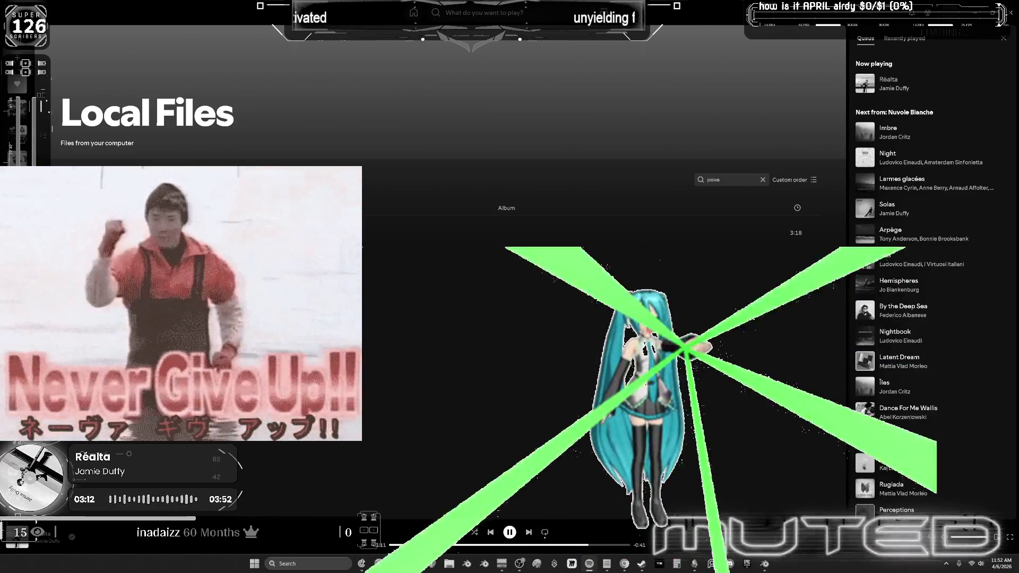
right_click(223, 236)
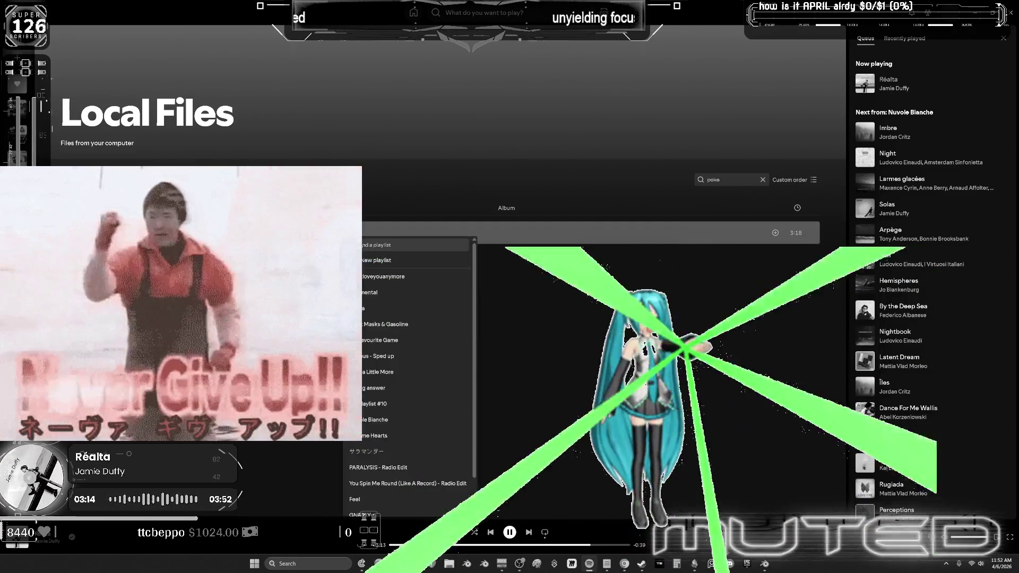
key("alt+Tab")
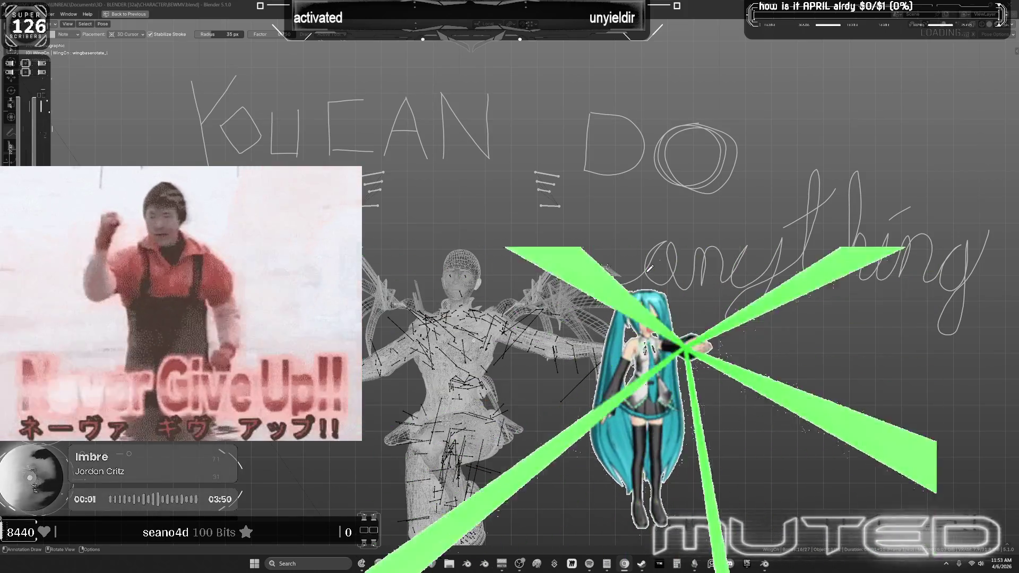
Step: Undo the handwritten 'anything' strokes so the annotation reads only 'YOU CAN DO'
key("alt+Tab")
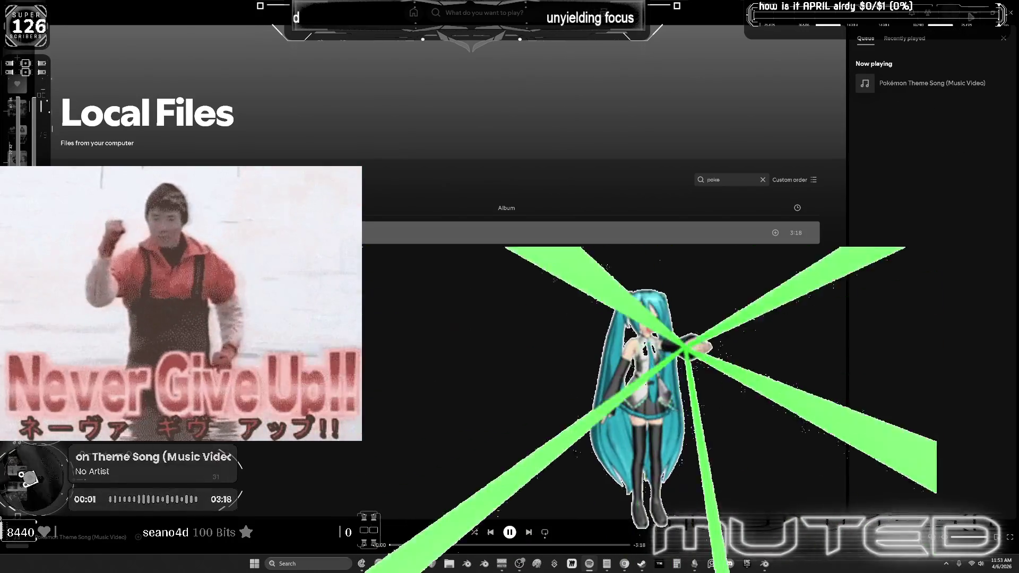
key("alt+Tab")
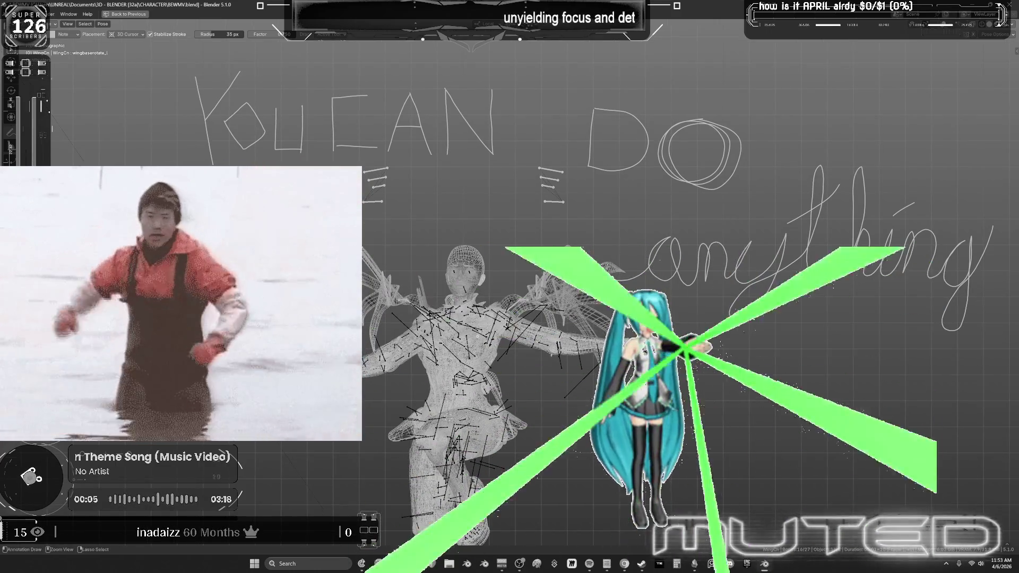
scroll(511, 287, "up", 1)
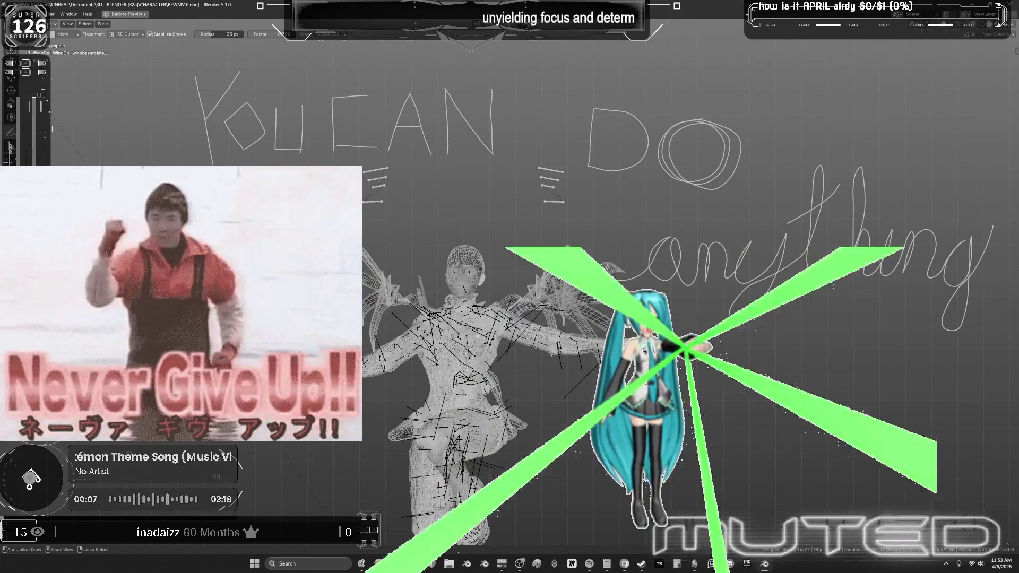
key("ctrl+z")
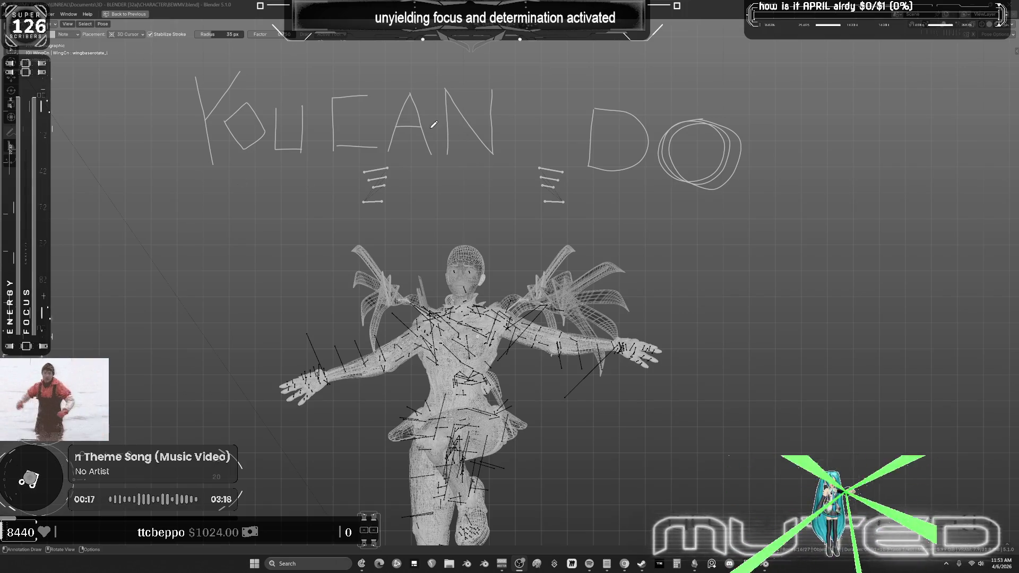
Step: Show the N sidebar with the View tab's view and annotation settings
middle_click_drag(654, 214, 637, 212, "shift")
key("n")
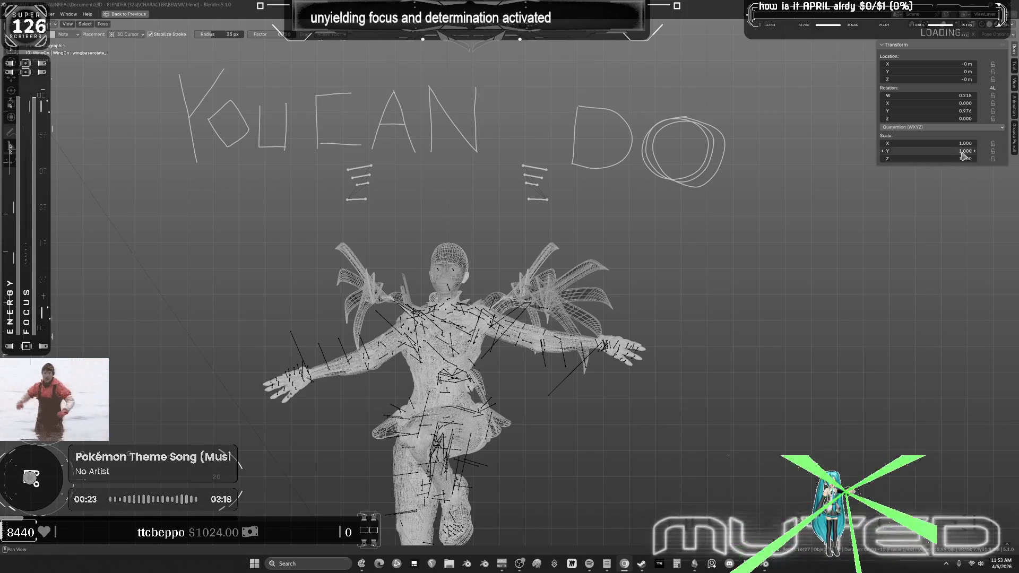
left_click(1015, 106)
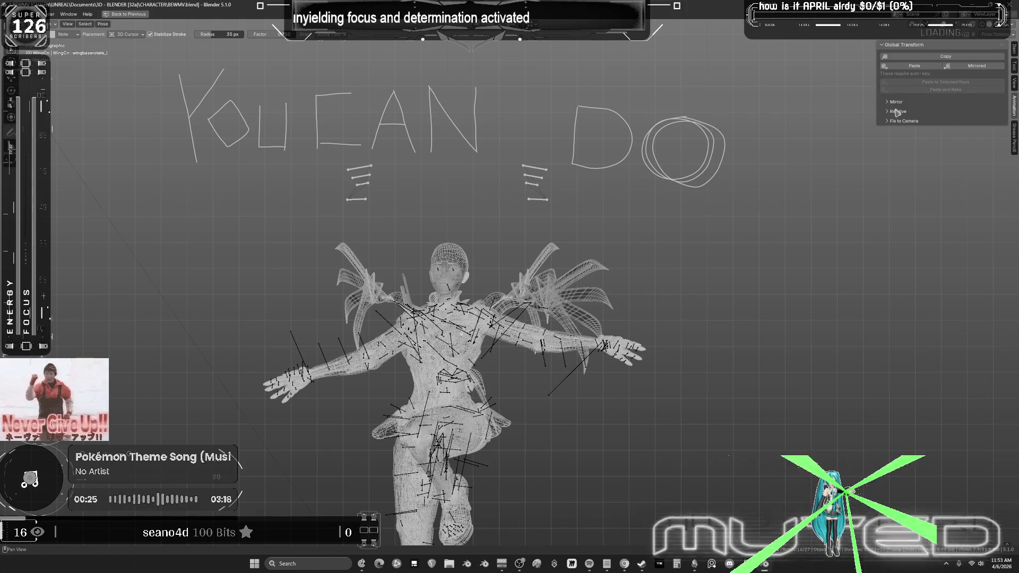
left_click(1015, 84)
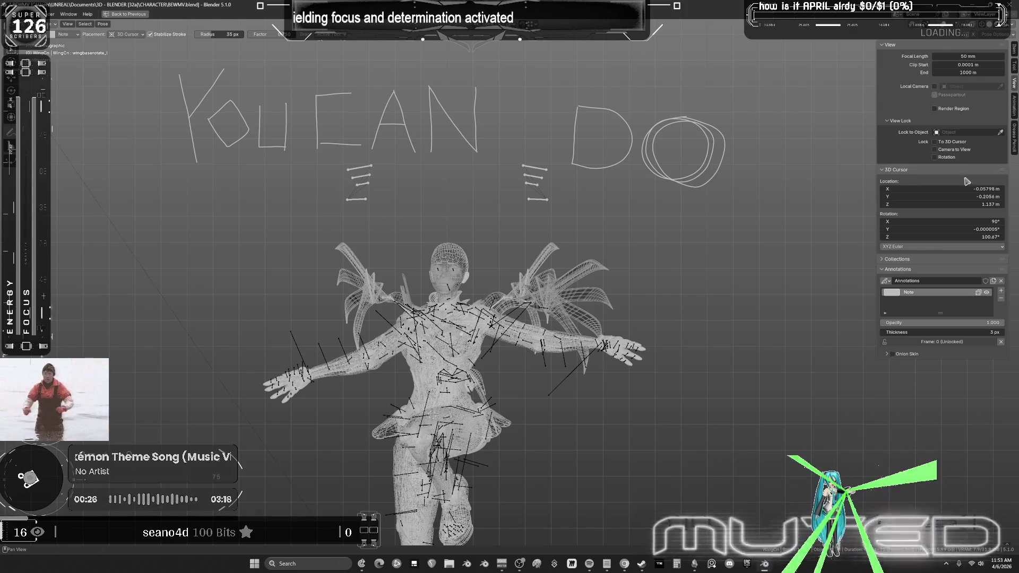
Step: Delete the Note annotation layer, restore the full NLA layout, add a new empty layer, and use Spotify's taskbar icon
left_click(1000, 298)
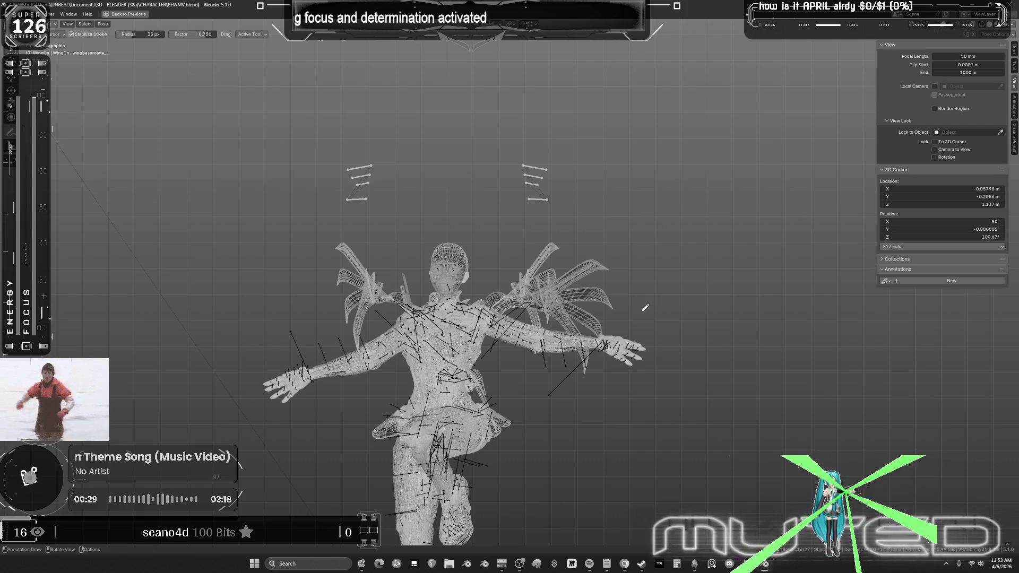
key("ctrl+space")
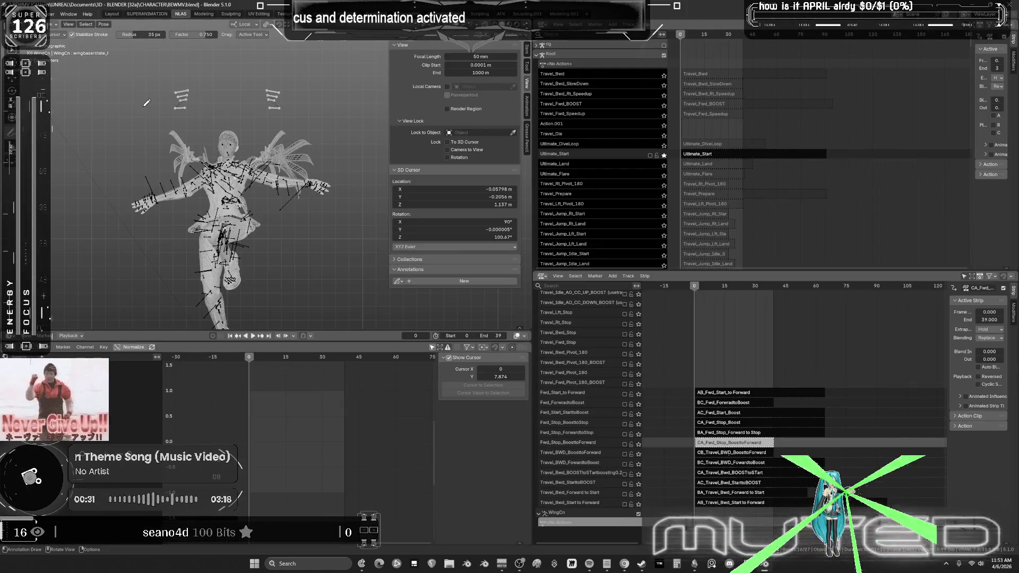
left_click(240, 142)
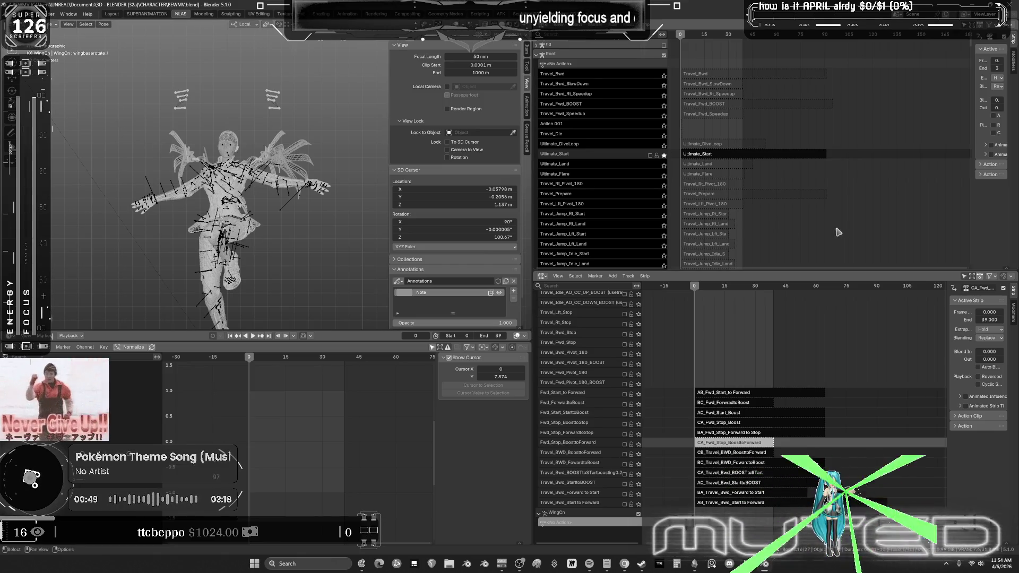
left_click(590, 566)
left_click(591, 567)
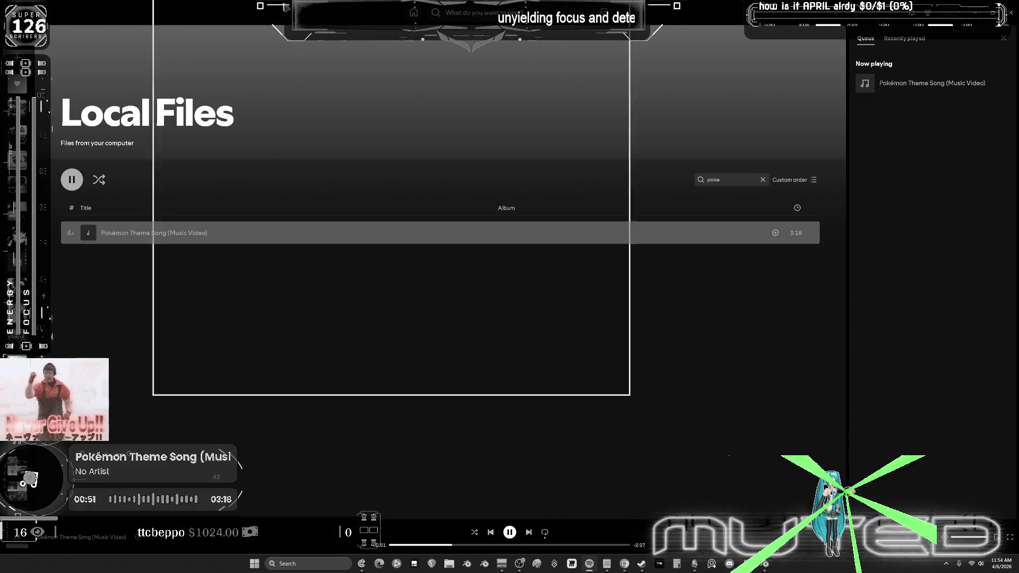
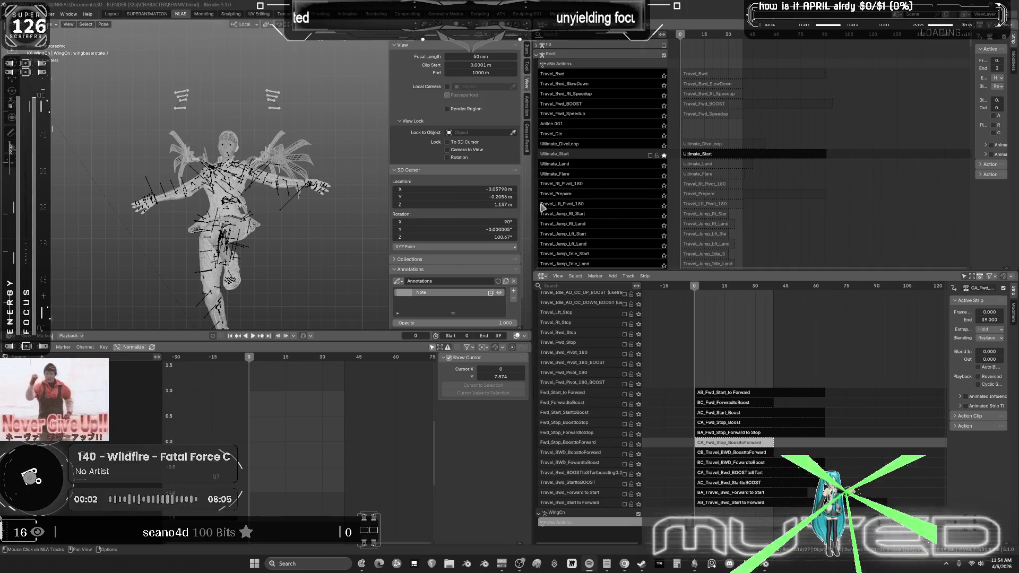
Step: Hide the 3D view's properties sidebar and check the Pose menu operations
left_click_drag(533, 213, 537, 212)
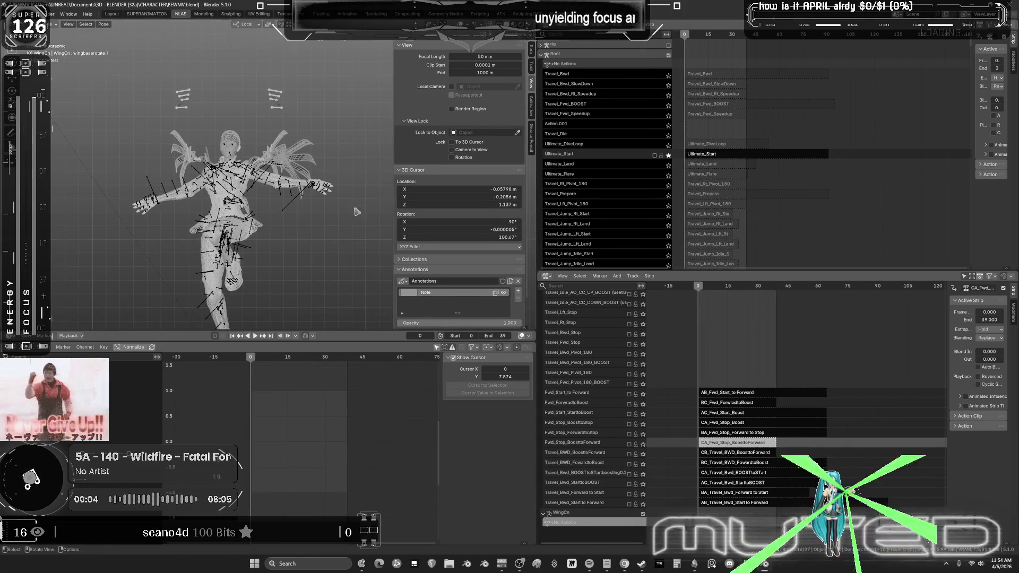
key("n")
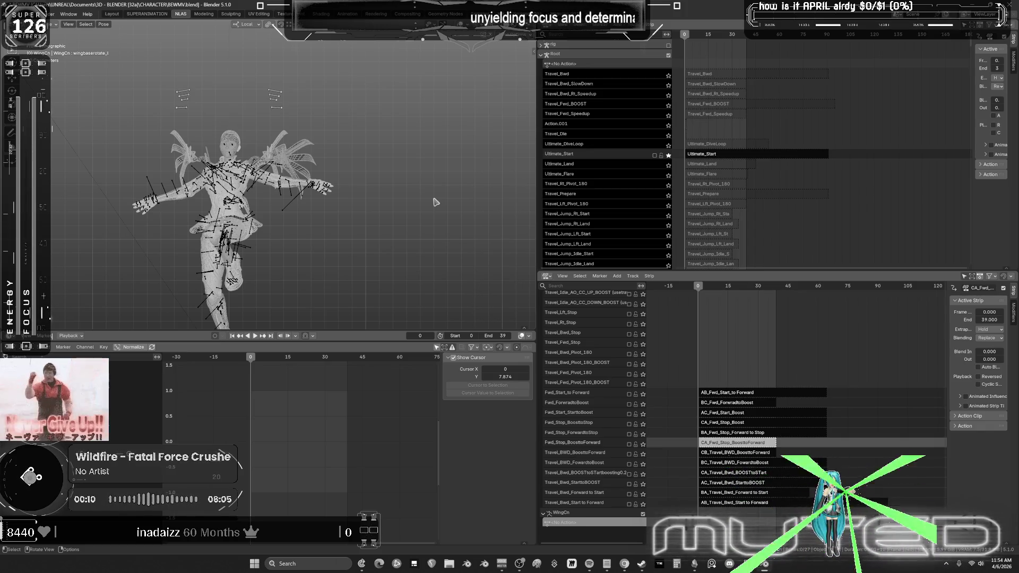
right_click(386, 181)
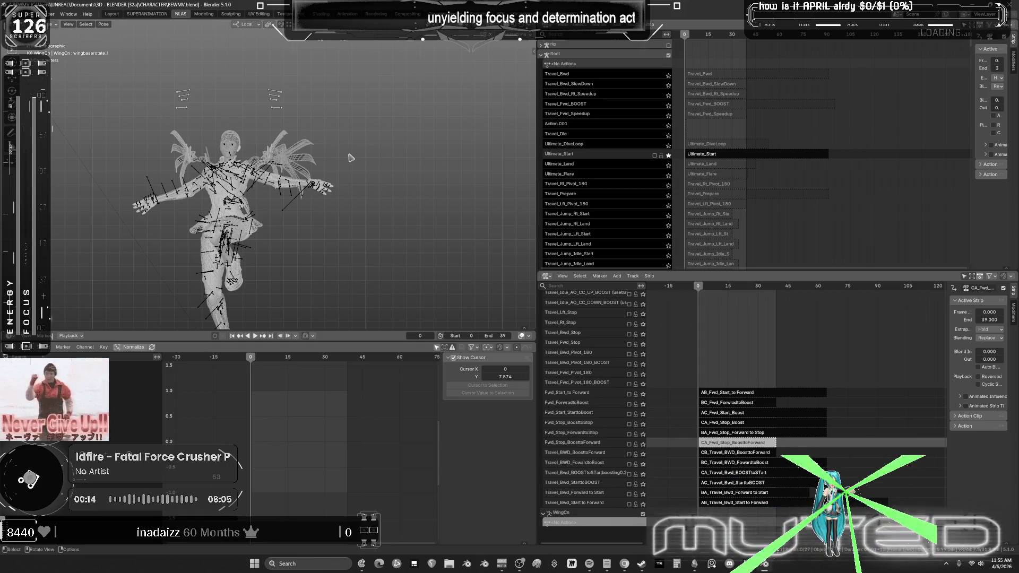
right_click(350, 157)
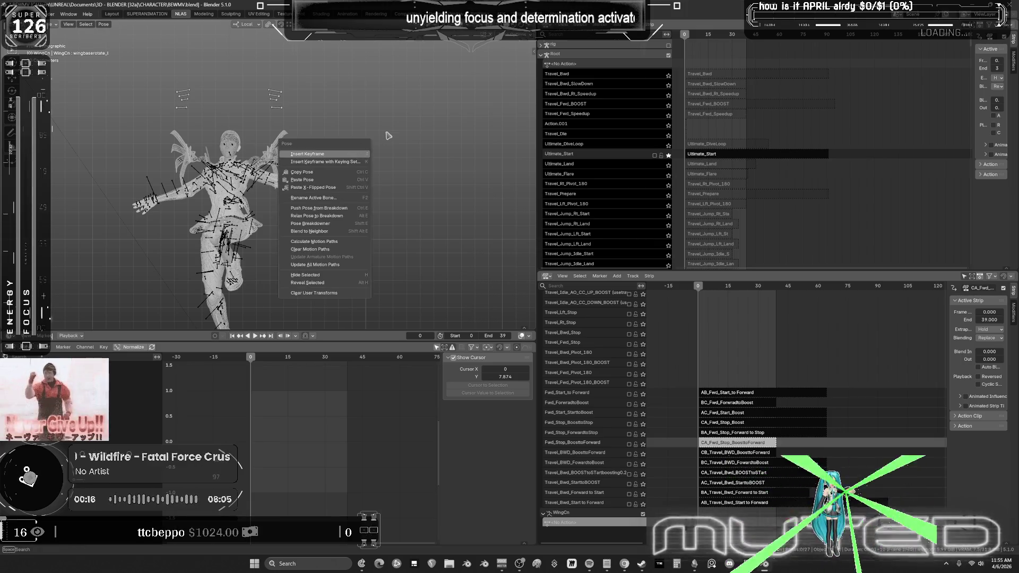
Step: Return the rig to Object Mode and frame the selected Wings mesh
key("ctrl+Tab")
key("ctrl+Tab")
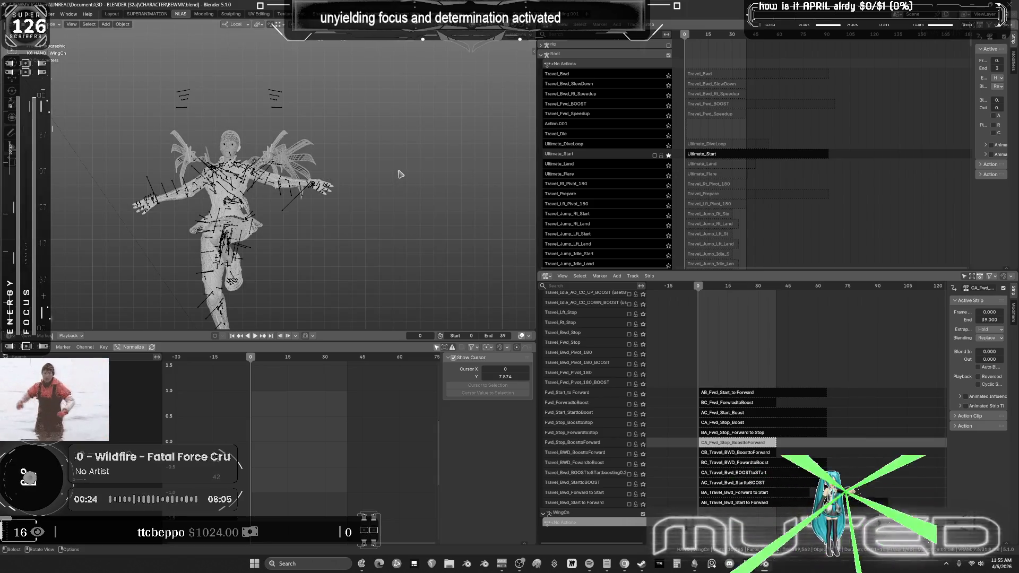
left_click(313, 171)
key("KP_Decimal")
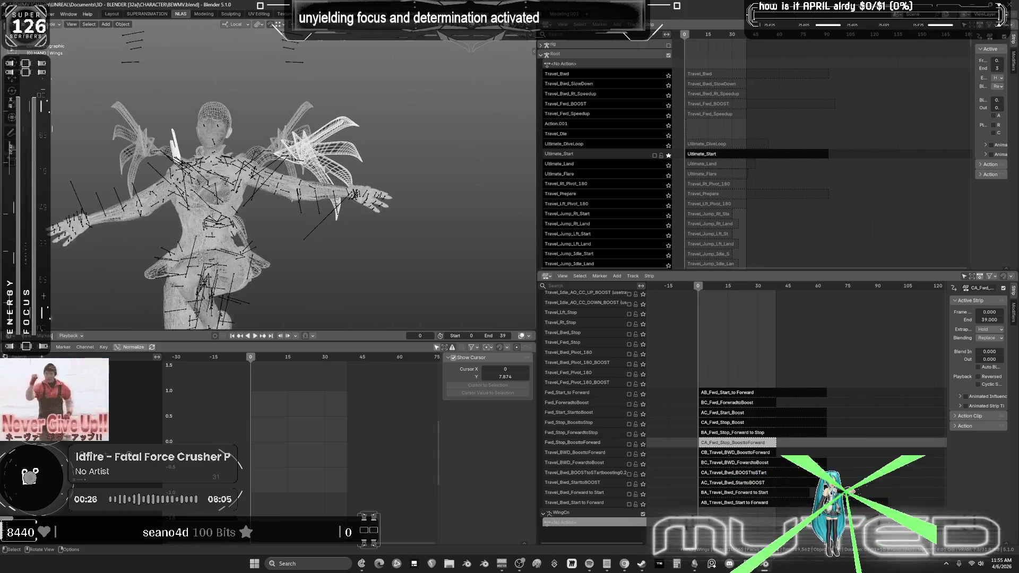
Step: Maximize the viewport and inspect the wing mesh in Edit Mode from front, side and top views
key("ctrl+space")
key("Tab")
key("KP_1")
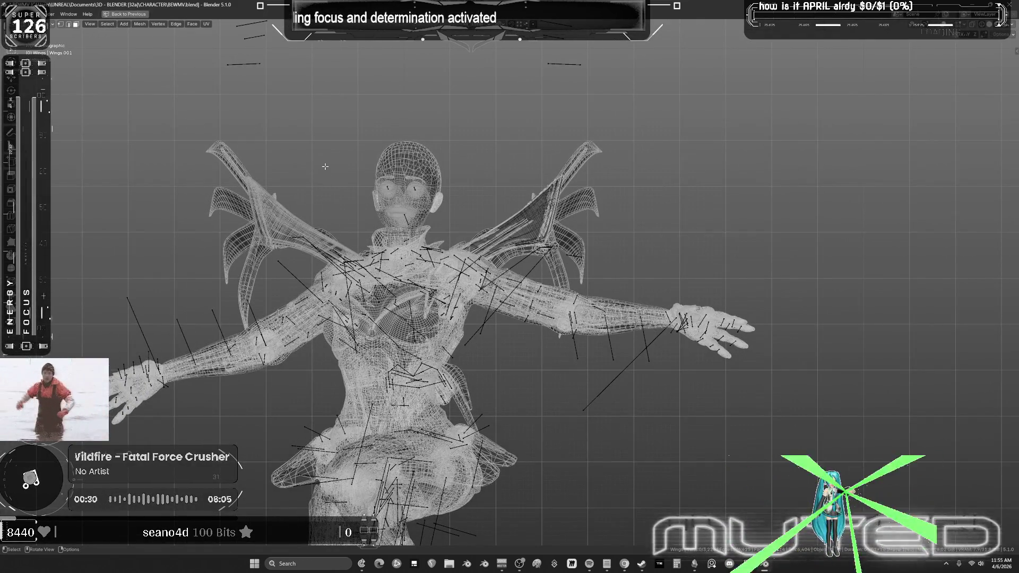
key("Tab")
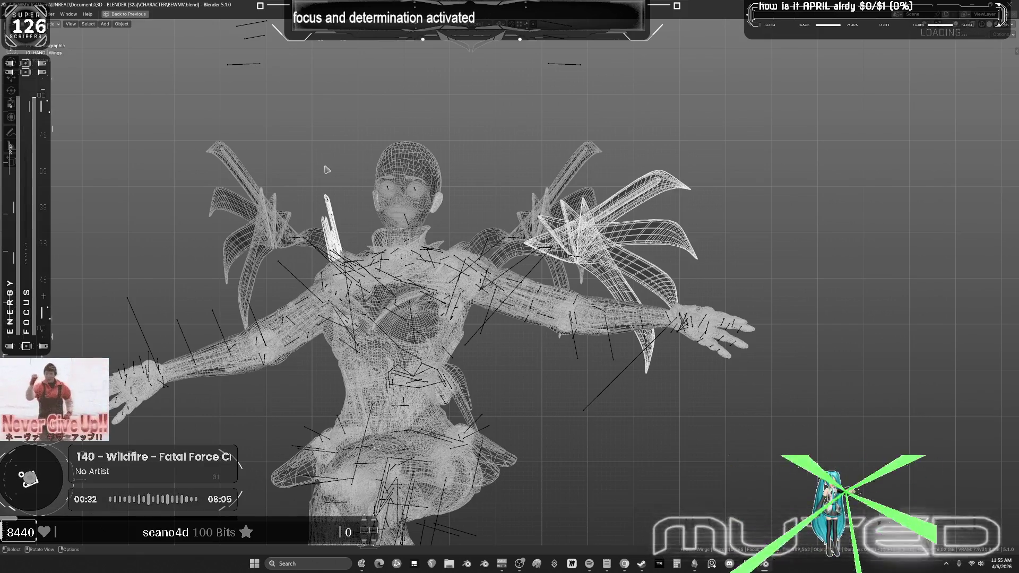
key("Tab")
key("KP_3")
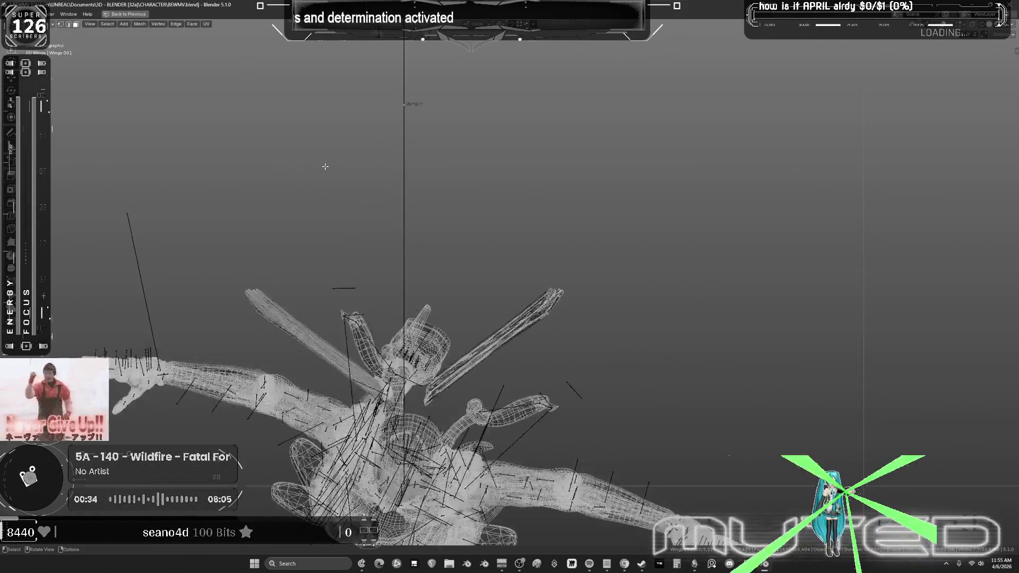
key("KP_1")
key("KP_3")
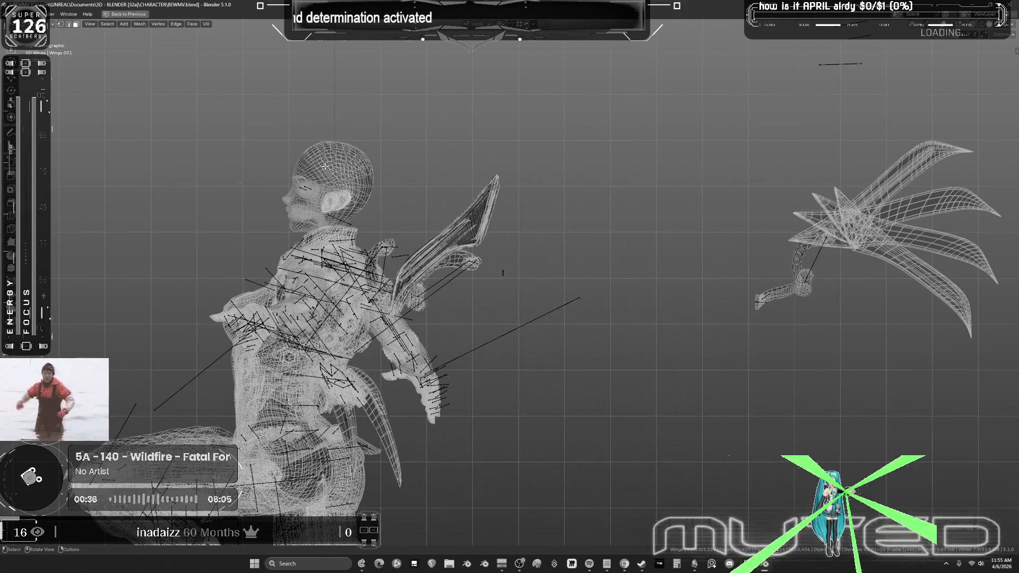
key("Tab")
key("Tab")
key("KP_7")
key("KP_1")
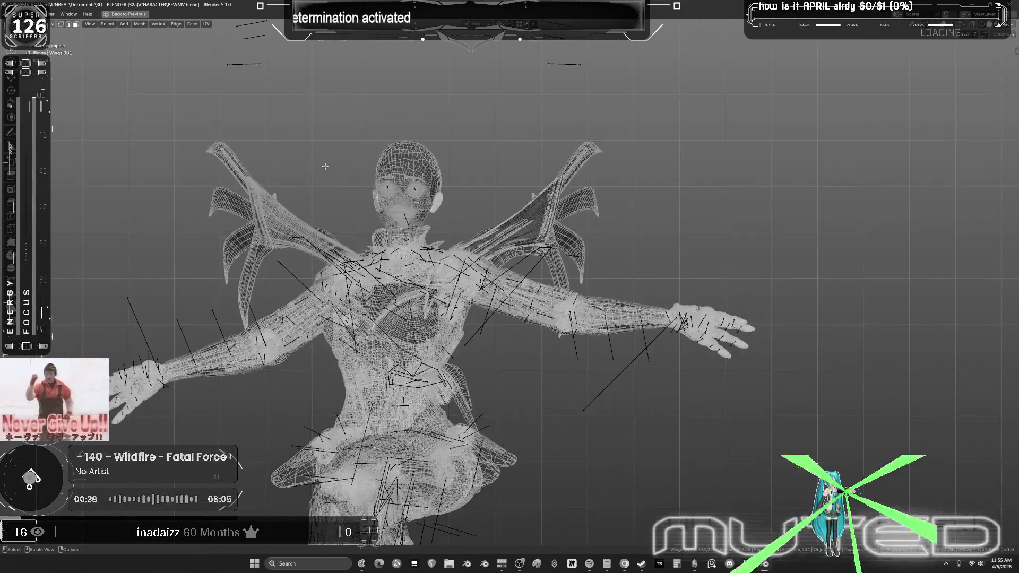
key("KP_3")
key("KP_1")
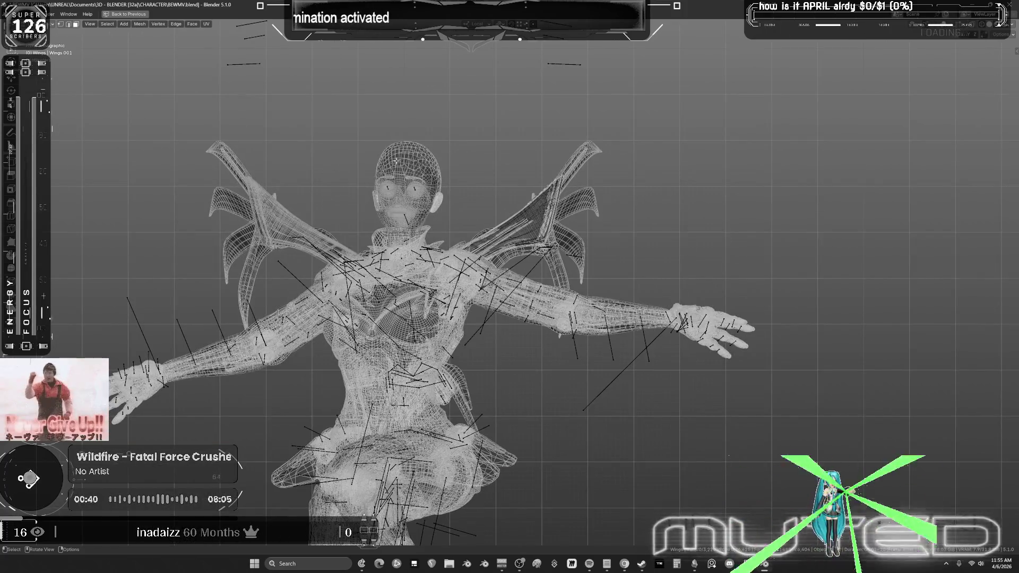
Step: Select the connected right-wing part, zoom onto it and pick a single face
key("l")
key("KP_8")
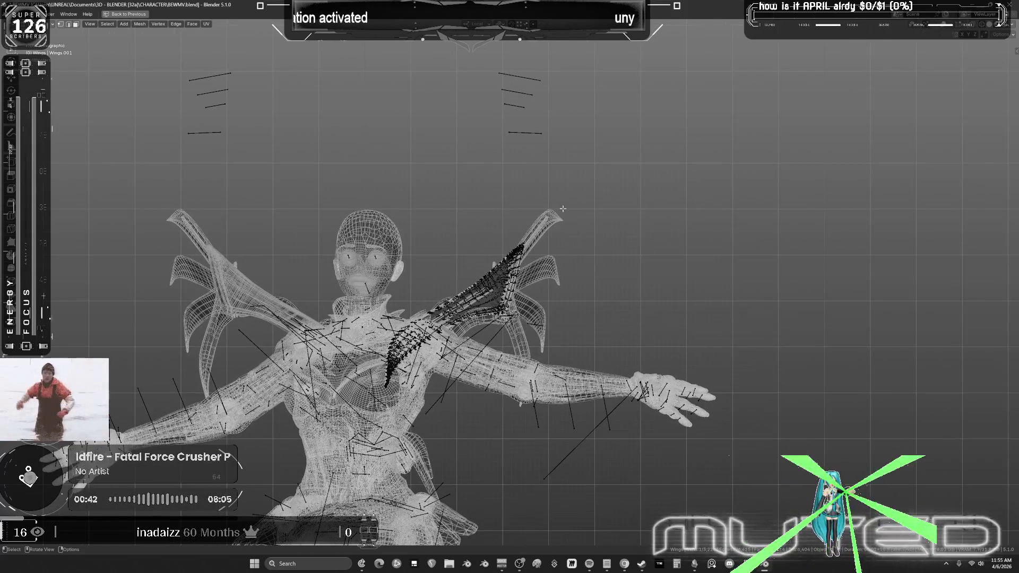
key("KP_Decimal")
middle_click_drag(563, 209, 707, 249)
scroll(463, 301, "up", 5)
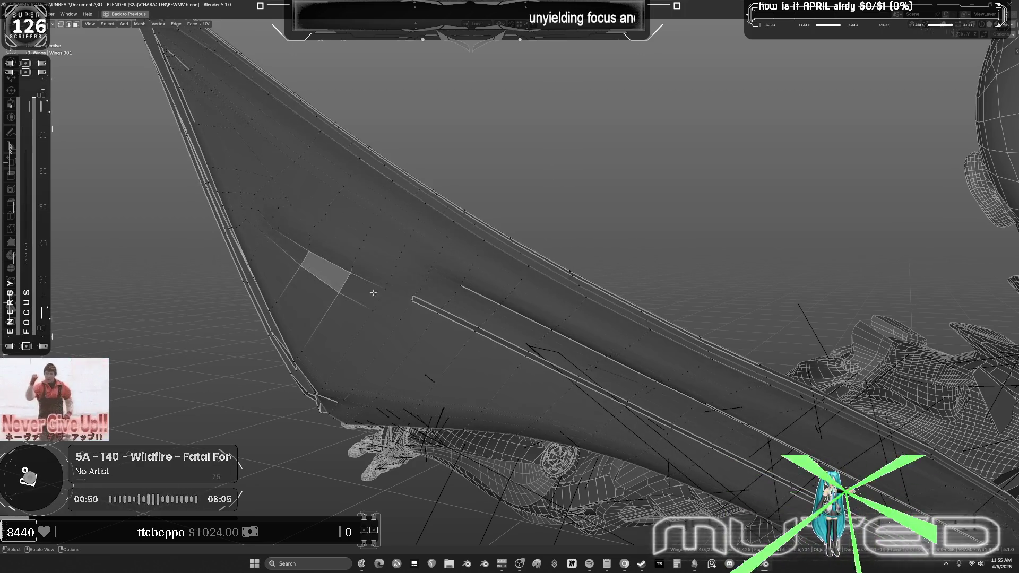
left_click(351, 273)
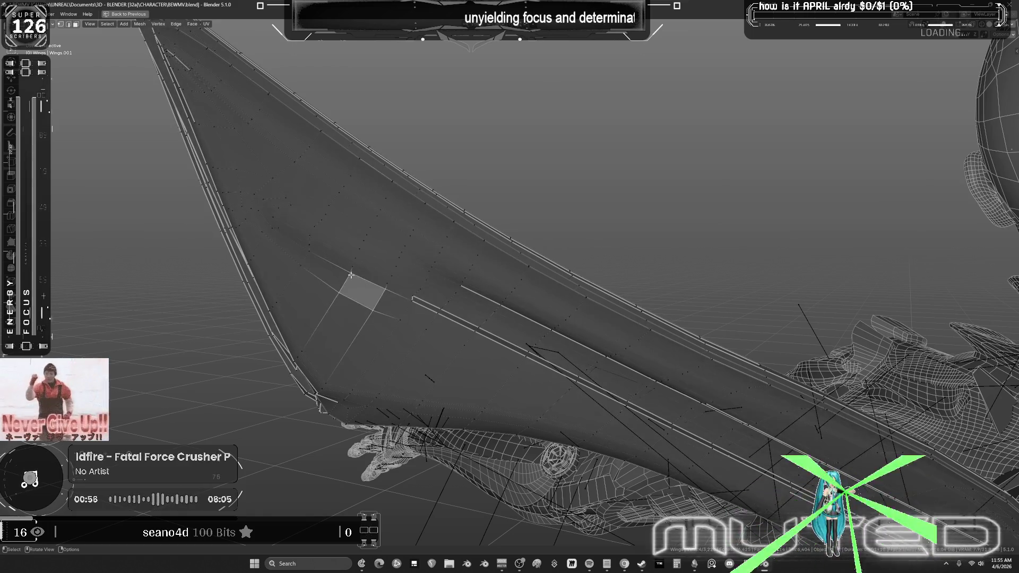
right_click(362, 300)
key("KP_1")
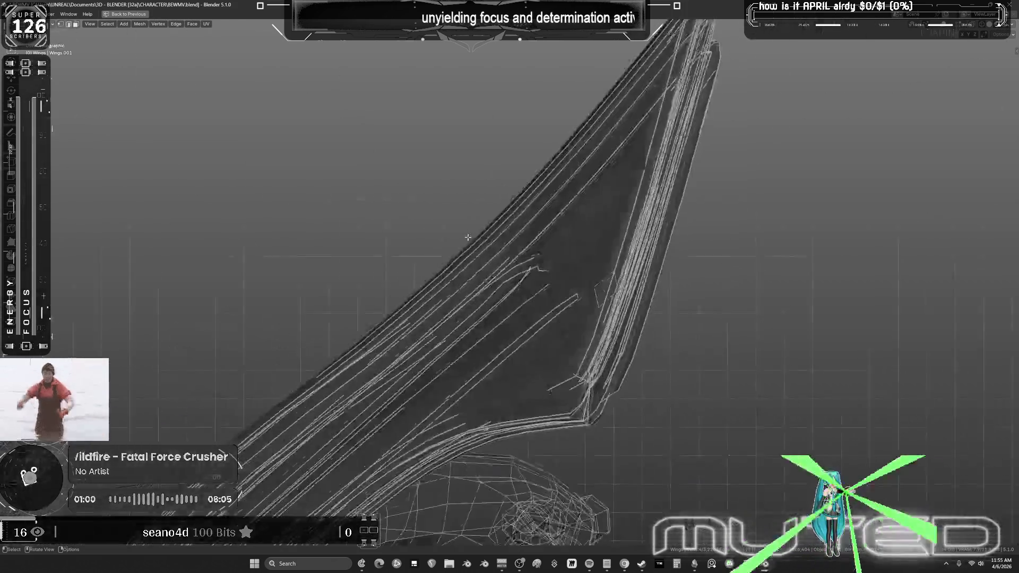
Step: Return to Object Mode with solid shading and restore the NLA workspace layout
key("Tab")
key("shift+z")
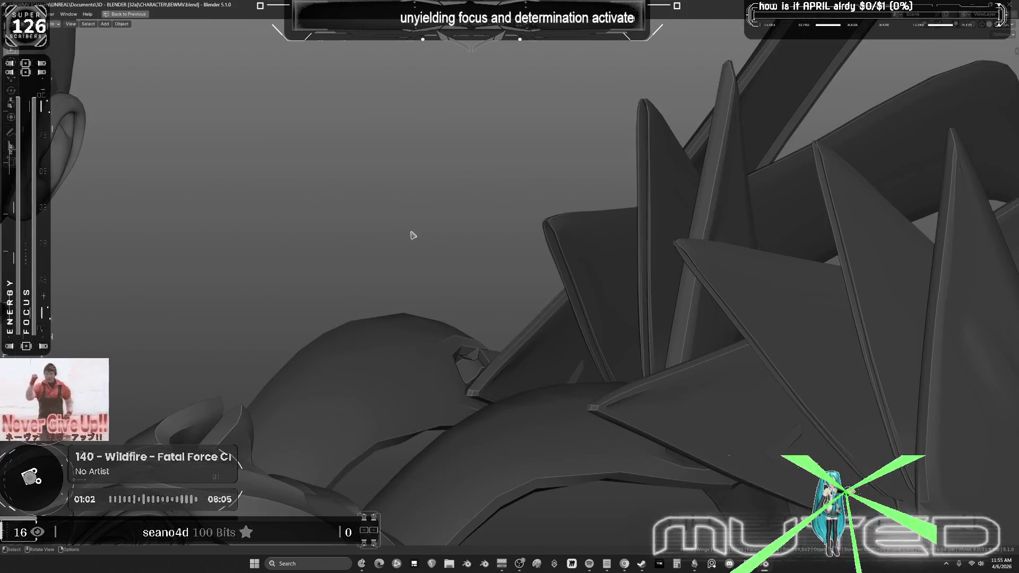
scroll(412, 235, "down", 5)
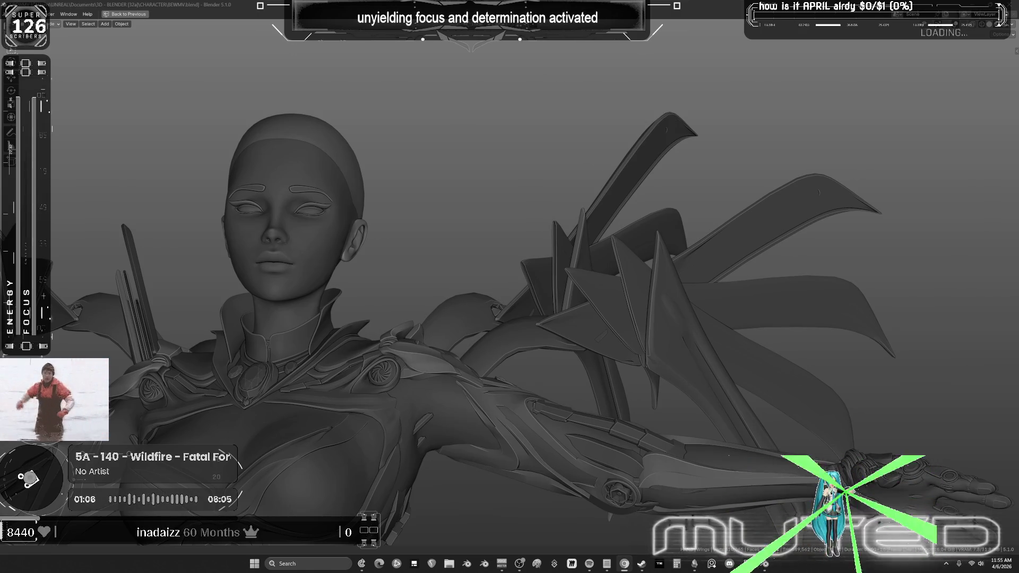
scroll(678, 122, "down", 5)
key("ctrl+alt+space")
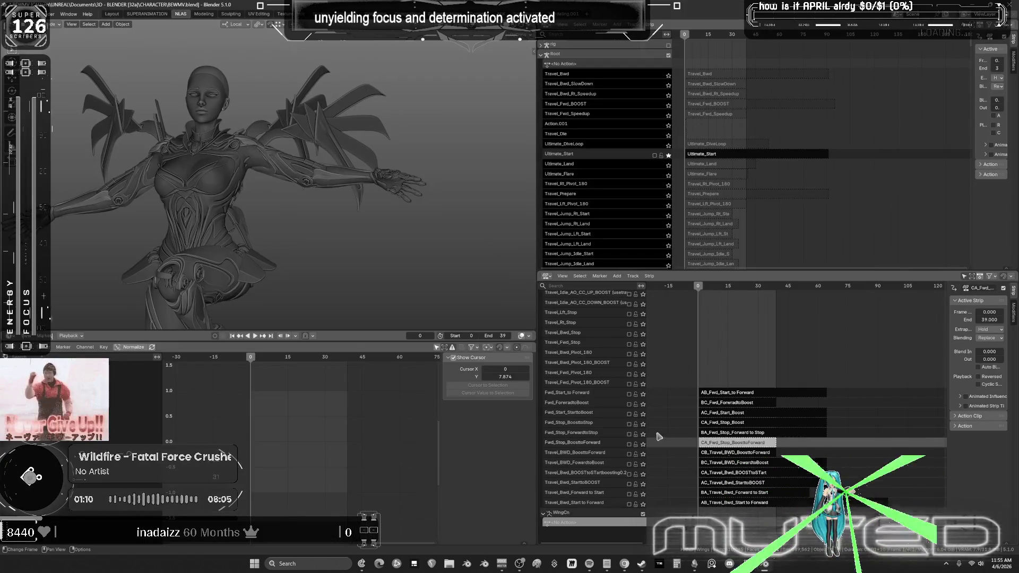
Step: Solo the Fwd_Stop_BoosttoForward track and view the character in wireframe
left_click(643, 445)
middle_click_drag(436, 228, 465, 221)
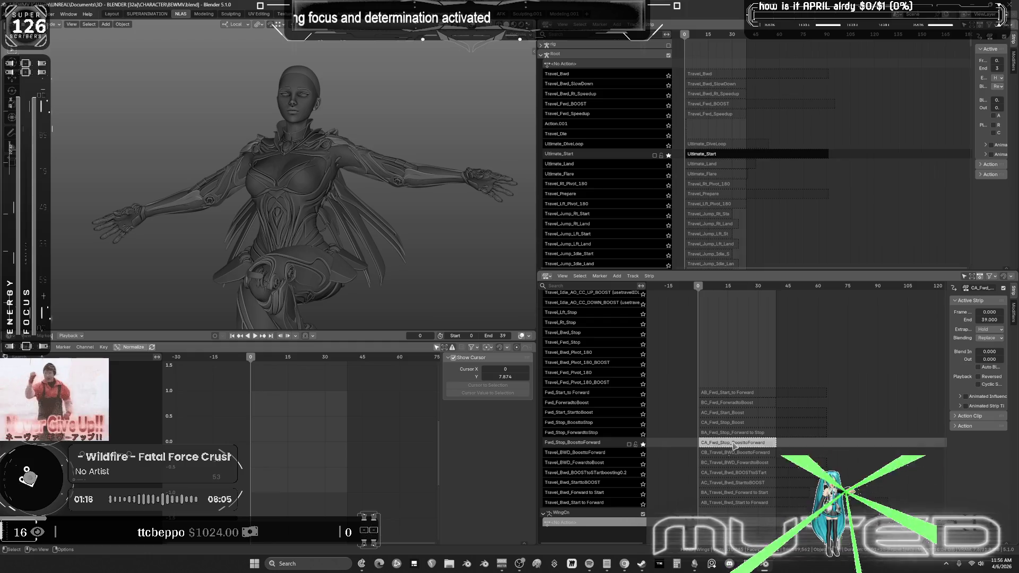
key("shift+z")
middle_click_drag(372, 213, 329, 186)
mouse_move(252, 359)
left_mouse_down()
mouse_move(273, 361)
mouse_move(260, 359)
left_mouse_up()
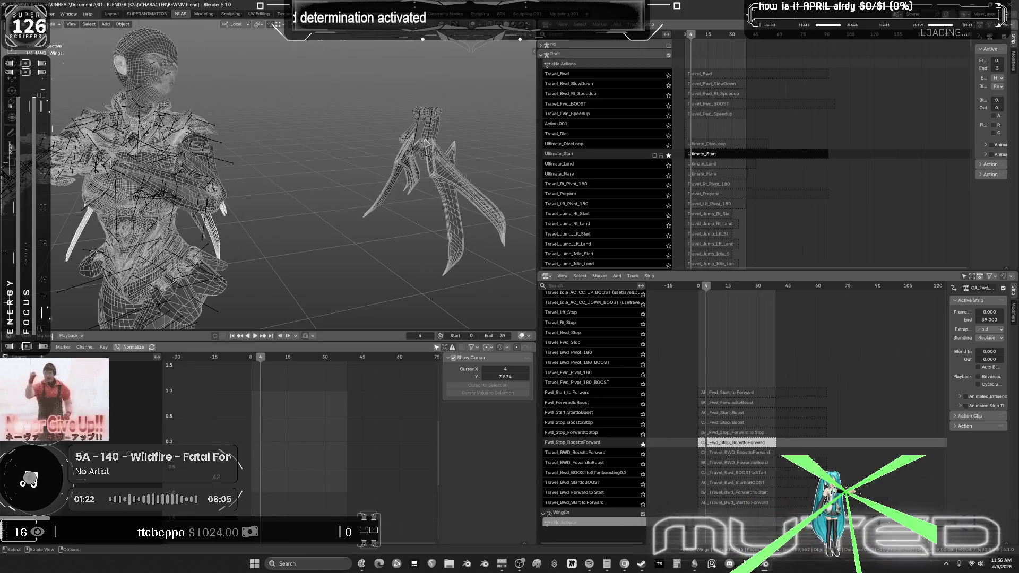
Step: In Pose Mode, scrub the action through to frame 39 to review the wing motion
key("ctrl+Tab")
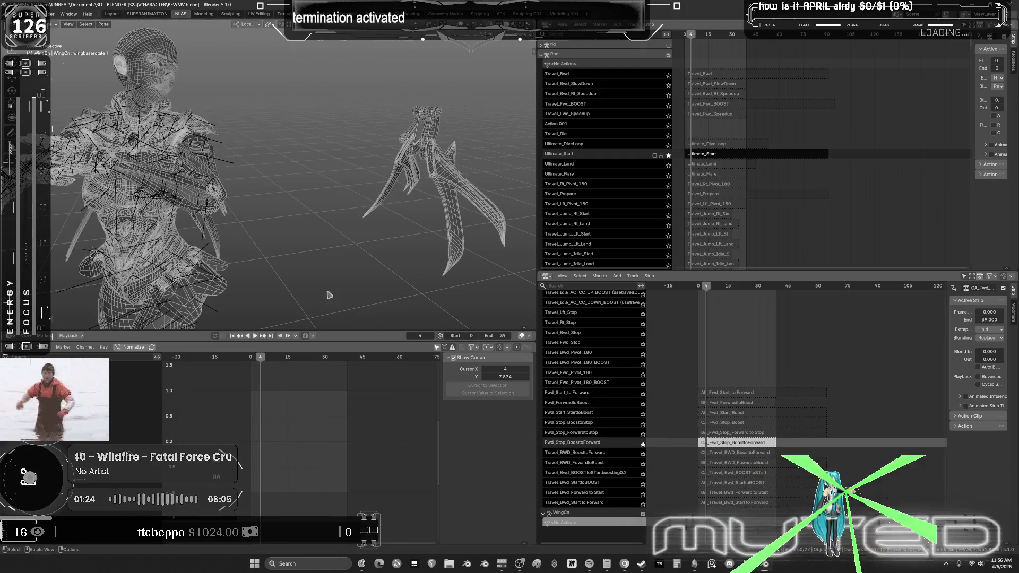
left_click_drag(291, 356, 349, 386)
left_click_drag(739, 436, 737, 450)
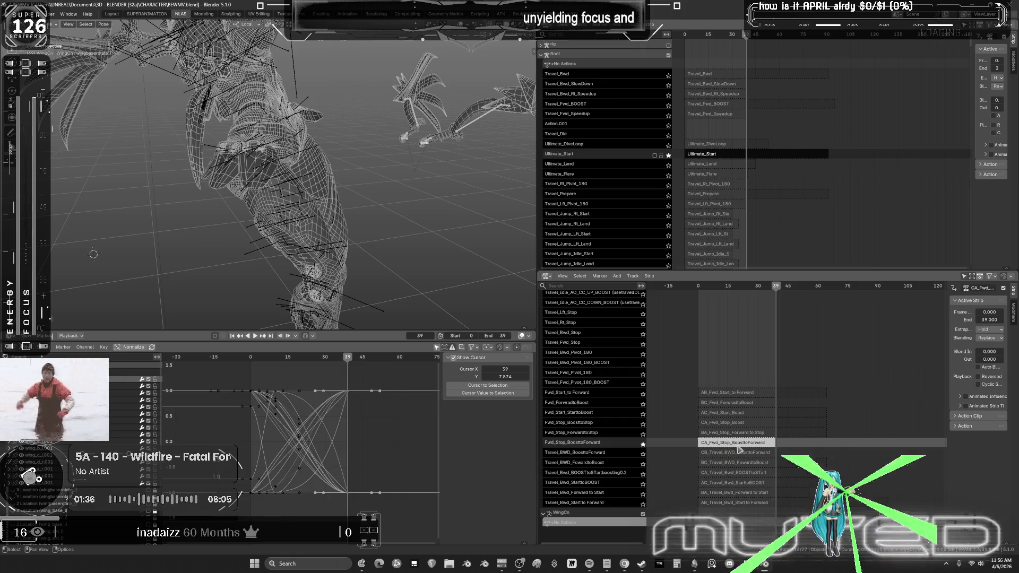
mouse_move(740, 450)
middle_mouse_down()
mouse_move(746, 353)
mouse_move(676, 508)
mouse_move(756, 435)
middle_mouse_up()
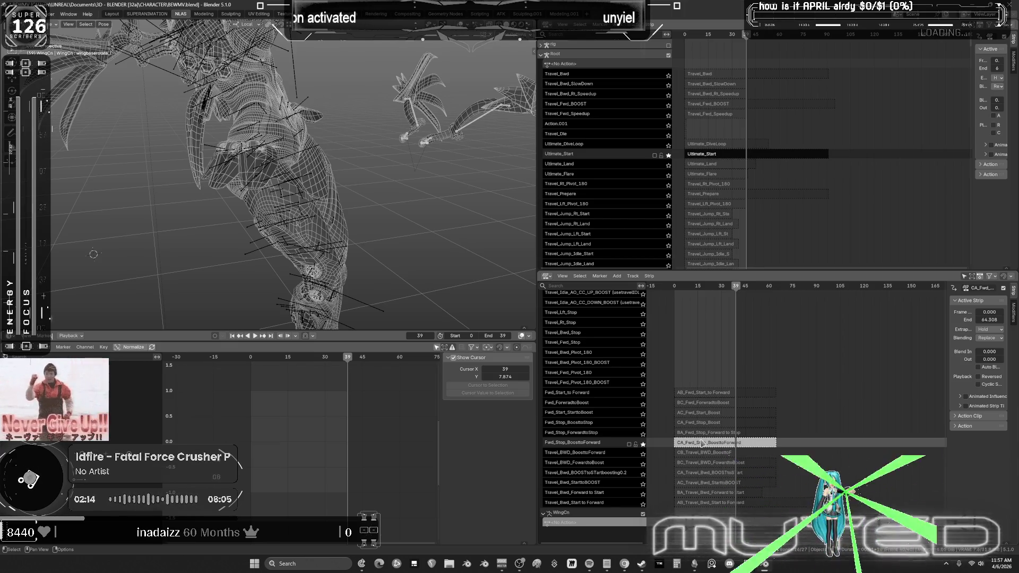
Step: Tweak the CA_Fwd_Stop_BoosttoForward strip and scrub back to frame 0
key("Tab")
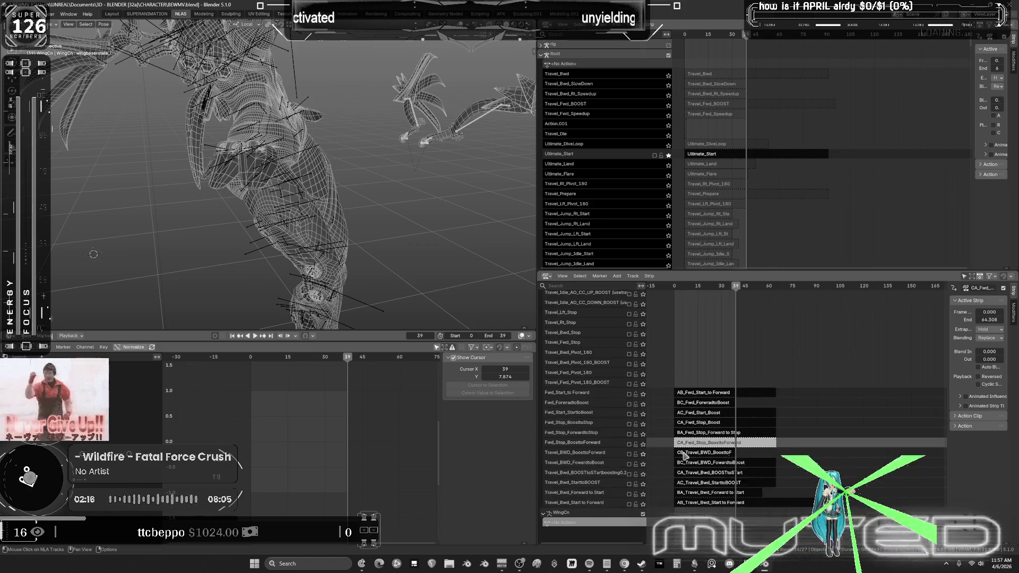
left_click(690, 453)
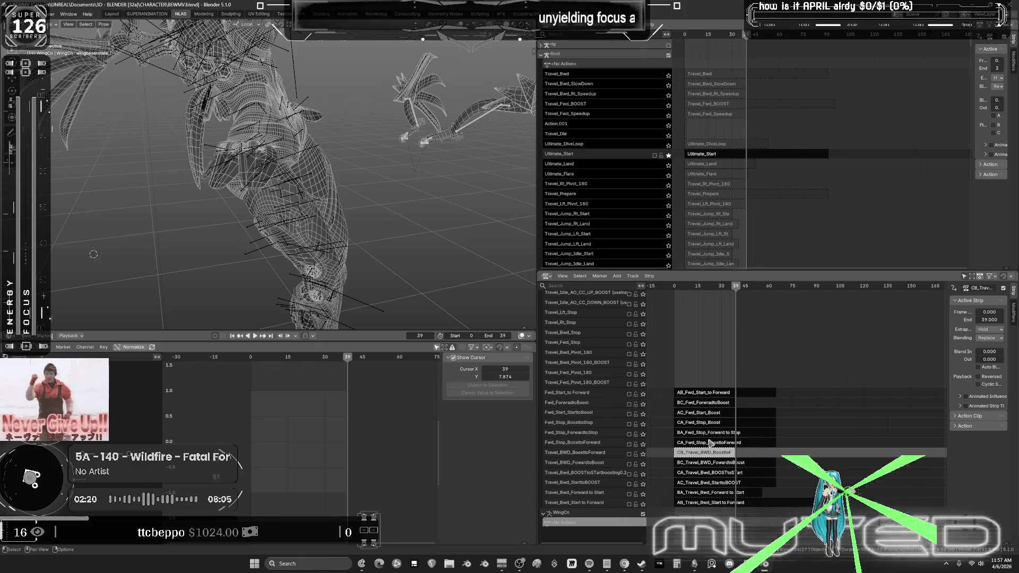
left_click(685, 443)
key("Tab")
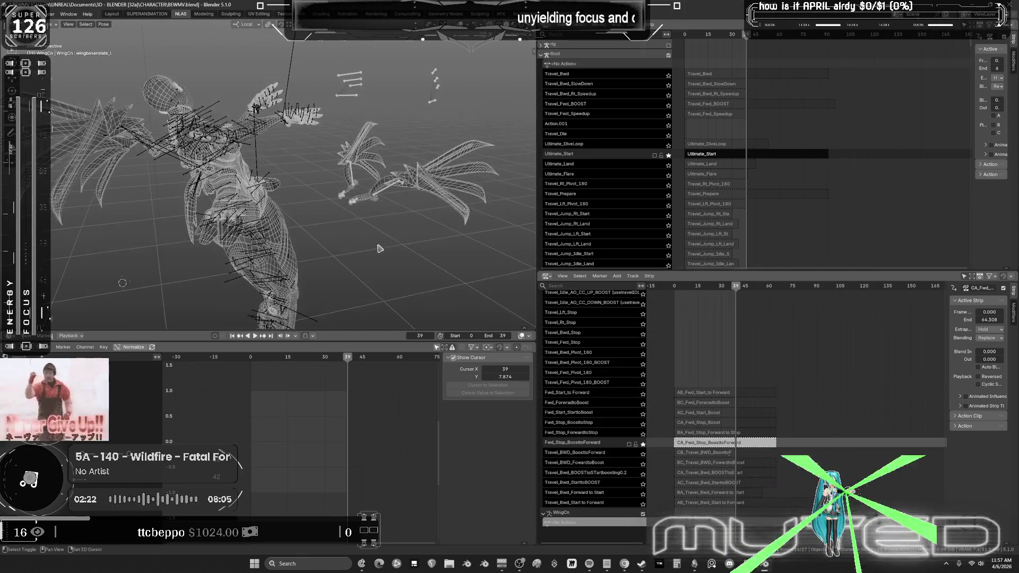
mouse_move(354, 356)
left_mouse_down()
mouse_move(246, 369)
mouse_move(348, 370)
left_mouse_up()
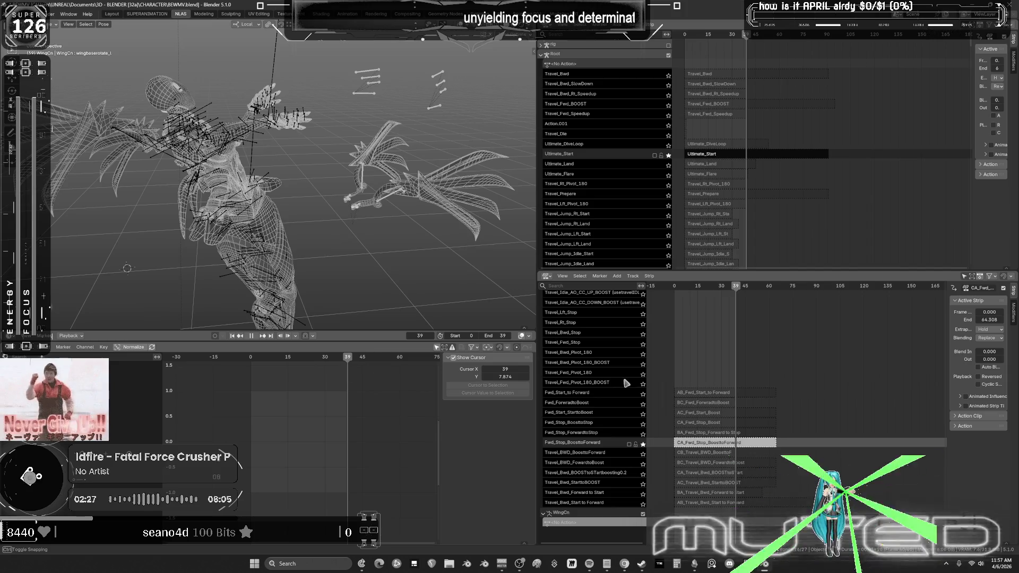
Step: Rename the CA_Fwd_Stop_BoosttoForward strip to AAAAAAAA
left_click(703, 455)
double_click(701, 444)
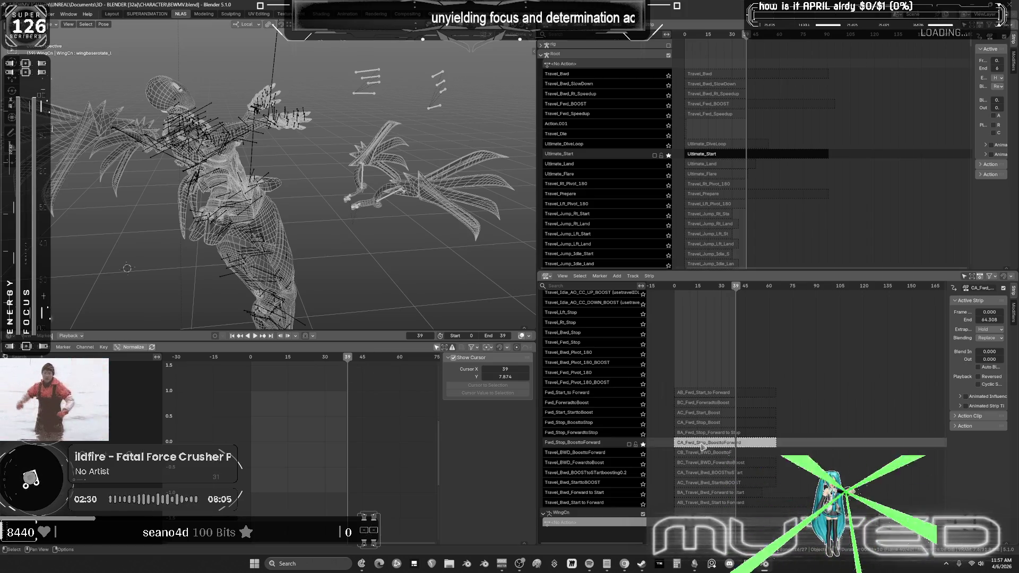
key("Return")
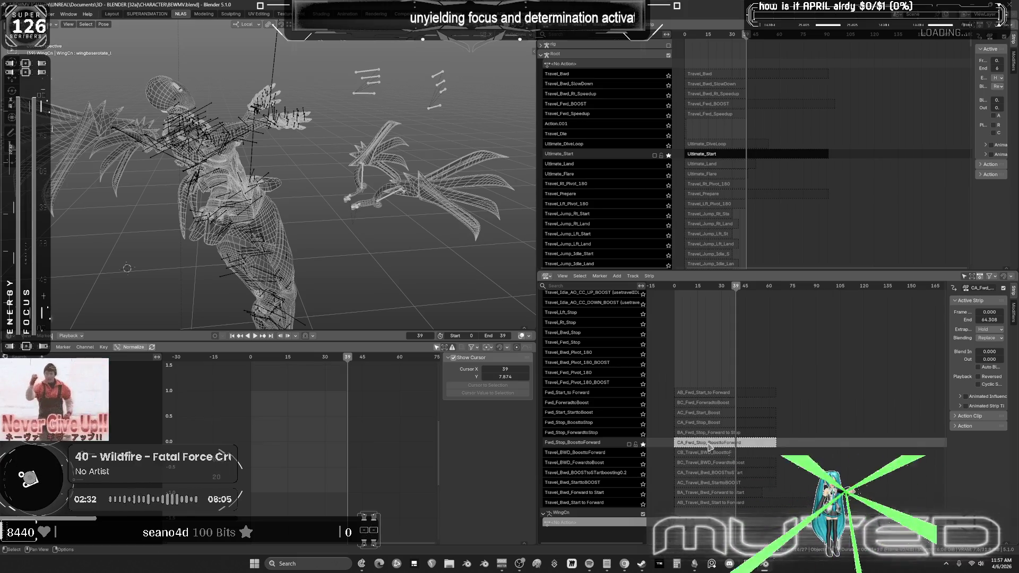
double_click(710, 444)
type("AAAAAAAA")
key("Return")
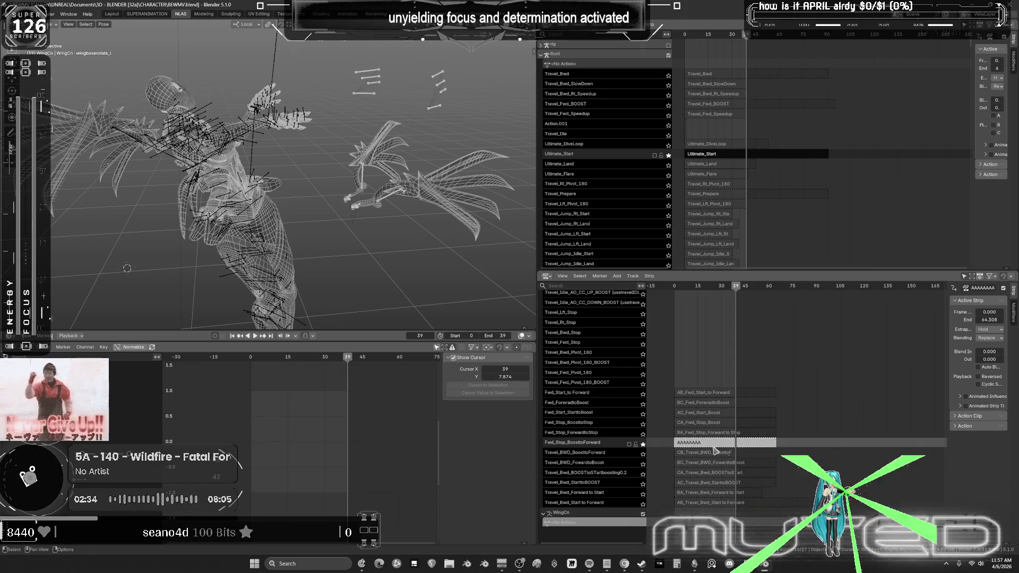
left_click(716, 452)
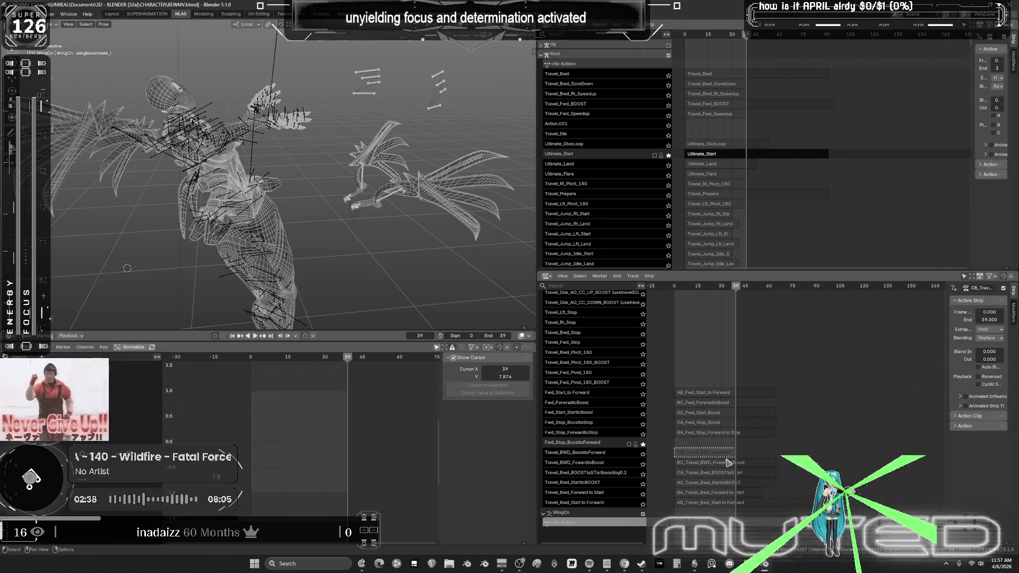
Step: Duplicate the CB_Travel_BWD strip onto the track above it
right_click(710, 456)
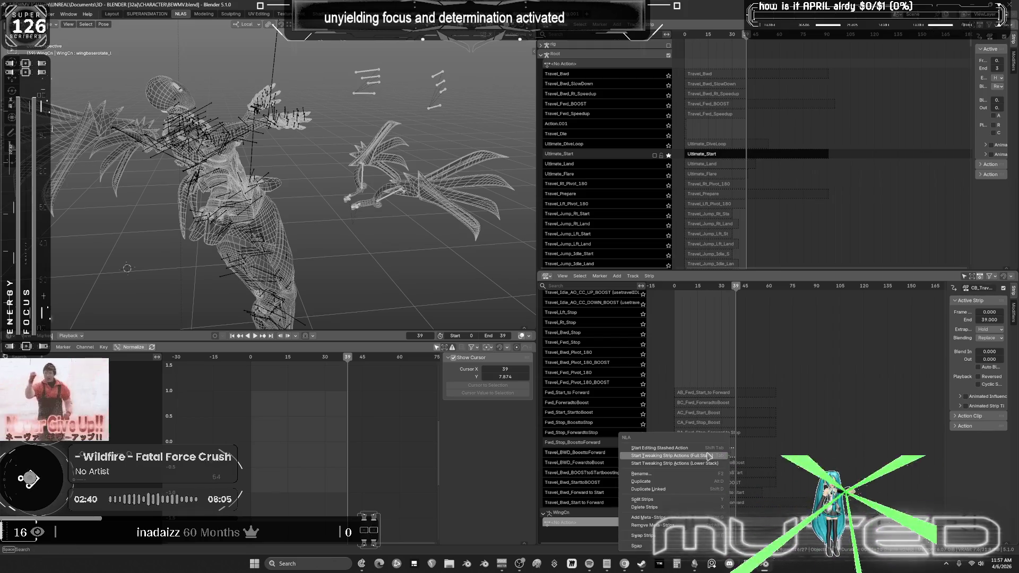
left_click(690, 481)
left_click(712, 448)
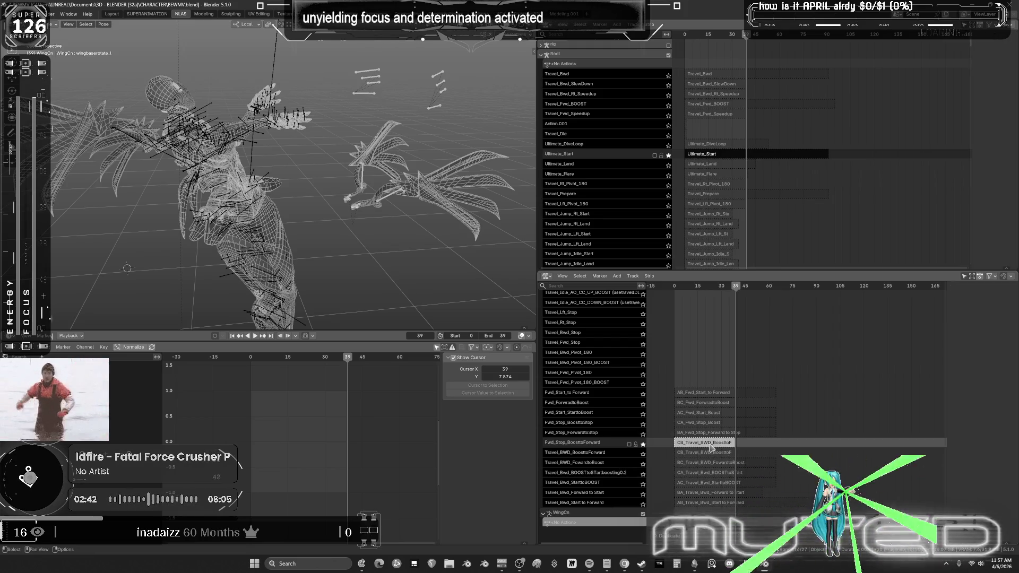
key("Tab")
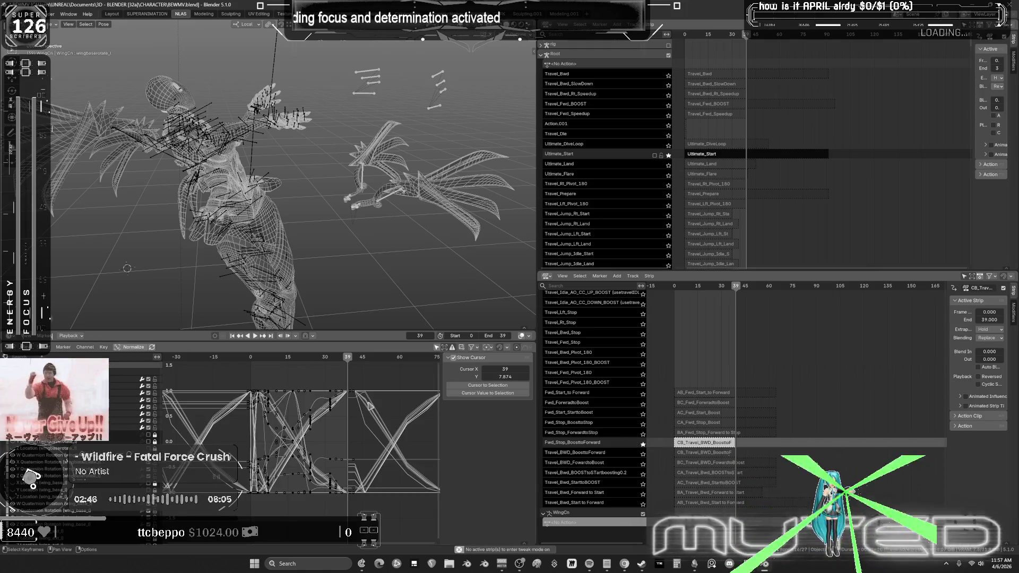
Step: Play the animation from frame 0, then open Travel_Fwd_Speedup in tweak mode
left_click(251, 359)
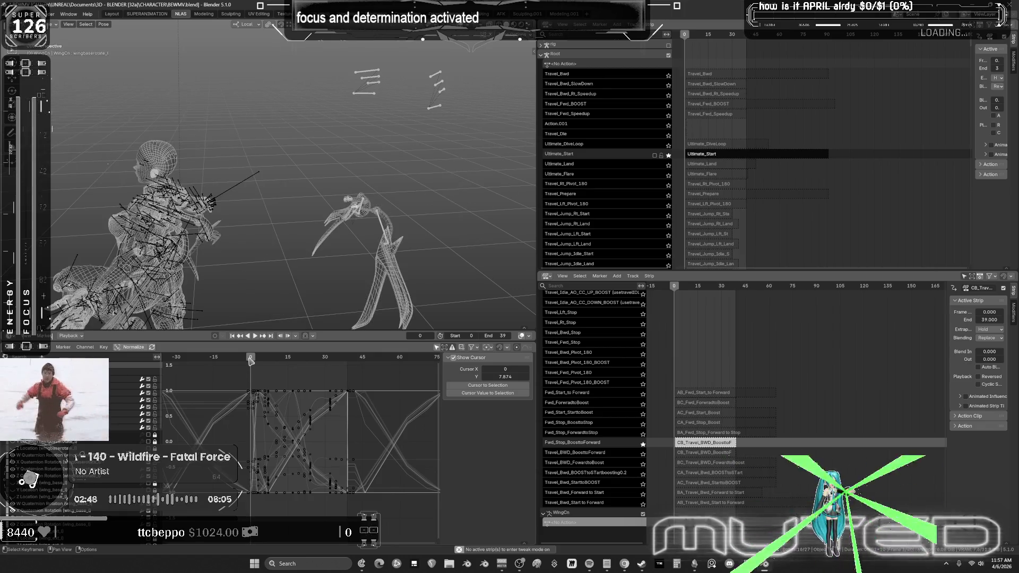
key("space")
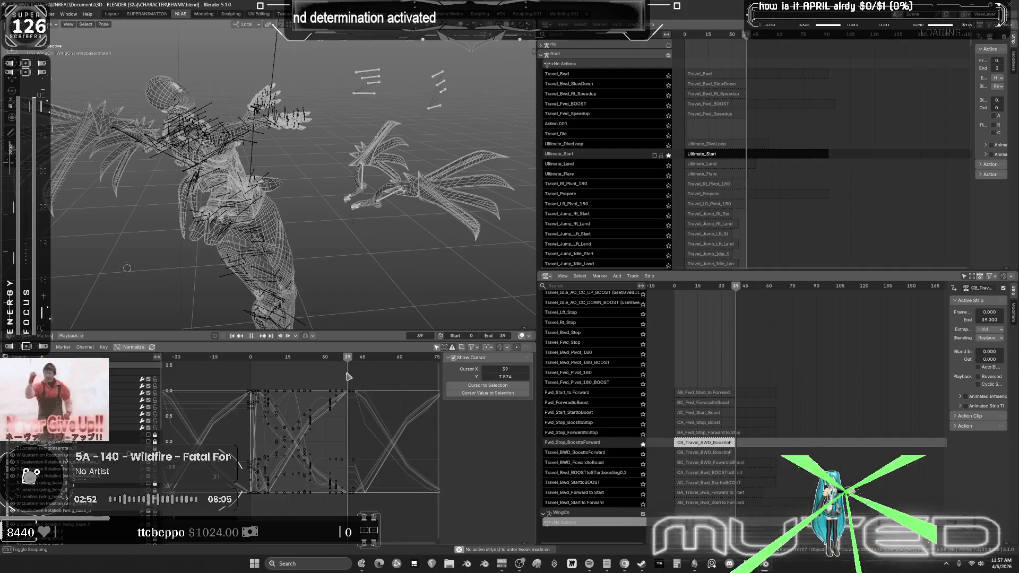
key("Tab")
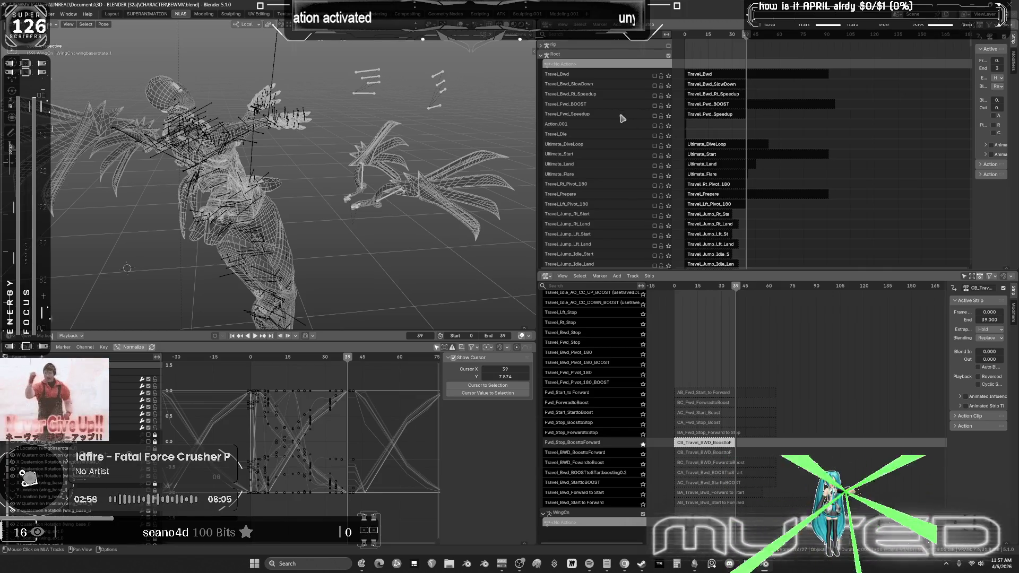
key("XF86AudioLowerVolume")
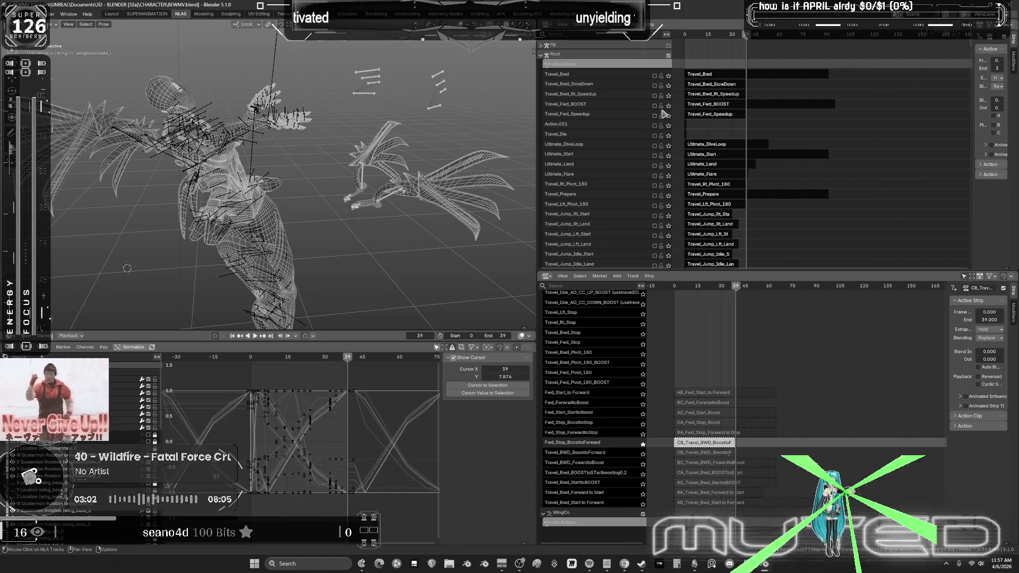
left_click(700, 117)
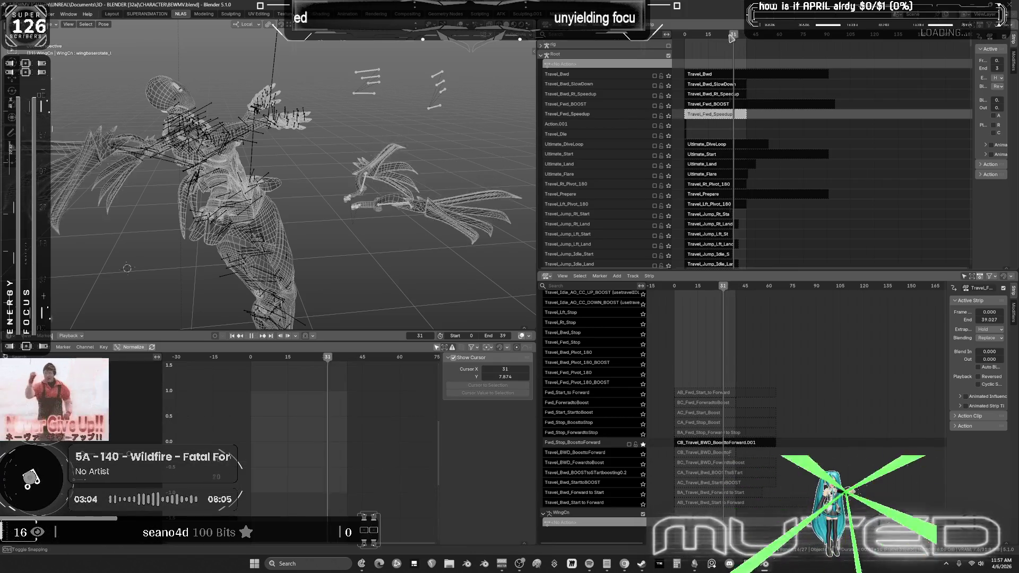
key("Tab")
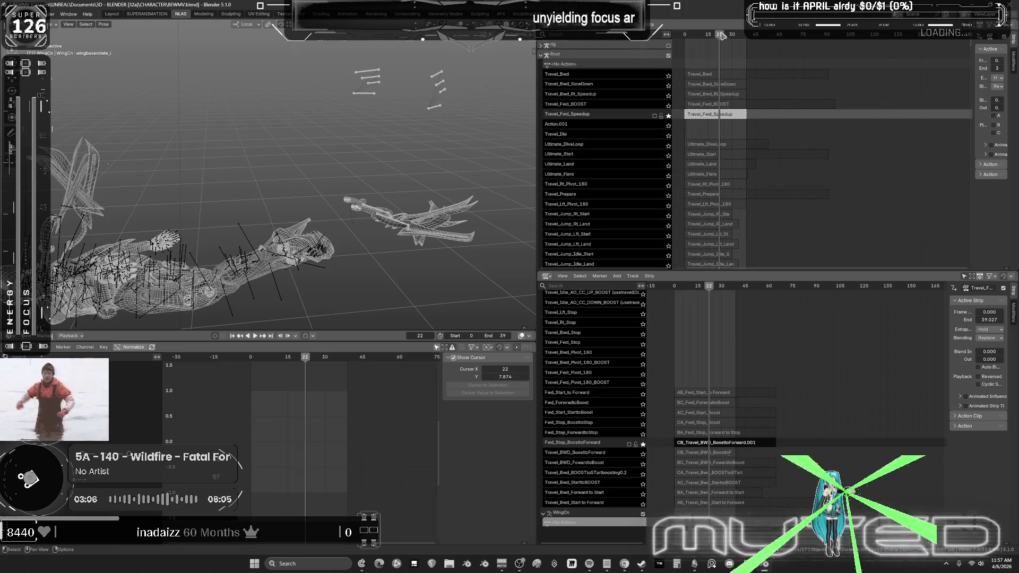
Step: Play Travel_Fwd_Speedup and add a new track, NlaTrack.010, above it
key("space")
key("space")
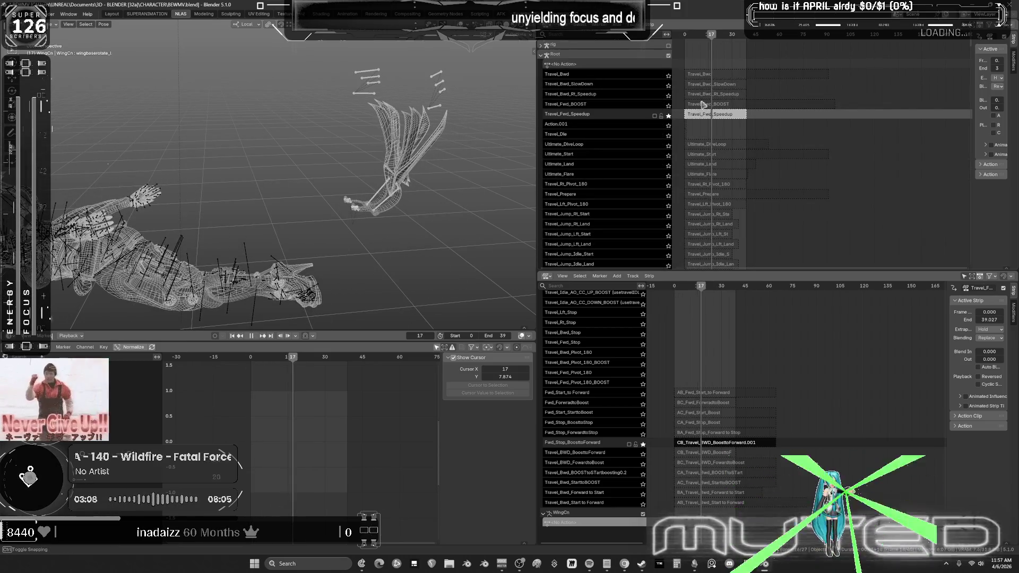
right_click(704, 109)
key("Escape")
right_click(584, 117)
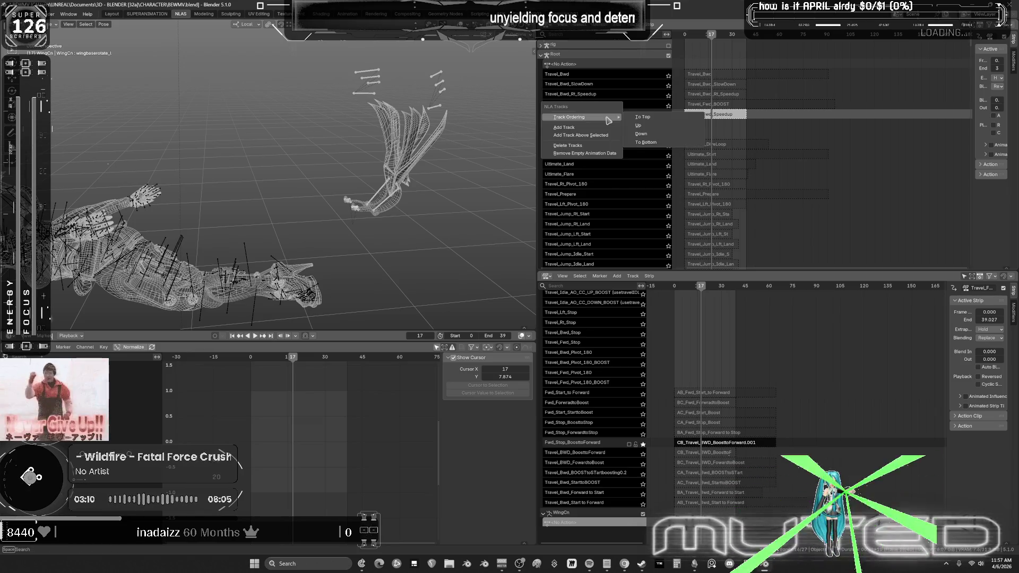
left_click(606, 136)
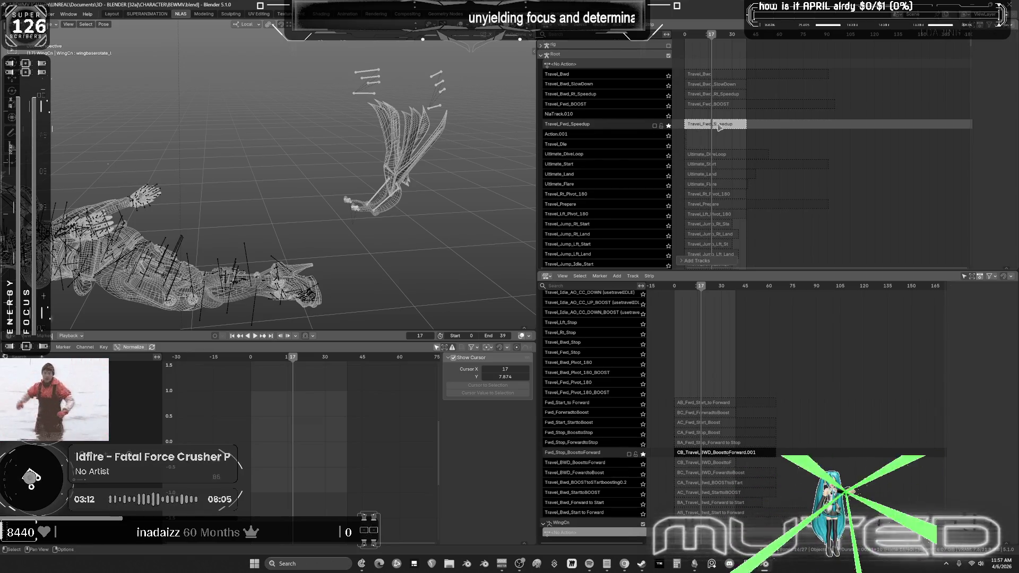
Step: Duplicate Travel_Fwd_Speedup into NlaTrack.010 and rename the copy Travel_Fwd_BOOSTTOFORWARD
right_click(709, 119)
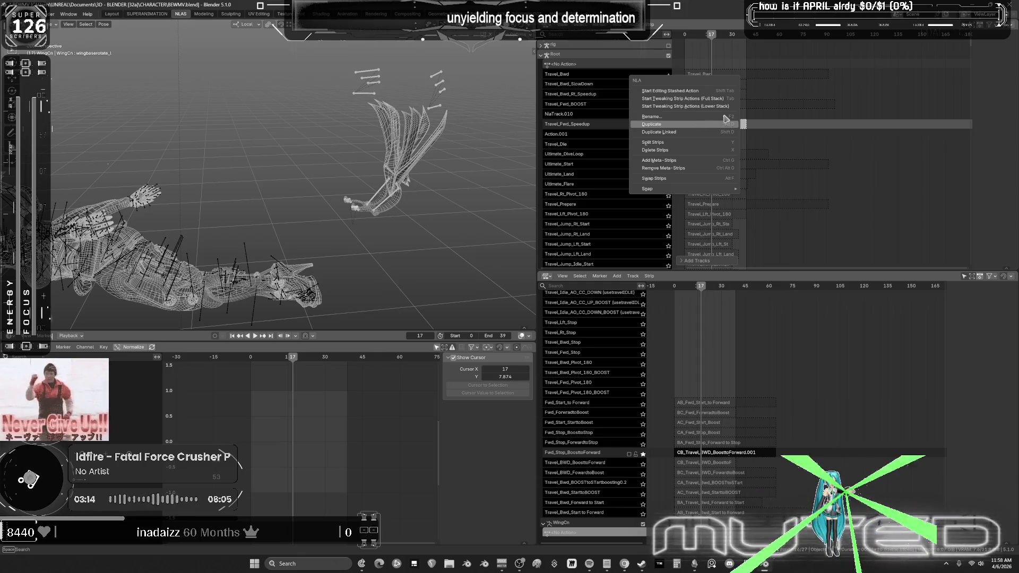
left_click(724, 123)
key("BackSpace")
key("BackSpace")
key("BackSpace")
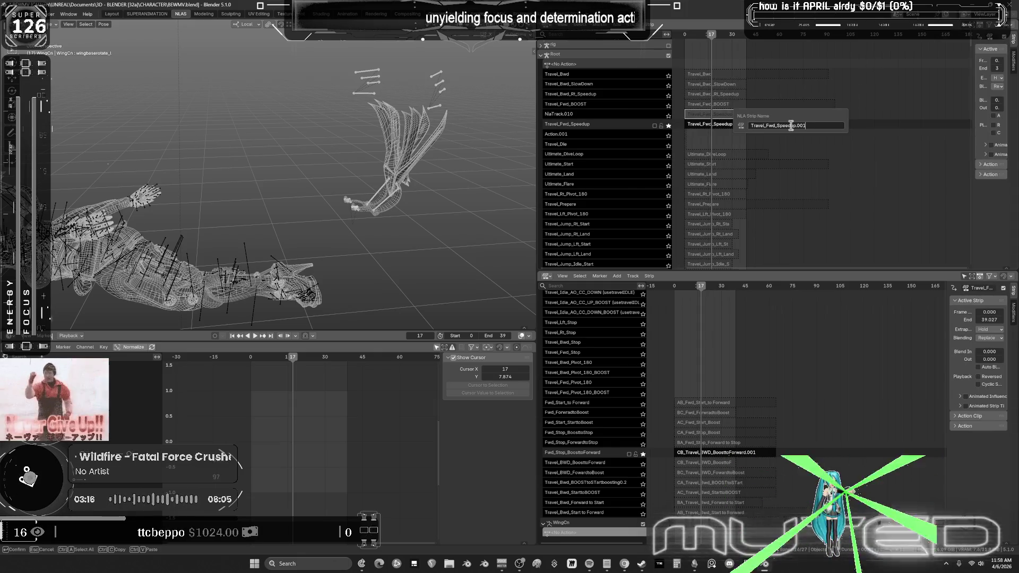
key("BackSpace")
type("bOOSTtOfORWAR")
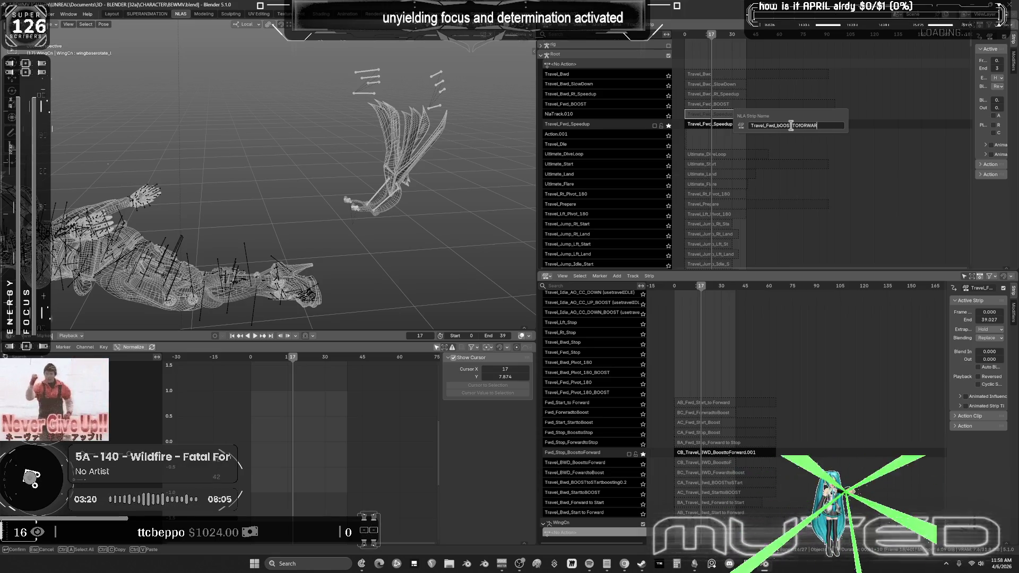
key("Return")
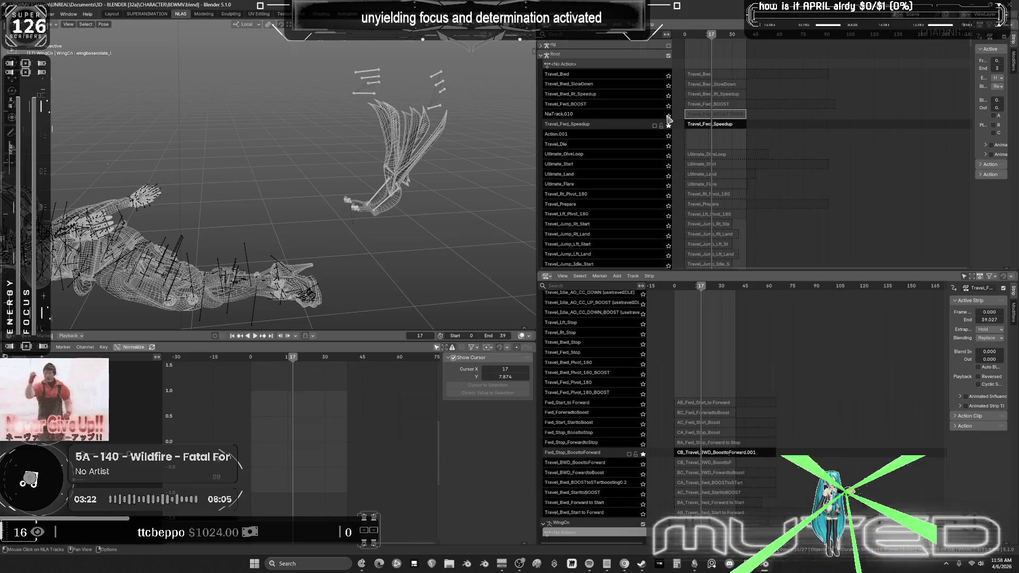
Step: Select the renamed strip on NlaTrack.010 and switch the rig to Object Mode
left_click(668, 117)
left_click(705, 115)
mouse_move(297, 180)
middle_mouse_down()
mouse_move(305, 184)
mouse_move(292, 164)
mouse_move(310, 187)
middle_mouse_up()
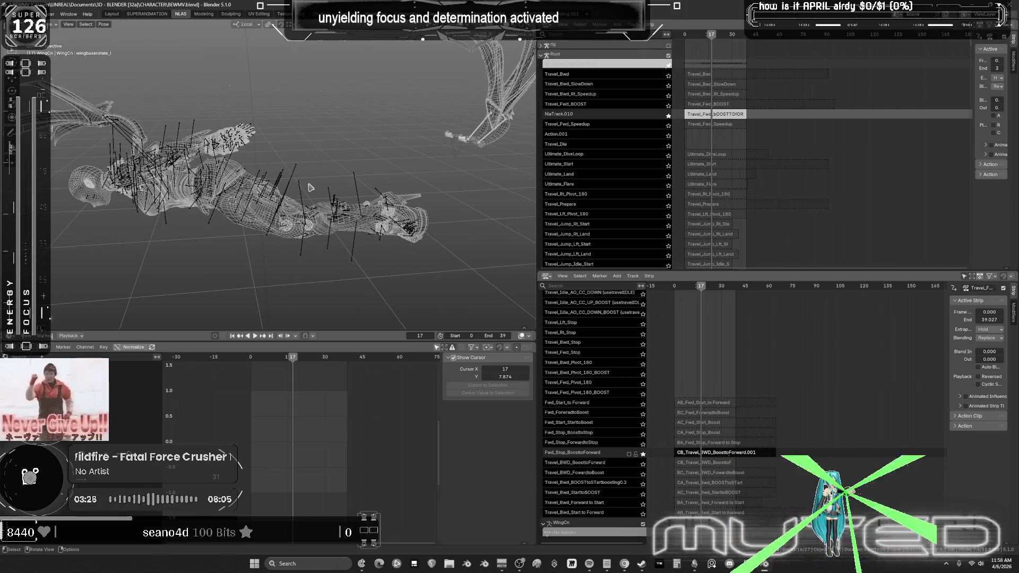
key("ctrl+Tab")
Step: Make the HAND object active, return to Pose Mode and play from frame 0
left_click(292, 186)
key("ctrl+Tab")
key("shift+Left")
key("space")
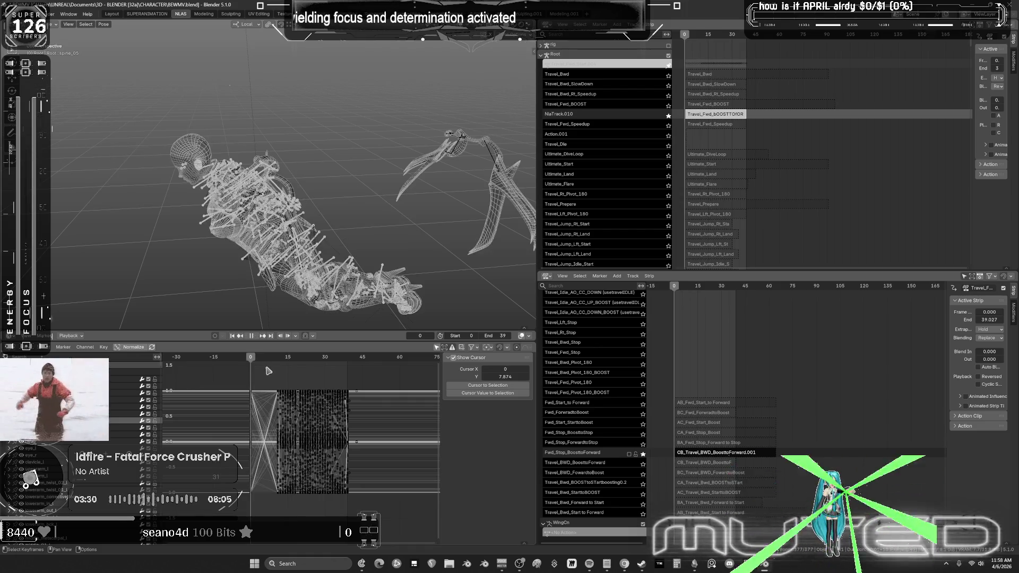
Step: In the maximized Graph Editor, mirror all keyframes over the current frame, then undo it
key("ctrl+space")
key("a")
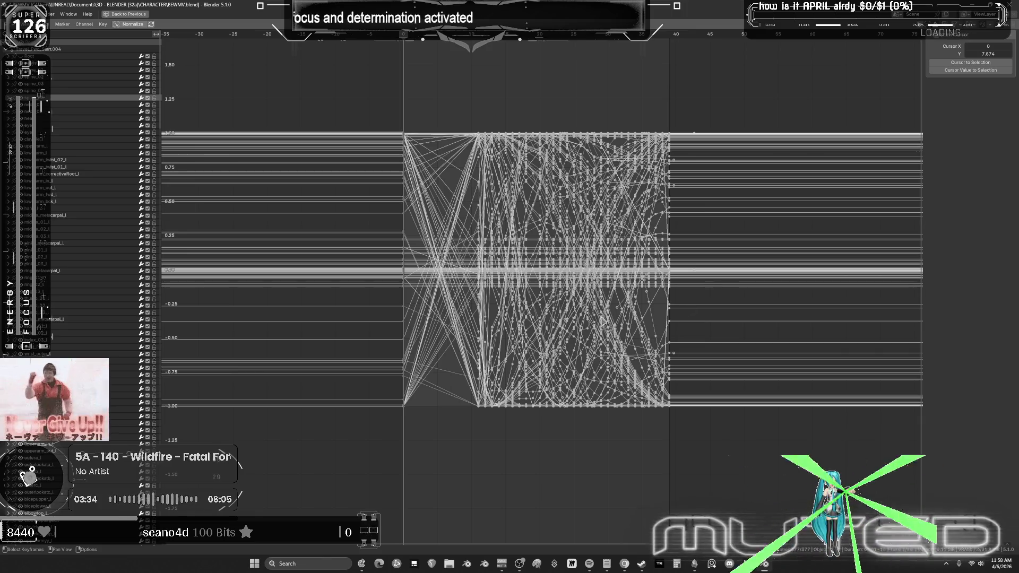
right_click(549, 305)
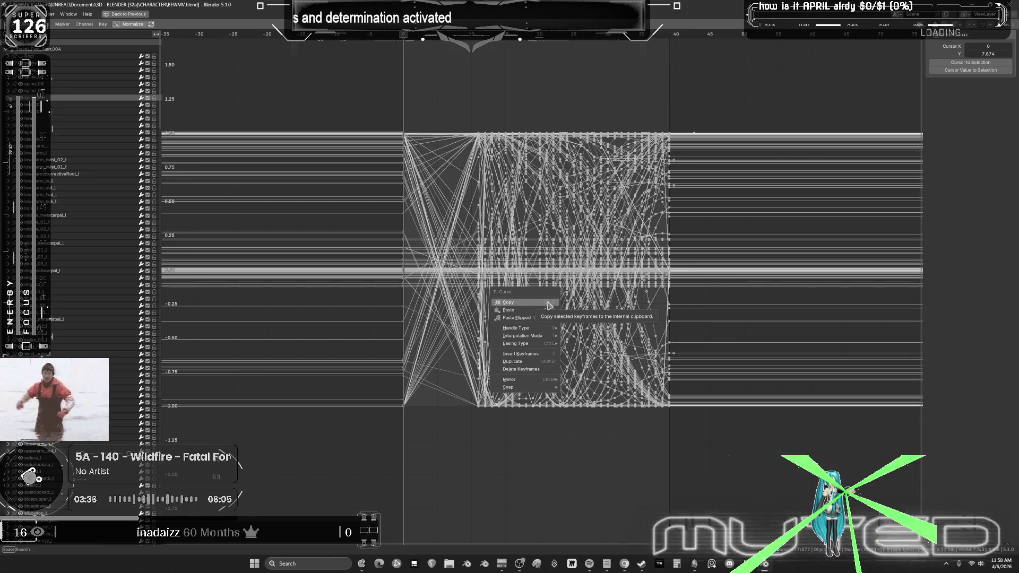
mouse_move(547, 380)
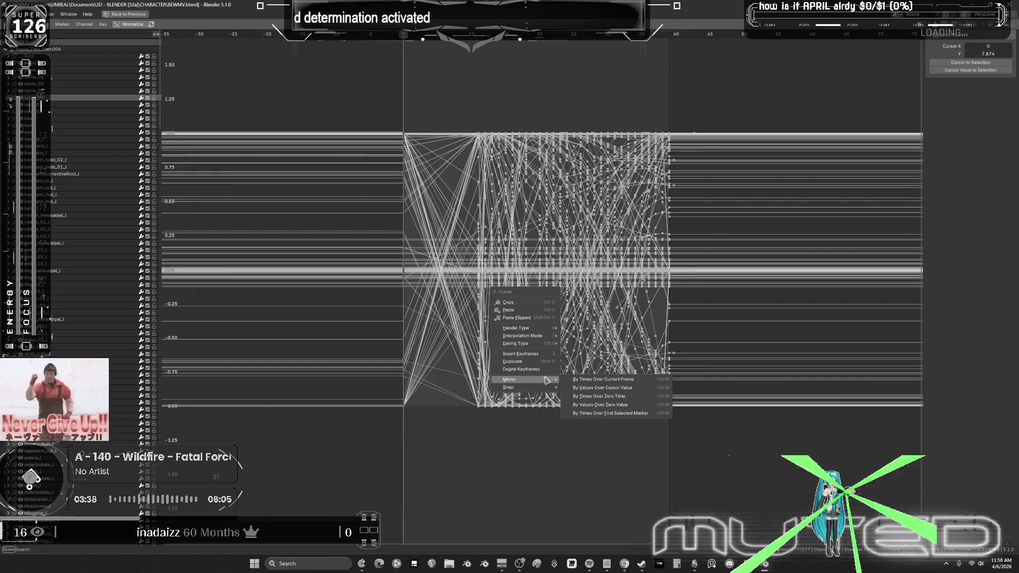
left_click(583, 381)
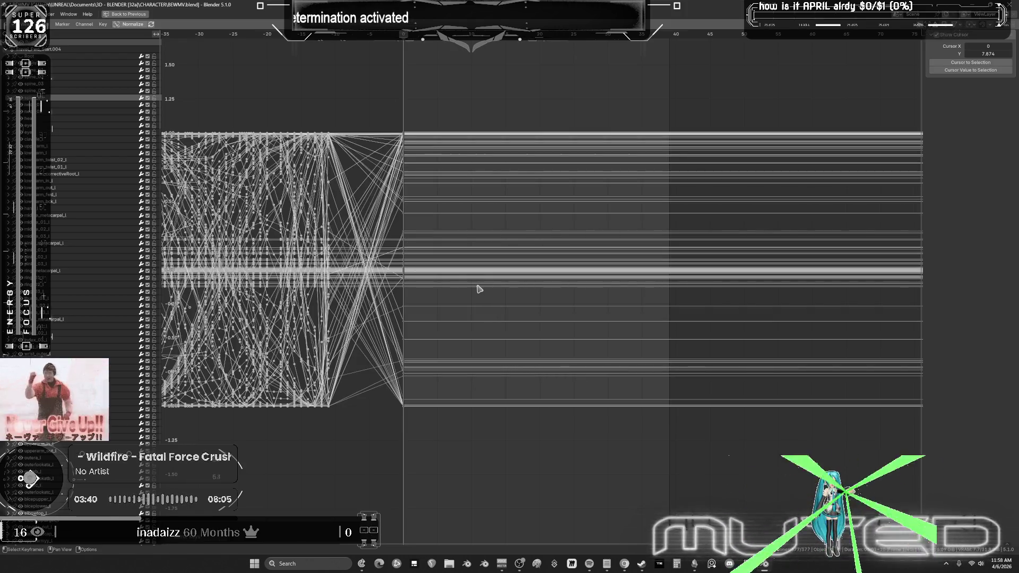
key("ctrl+z")
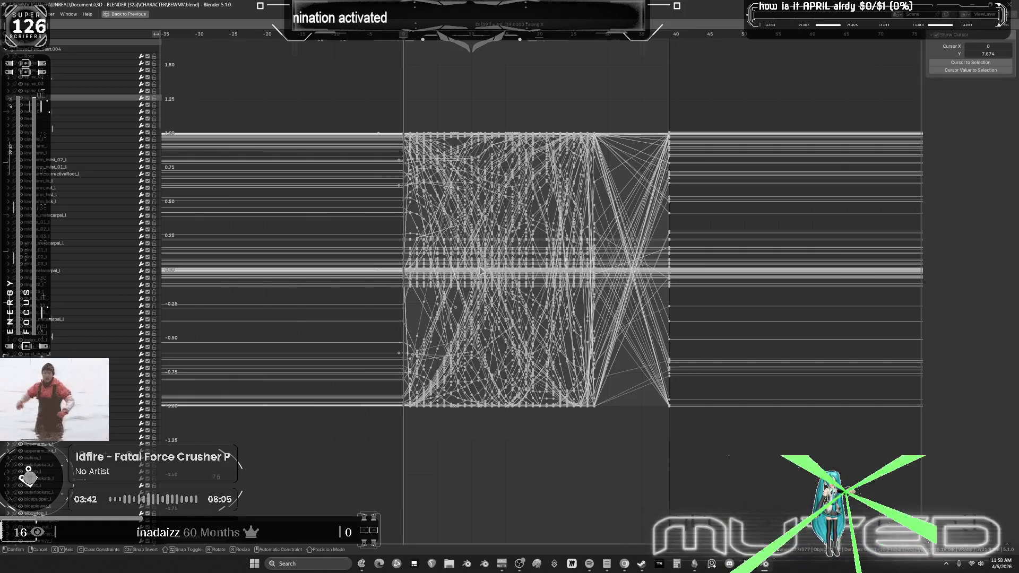
Step: Zoom onto the keyframe block, restore the layout and widen the 3D viewport
middle_click_drag(428, 187, 437, 216, "ctrl")
scroll(436, 216, "up", 5)
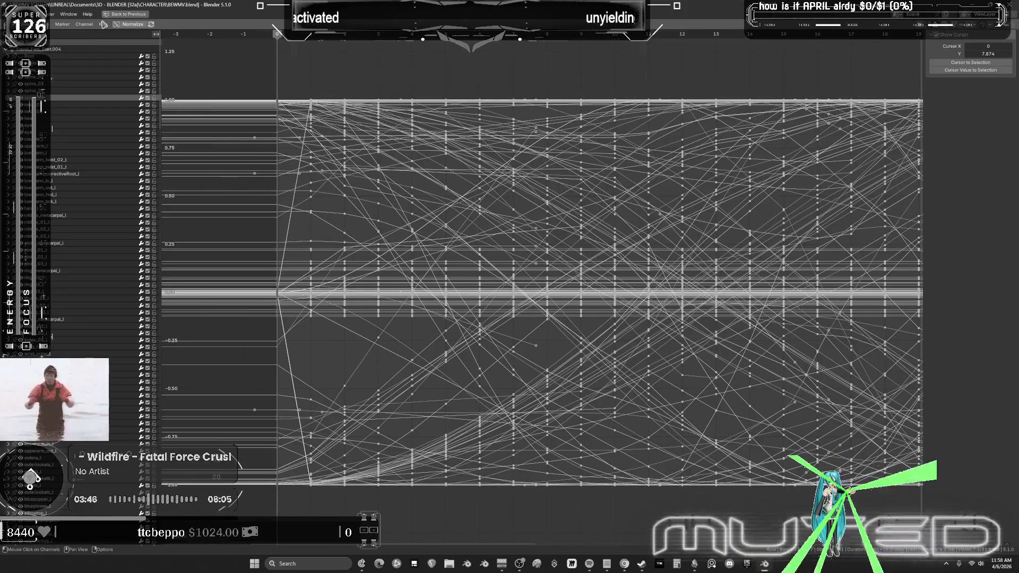
left_click(103, 25)
mouse_move(147, 41)
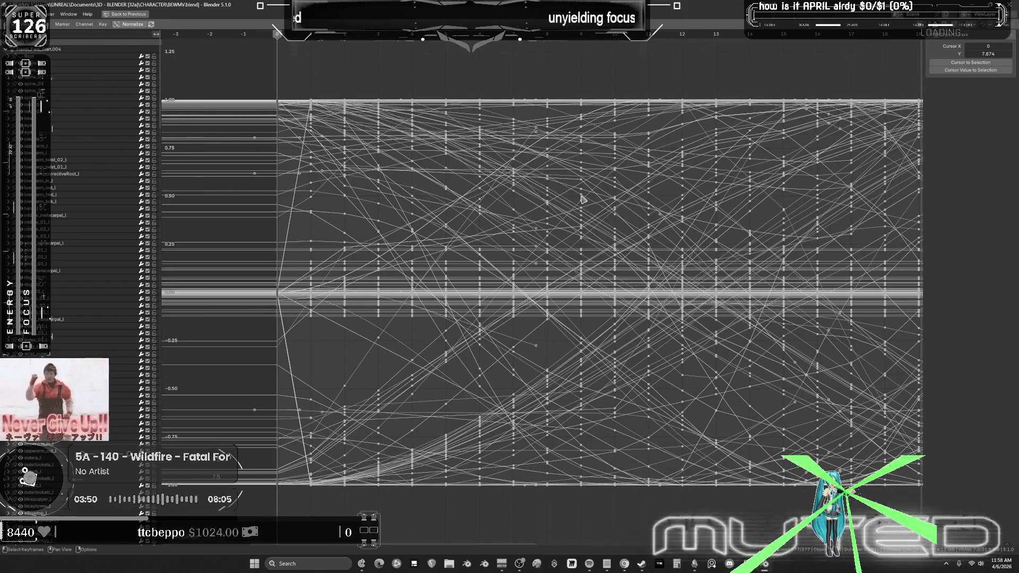
scroll(584, 201, "down", 3)
scroll(722, 228, "down", 5, "ctrl")
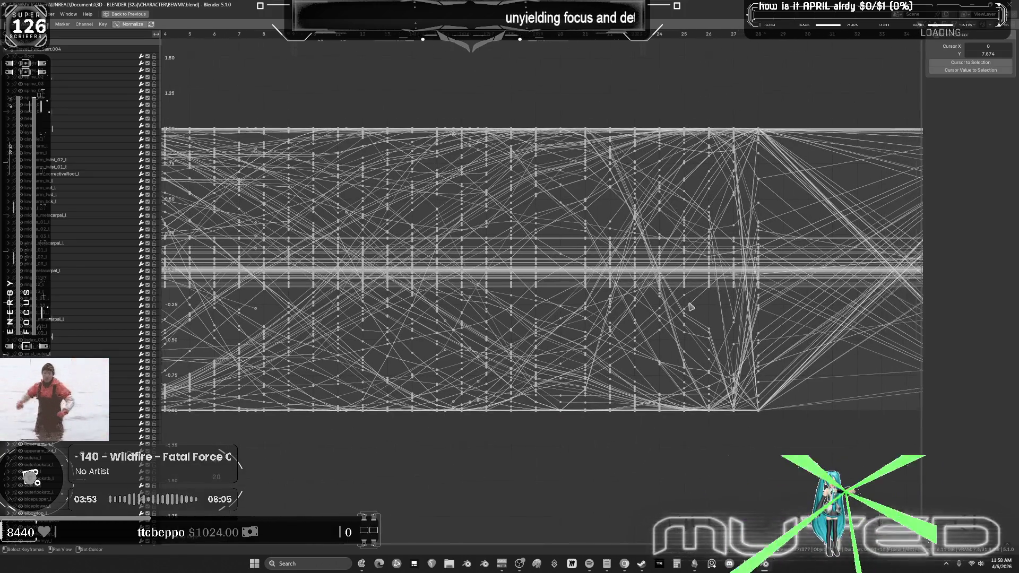
key("ctrl+space")
left_click_drag(537, 270, 725, 270)
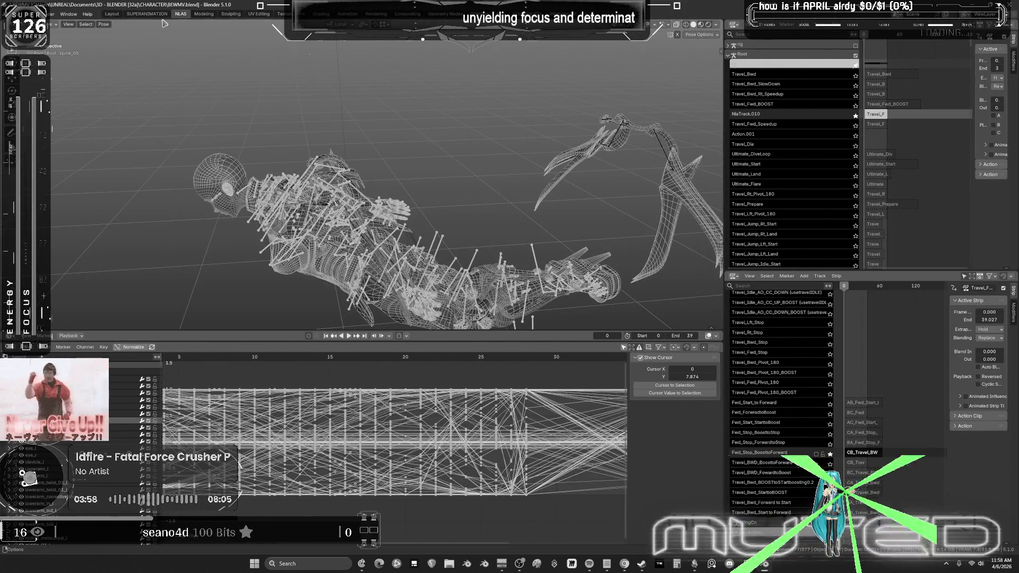
Step: Switch to the SUPERANIMATION workspace and frame the character in both views
key("ctrl+Page_Up")
scroll(497, 258, "up", 5)
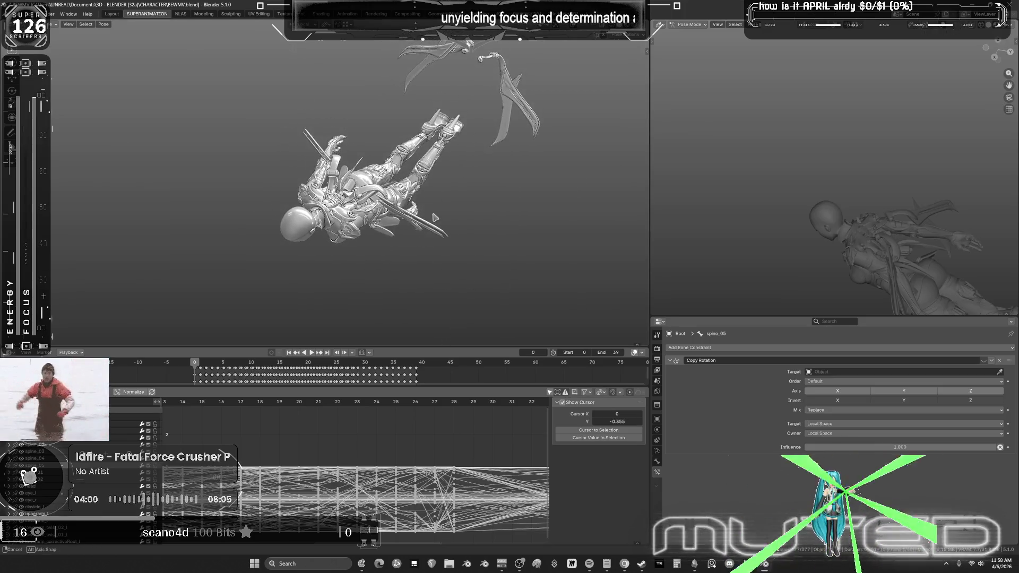
middle_click_drag(876, 166, 773, 82, "shift")
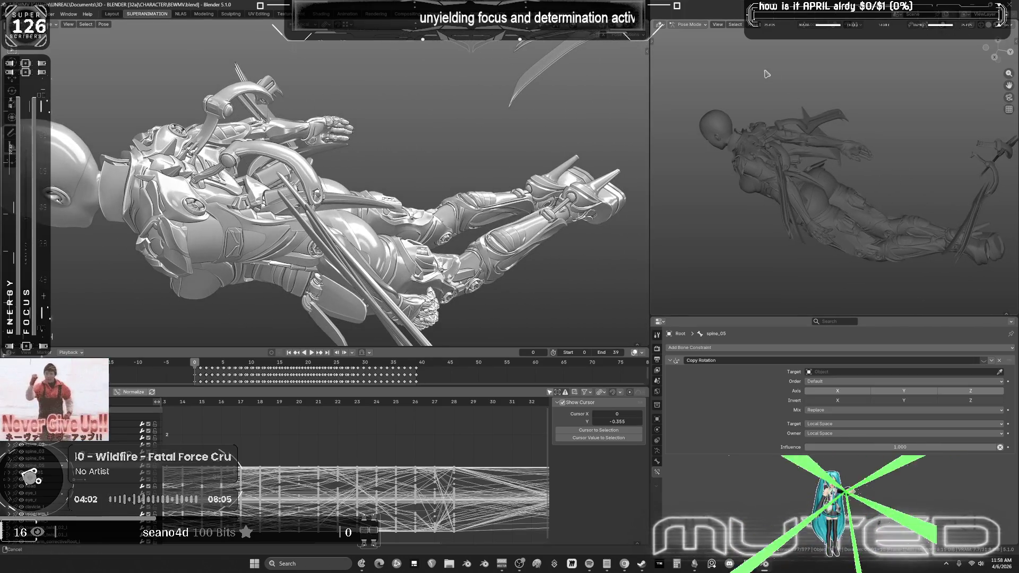
scroll(375, 225, "down", 1)
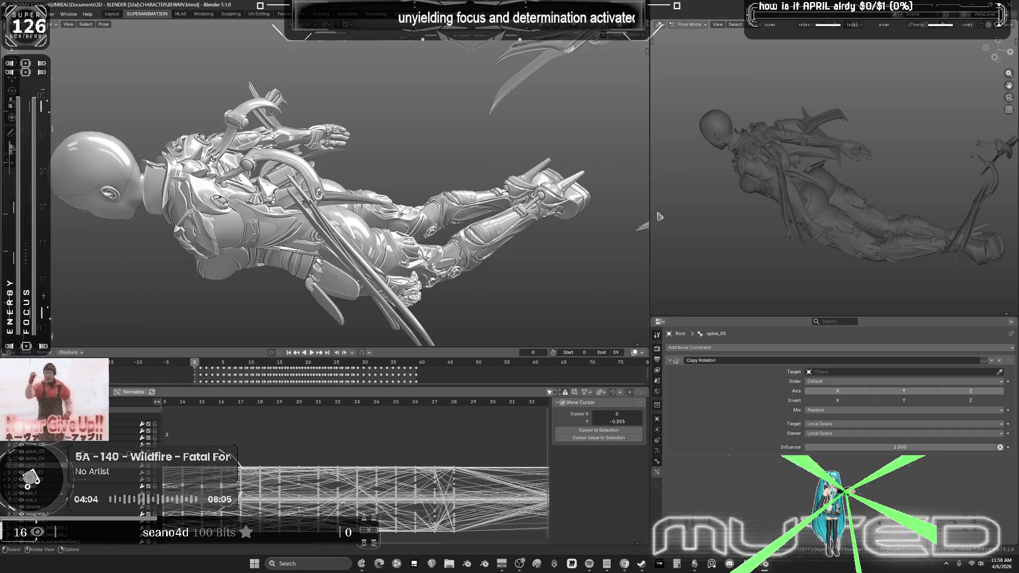
middle_click_drag(375, 225, 409, 216)
scroll(322, 478, "up", 6, "ctrl")
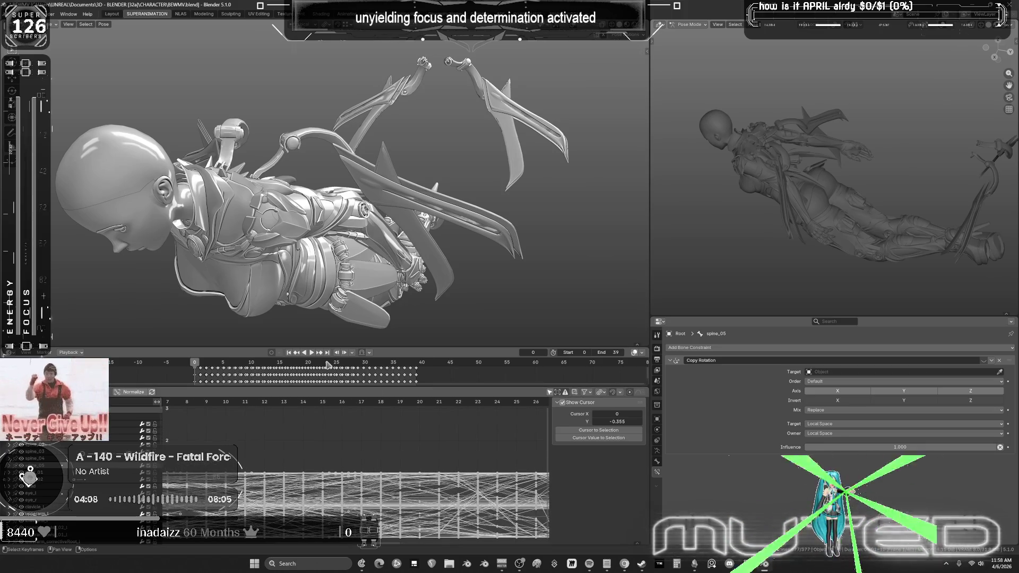
Step: Scrub to frame 2, orbit to a side view, then move the playhead to frame 32
mouse_move(197, 366)
left_mouse_down()
mouse_move(260, 378)
mouse_move(417, 373)
left_mouse_up()
mouse_move(417, 237)
middle_mouse_down()
mouse_move(455, 216)
mouse_move(440, 211)
middle_mouse_up()
left_click_drag(413, 362, 377, 363)
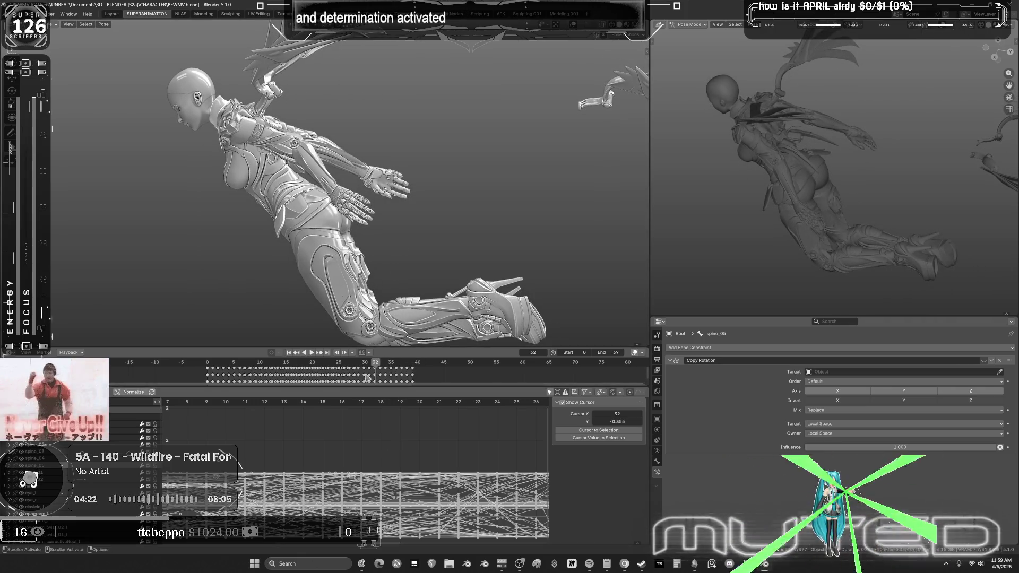
key("ctrl+space")
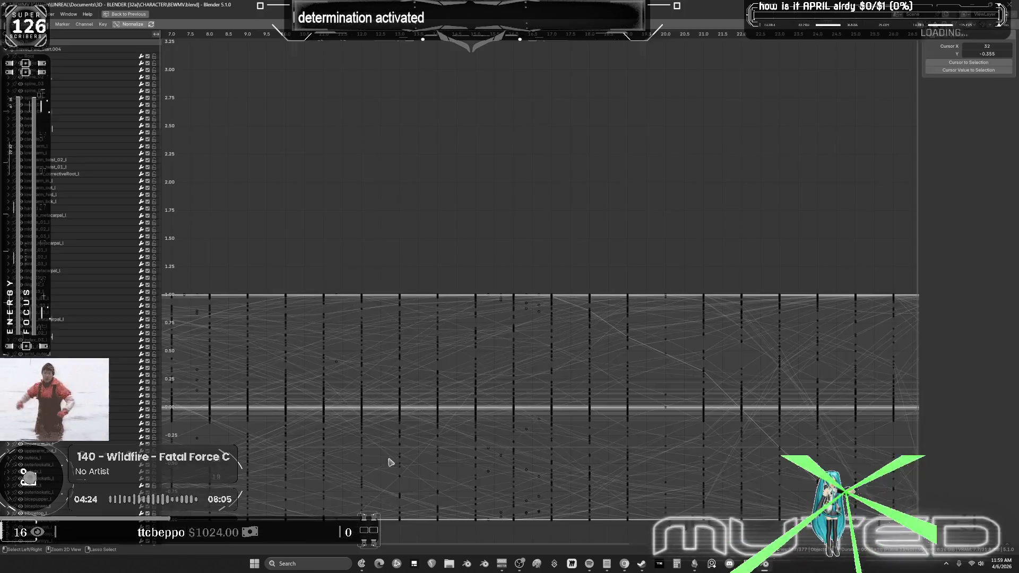
key("Home")
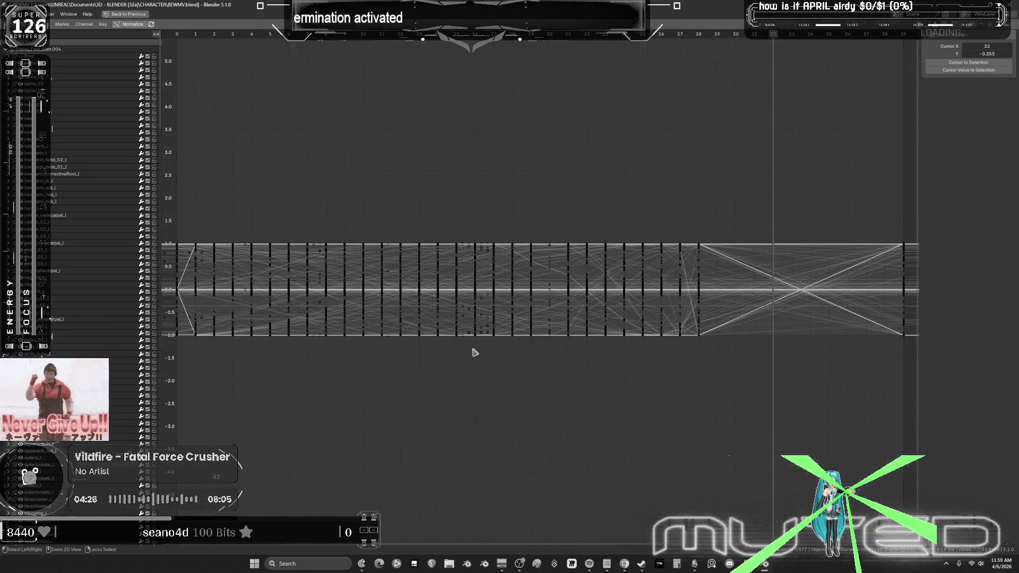
key("ctrl+space")
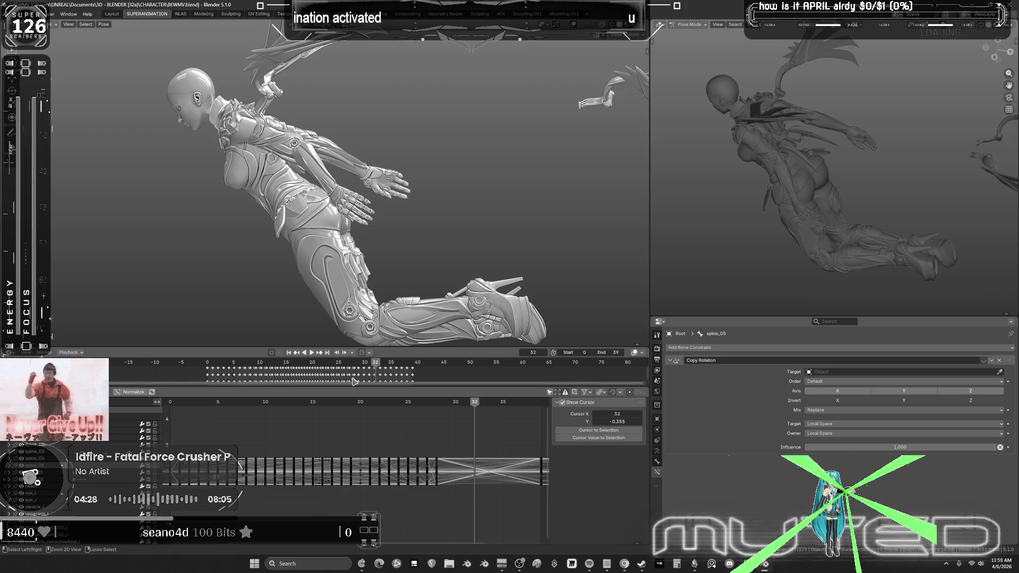
key("ctrl+space")
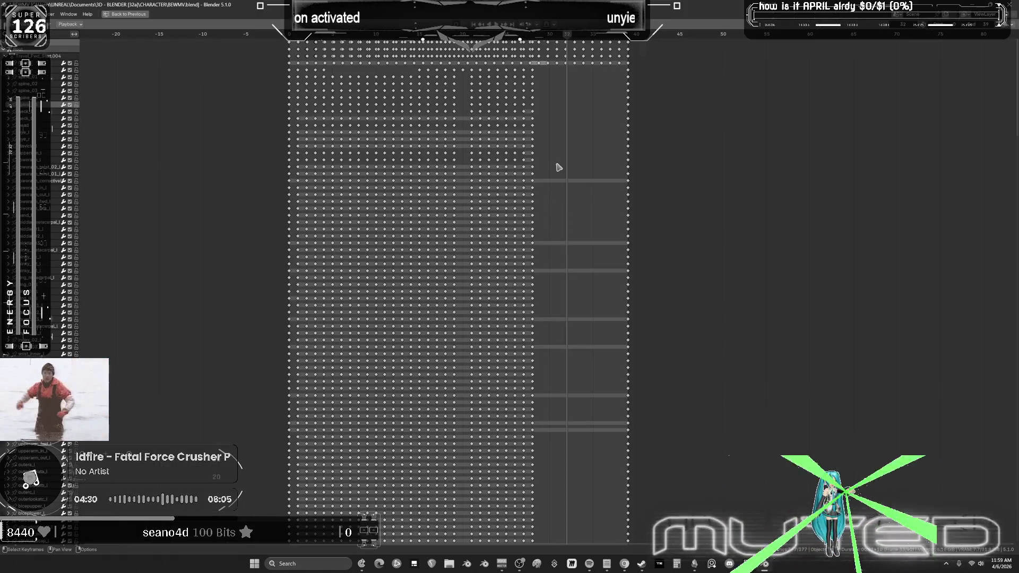
key("a")
left_click(51, 24)
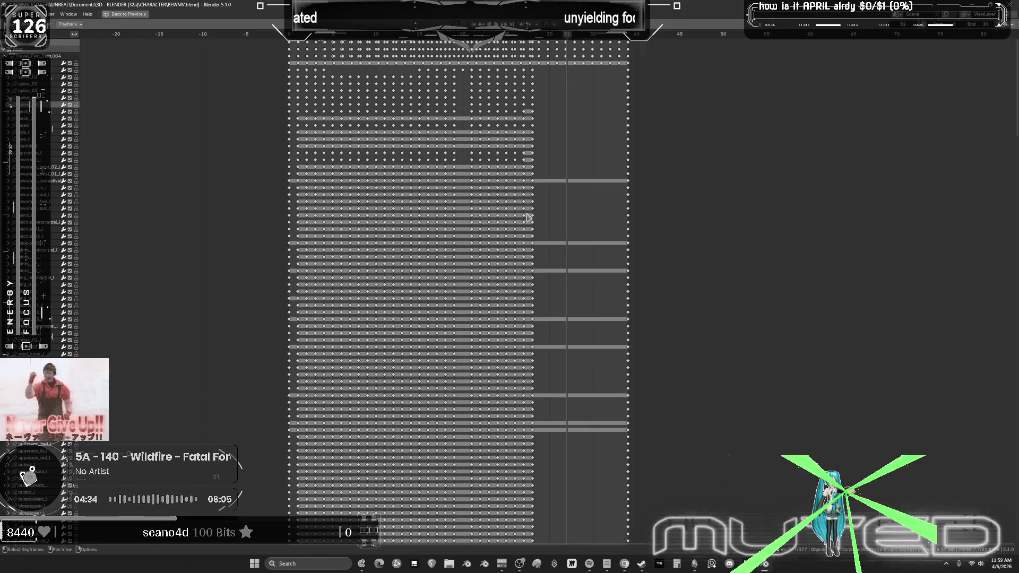
key("ctrl+space")
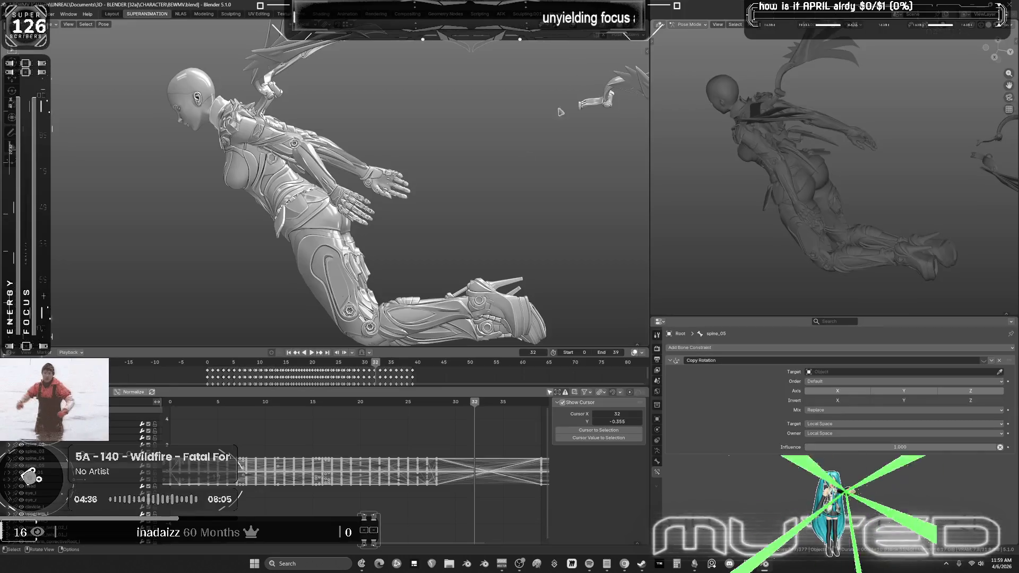
Step: Rewind to frame 0, orbit to a side view and step to frame 4
mouse_move(371, 366)
left_mouse_down()
mouse_move(207, 374)
mouse_move(212, 365)
left_mouse_up()
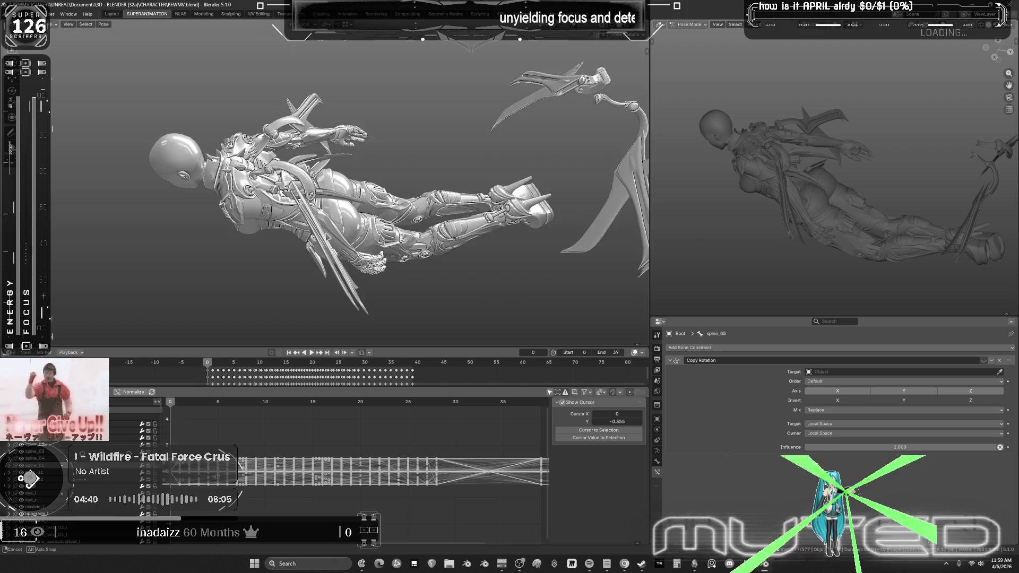
middle_click_drag(223, 318, 584, 169)
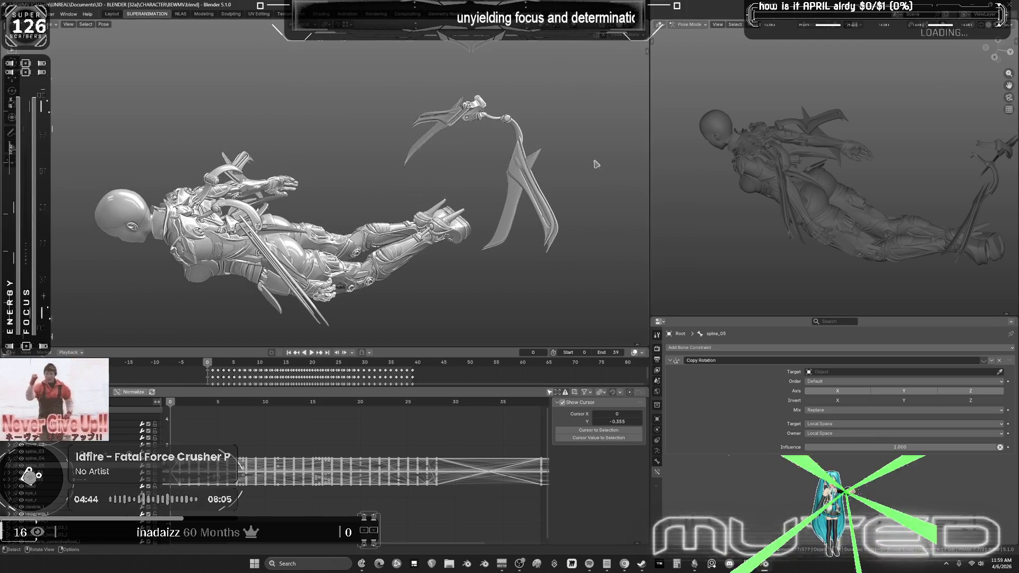
mouse_move(207, 366)
left_mouse_down()
mouse_move(419, 375)
mouse_move(284, 368)
mouse_move(209, 378)
left_mouse_up()
Step: Inspect the character close up in a maximized viewport, then move to the NLAS workspace
key("ctrl+space")
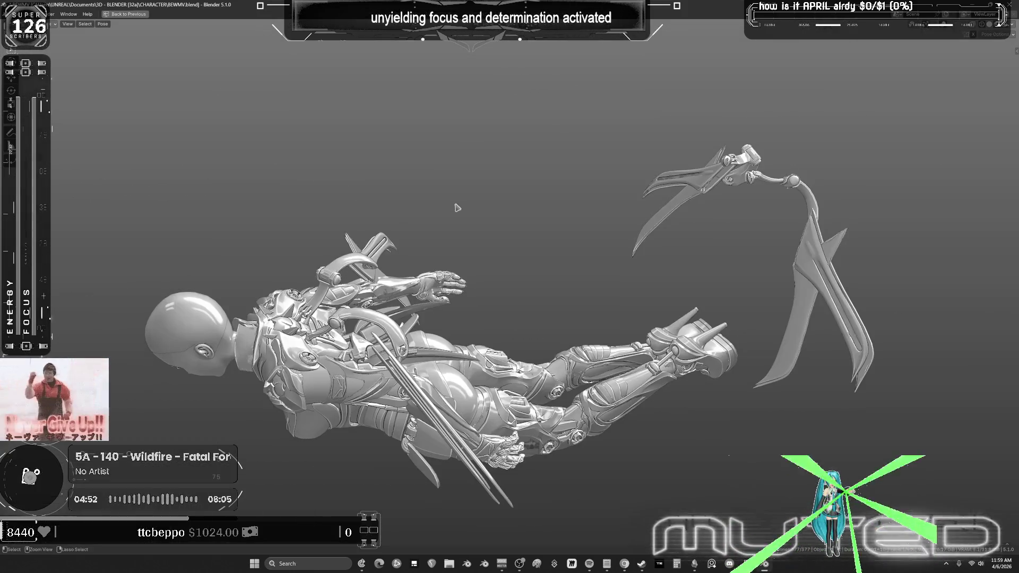
mouse_move(624, 243)
middle_mouse_down()
mouse_move(491, 205)
mouse_move(606, 236)
mouse_move(594, 238)
middle_mouse_up()
key("ctrl+space")
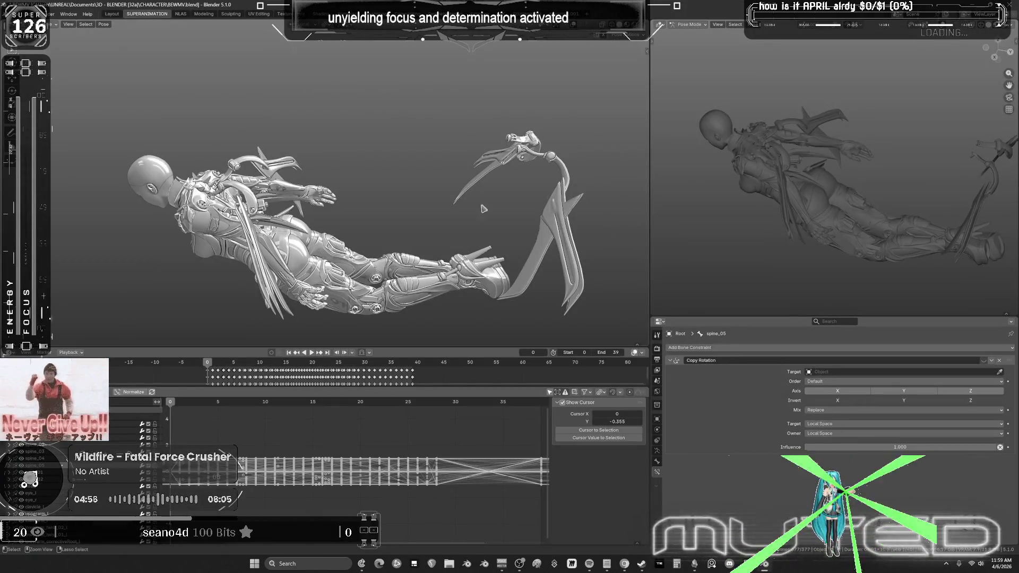
key("ctrl+Page_Down")
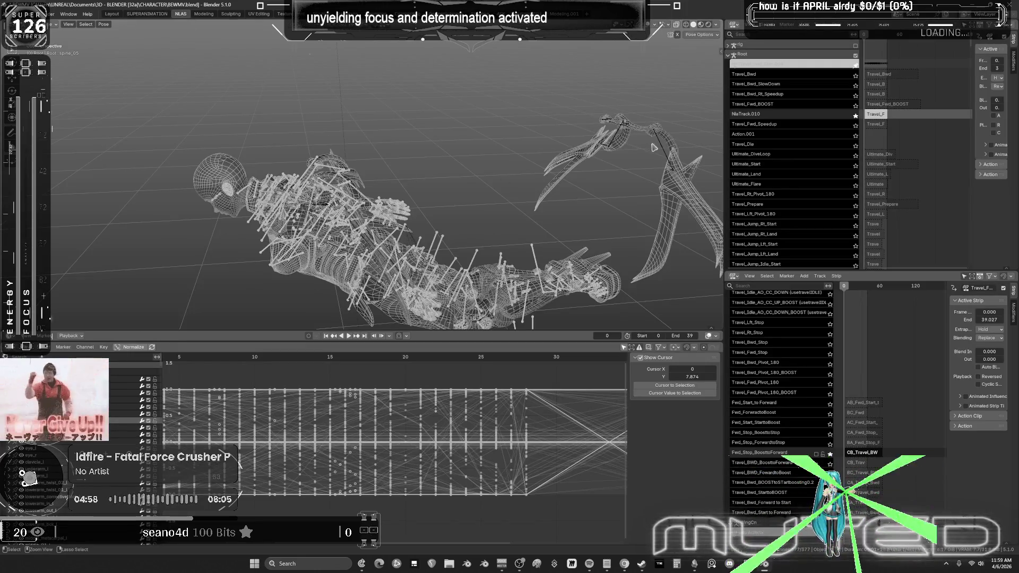
Step: Make WingCn active, exit tweak mode on the top track and zoom the lower NLA timeline
left_click(661, 147)
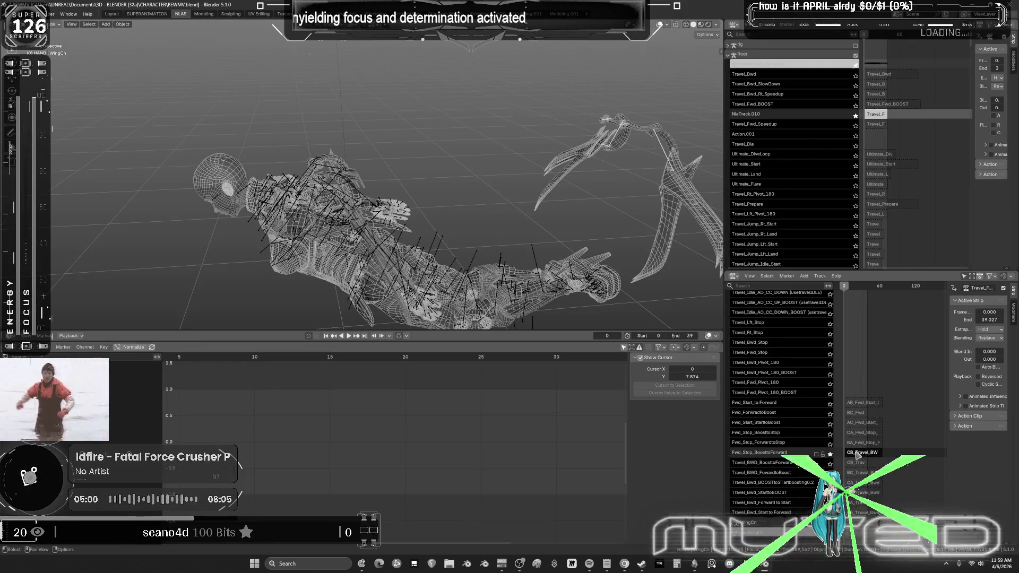
key("Tab")
middle_click_drag(857, 455, 908, 463, "ctrl")
scroll(908, 463, "up", 2)
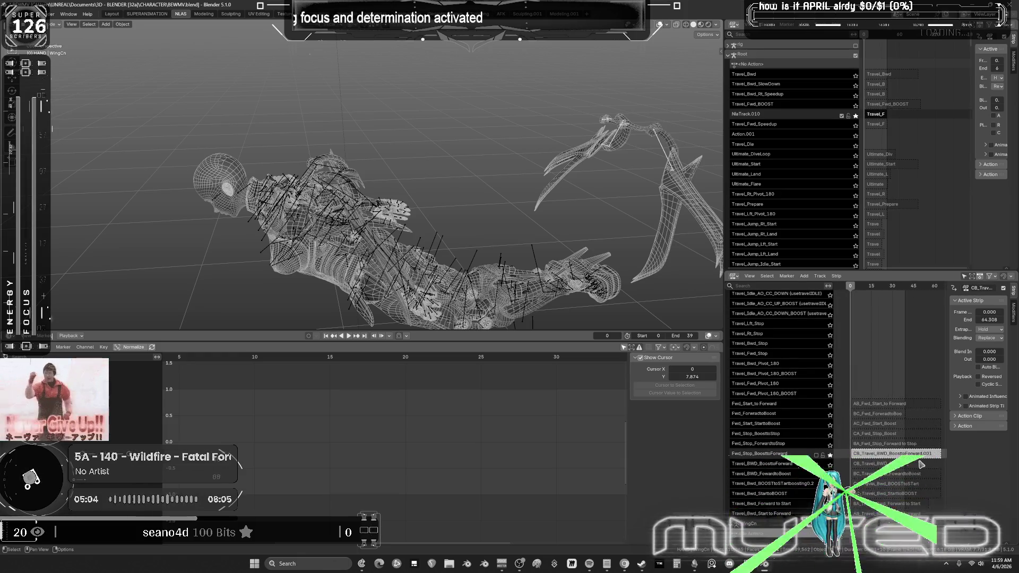
scroll(884, 452, "up", 2)
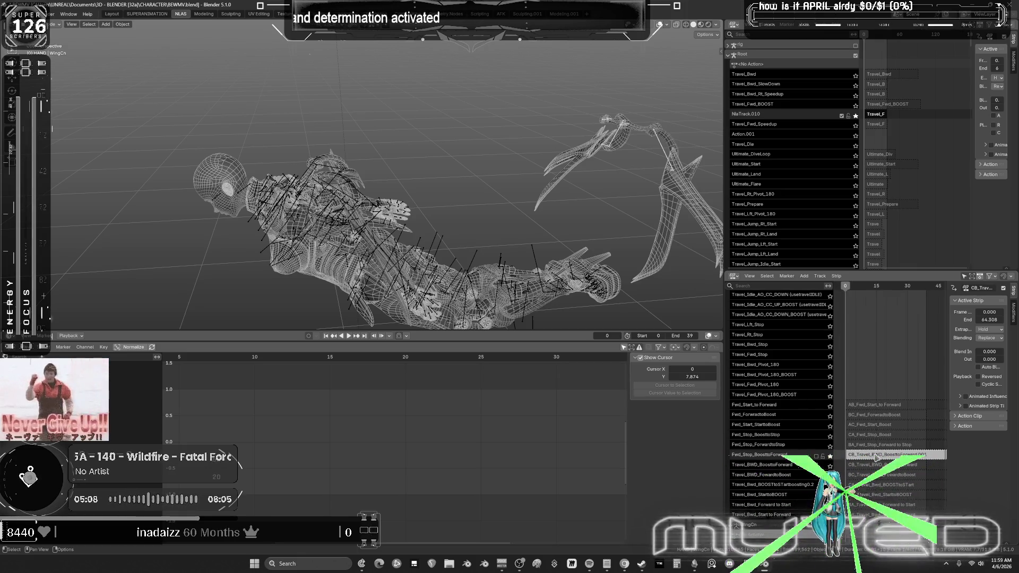
Step: Tweak the BWD travel strip's action, play it, then leave tweak mode
key("Tab")
scroll(256, 364, "down", 4)
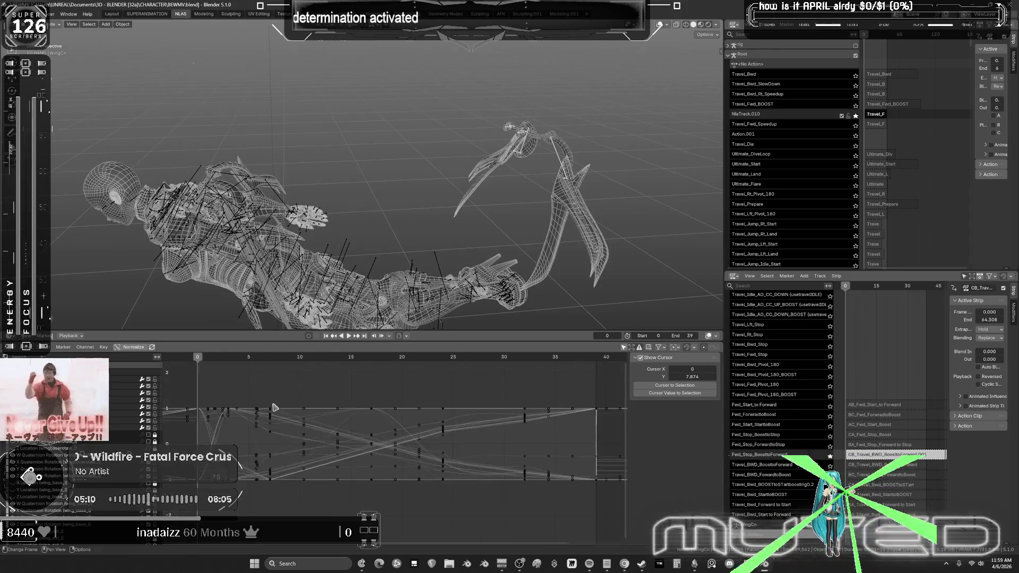
key("space")
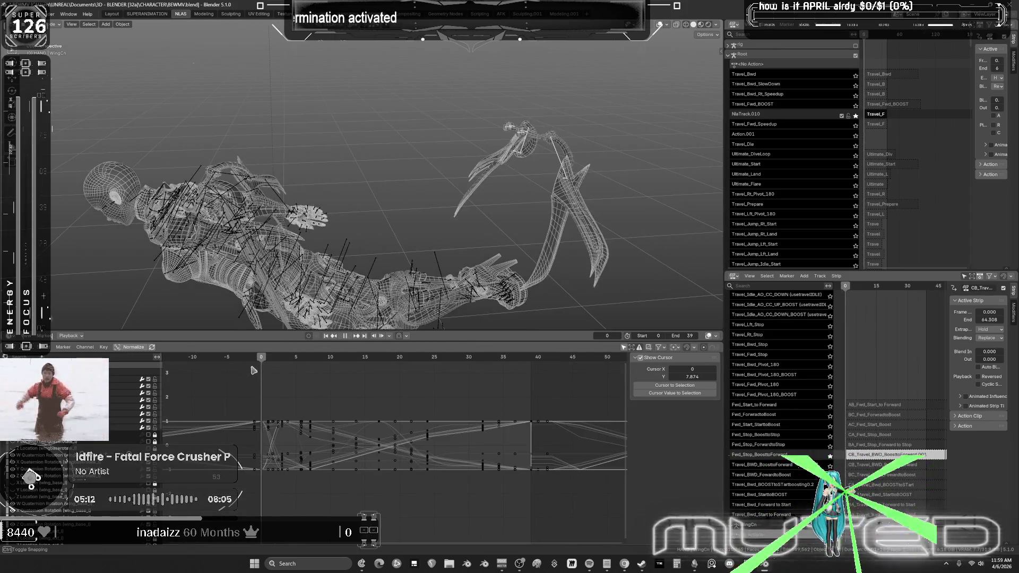
key("space")
middle_click_drag(491, 213, 426, 206)
key("Tab")
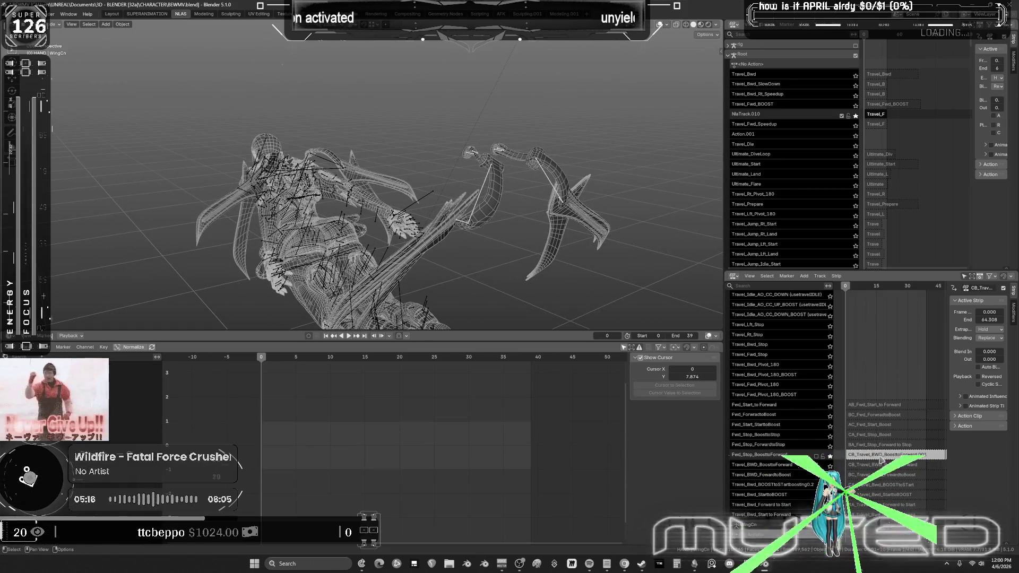
key("Tab")
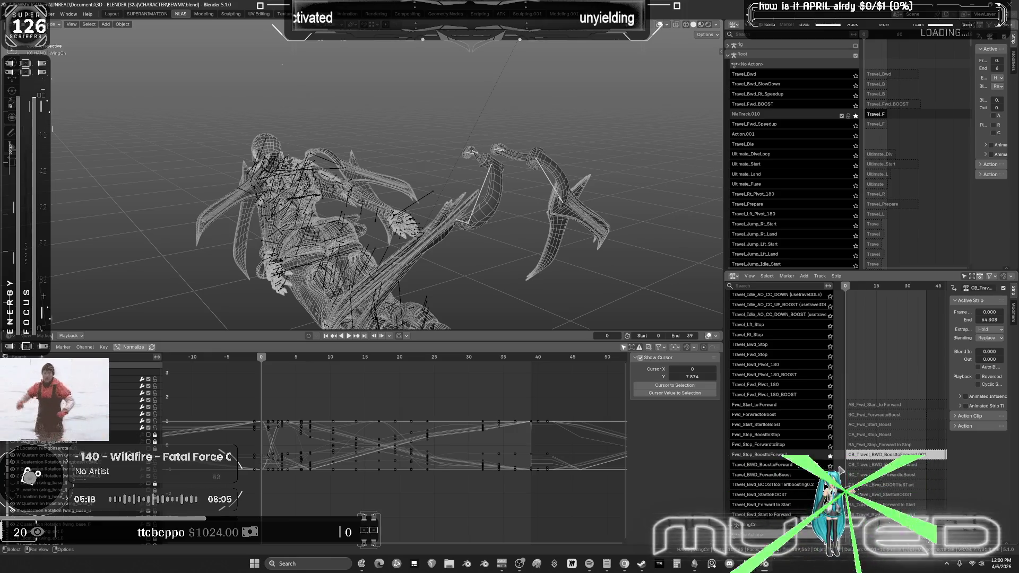
key("Tab")
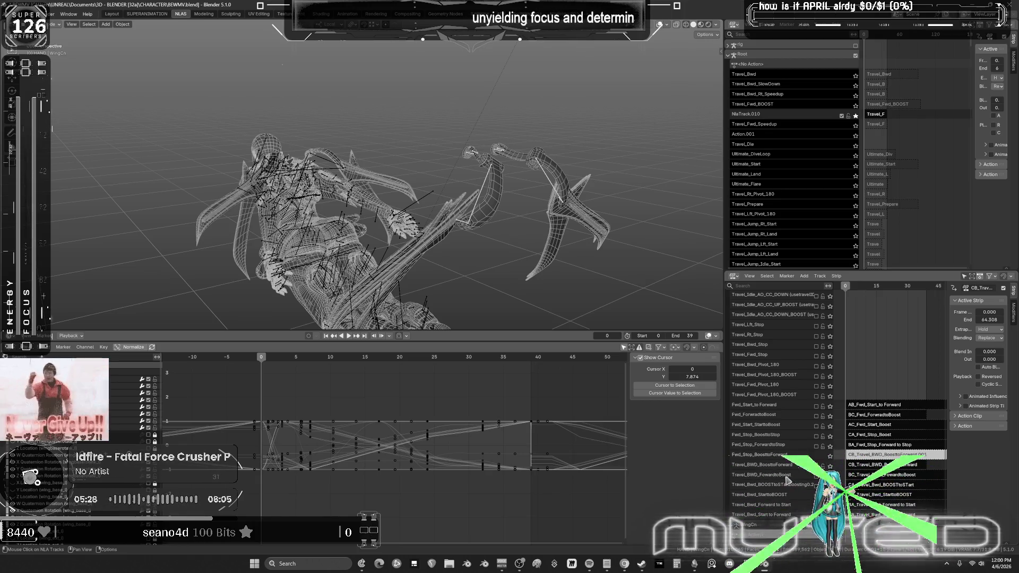
Step: Select the backward forward-to-boost travel strip, enter Pose Mode and widen the NLA editors
left_click(856, 475)
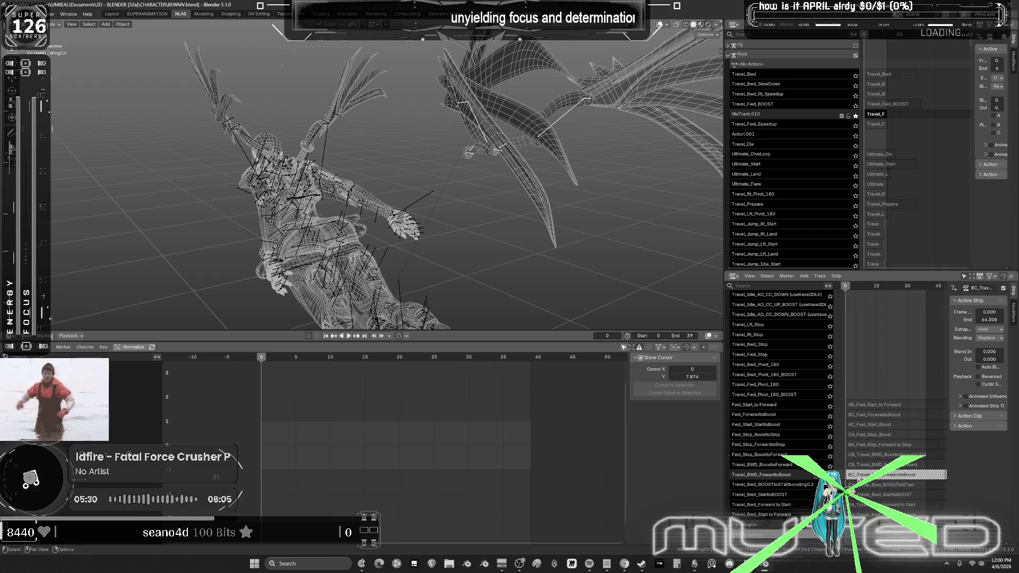
left_click_drag(269, 357, 533, 390)
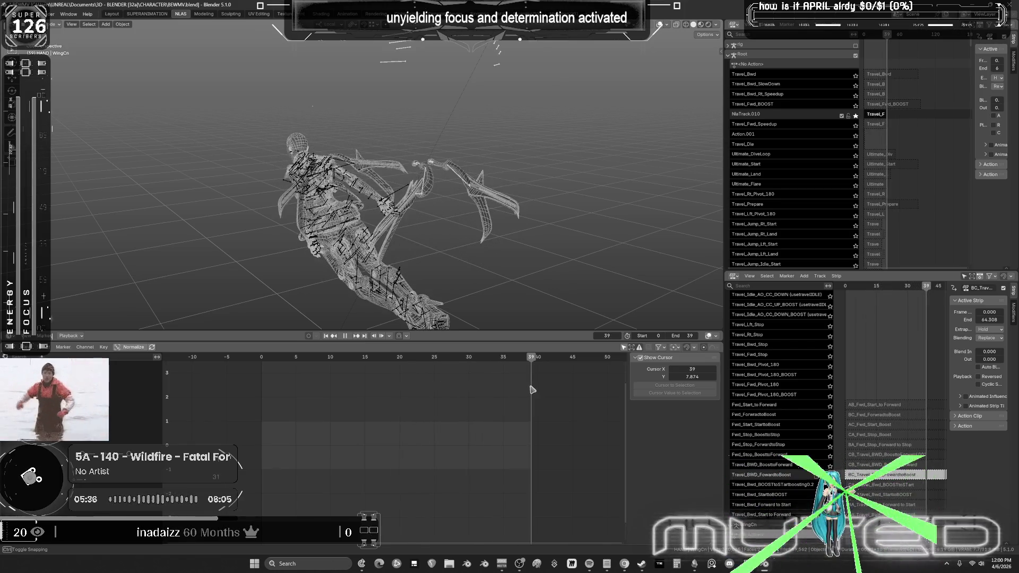
middle_click_drag(483, 224, 530, 197)
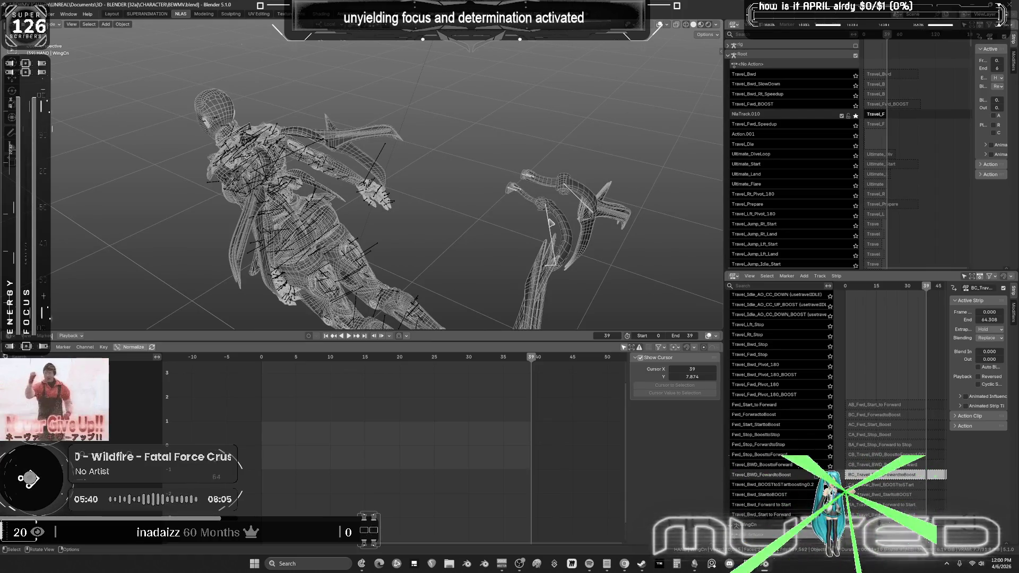
key("ctrl+Tab")
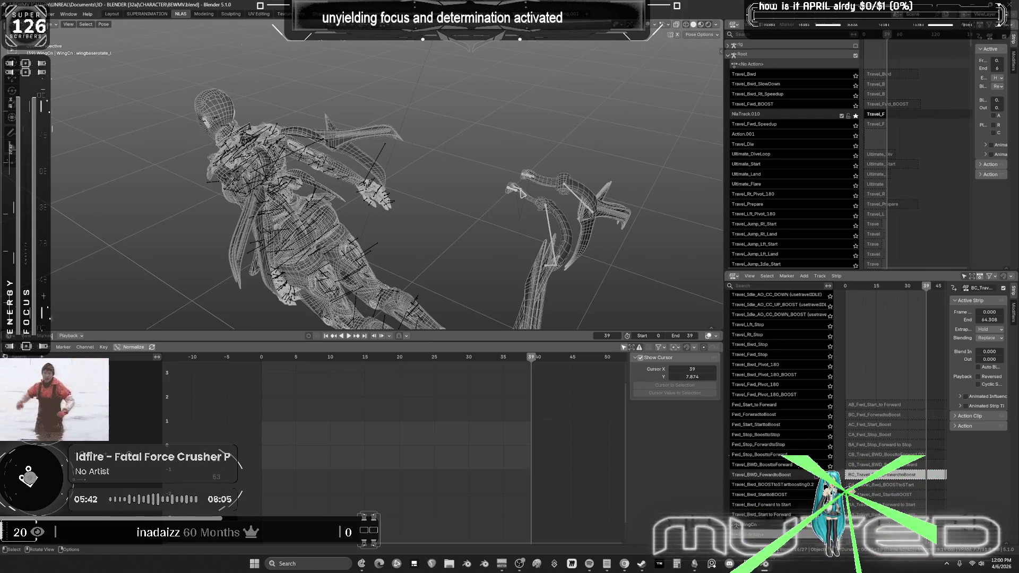
left_click_drag(725, 348, 610, 348)
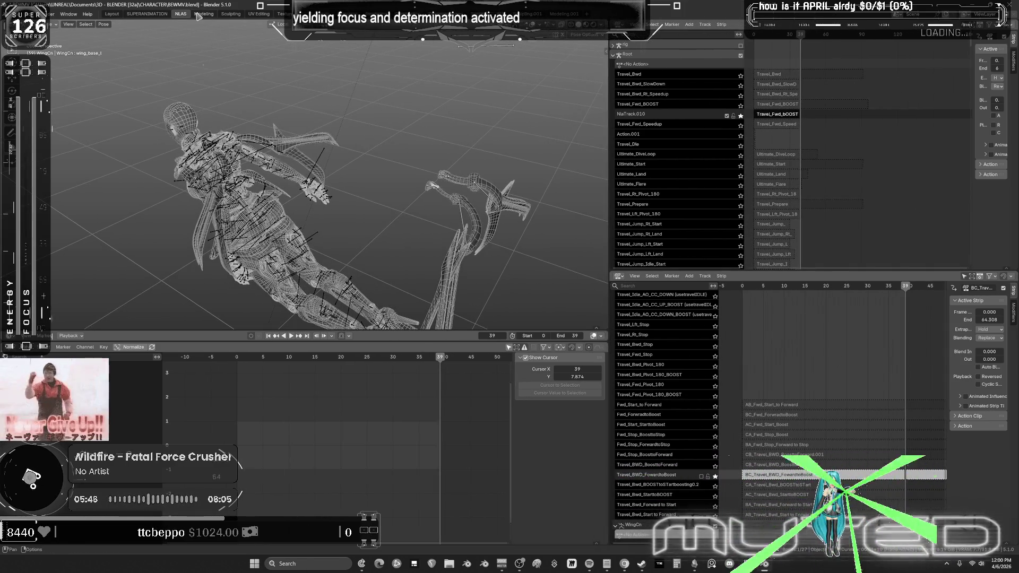
Step: In the Modeling workspace, put the armature into Pose Mode and show the bone constraints
left_click(202, 14)
middle_click_drag(584, 276, 519, 274)
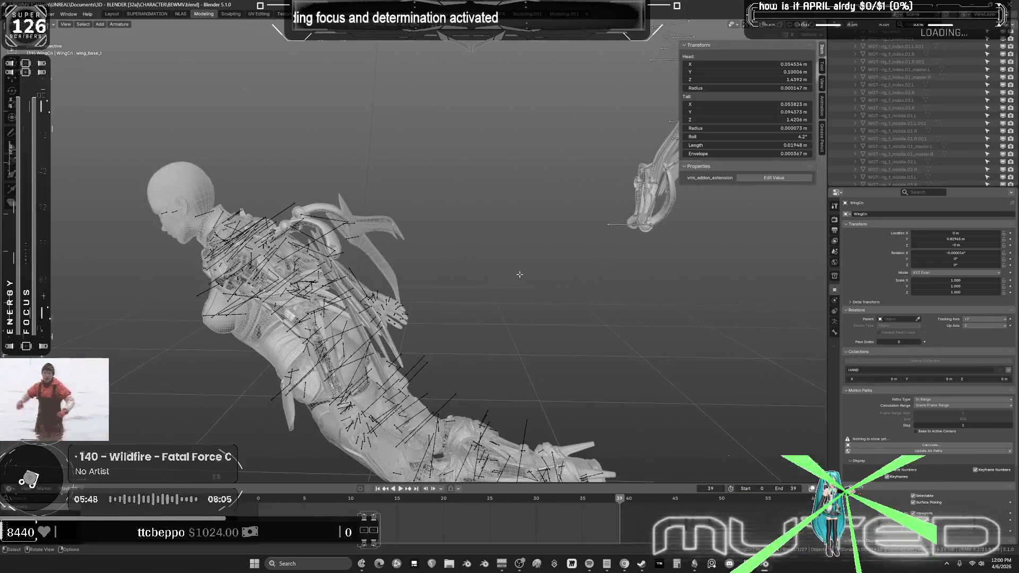
scroll(520, 275, "up", 10)
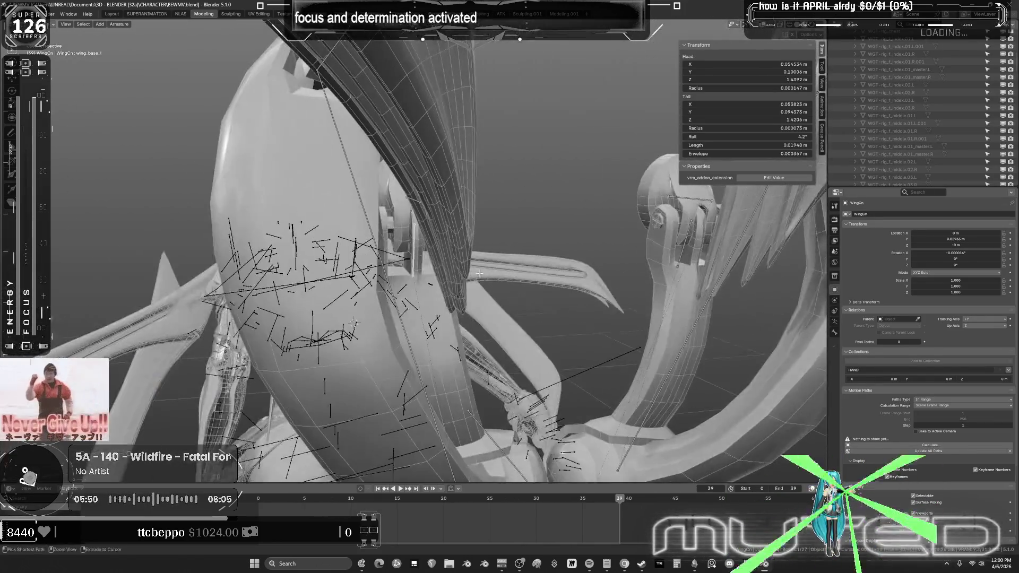
key("ctrl+Tab")
left_click(475, 348)
left_click(835, 343)
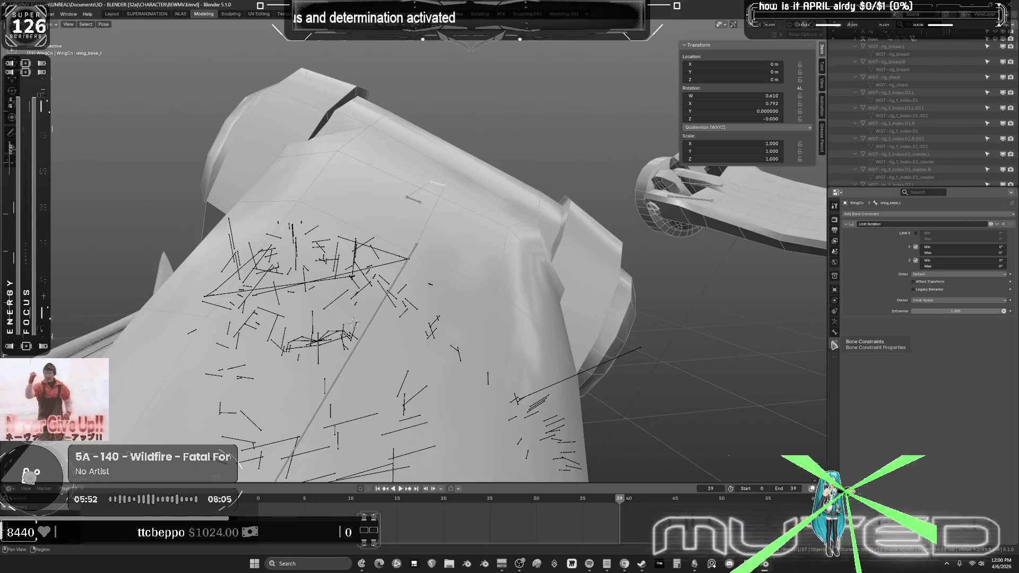
scroll(414, 249, "down", 8)
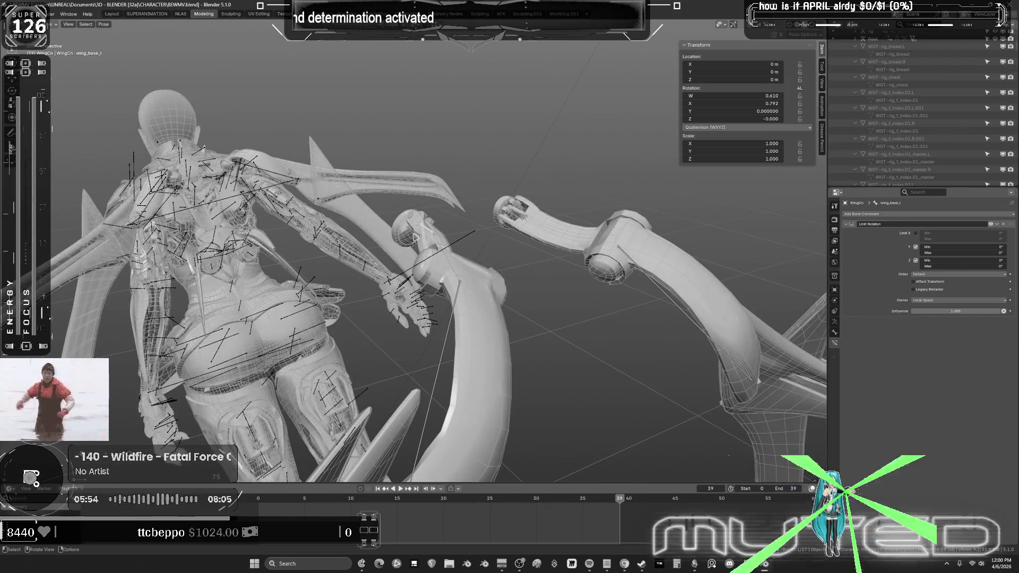
Step: Activate wingbaserotate_l, wing_base_r, wing_ext_r and wing_ext_l in turn, then return to the NLAS workspace
left_click(415, 238)
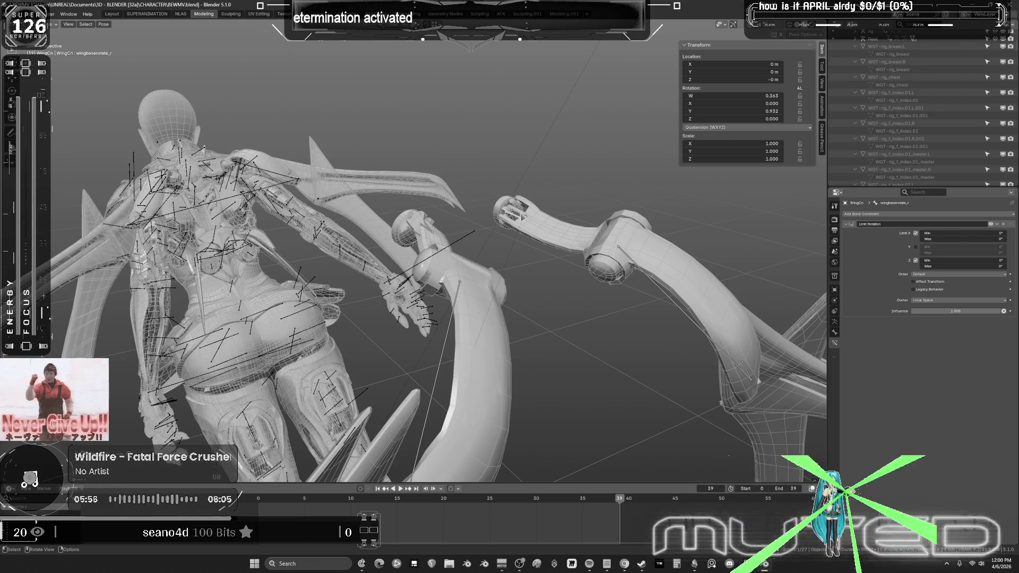
left_click(672, 299)
left_click(669, 299)
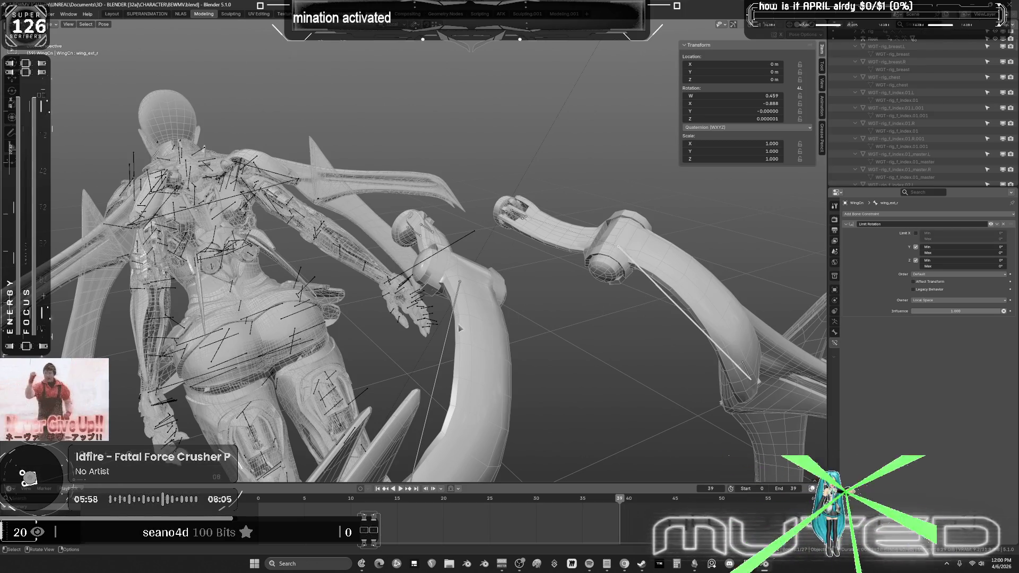
left_click(450, 331)
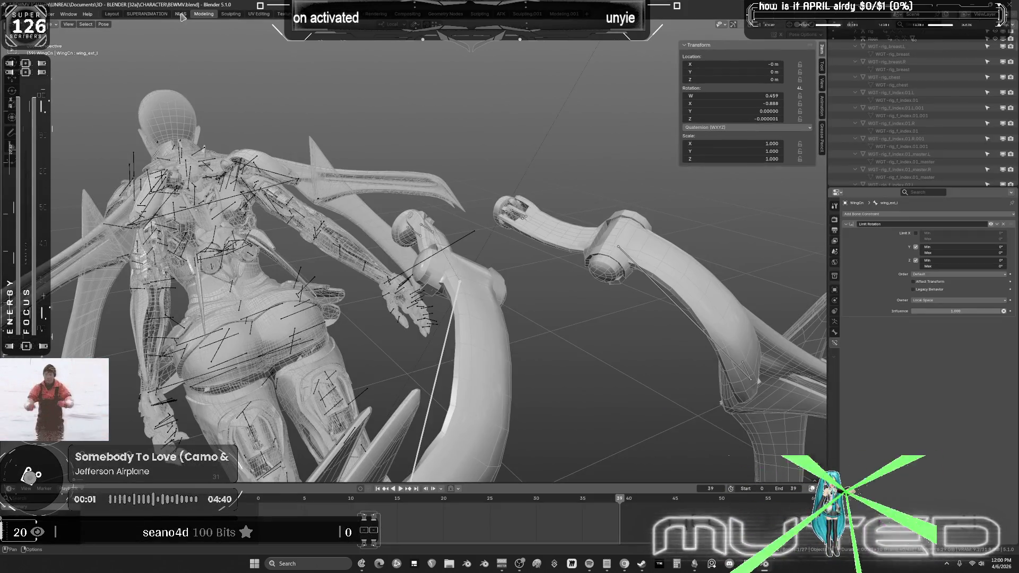
left_click(180, 14)
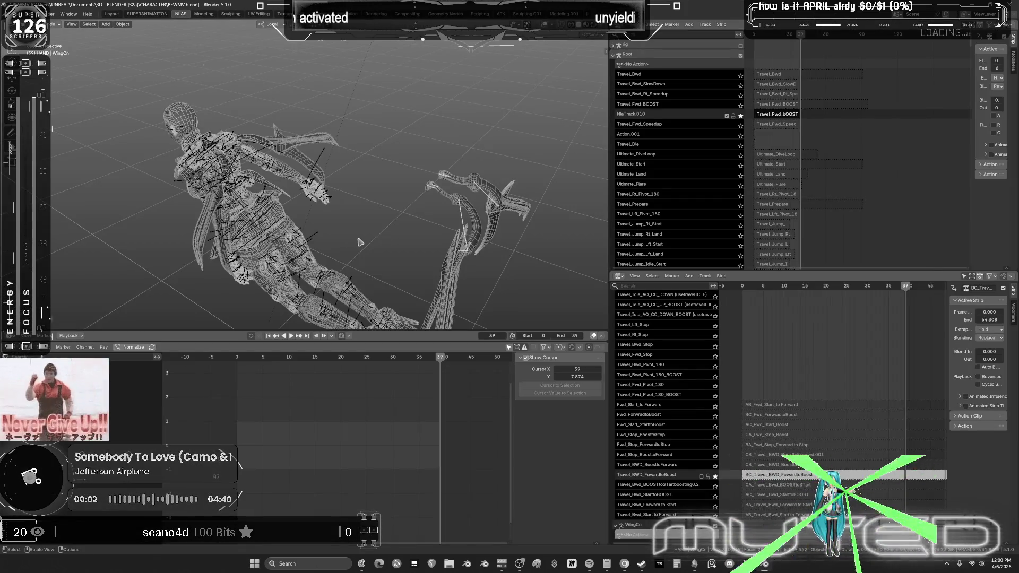
Step: Orbit the viewport around the winged character, from behind to the front and beyond
key("Up")
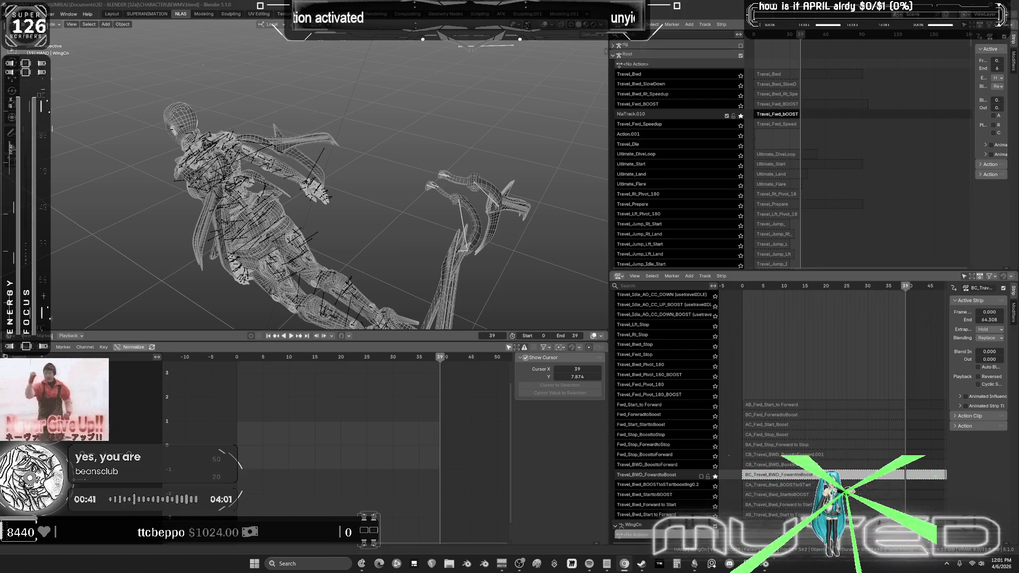
mouse_move(425, 202)
middle_mouse_down()
mouse_move(564, 203)
mouse_move(479, 196)
mouse_move(297, 207)
mouse_move(76, 187)
mouse_move(215, 179)
mouse_move(53, 204)
middle_mouse_up()
mouse_move(177, 189)
middle_mouse_down()
mouse_move(285, 206)
mouse_move(264, 202)
mouse_move(288, 182)
mouse_move(352, 186)
mouse_move(320, 204)
middle_mouse_up()
mouse_move(376, 222)
middle_mouse_down()
mouse_move(340, 202)
mouse_move(302, 211)
middle_mouse_up()
mouse_move(379, 212)
middle_mouse_down()
mouse_move(313, 196)
mouse_move(362, 204)
mouse_move(341, 192)
mouse_move(450, 169)
mouse_move(430, 173)
mouse_move(423, 193)
mouse_move(398, 168)
mouse_move(433, 178)
middle_mouse_up()
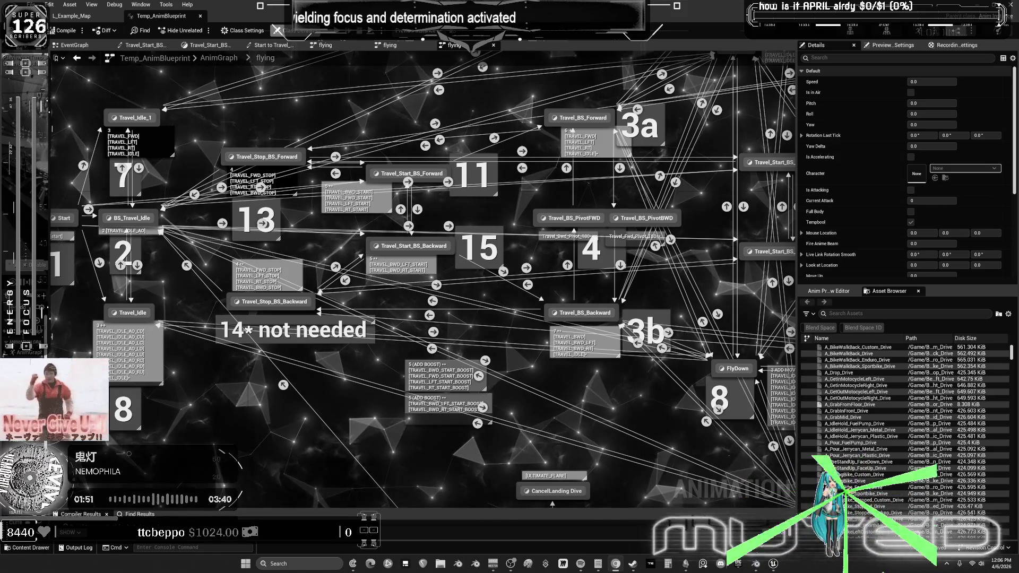
Step: Zoom out and pan over the flying state graph, then switch to the wing planning chart
scroll(664, 180, "down", 3)
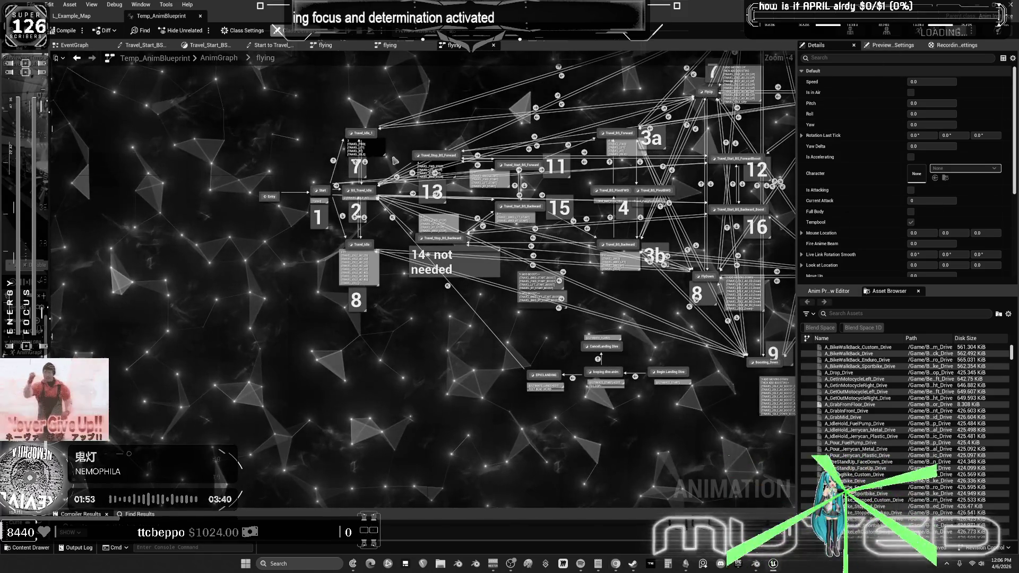
right_click_drag(756, 53, 644, 60)
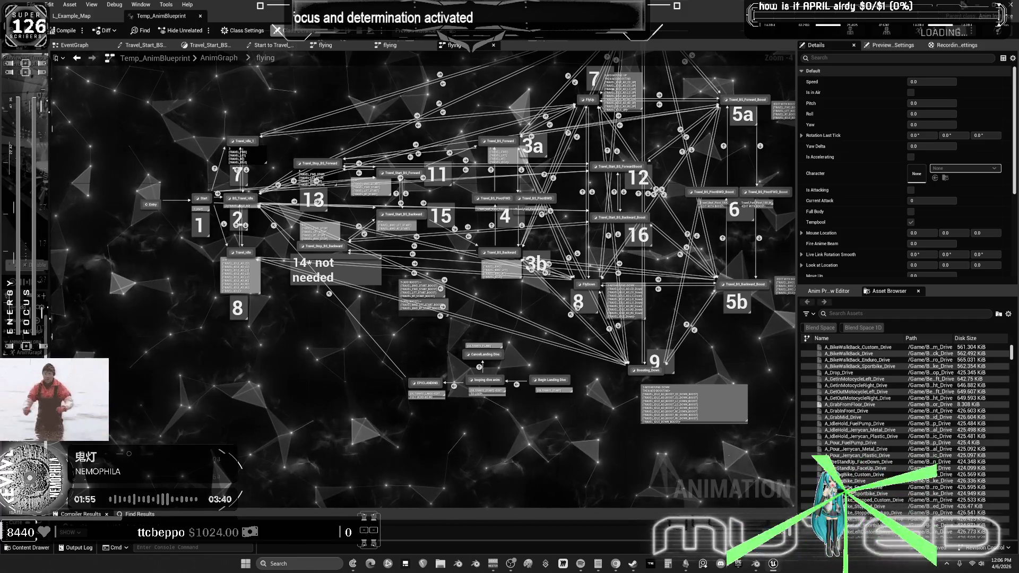
key("alt+Tab")
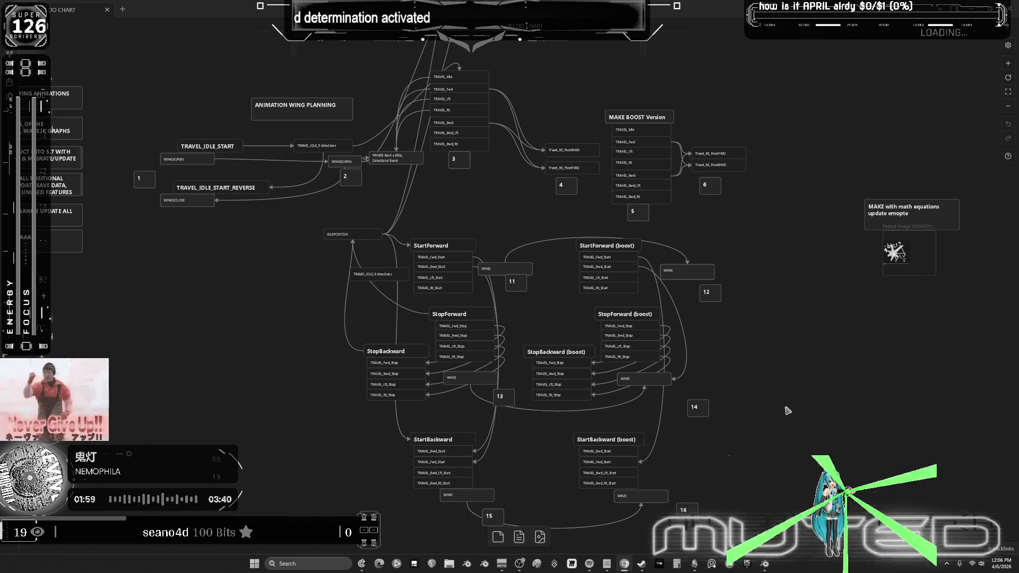
Step: Return from the Obsidian planning chart to Blender's NLAS workspace
key("alt+Tab")
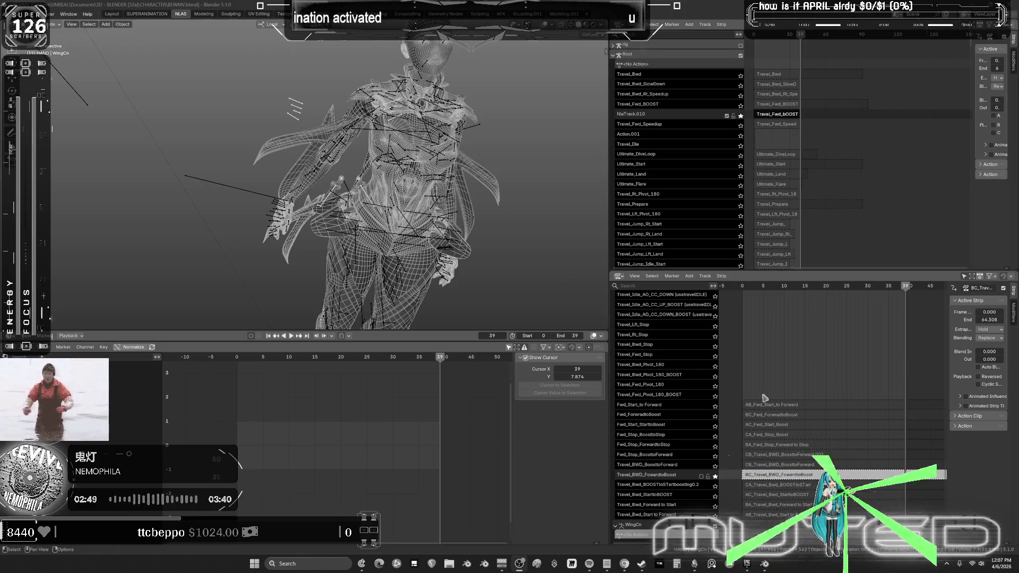
Step: Leave tweak mode, frame the wing, and start playing AC_Travel_Bwd_StarttoBOOST in tweak mode
key("Tab")
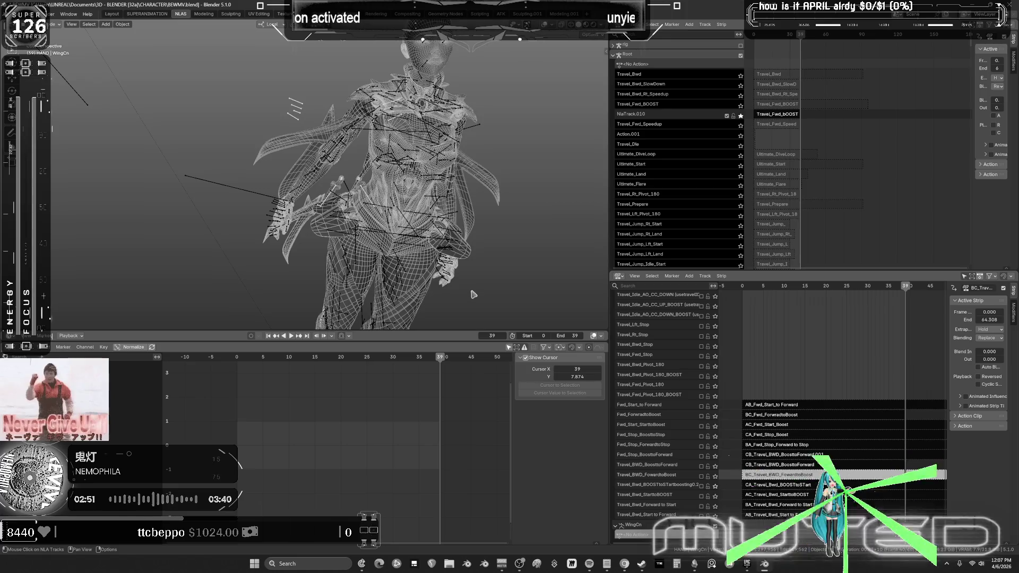
key("KP_Decimal")
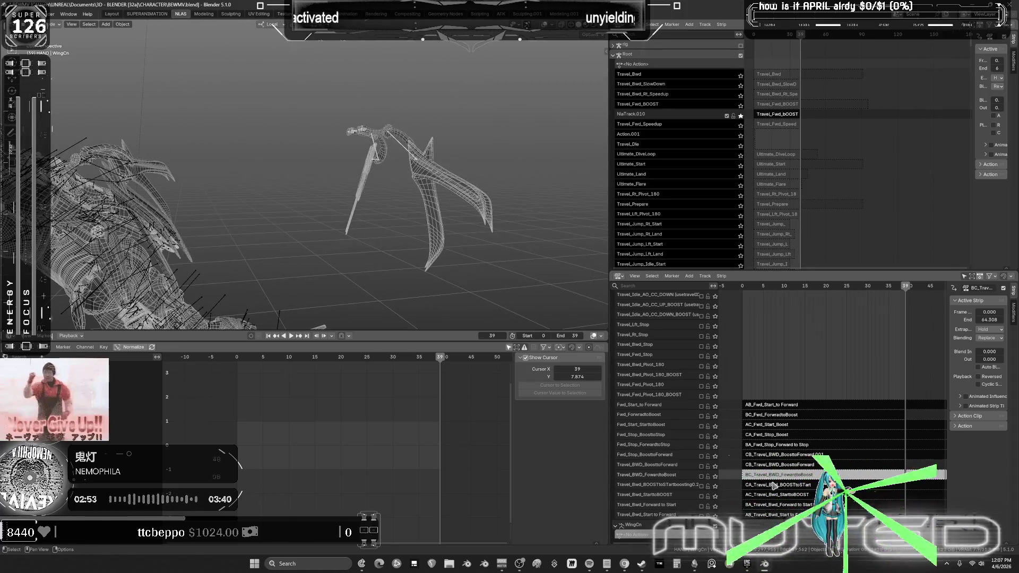
left_click(775, 494)
key("Tab")
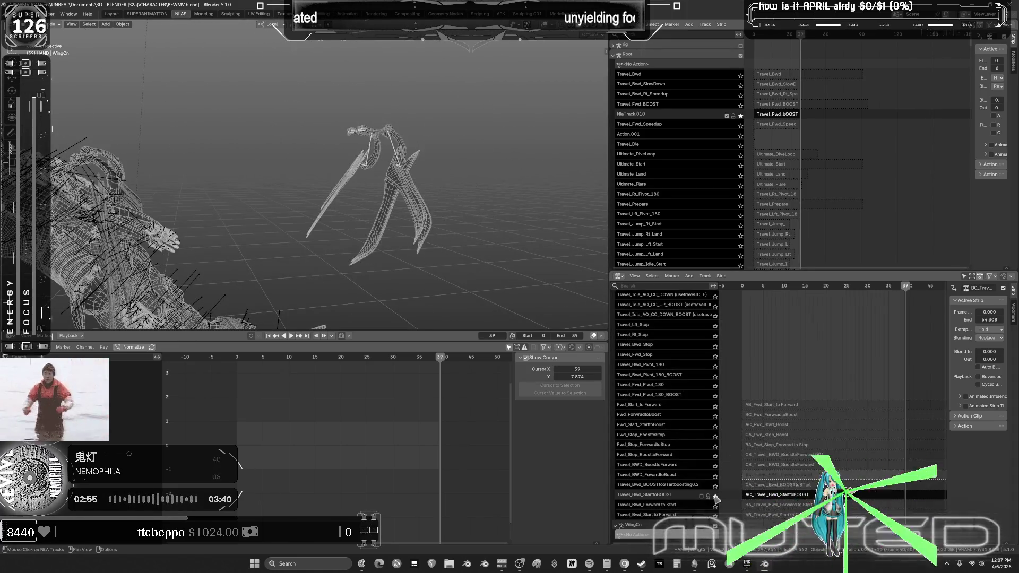
key("space")
Step: Scrub the strip and stop playback, then orbit to the body and pan to the travel tracks
left_click_drag(856, 288, 908, 299)
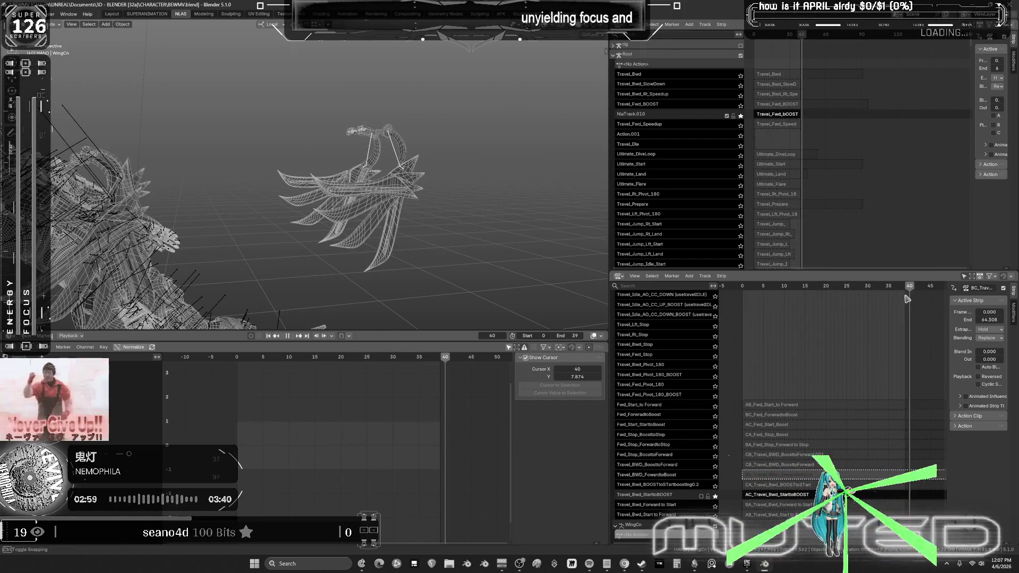
key("Escape")
middle_click_drag(201, 222, 390, 219)
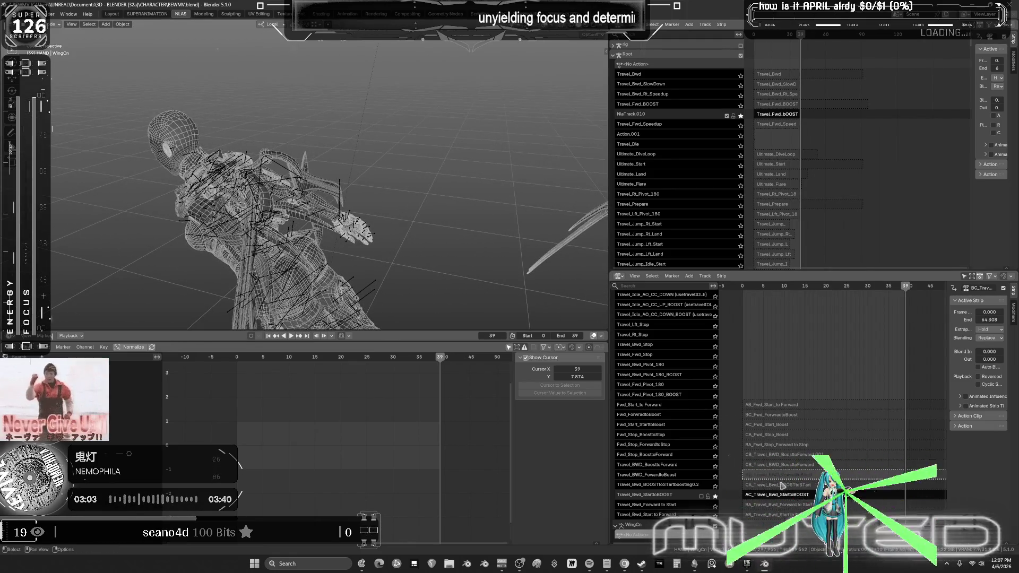
mouse_move(780, 526)
middle_mouse_down()
mouse_move(773, 489)
mouse_move(824, 347)
mouse_move(830, 383)
middle_mouse_up()
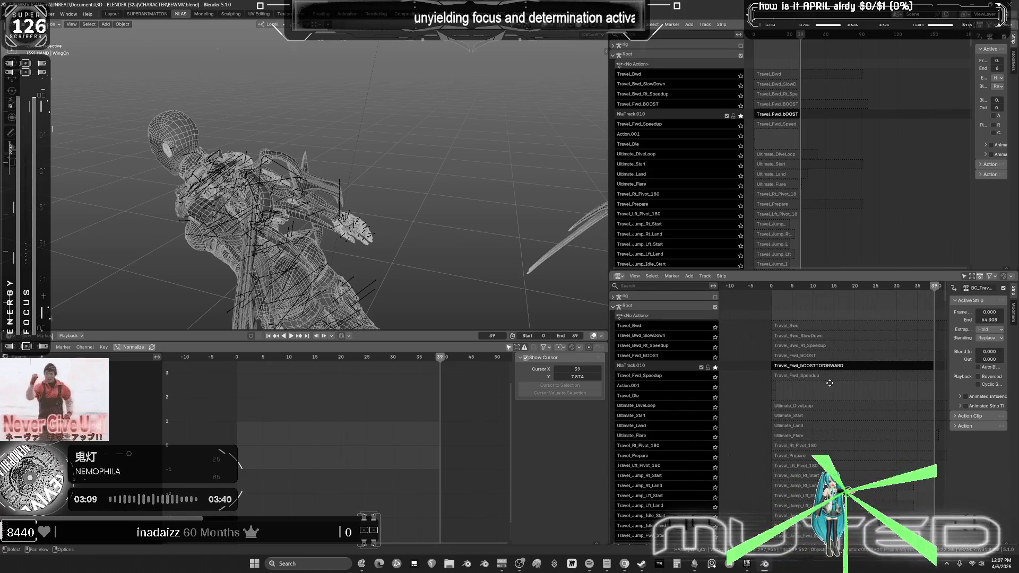
Step: Exit tweak mode in both NLA editors and scrub the playhead through frames 13, 39 and 40
key("Tab")
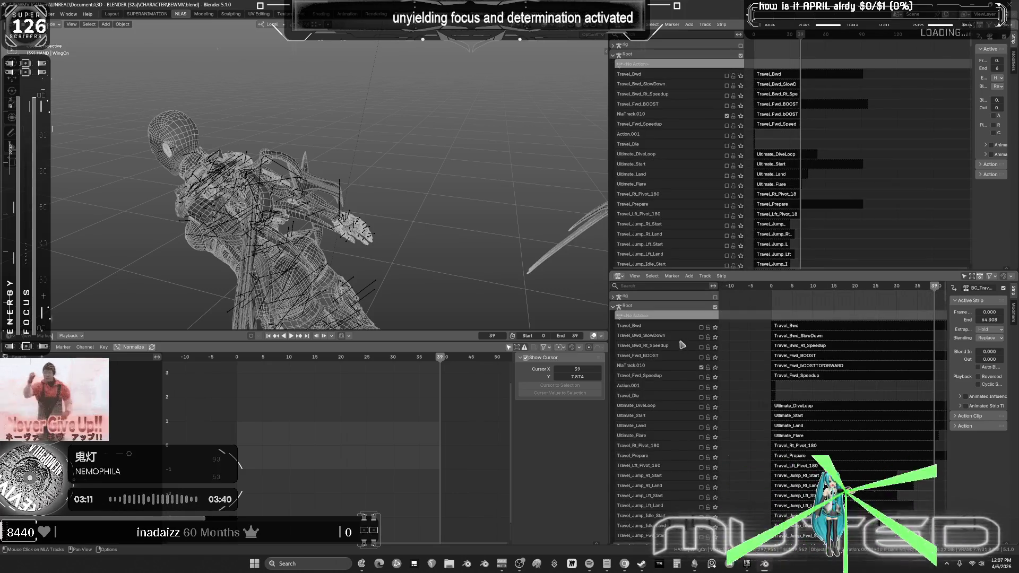
mouse_move(765, 286)
left_mouse_down()
mouse_move(826, 285)
mouse_move(856, 314)
mouse_move(896, 318)
left_mouse_up()
middle_click_drag(885, 348, 790, 338)
left_click(841, 288)
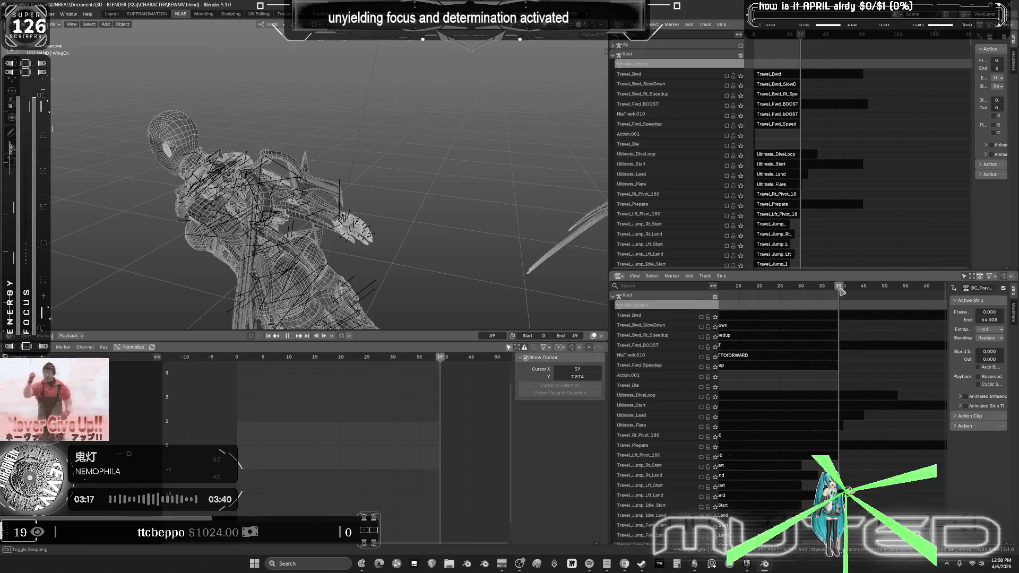
left_click_drag(842, 291, 744, 296)
Step: Scrub back to frame 16 and then frame 0, and pan to the backward travel tracks
middle_click_drag(821, 340, 843, 299)
left_click_drag(843, 298, 780, 296)
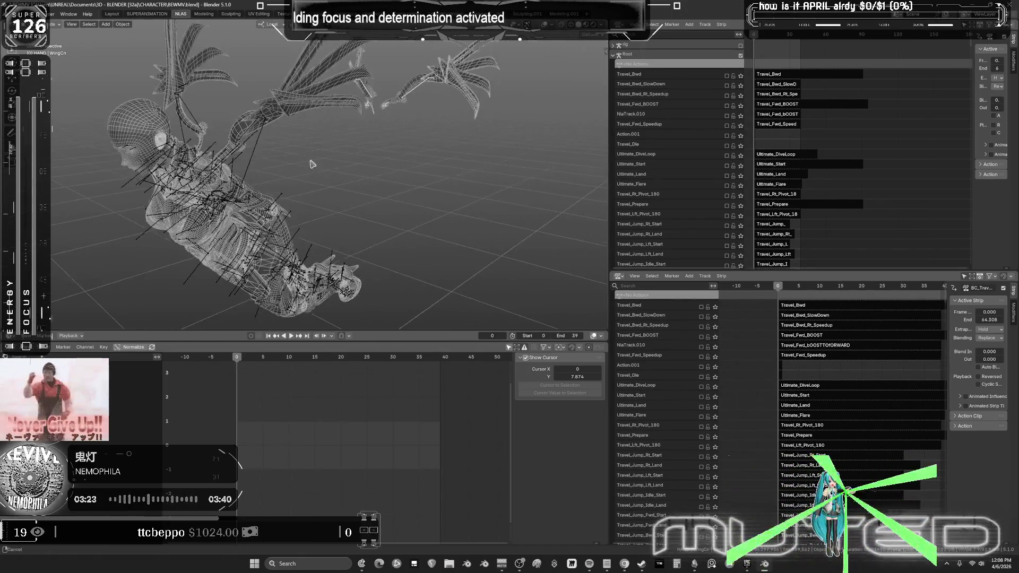
key("Escape")
scroll(784, 426, "down", 3)
mouse_move(784, 426)
middle_mouse_down()
mouse_move(829, 526)
mouse_move(792, 384)
mouse_move(791, 319)
middle_mouse_up()
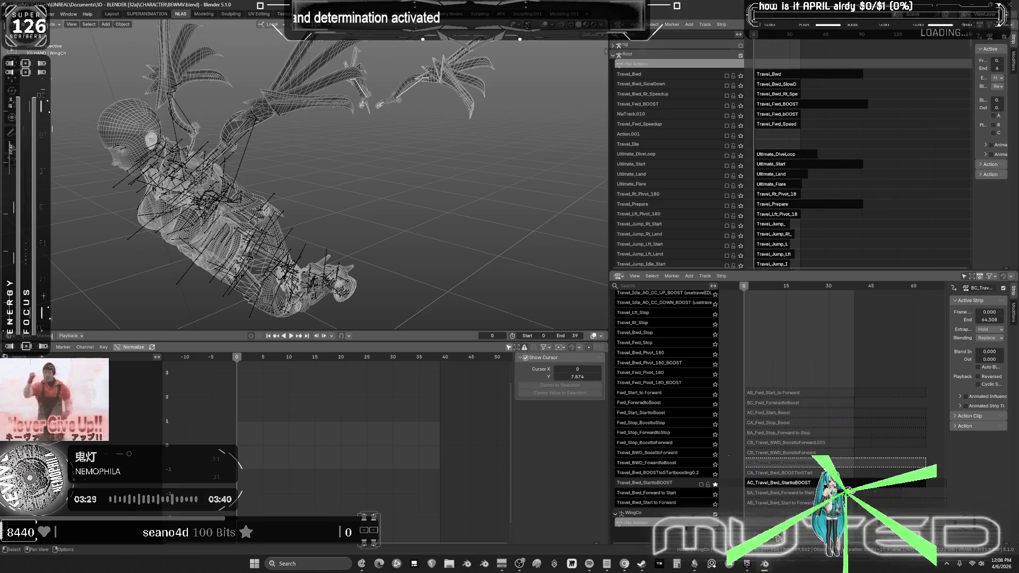
Step: Select AC_Travel_Bwd_StarttoBOOST, check frames 30 and 39, and orbit to view from behind
left_click(775, 485)
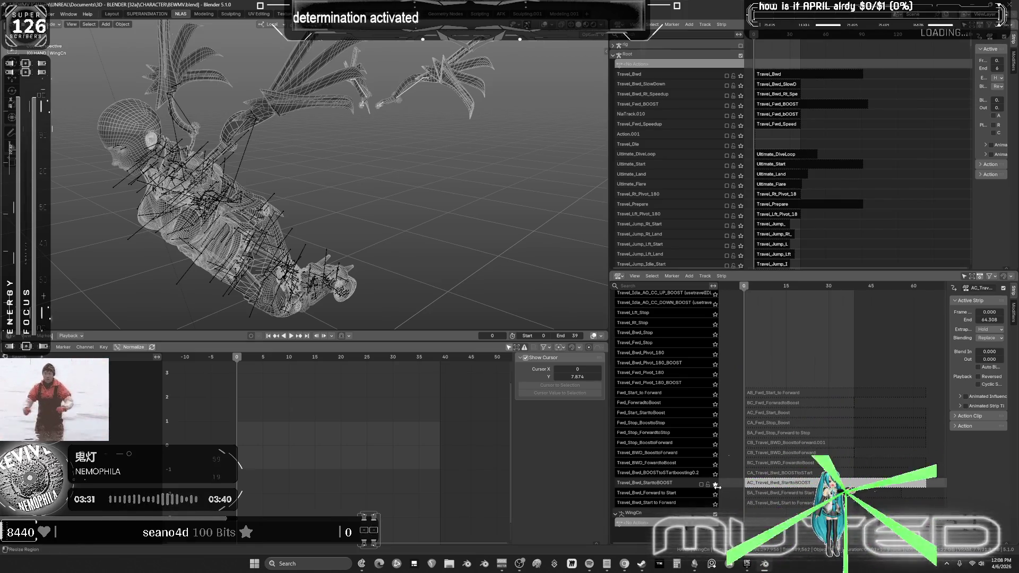
left_click_drag(745, 288, 925, 330)
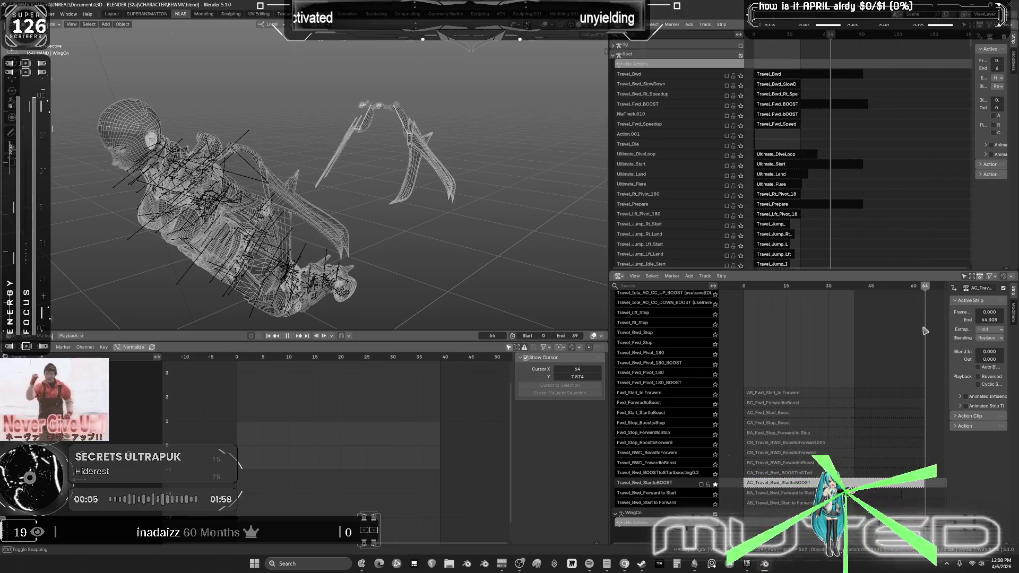
key("Escape")
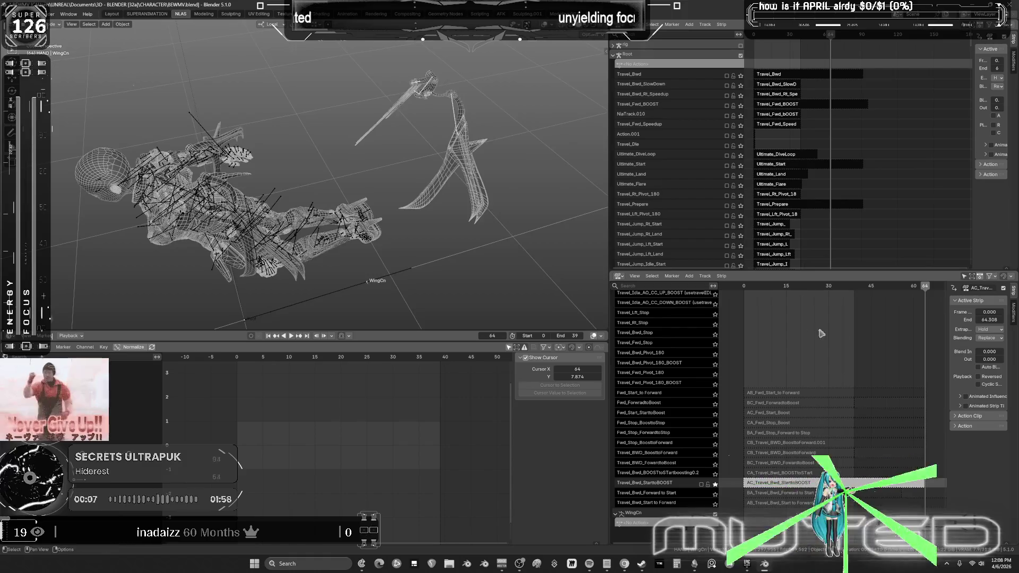
left_click_drag(932, 286, 855, 300)
mouse_move(385, 260)
middle_mouse_down()
mouse_move(366, 212)
mouse_move(374, 196)
mouse_move(258, 200)
mouse_move(382, 193)
mouse_move(325, 230)
middle_mouse_up()
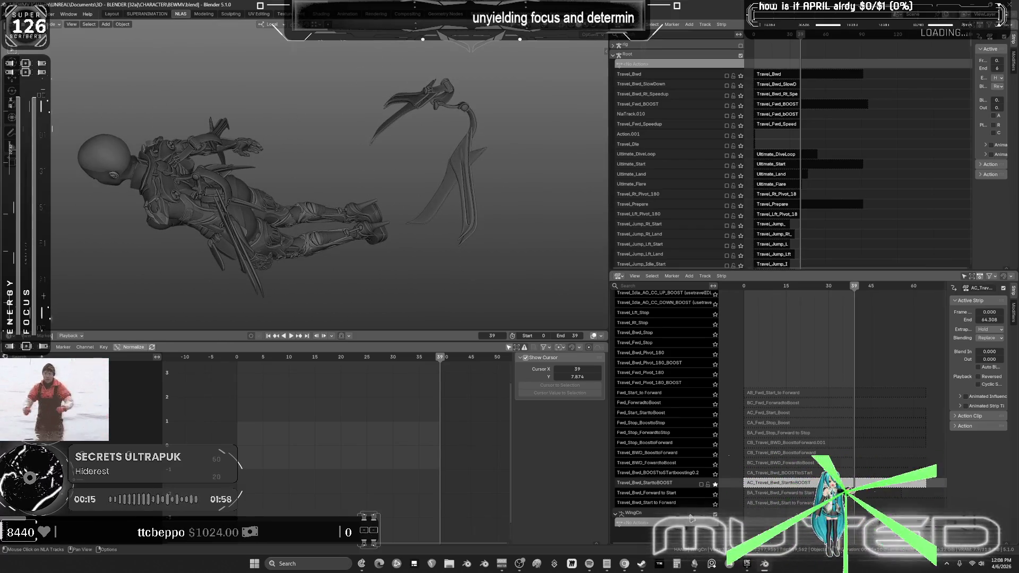
Step: Solo Travel_BWD_FowardtoBoost and scrub frames 0–35, then solo Travel_BWD_BoosttoForward instead
left_click(716, 465)
left_click_drag(749, 290, 851, 307)
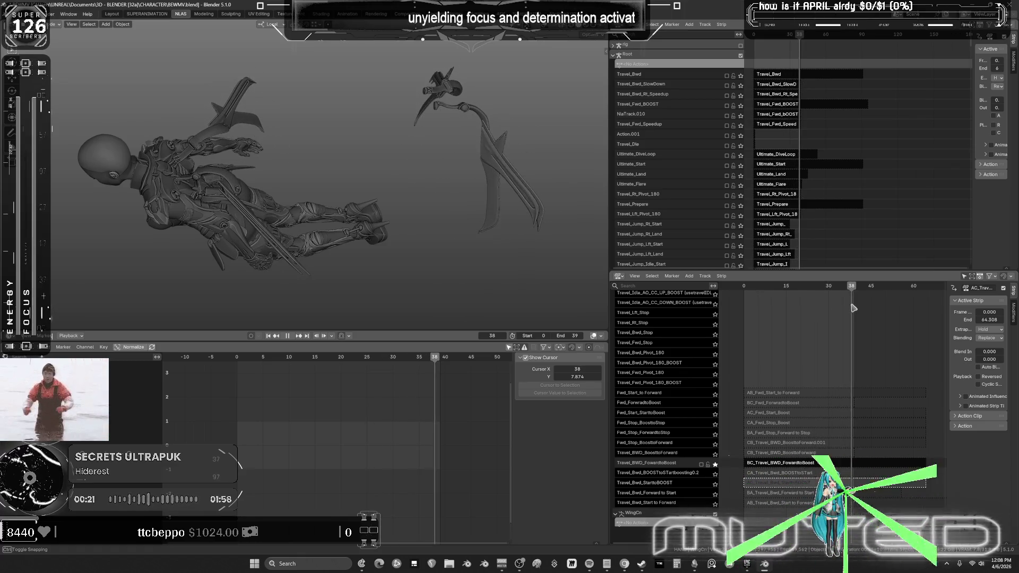
left_click(715, 455)
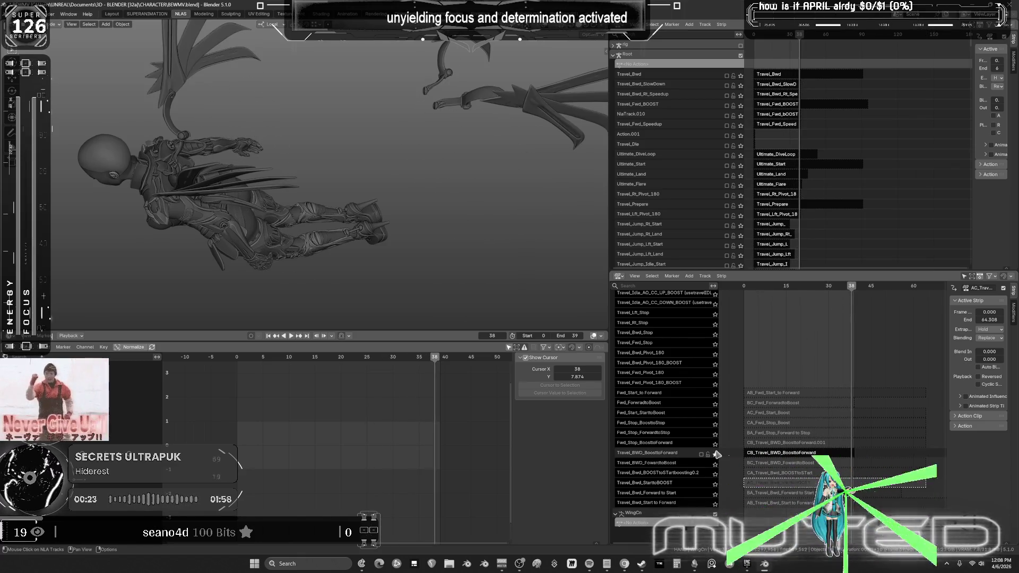
scroll(734, 337, "up", 6)
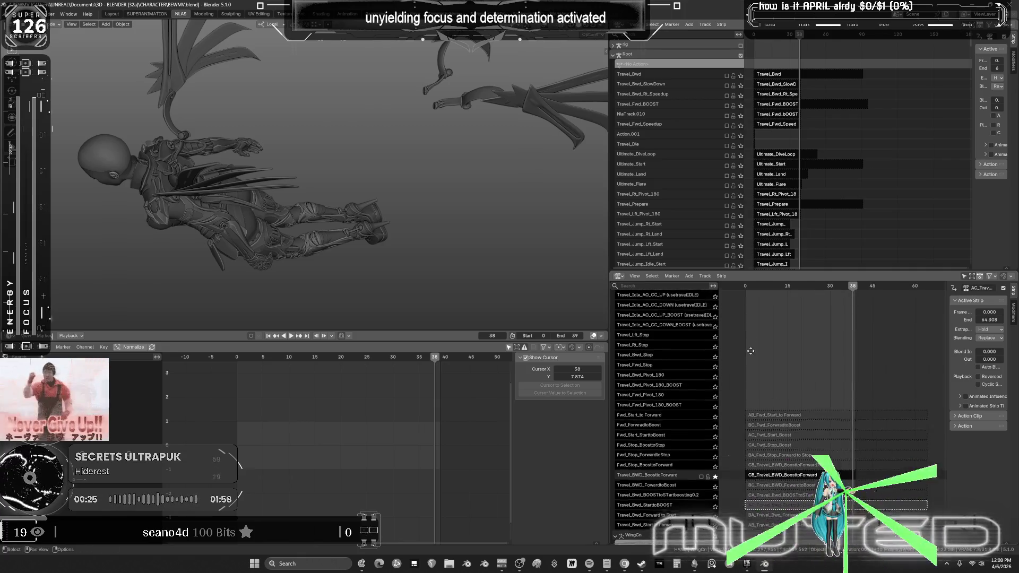
Step: Reframe the NLA, pan to the wing tracks, and play the left boost wing strip from frame 0
key("Home")
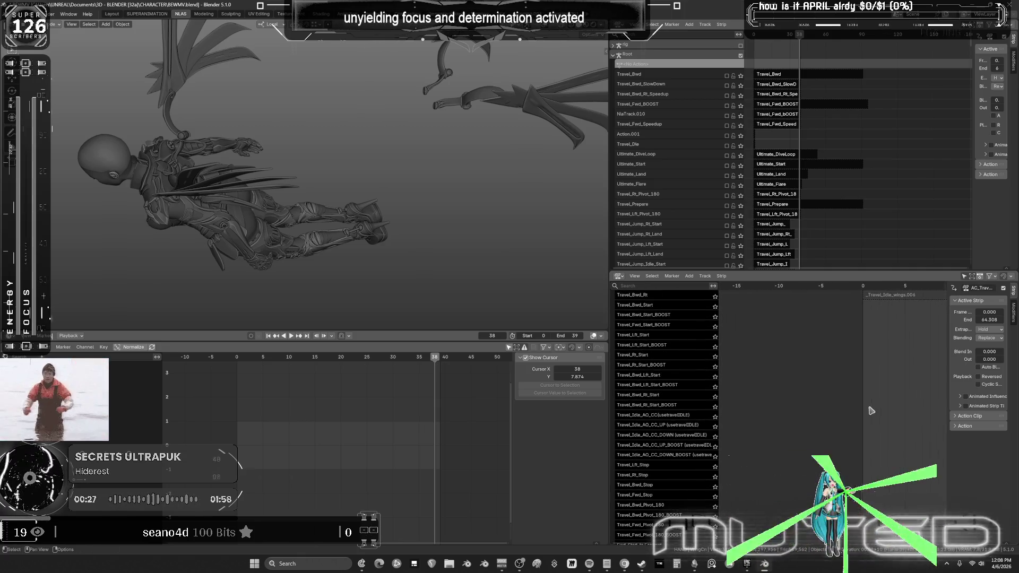
middle_click_drag(816, 374, 798, 418)
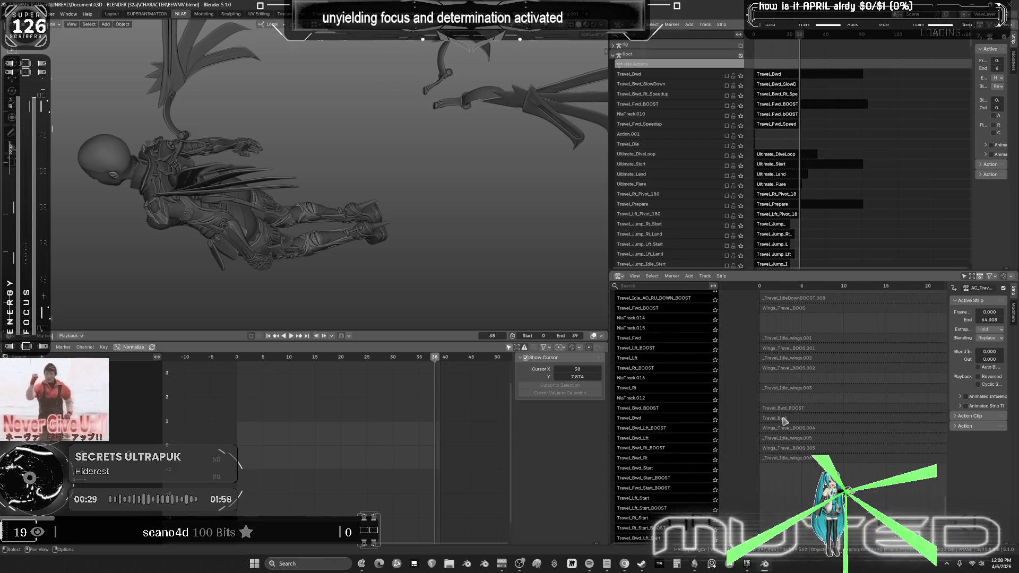
middle_click_drag(793, 358, 787, 387)
left_click(750, 378)
left_click_drag(754, 287, 755, 289)
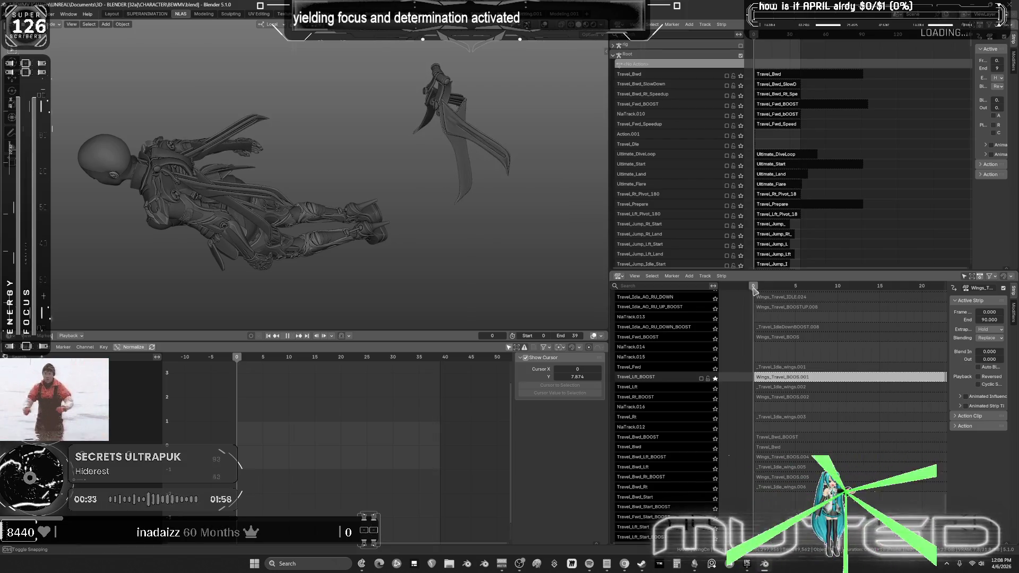
key("Escape")
middle_click_drag(270, 265, 276, 261)
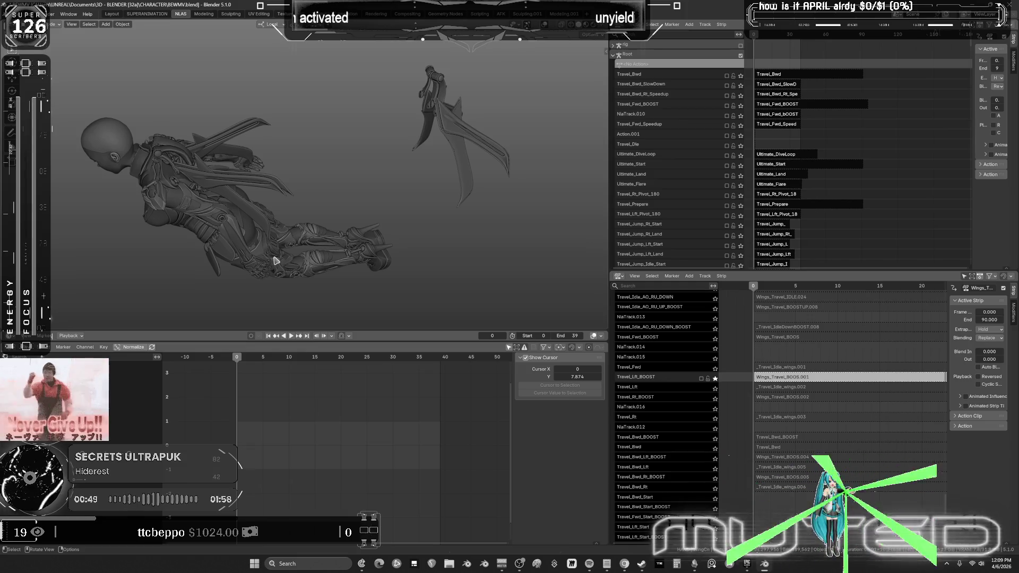
key("Down")
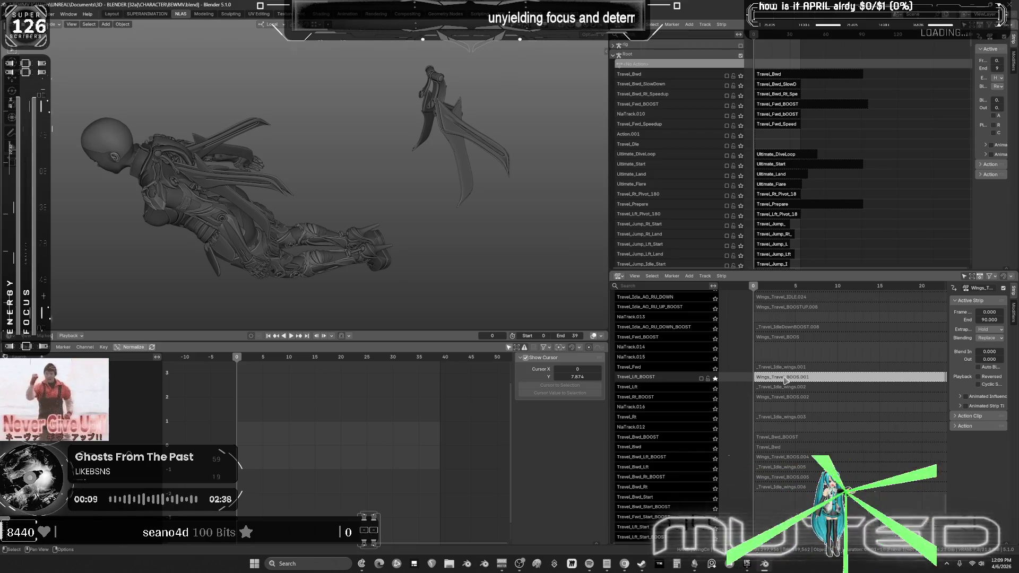
Step: Enter tweak mode, show the model as wireframe, and put the rig in Pose Mode at the wing bone
key("Tab")
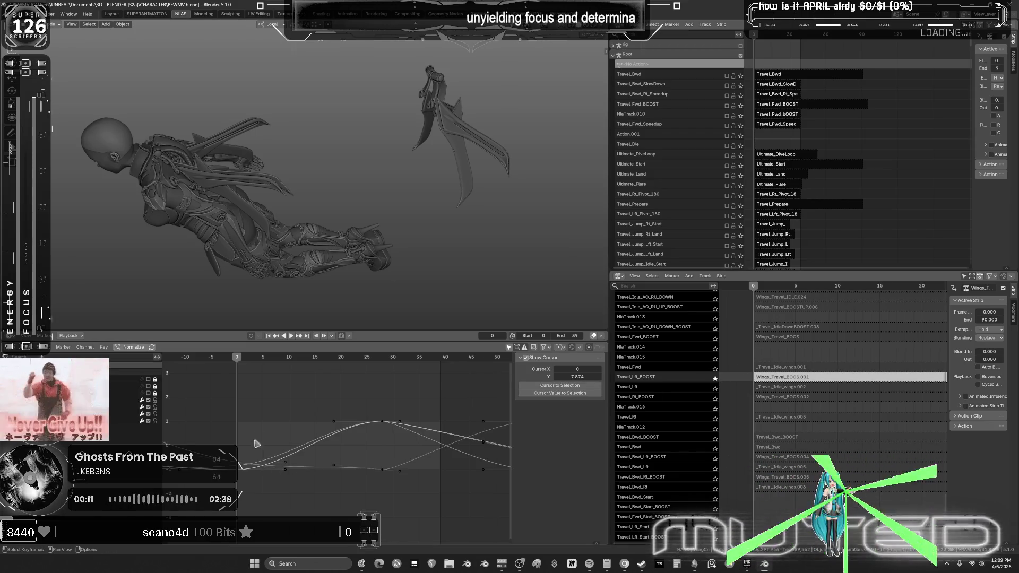
key("shift+z")
middle_click_drag(264, 236, 329, 212)
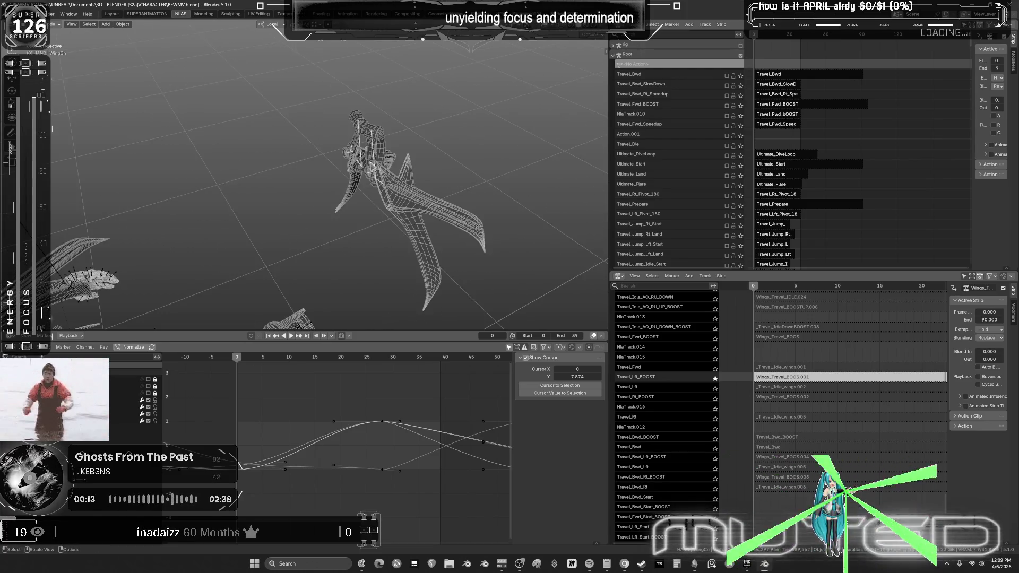
key("ctrl+Tab")
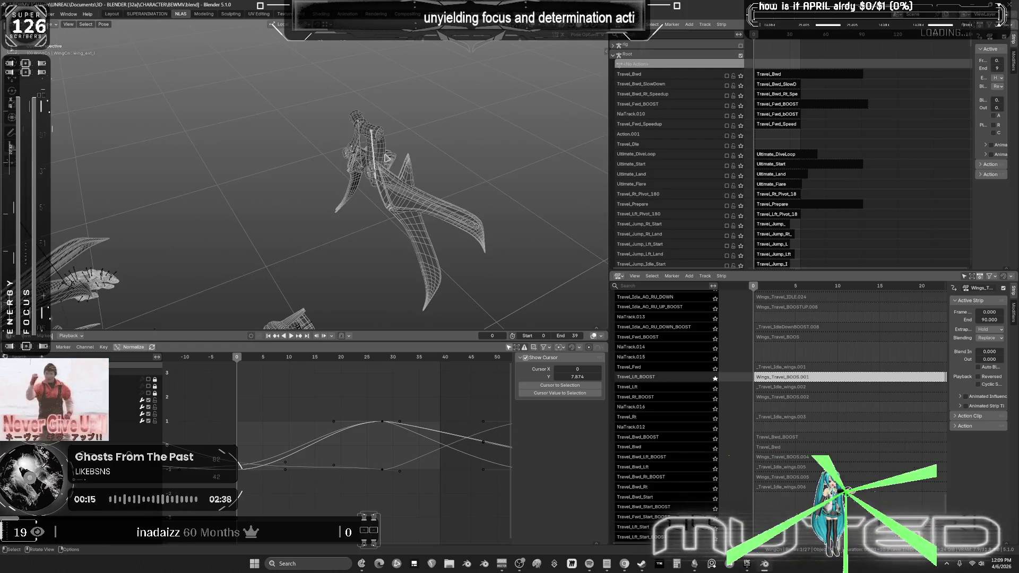
scroll(383, 164, "up", 5)
middle_click_drag(377, 170, 358, 183)
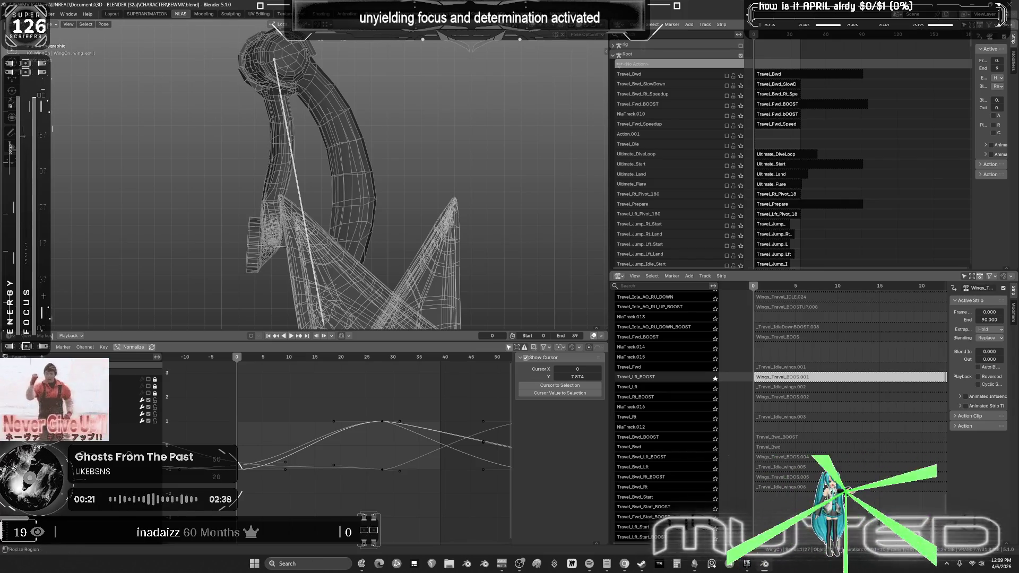
Step: Draw an annotation stroke on the wing, then move to the SUPERANIMATION workspace
left_click(10, 134)
middle_click_drag(366, 128, 377, 126)
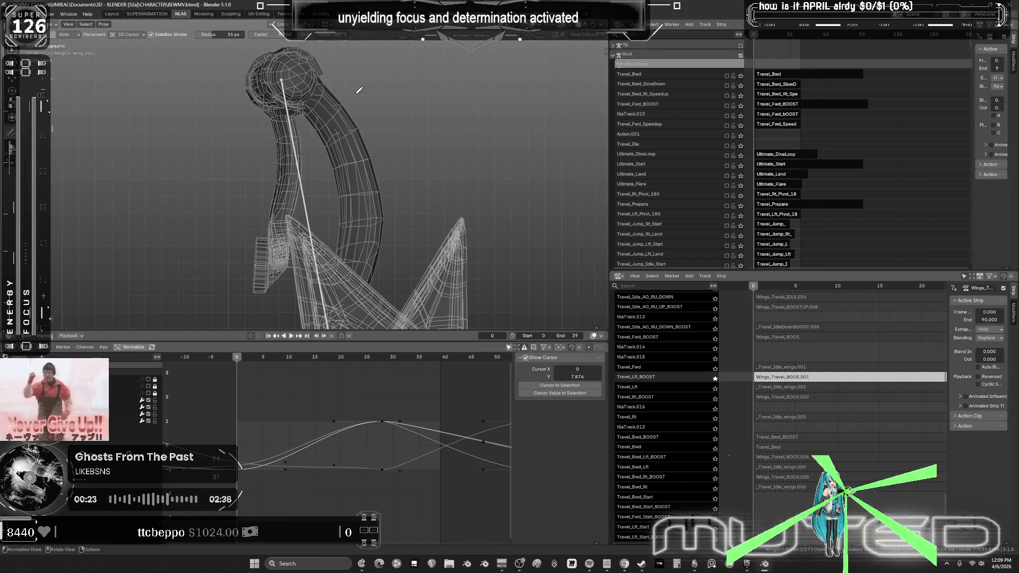
left_click_drag(329, 80, 328, 78)
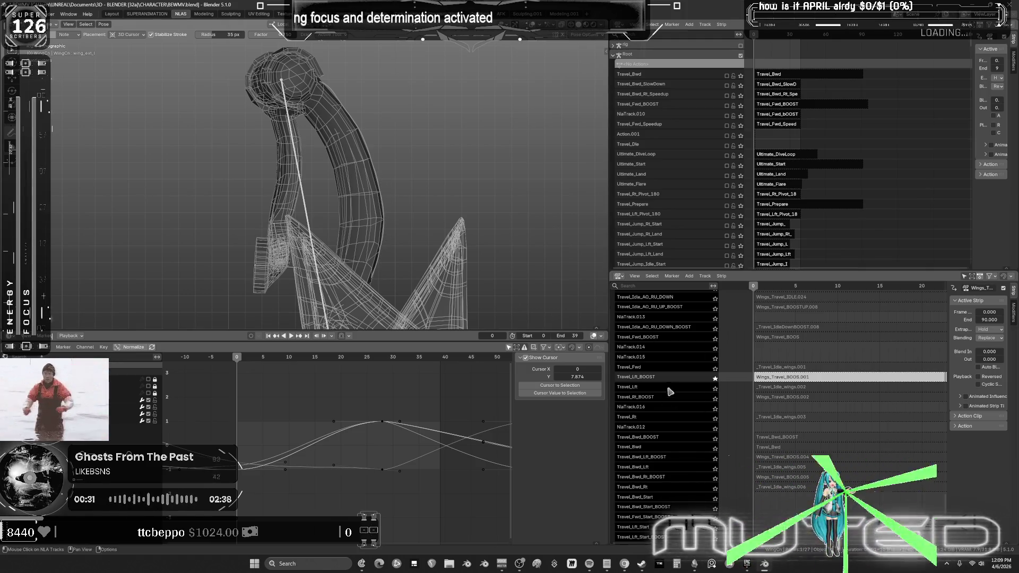
left_click(148, 15)
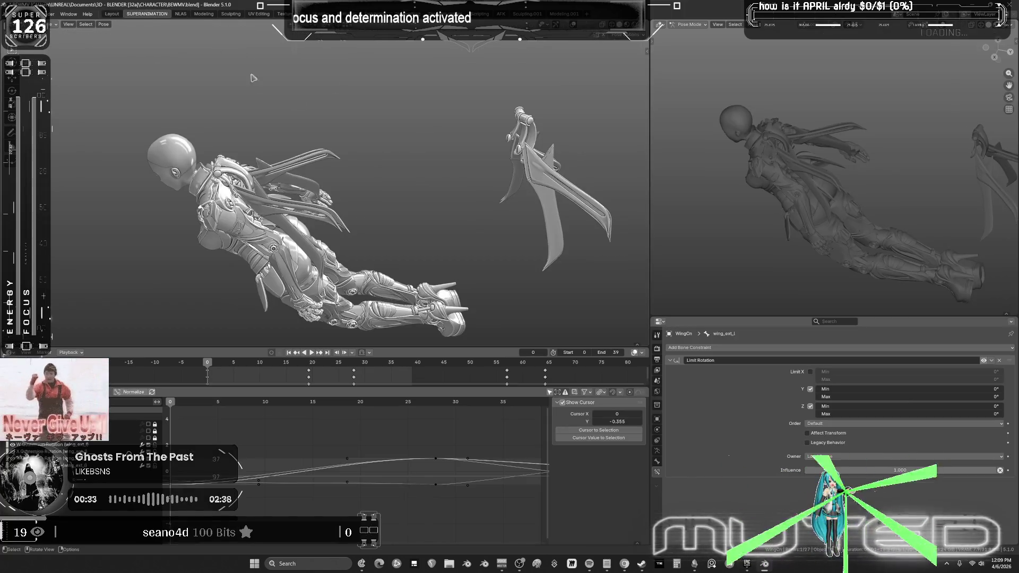
Step: In side view, toggle wing_ext_l's Limit Rotation constraint and clear the bone's rotation
key("KP_3")
scroll(348, 193, "up", 5)
mouse_move(348, 193)
middle_mouse_down()
mouse_move(511, 175)
mouse_move(359, 104)
mouse_move(350, 189)
middle_mouse_up()
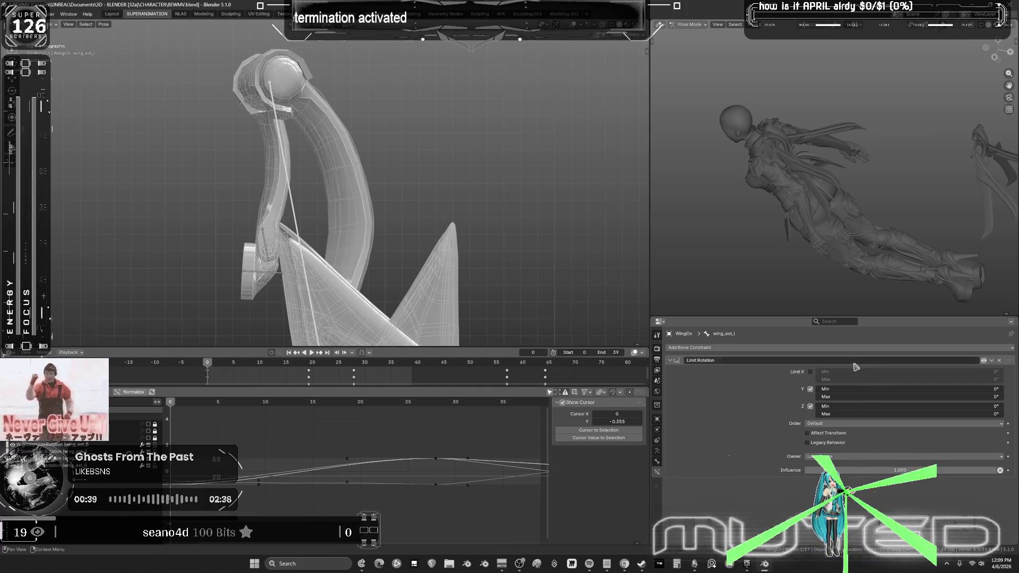
left_click(985, 361)
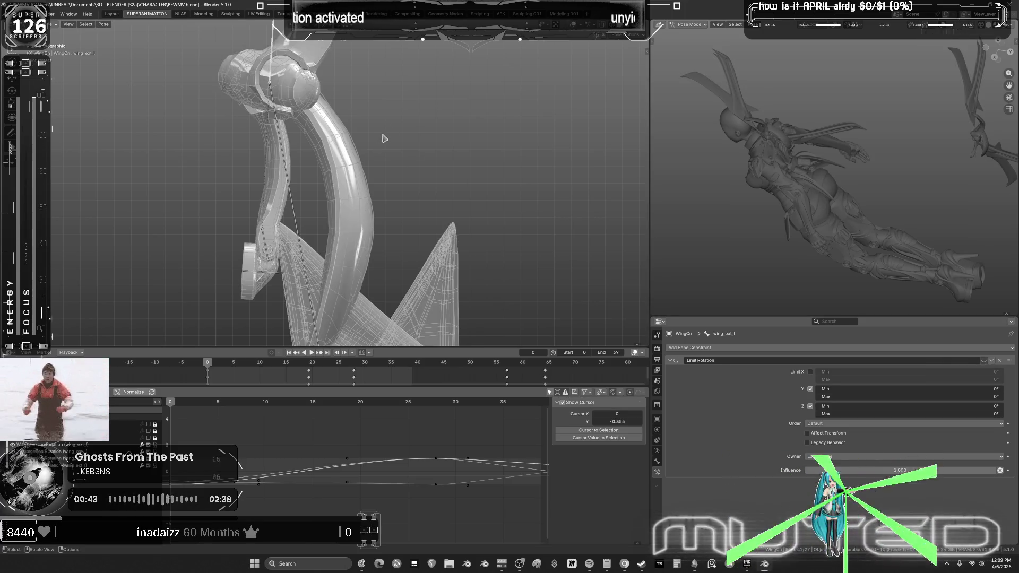
left_click(103, 24)
mouse_move(141, 44)
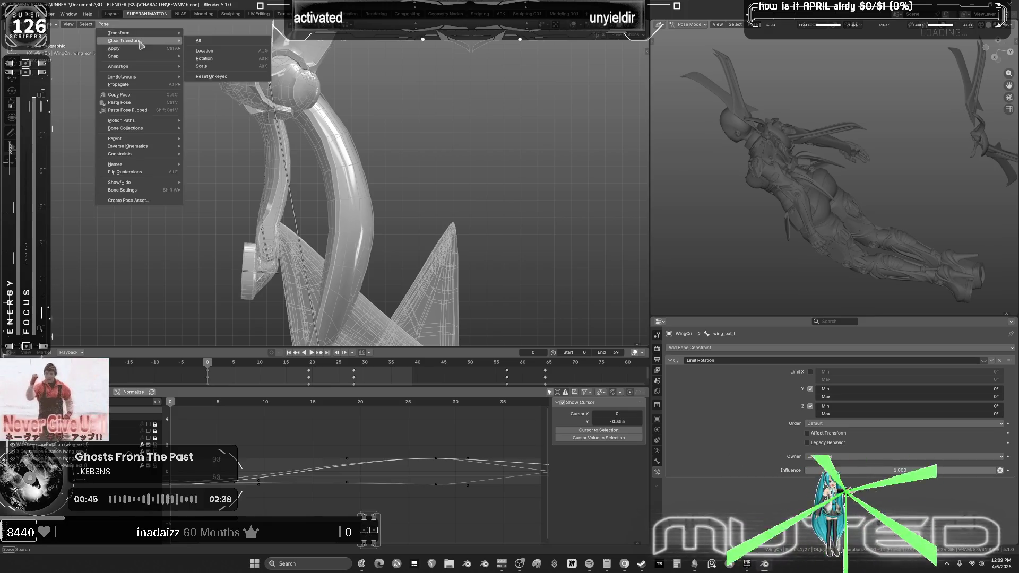
key("Return")
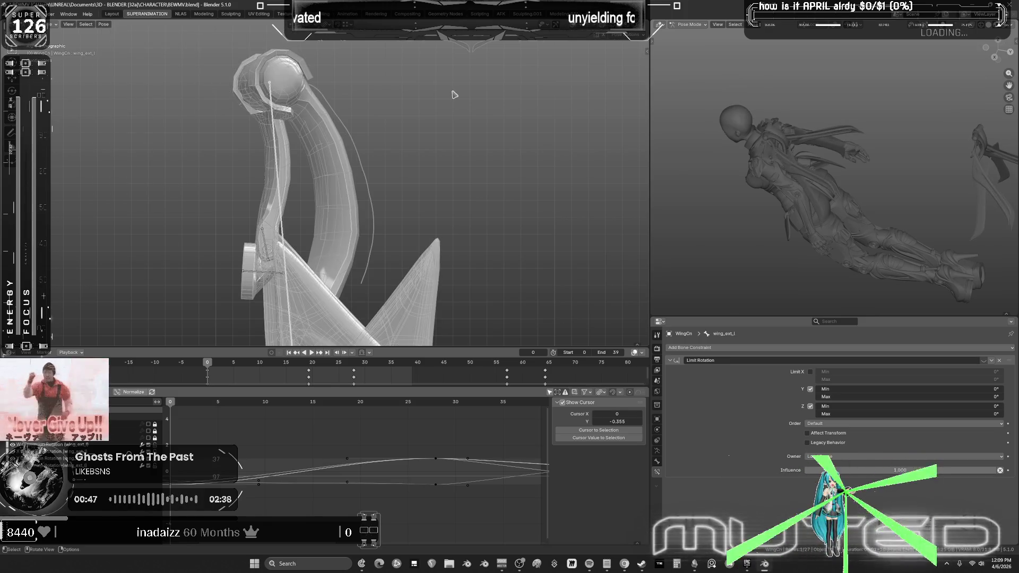
Step: Rotate the wing bone along its local X axis, then redo the rotation from the side view
key("r")
key("x")
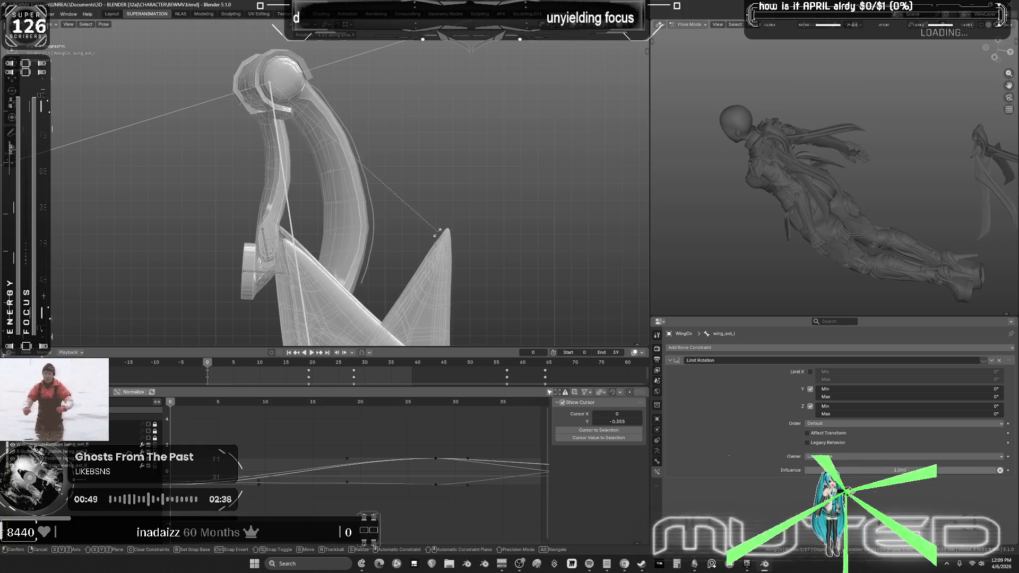
left_click(381, 94)
mouse_move(381, 94)
middle_mouse_down()
mouse_move(407, 166)
mouse_move(482, 193)
mouse_move(471, 169)
middle_mouse_up()
key("KP_3")
key("r")
key("x")
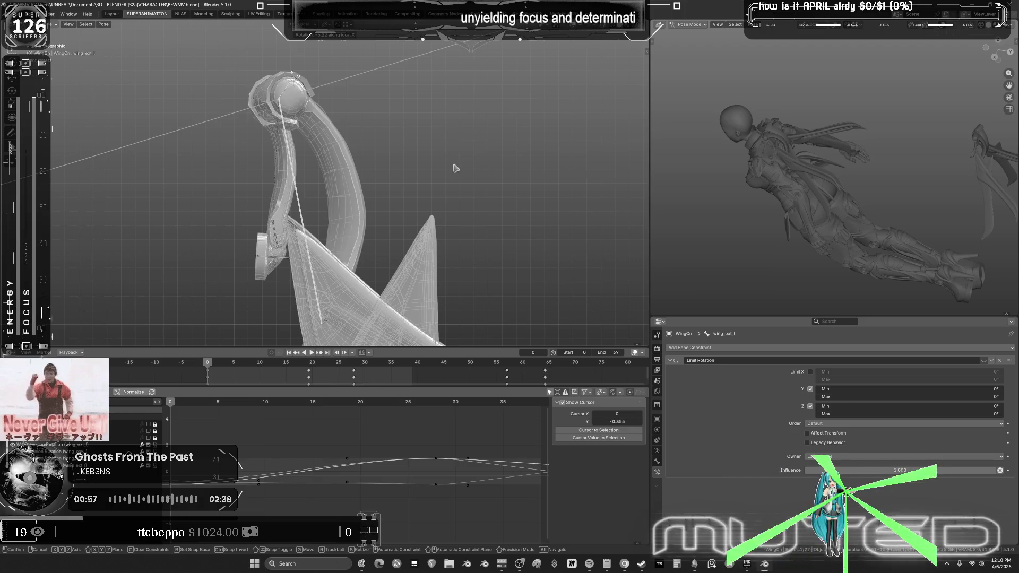
left_click(458, 170)
Step: Insert a rotation keyframe on the wing bone, check the pose, and select wing_base_l
key("k")
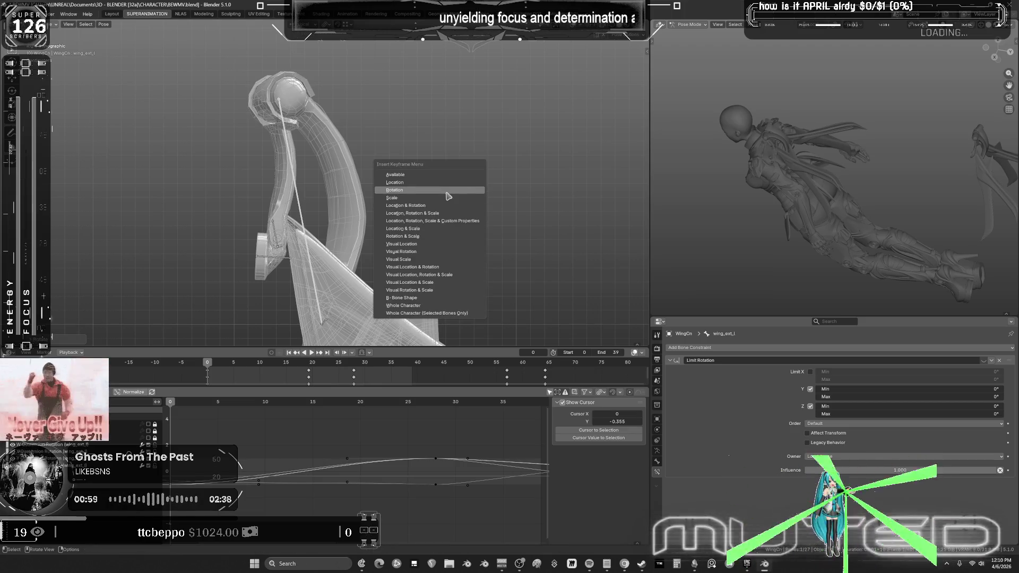
left_click(447, 192)
mouse_move(312, 133)
middle_mouse_down()
mouse_move(345, 139)
mouse_move(318, 135)
middle_mouse_up()
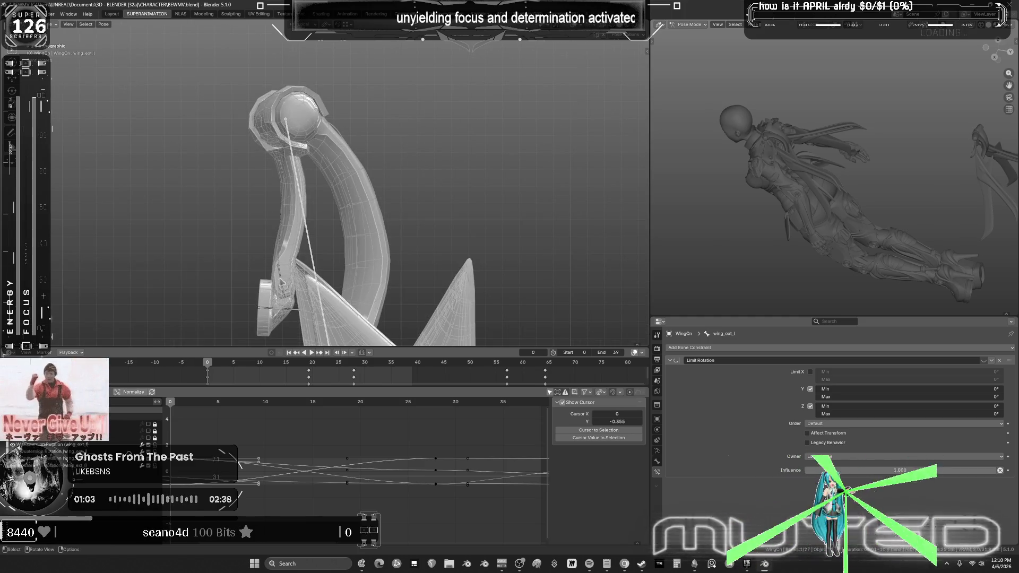
left_click(260, 125)
key("d")
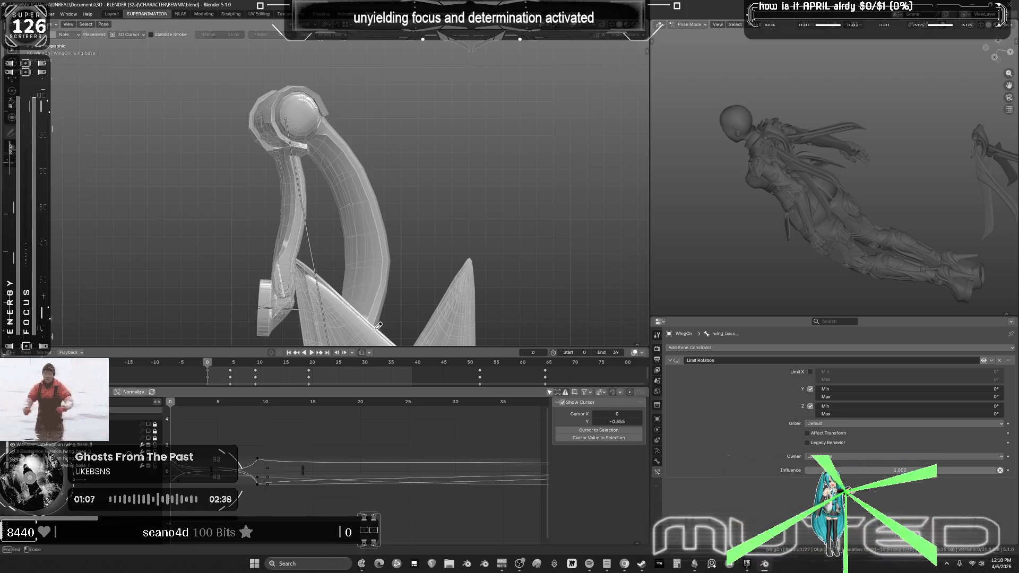
Step: Bring the viewport to a straight back view of the wings (Ctrl+Numpad 1)
scroll(329, 188, "up", 2)
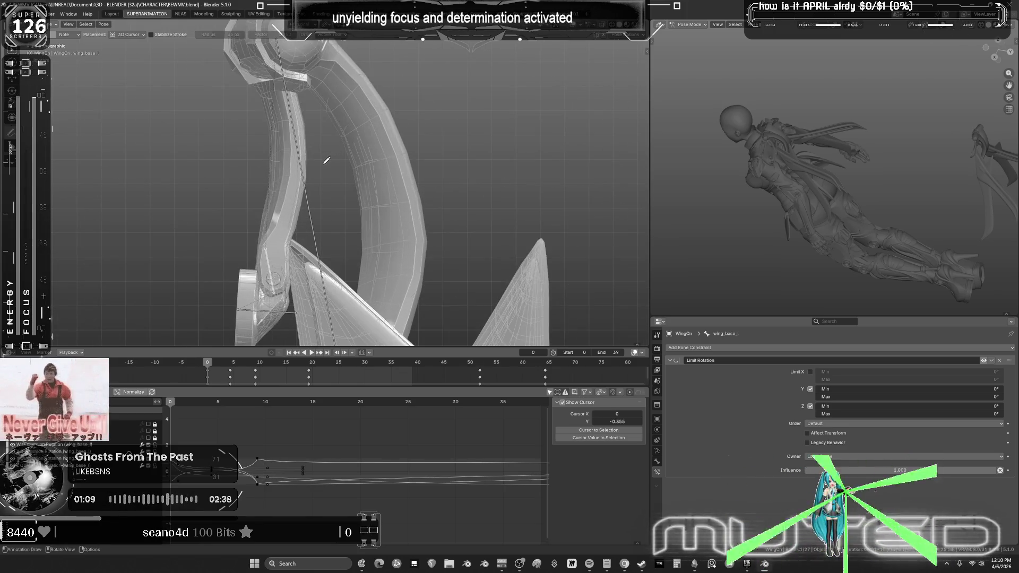
scroll(334, 164, "up", 3)
scroll(348, 161, "down", 3)
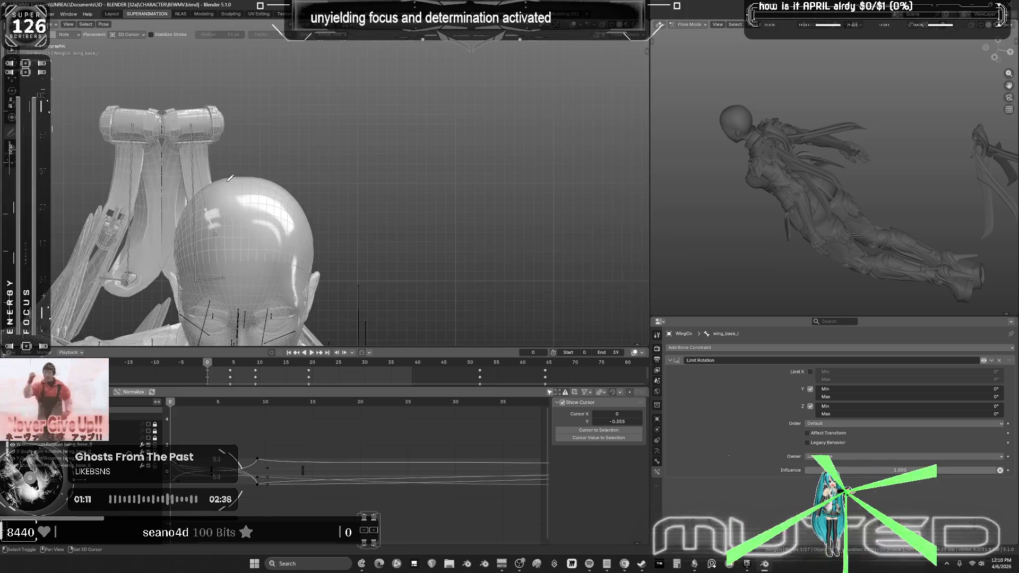
scroll(361, 143, "up", 3)
scroll(370, 132, "down", 3)
middle_click_drag(370, 133, 417, 198)
scroll(435, 194, "up", 2)
key("ctrl+KP_1")
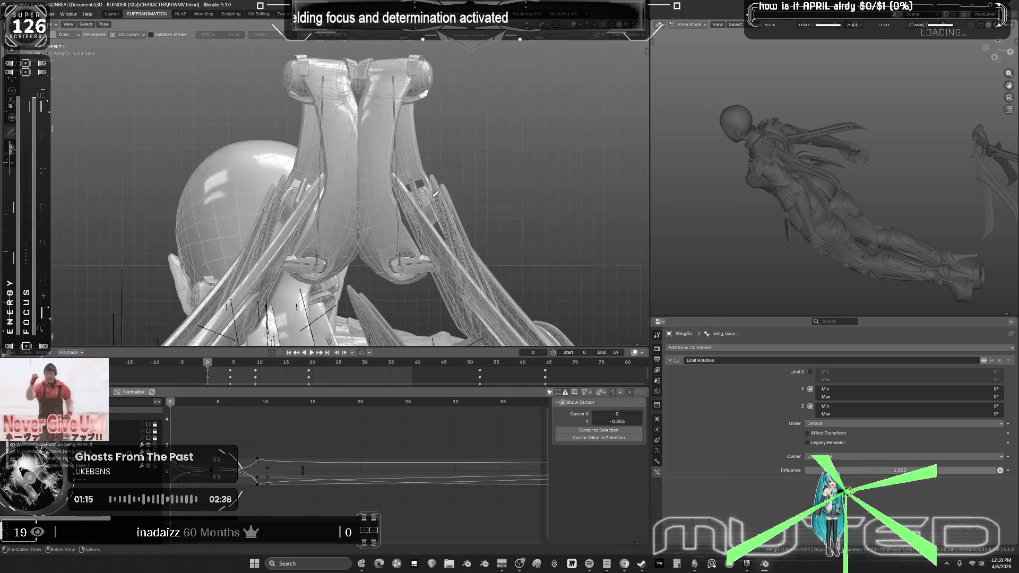
scroll(351, 200, "up", 5)
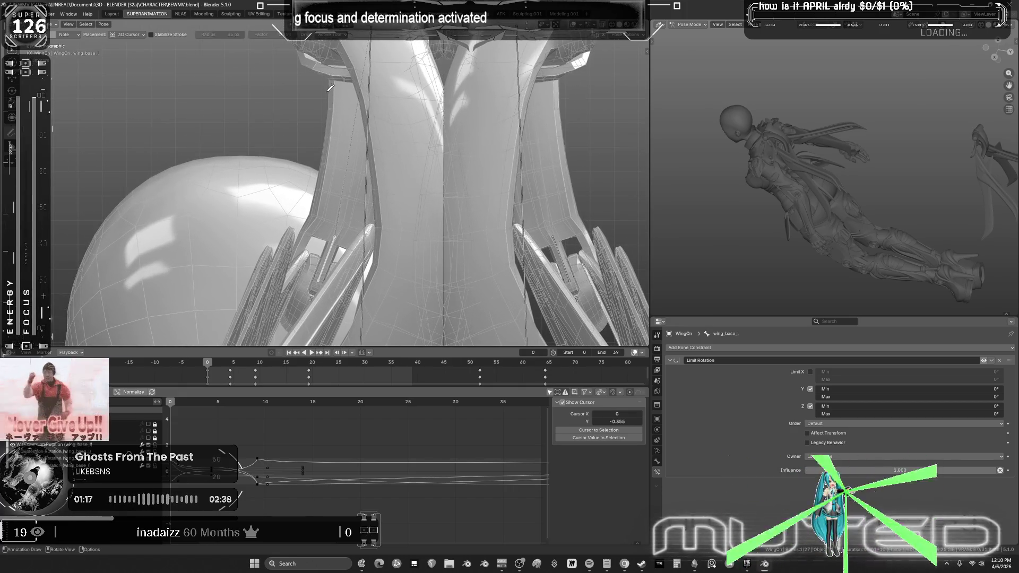
Step: Mark the left and right wing bases with annotation strokes, then fit all graph curves
left_click_drag(331, 76, 333, 82)
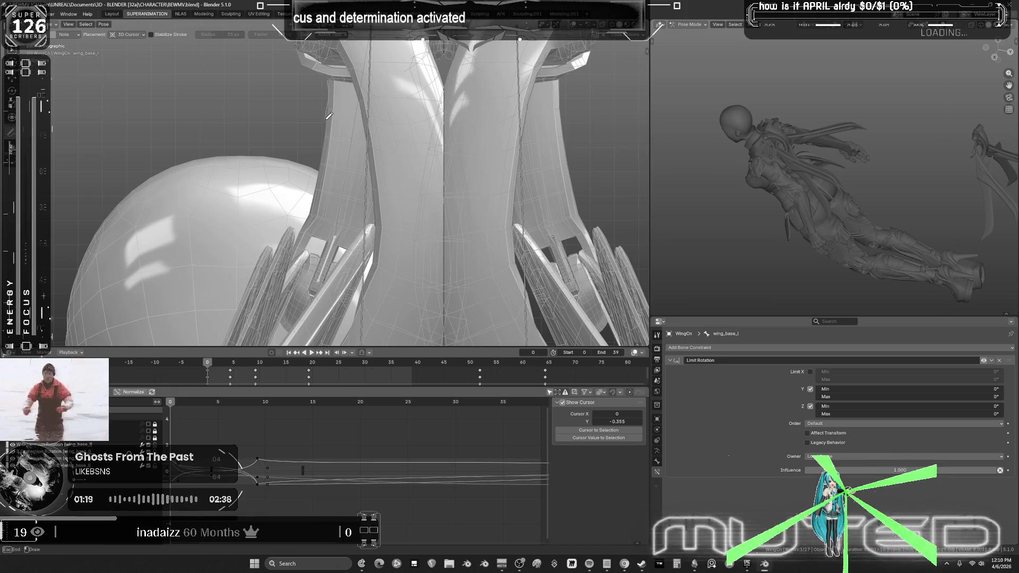
left_click_drag(305, 225, 298, 240)
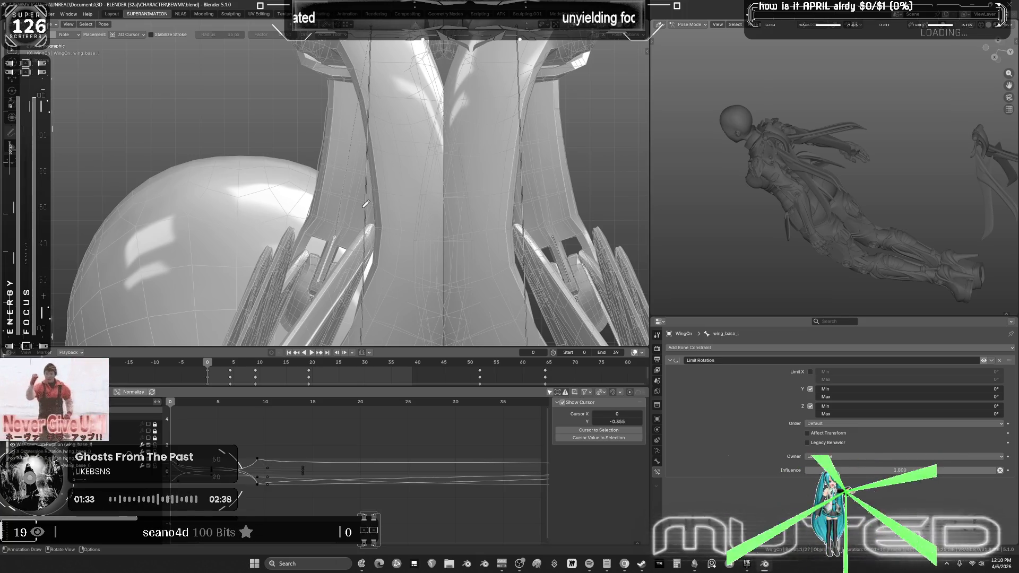
key("Home")
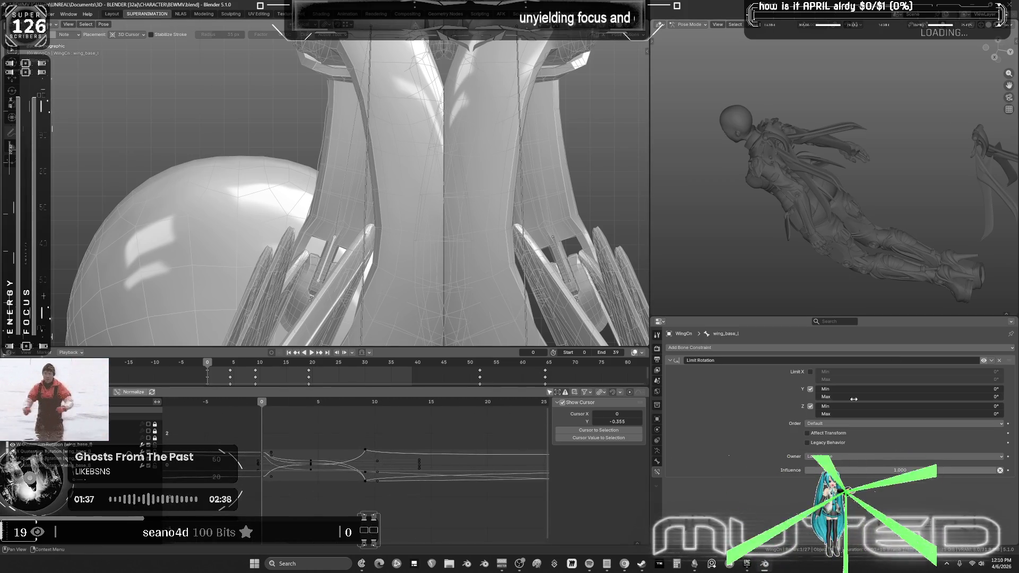
Step: Clear wing_base_l's transform, rotate it into the raised pose and key its rotation
left_click(984, 361)
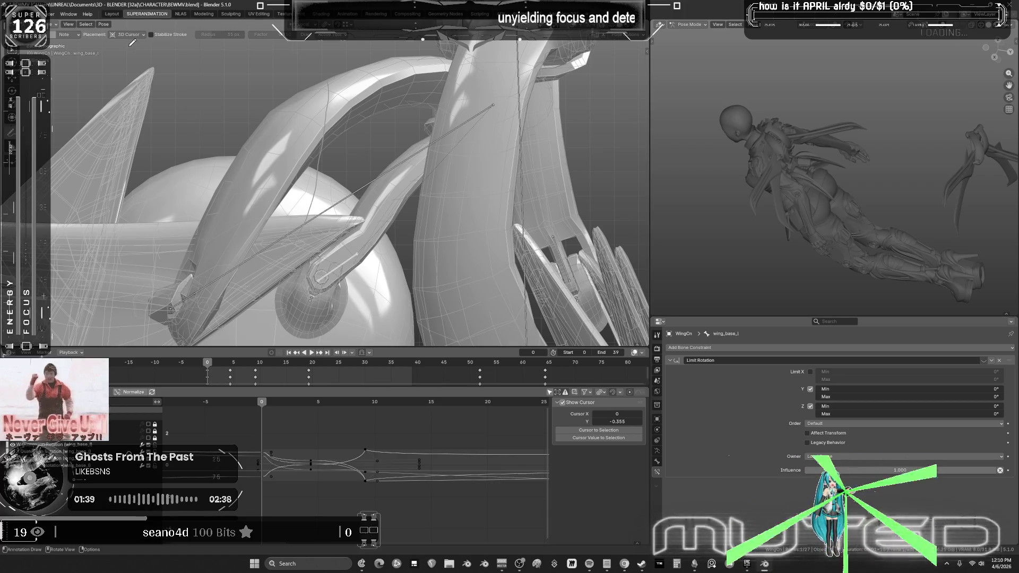
left_click(104, 25)
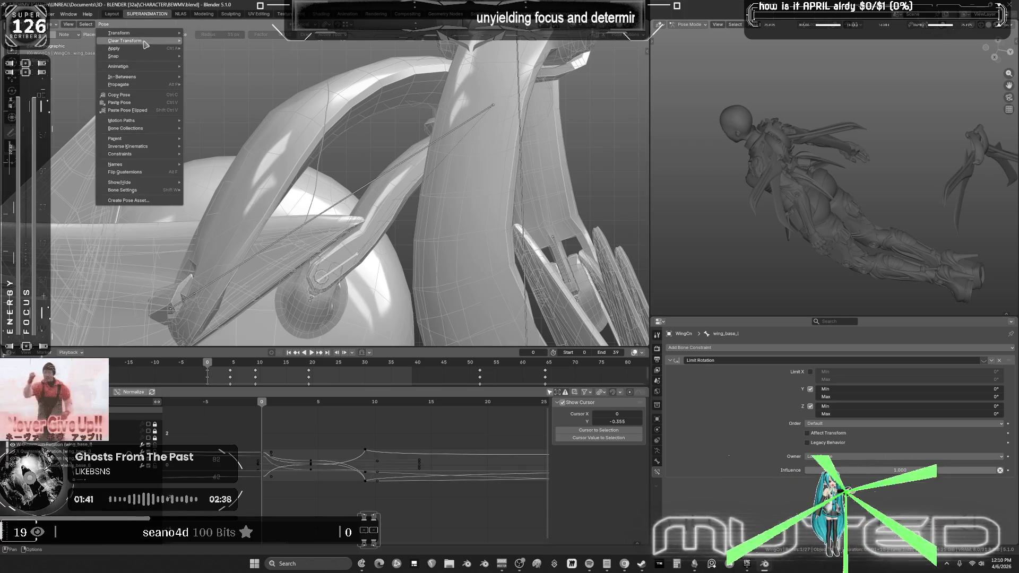
left_click(230, 51)
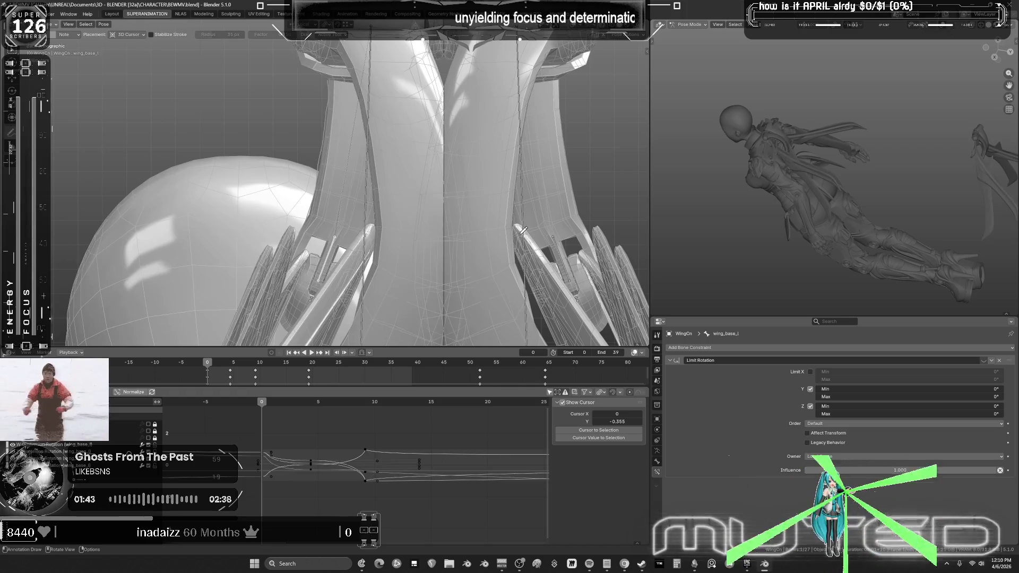
key("r")
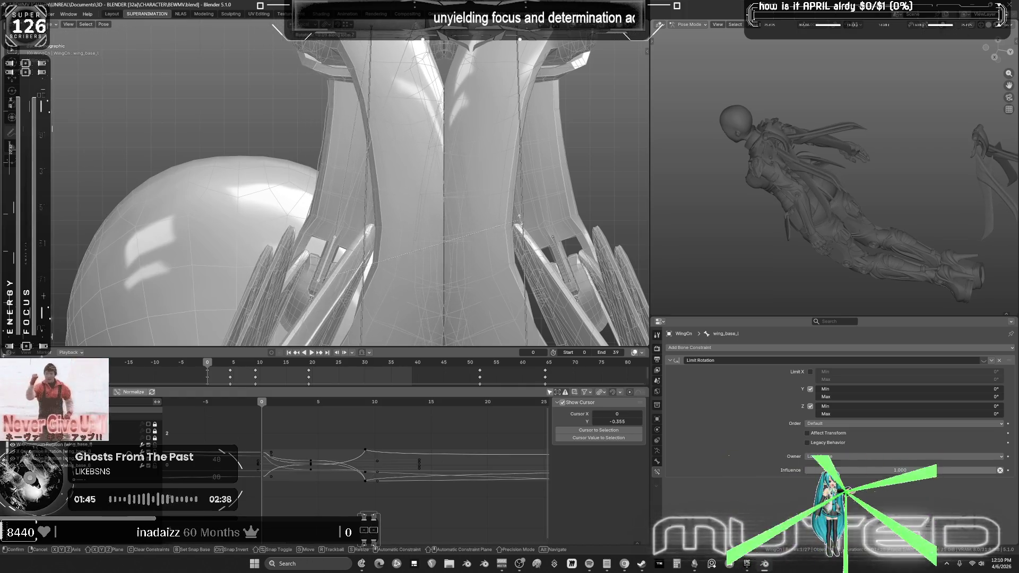
left_click(402, 184)
key("k")
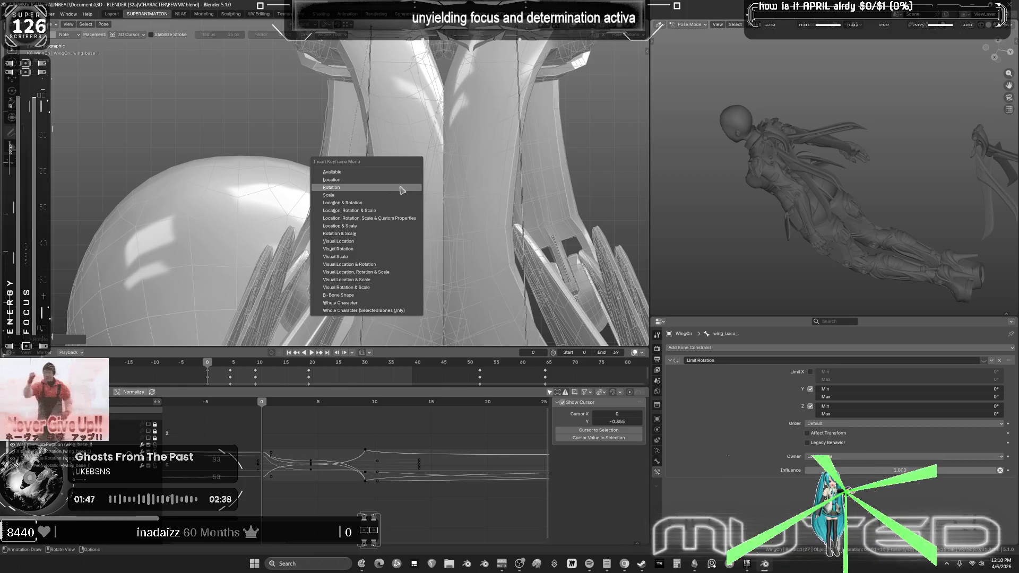
key("r")
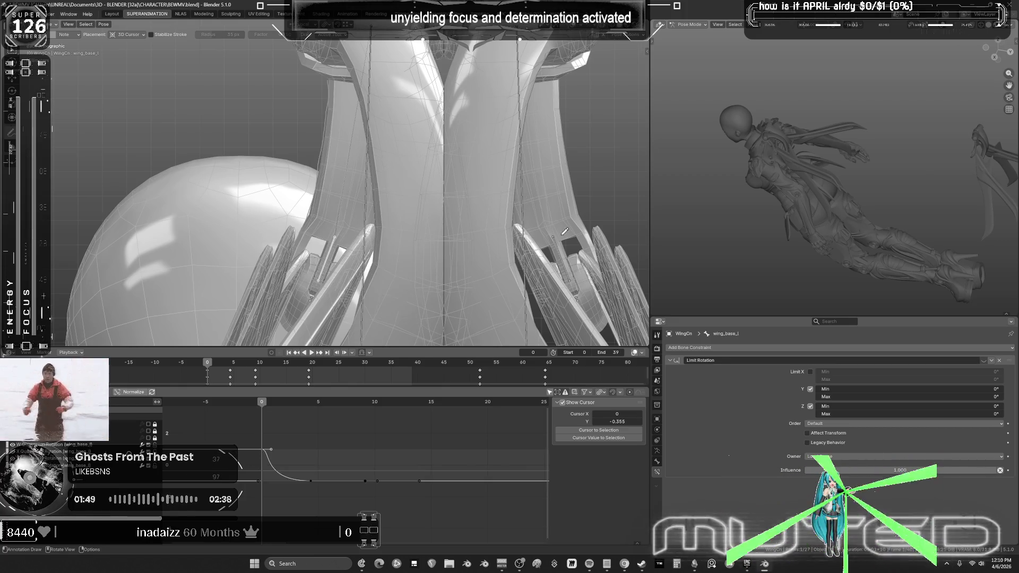
Step: Add wing_base_r to the selection and key rotation on both wing base bones
key("w")
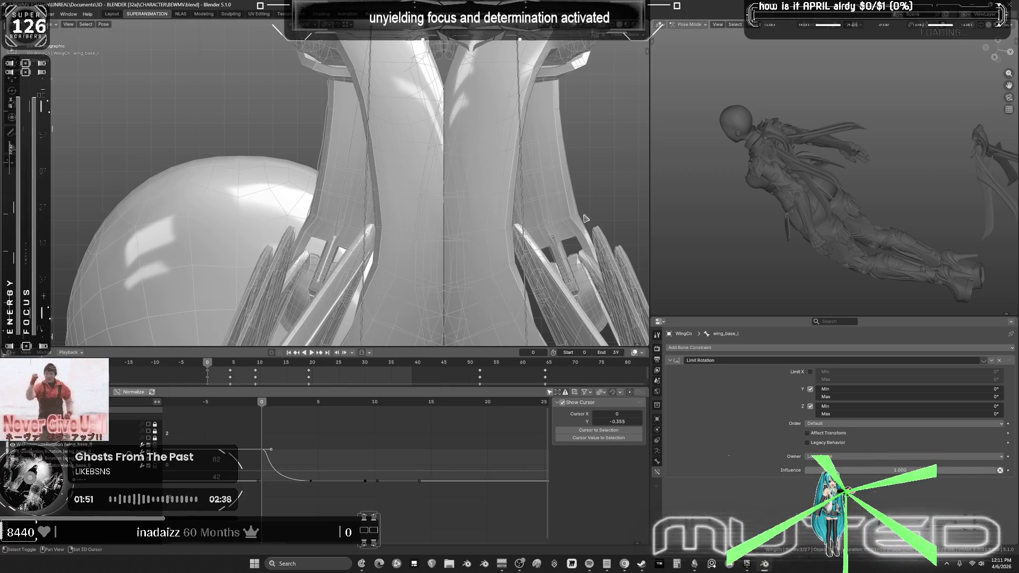
left_click(591, 204, "shift")
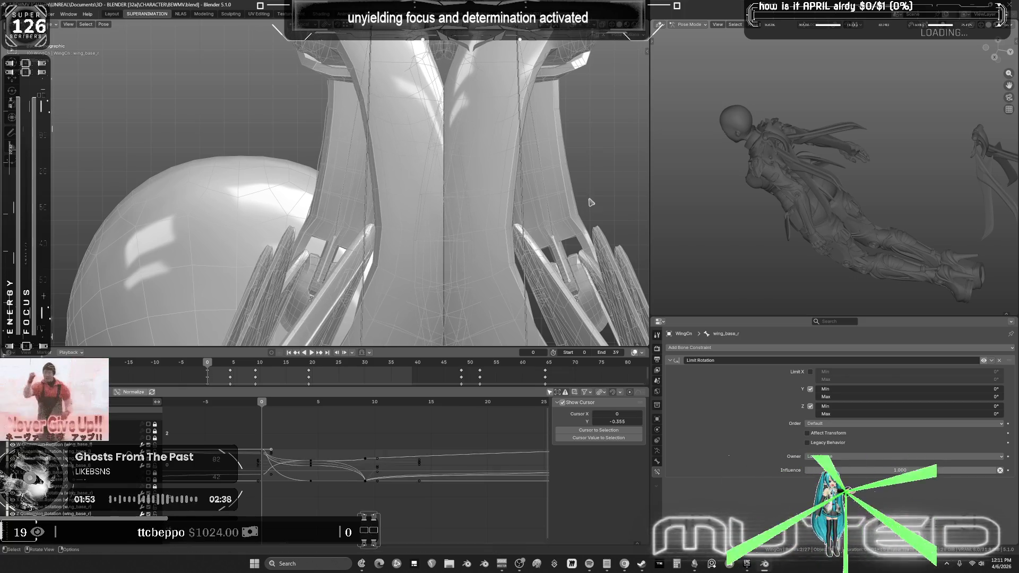
key("k")
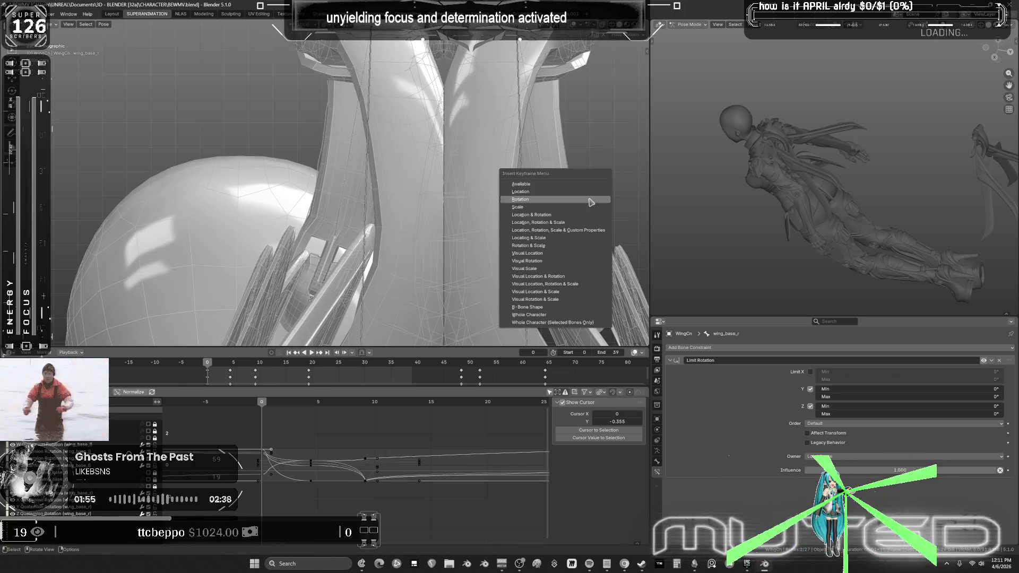
left_click(591, 203)
Step: Box-select another set of wing bones, rotate them and insert rotation keys
scroll(335, 156, "down", 3)
key("b")
left_click_drag(335, 157, 486, 162)
key("r")
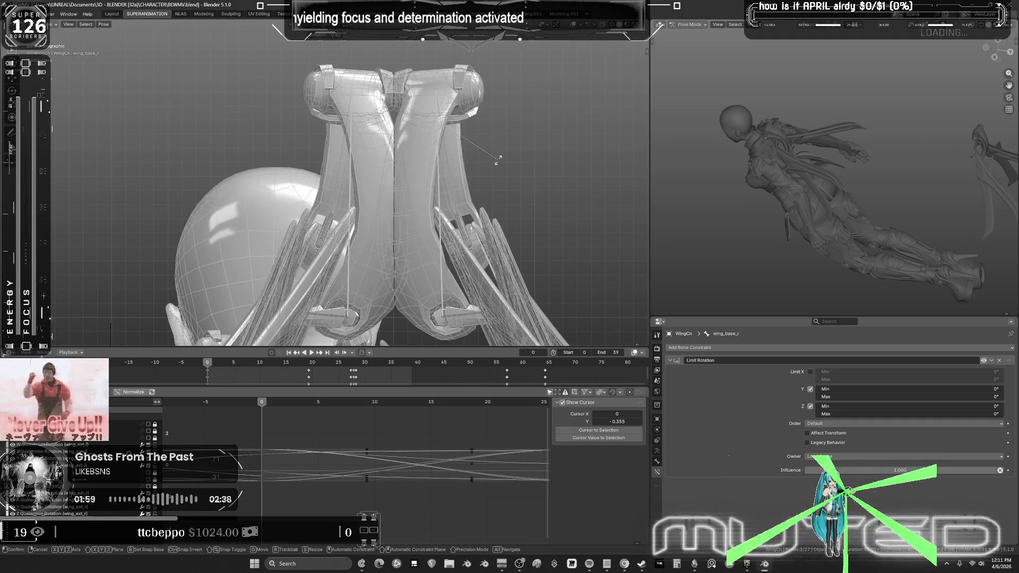
left_click(500, 163)
key("i")
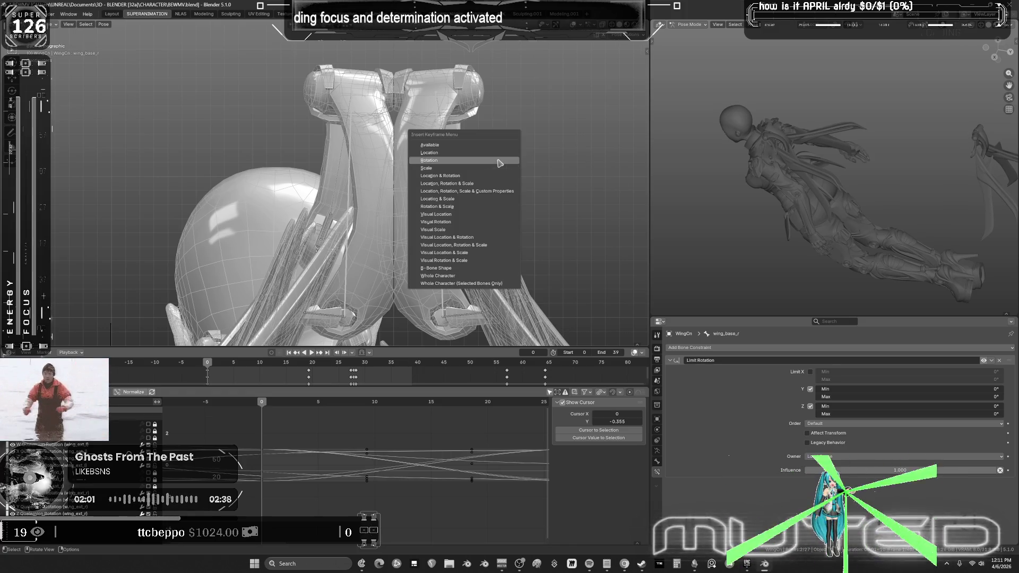
left_click(500, 161)
Step: Make wingbaserotate_l the active bone and orbit around the wings
scroll(367, 150, "up", 2)
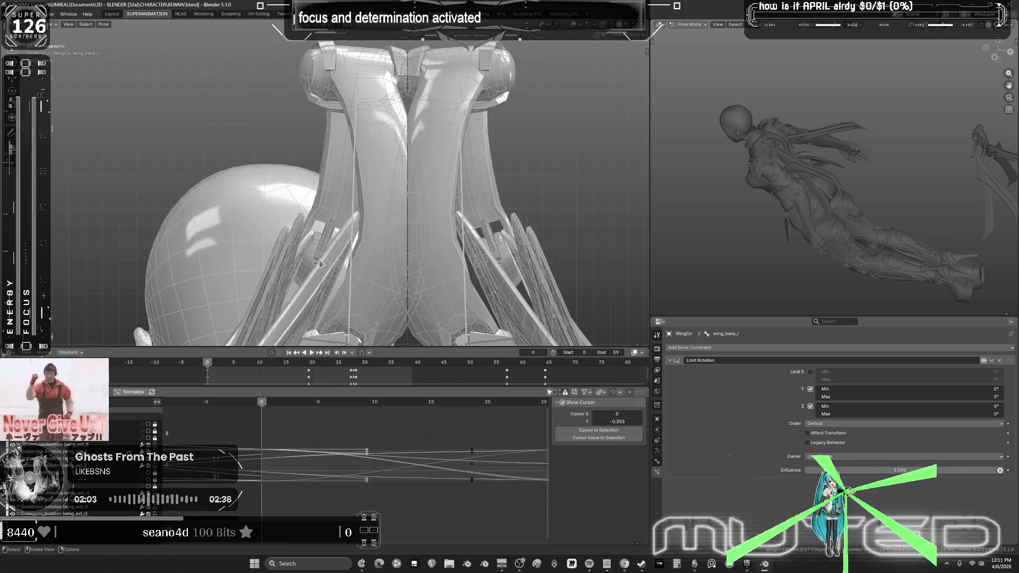
left_click(345, 229)
mouse_move(345, 228)
middle_mouse_down()
mouse_move(451, 223)
mouse_move(427, 208)
mouse_move(464, 215)
middle_mouse_up()
scroll(428, 209, "up", 3)
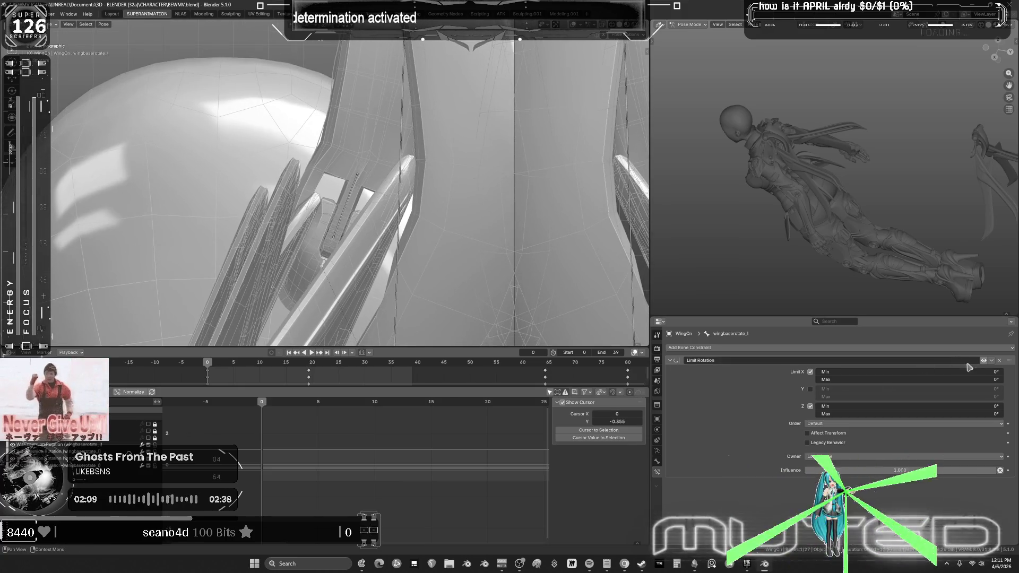
Step: Toggle Limit Rotation, clear wingbaserotate_l's rotation and rotate it to a new pose
left_click(985, 361)
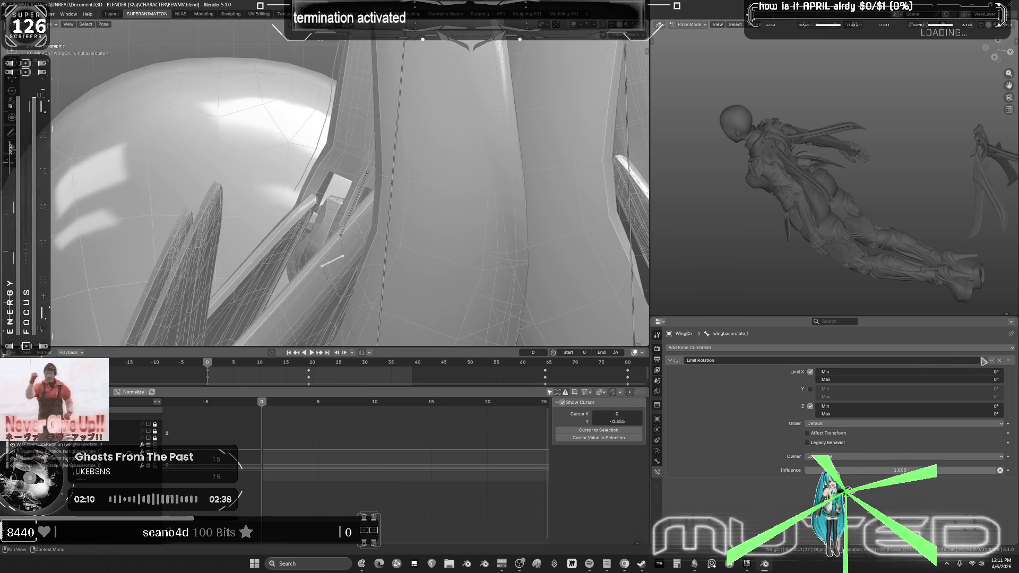
left_click(107, 26)
mouse_move(151, 41)
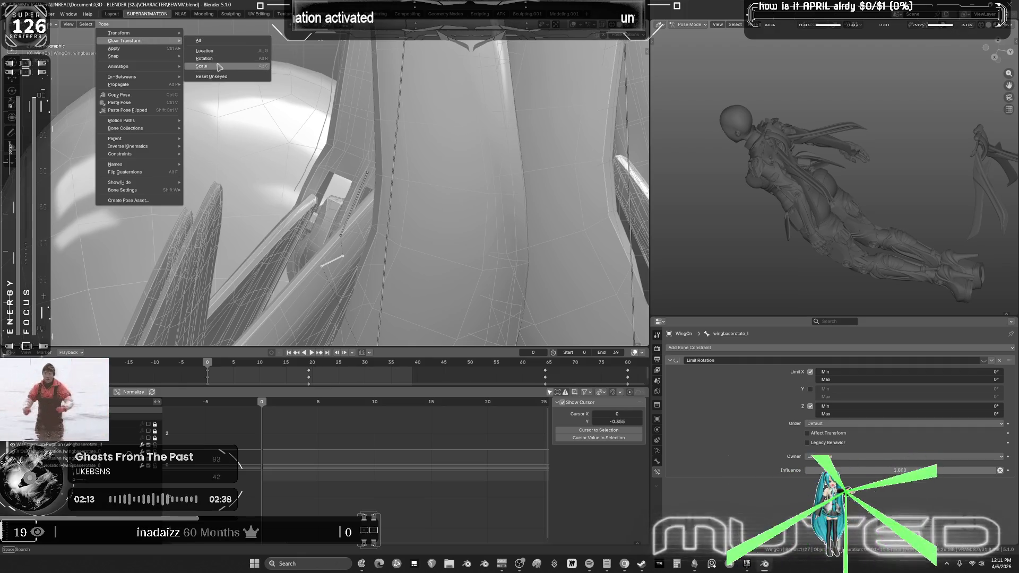
key("Return")
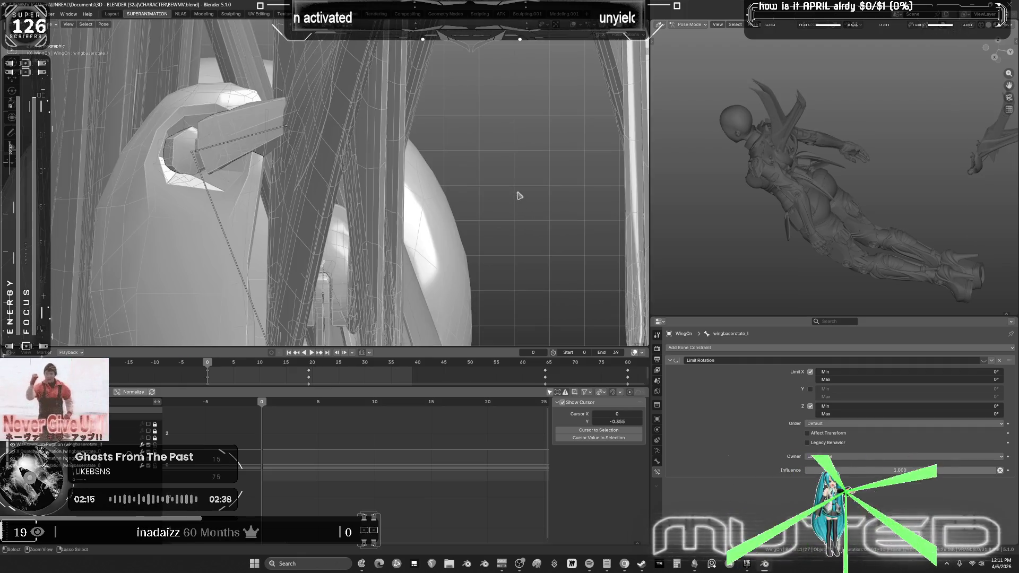
key("r")
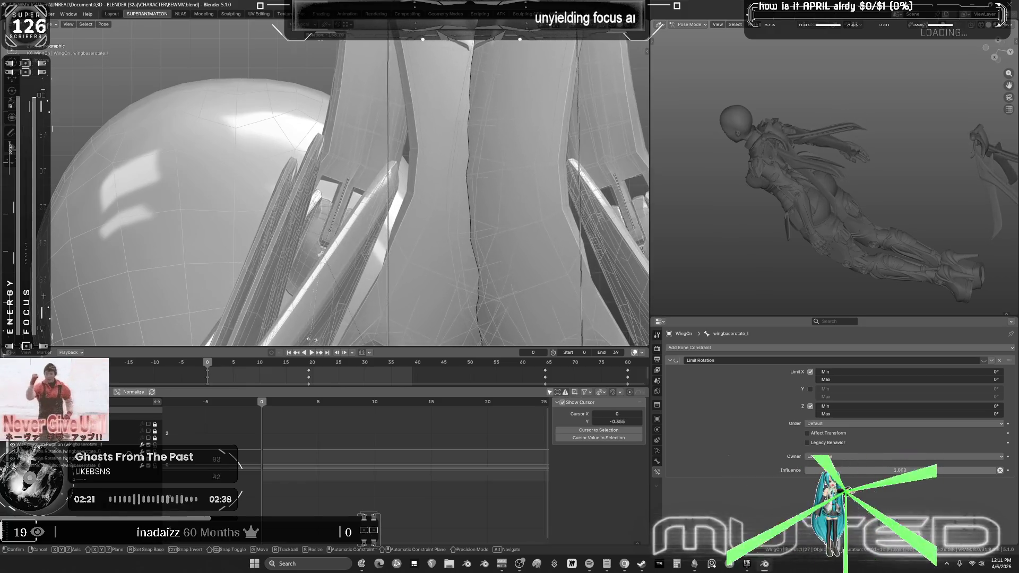
left_click(347, 275)
Step: Refine wingbaserotate_l's rotation from a different viewing angle
mouse_move(348, 274)
middle_mouse_down()
mouse_move(405, 220)
mouse_move(531, 228)
mouse_move(408, 193)
mouse_move(396, 254)
mouse_move(403, 250)
middle_mouse_up()
key("r")
key("r")
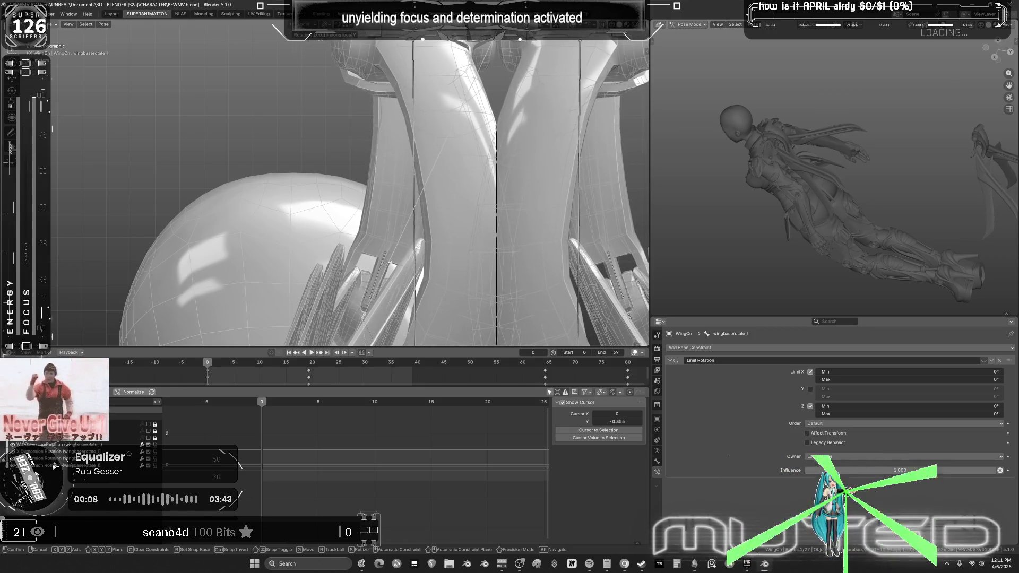
left_click(425, 225)
scroll(440, 218, "down", 5)
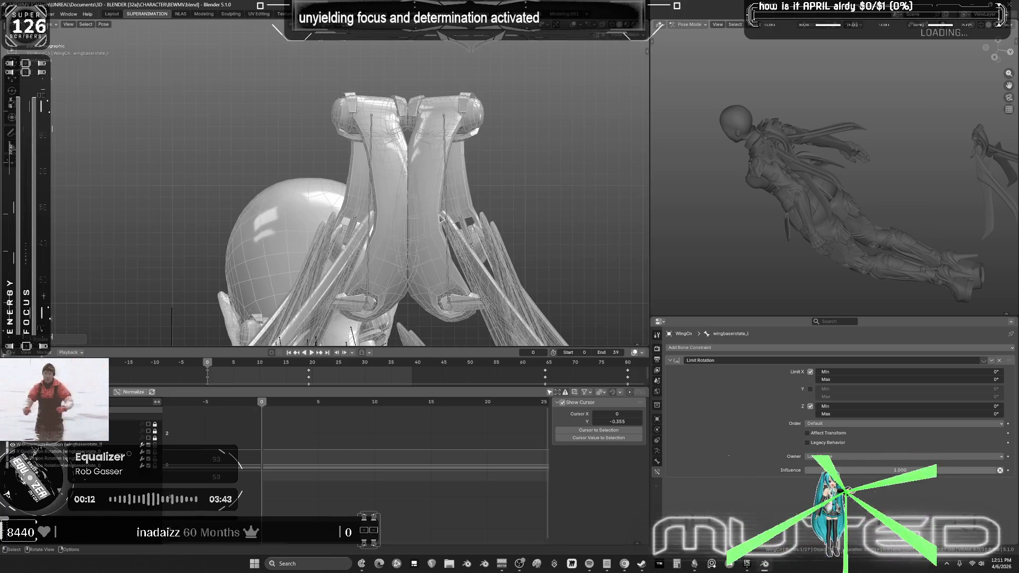
Step: Add wingbaserotate_r to the selection and key rotation on both wingbaserotate bones
right_click(440, 218)
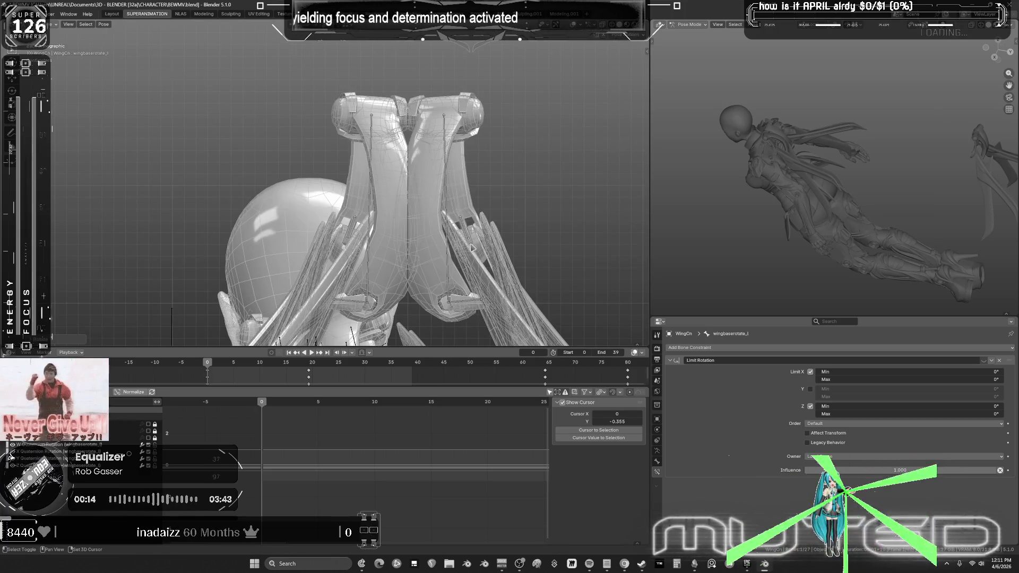
left_click(472, 247, "shift")
key("k")
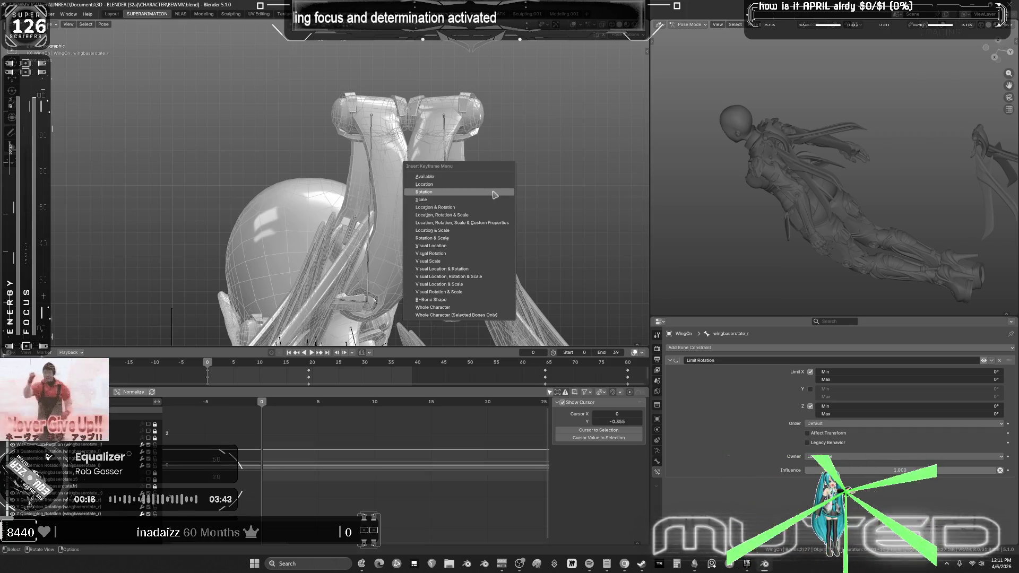
left_click(494, 194)
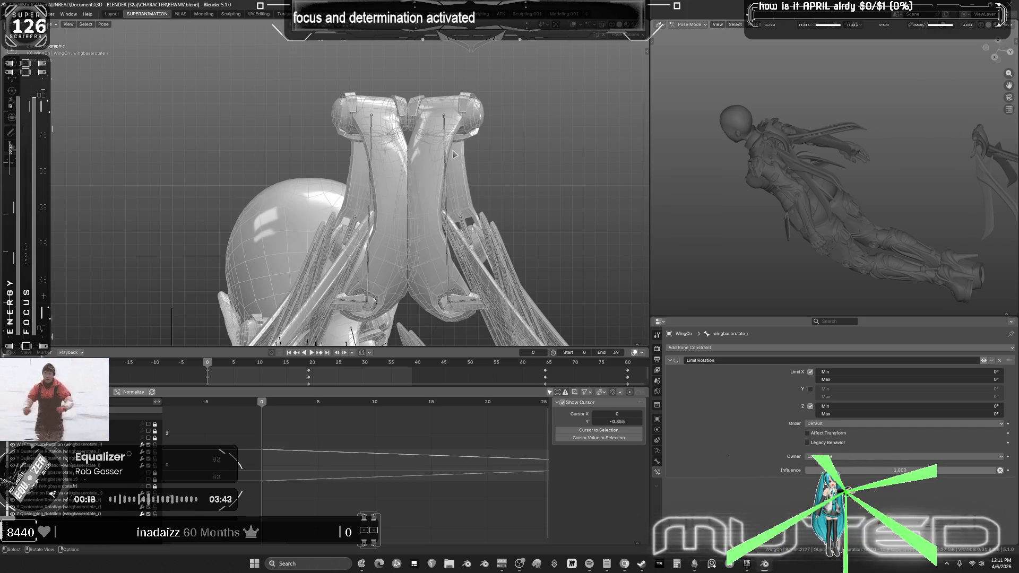
scroll(512, 255, "down", 4)
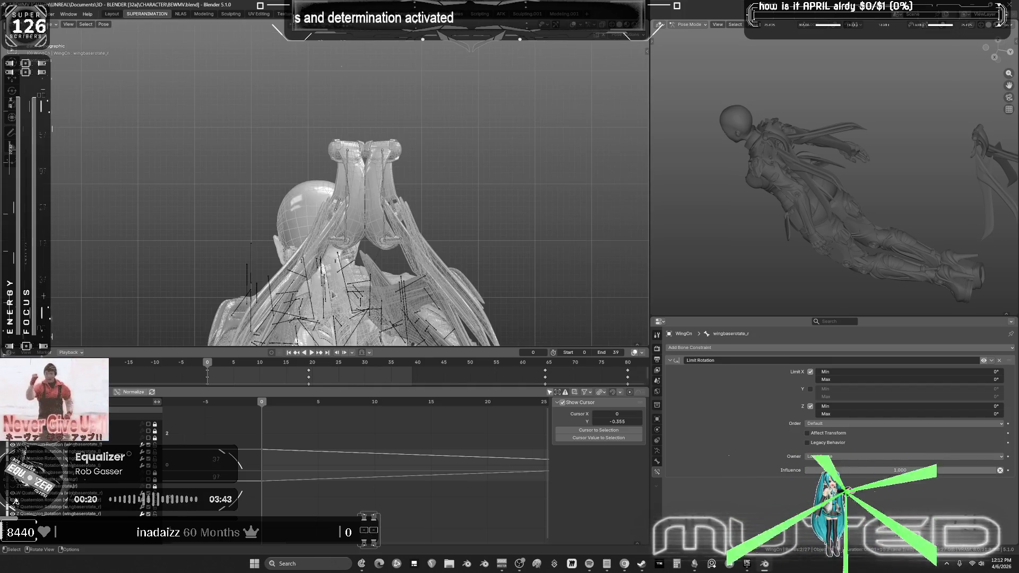
Step: Play the wing animation from frame 1, comparing Limit Rotation off and on
key("a")
left_click_drag(264, 405, 464, 407)
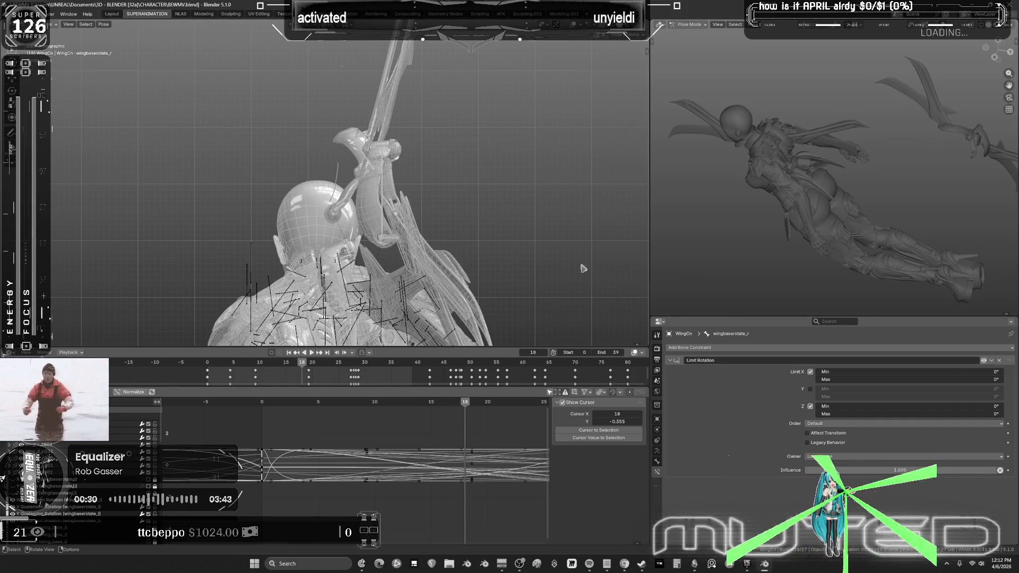
left_click(984, 361)
left_click(984, 361)
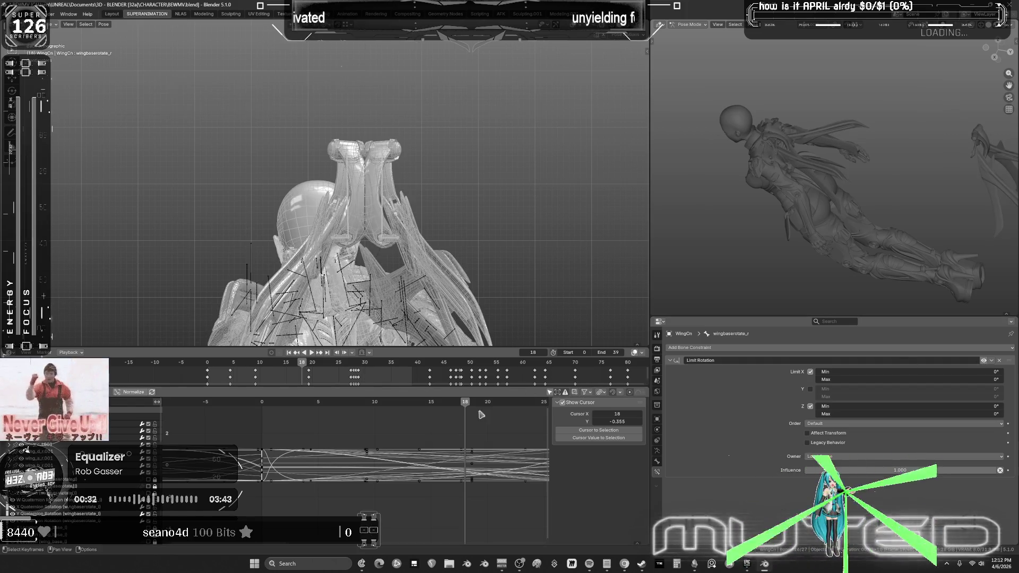
key("space")
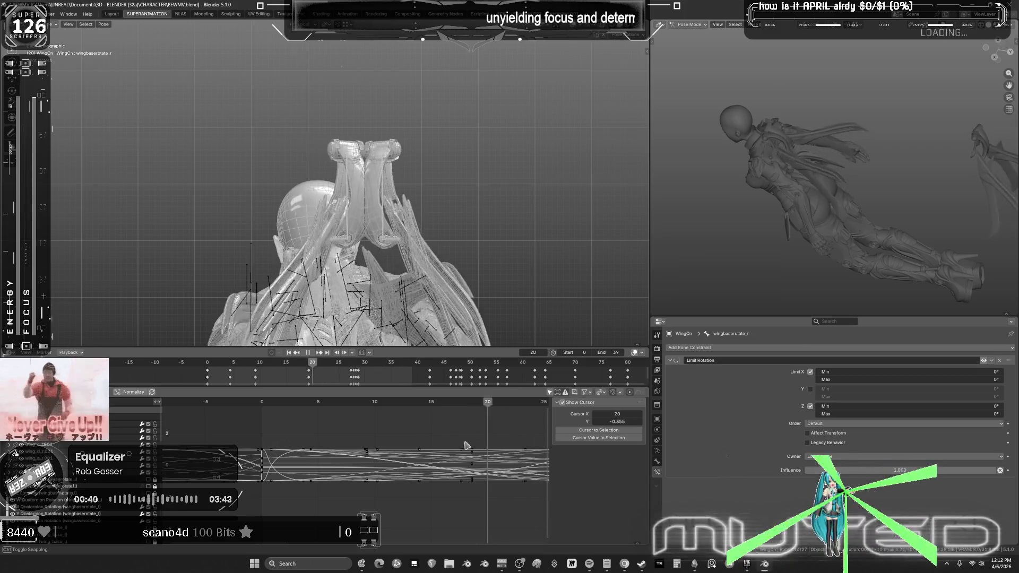
key("space")
Step: Inspect wingbaserotate_l's keys in the maximized Graph Editor, then switch to the NLAS workspace
mouse_move(360, 186)
middle_mouse_down()
mouse_move(521, 194)
mouse_move(335, 191)
mouse_move(350, 258)
mouse_move(312, 243)
mouse_move(333, 200)
middle_mouse_up()
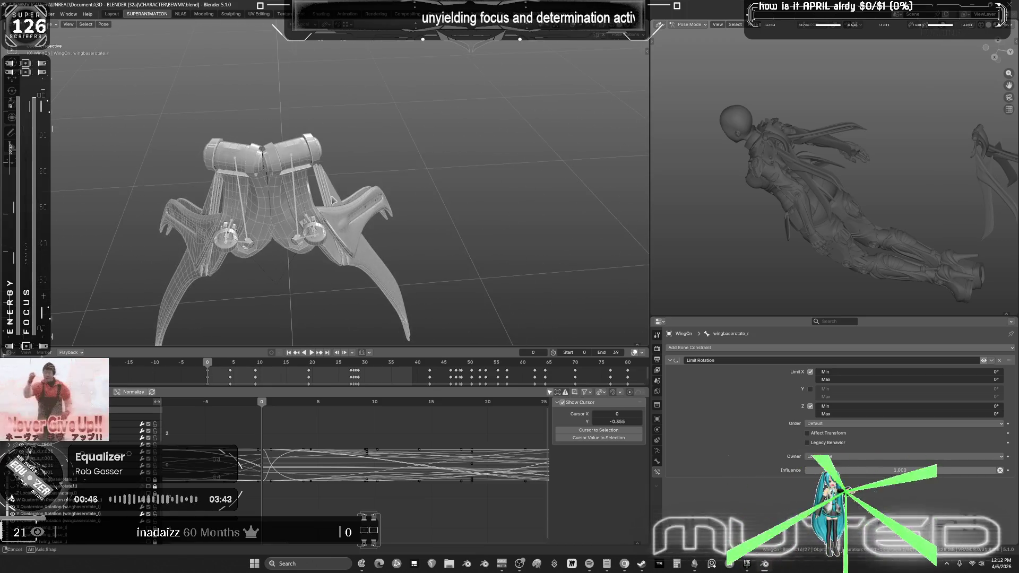
key("ctrl+shift+m")
mouse_move(428, 204)
middle_mouse_down()
mouse_move(407, 245)
mouse_move(380, 255)
mouse_move(418, 256)
mouse_move(357, 260)
middle_mouse_up()
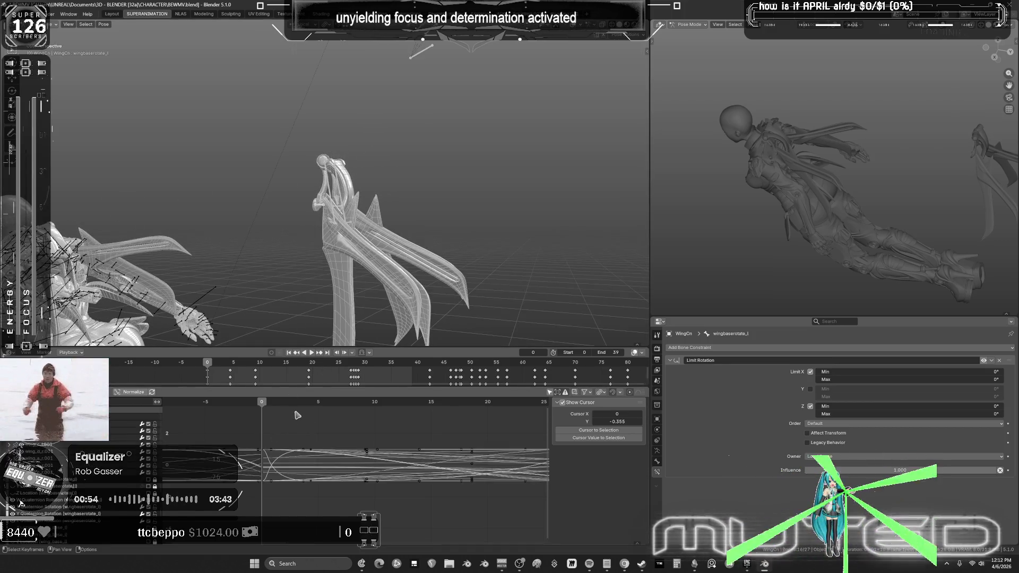
key("ctrl+space")
left_click_drag(295, 181, 284, 375)
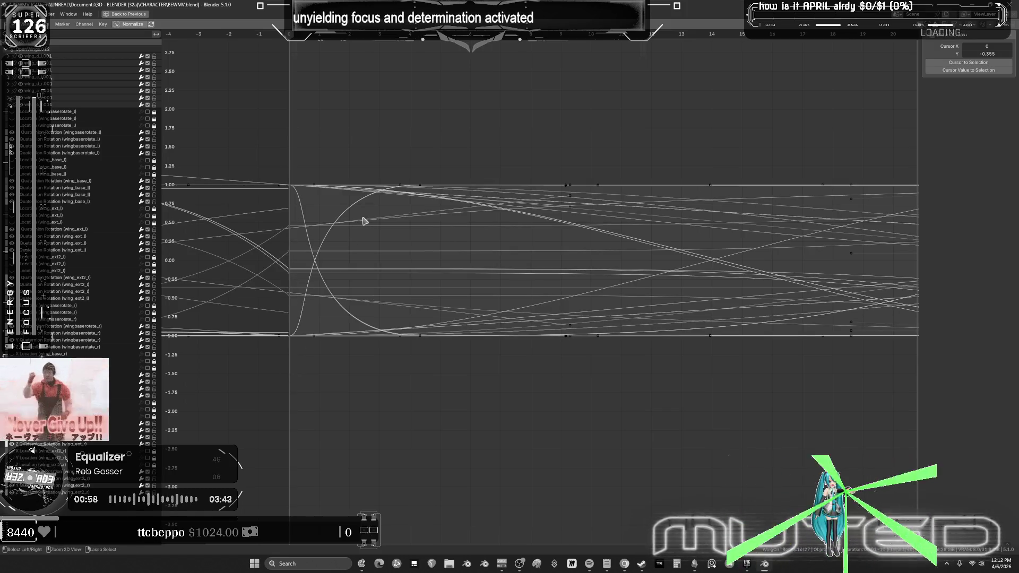
key("ctrl+space")
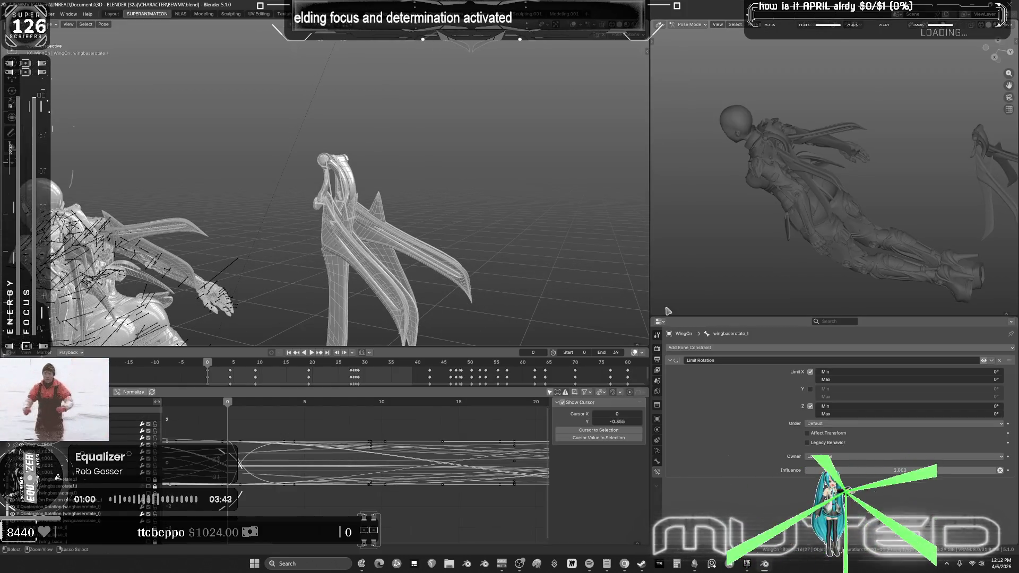
key("ctrl+Page_Down")
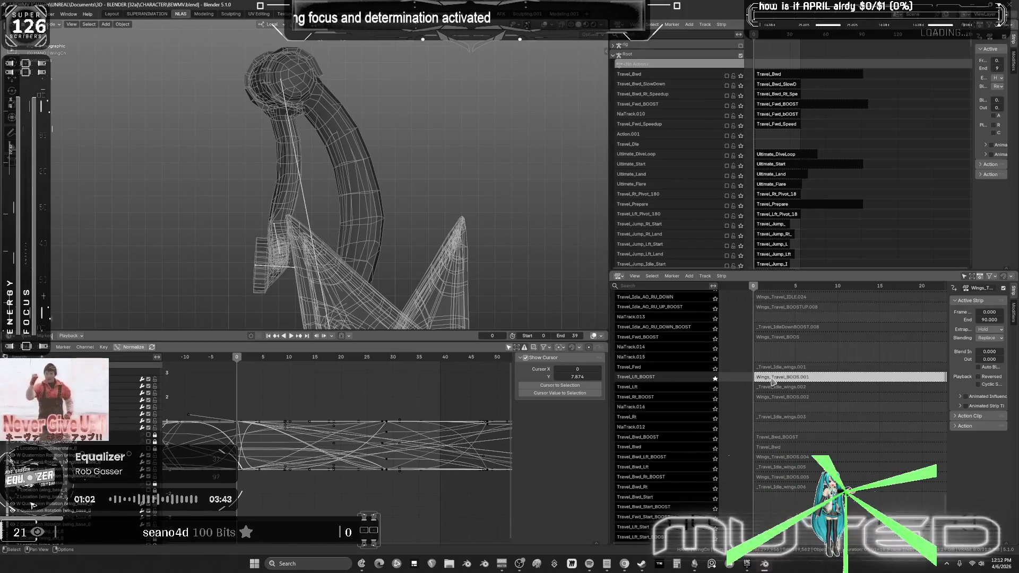
Step: Solo the Travel_Bwd_StarttoBOOST track and preview it from frame 1
left_click(773, 381)
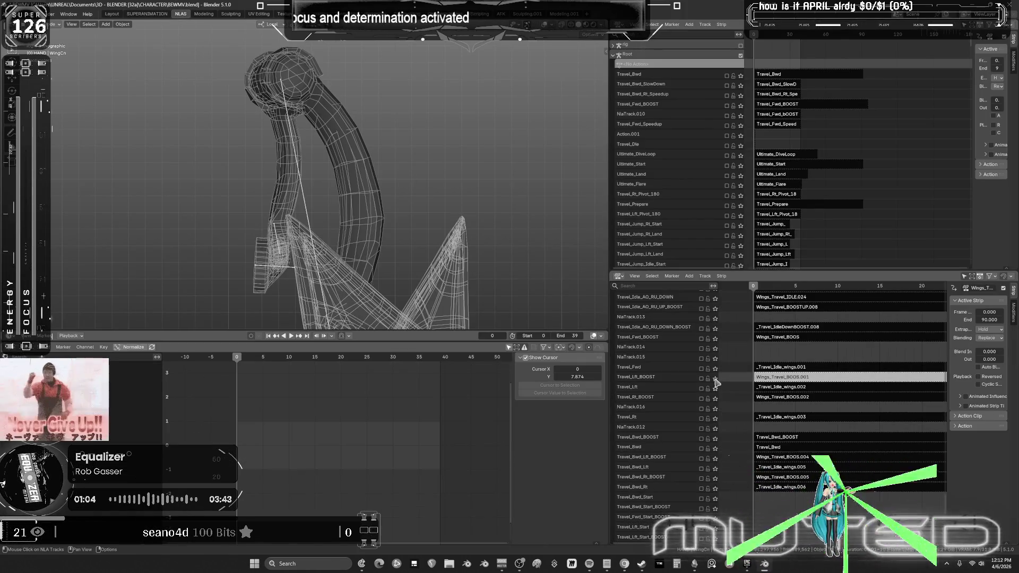
mouse_move(755, 393)
middle_mouse_down()
mouse_move(796, 412)
mouse_move(800, 329)
middle_mouse_up()
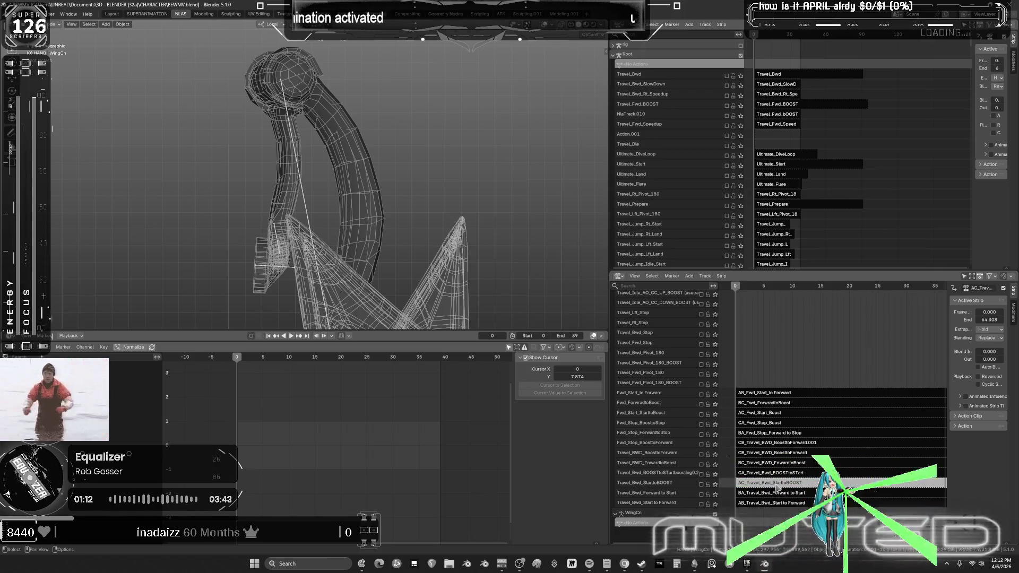
left_click(715, 483)
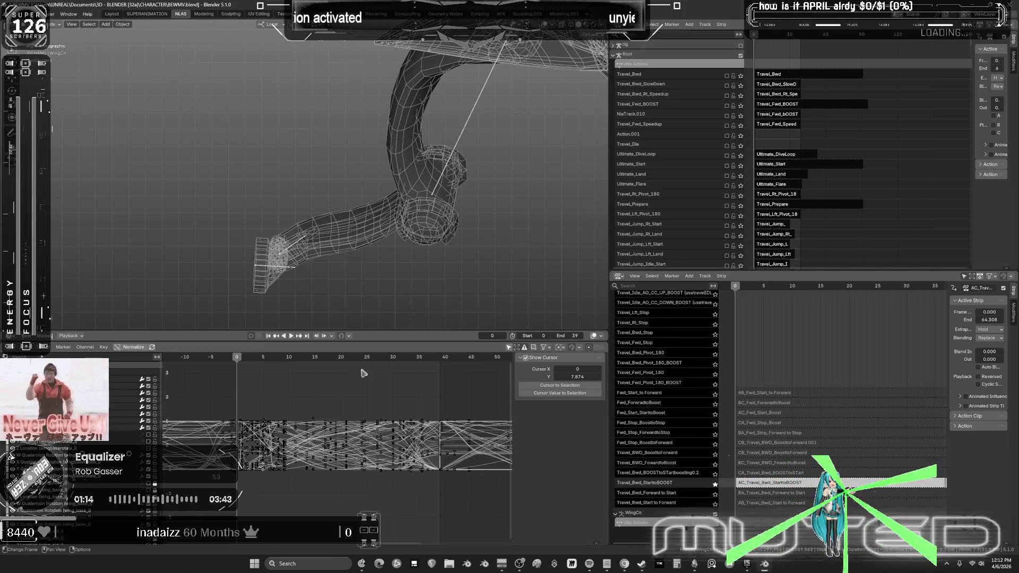
middle_click_drag(325, 309, 196, 298)
left_click_drag(237, 359, 441, 375)
mouse_move(414, 238)
middle_mouse_down()
mouse_move(409, 268)
mouse_move(326, 279)
mouse_move(350, 203)
mouse_move(332, 310)
middle_mouse_up()
Step: In Pose mode at frame 39, review the curves and widen the viewport and graph editor
key("ctrl+Tab")
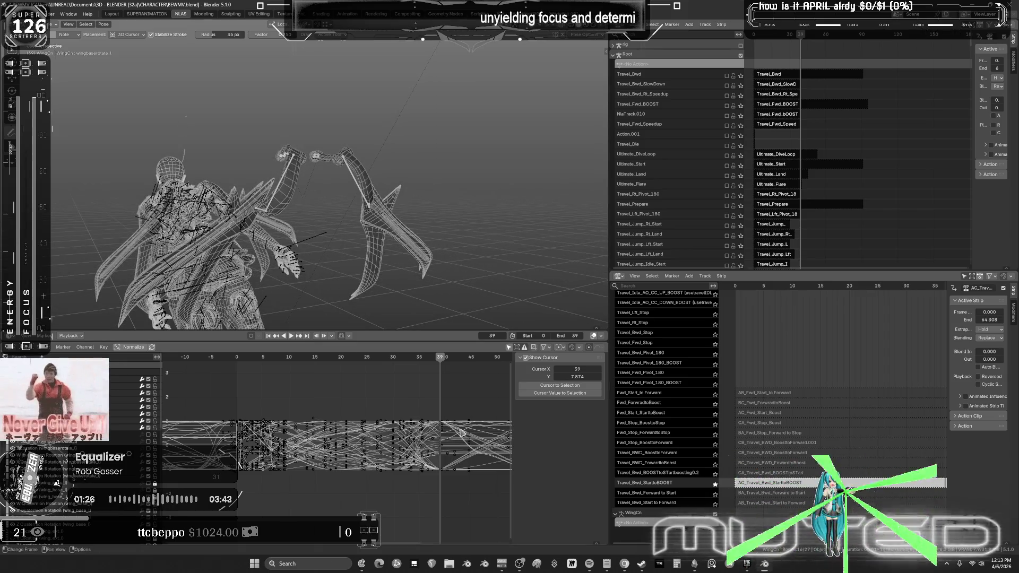
key("ctrl+z")
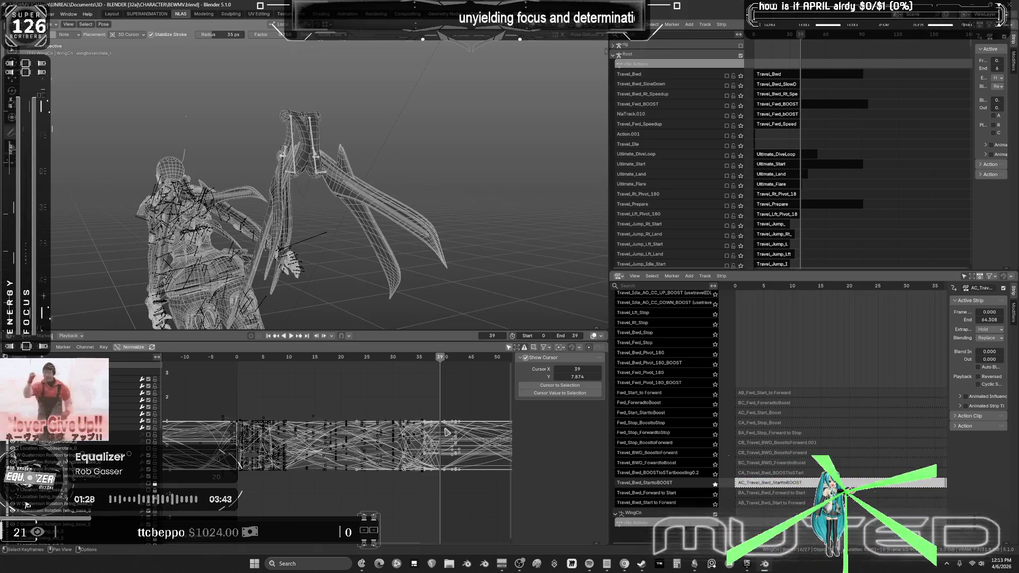
key("ctrl+space")
mouse_move(455, 380)
middle_mouse_down("ctrl")
mouse_move(387, 319)
mouse_move(550, 304)
mouse_move(570, 290)
middle_mouse_up("ctrl")
key("ctrl+space")
middle_click_drag(371, 234, 344, 296)
key("ctrl+space")
key("ctrl+space")
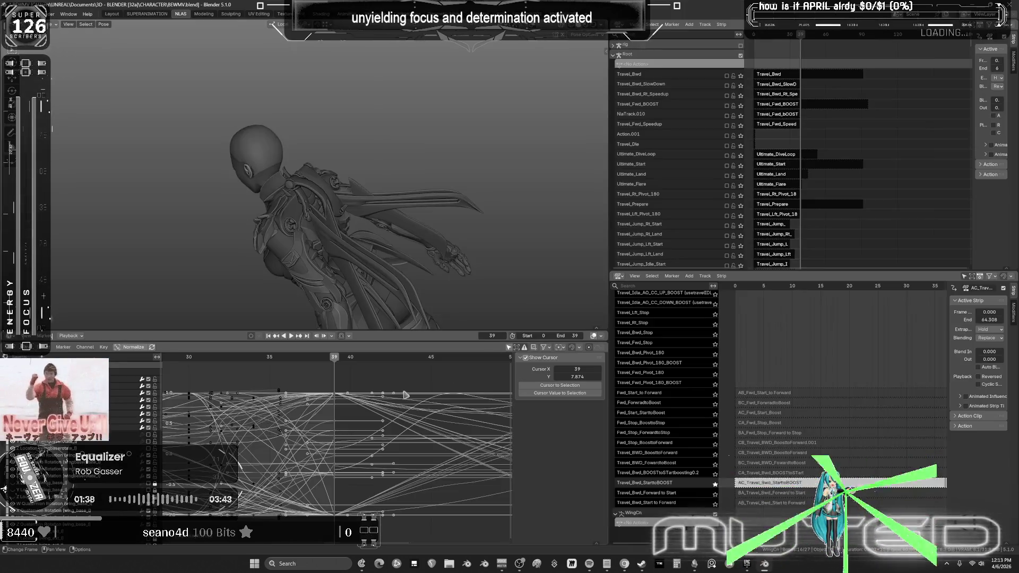
left_click_drag(610, 310, 778, 310)
mouse_move(418, 358)
left_mouse_down()
mouse_move(393, 360)
mouse_move(422, 366)
left_mouse_up()
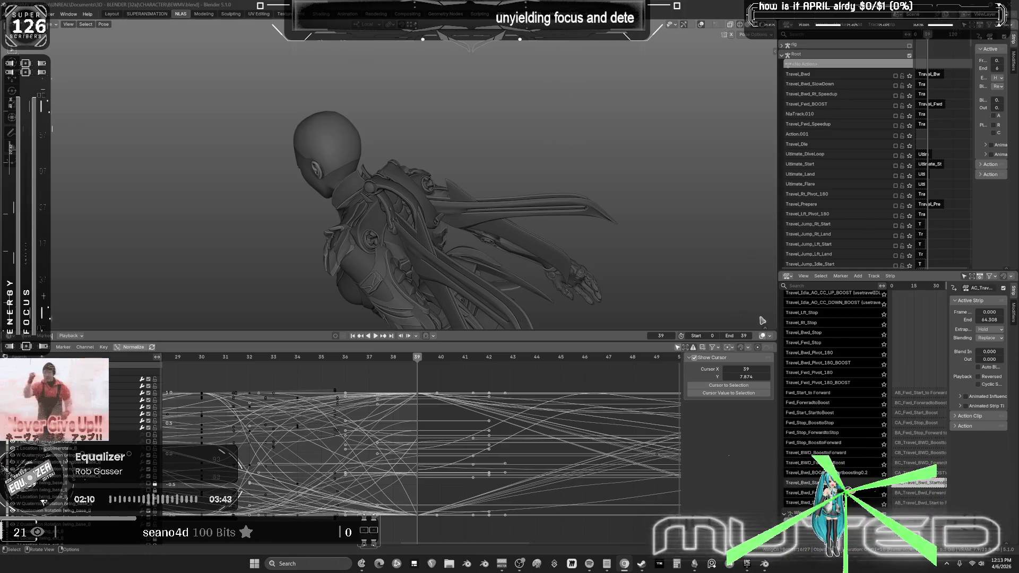
Step: Make the Travel_Bwd boost-to-start strip active and frame its wing curves in the graph
left_click_drag(776, 250, 619, 250)
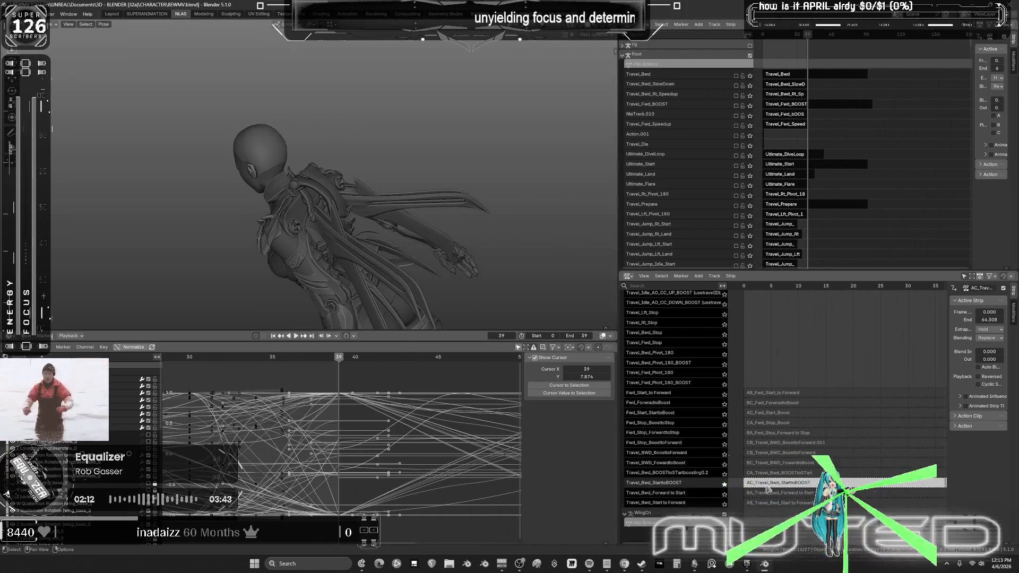
left_click(776, 483)
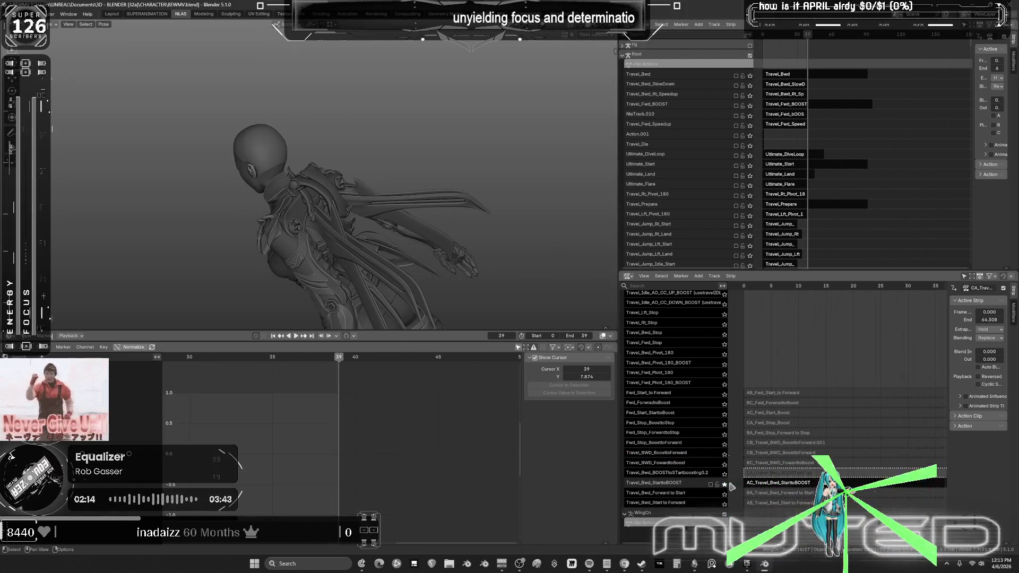
left_click(725, 474)
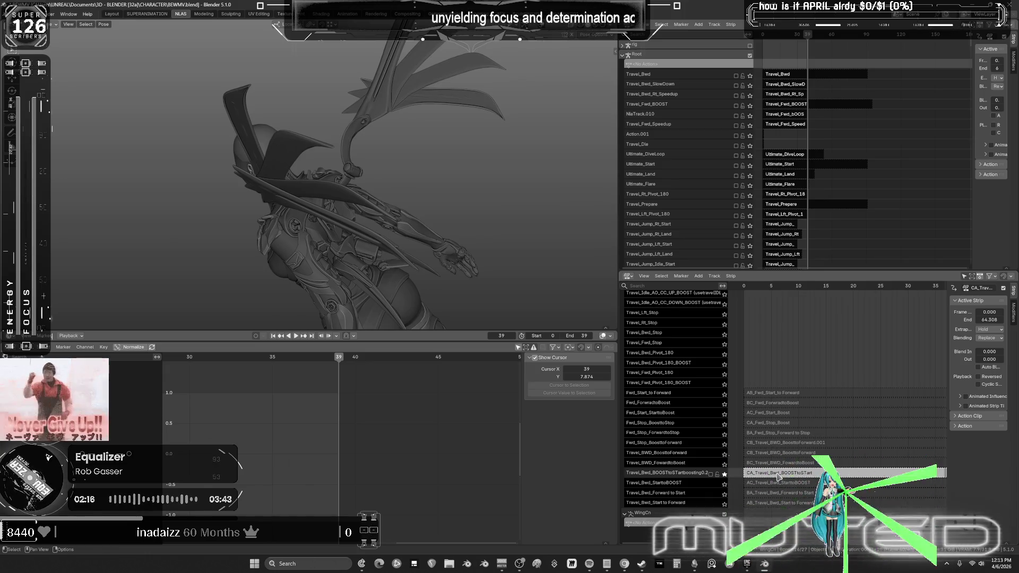
key("Tab")
key("Home")
Step: Scrub to frame 25, play from frame 0, and adjust the wing keyframe curves
left_click_drag(452, 359, 214, 360)
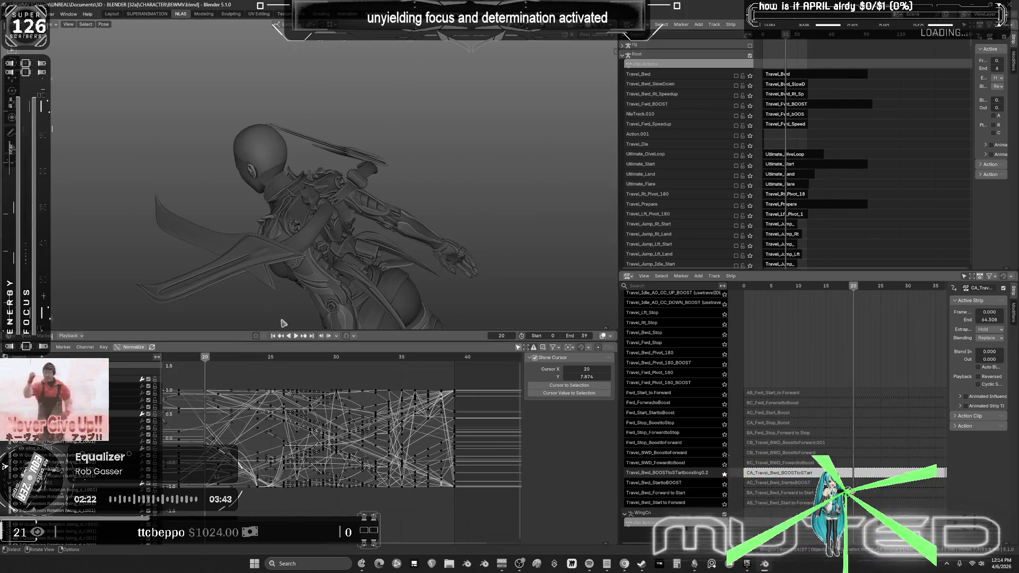
middle_click_drag(206, 361, 445, 361)
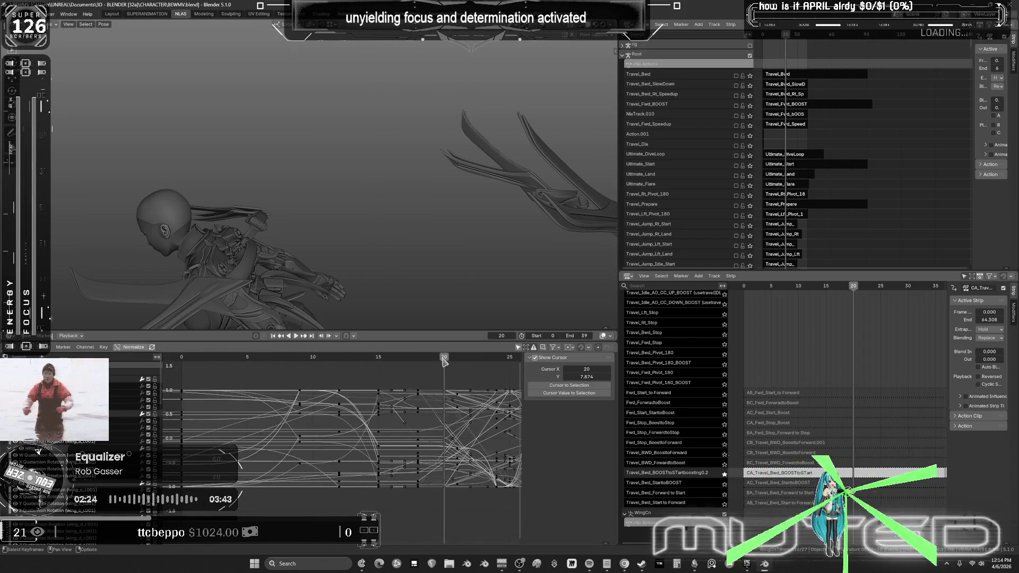
key("space")
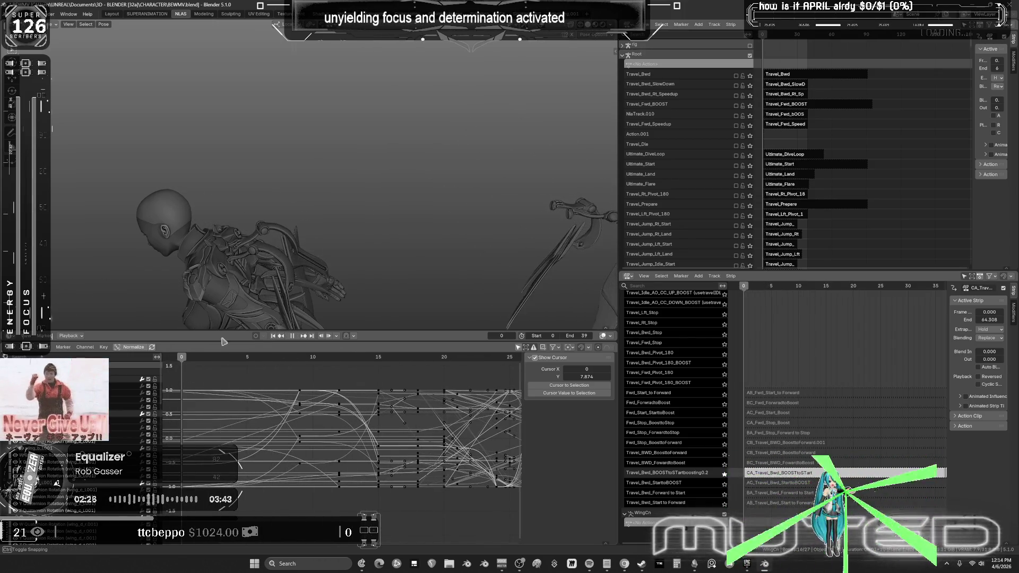
key("space")
key("ctrl+z")
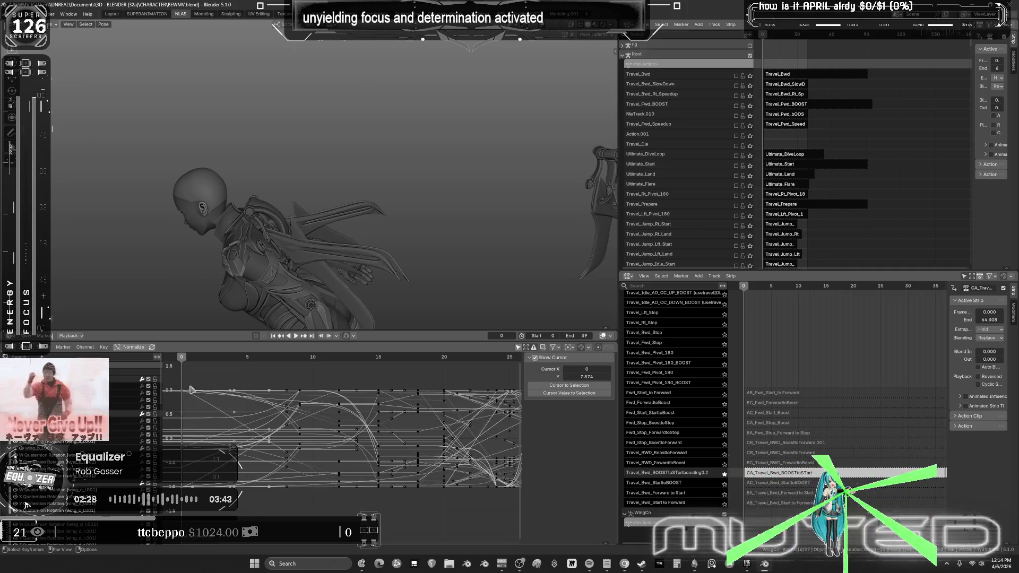
mouse_move(186, 365)
left_mouse_down()
mouse_move(467, 367)
mouse_move(172, 372)
mouse_move(181, 380)
left_mouse_up()
left_click(296, 336)
Step: Stop playback at frame 29, check the first and last frames, and clear the bone selection
mouse_move(346, 239)
middle_mouse_down()
mouse_move(372, 228)
mouse_move(387, 239)
mouse_move(423, 219)
mouse_move(357, 217)
middle_mouse_up()
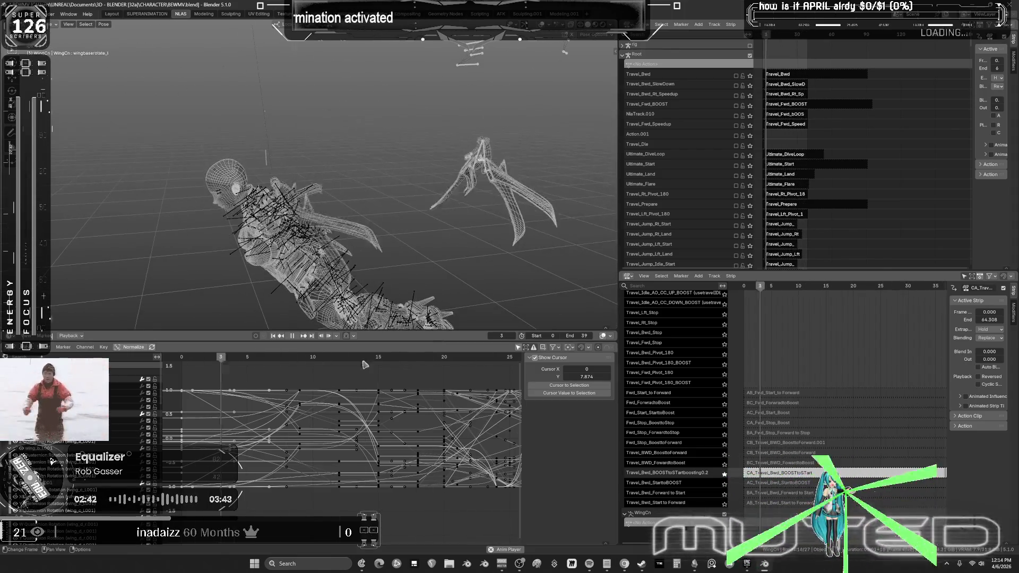
left_click(293, 336)
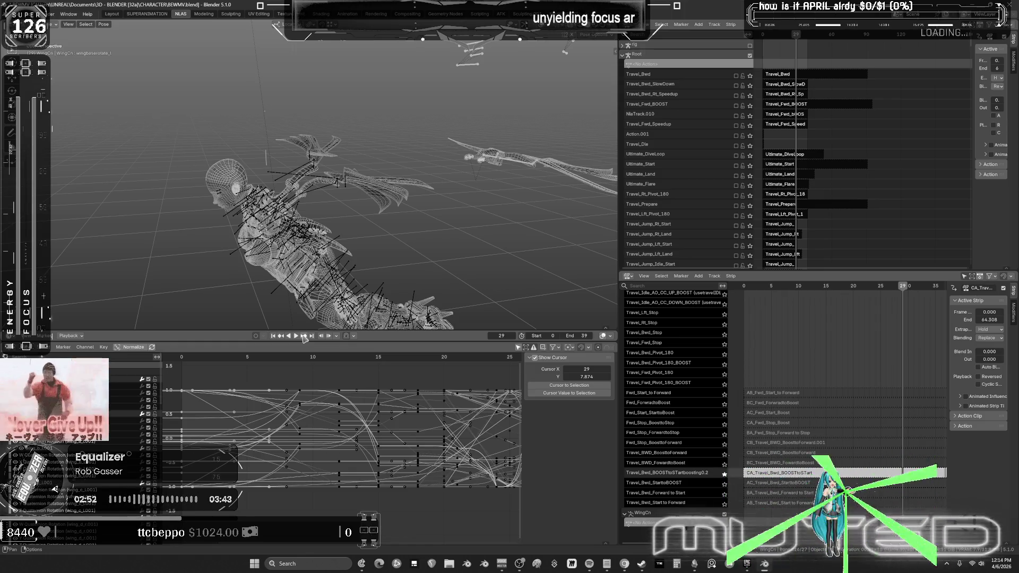
middle_click_drag(450, 245, 445, 227)
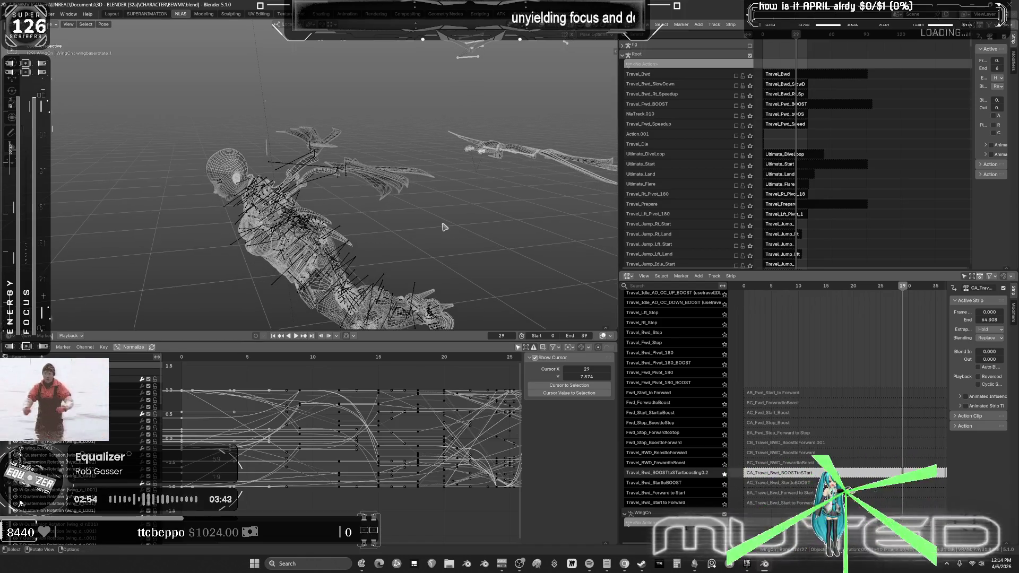
key("shift+Left")
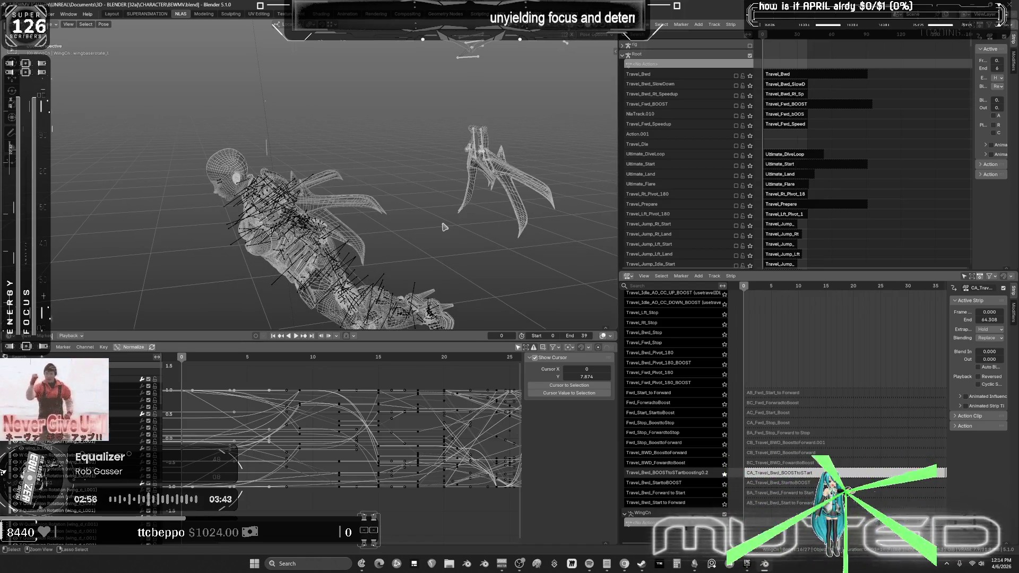
key("shift+Right")
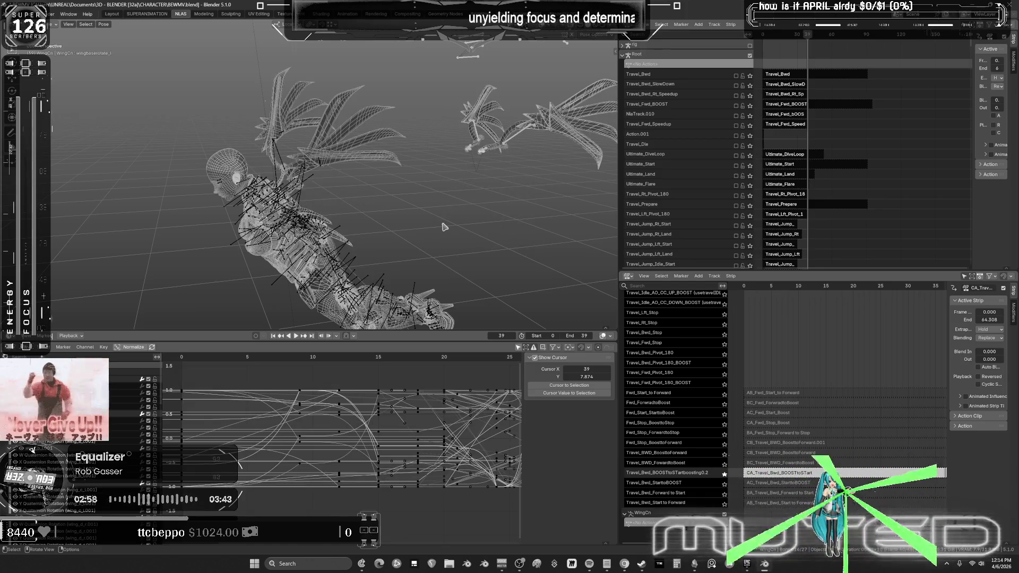
left_click(445, 227)
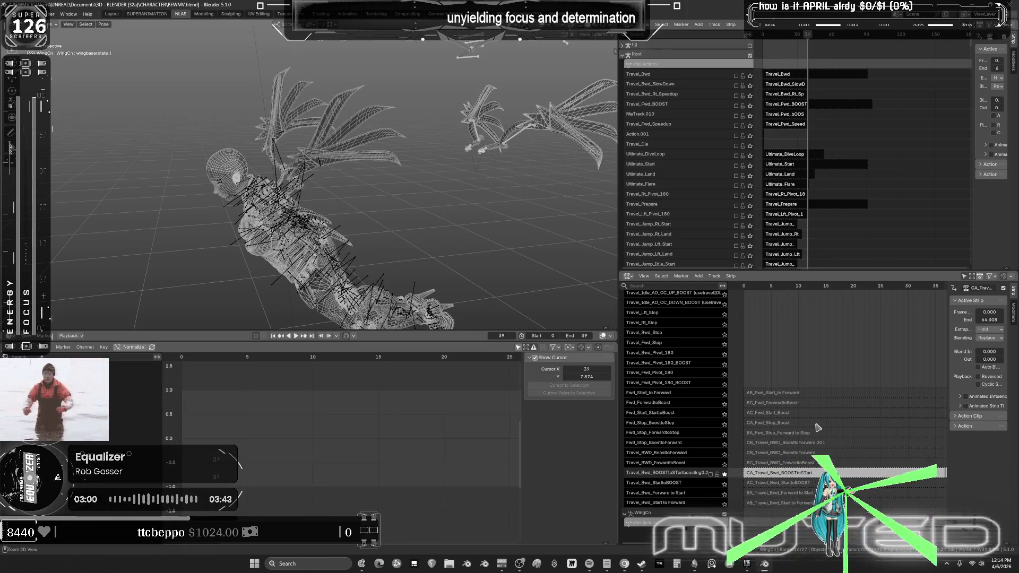
Step: Switch to the StarttoBOOST action strip, play it through, and open Edit > Undo History
key("Down")
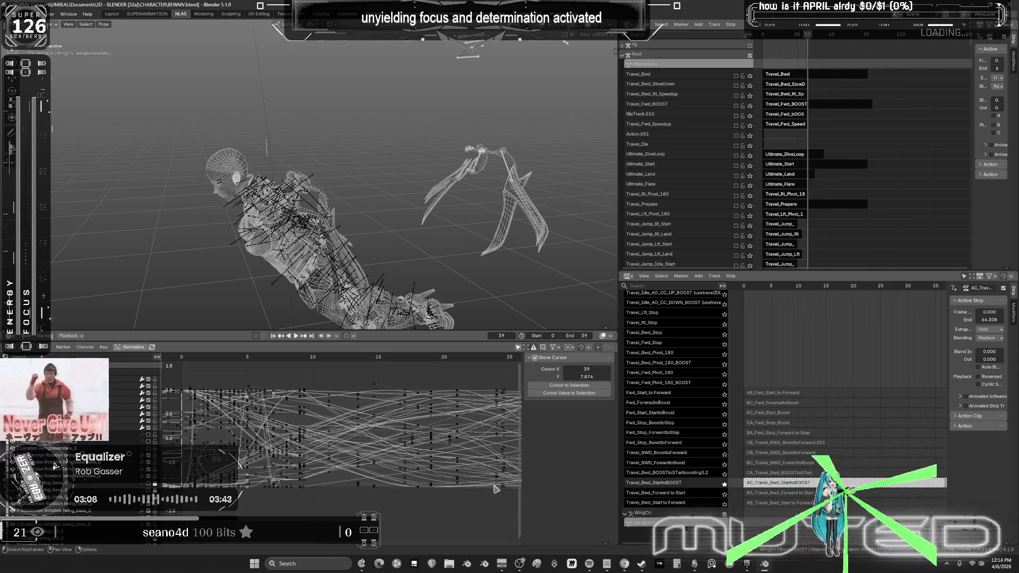
scroll(447, 453, "down", 4)
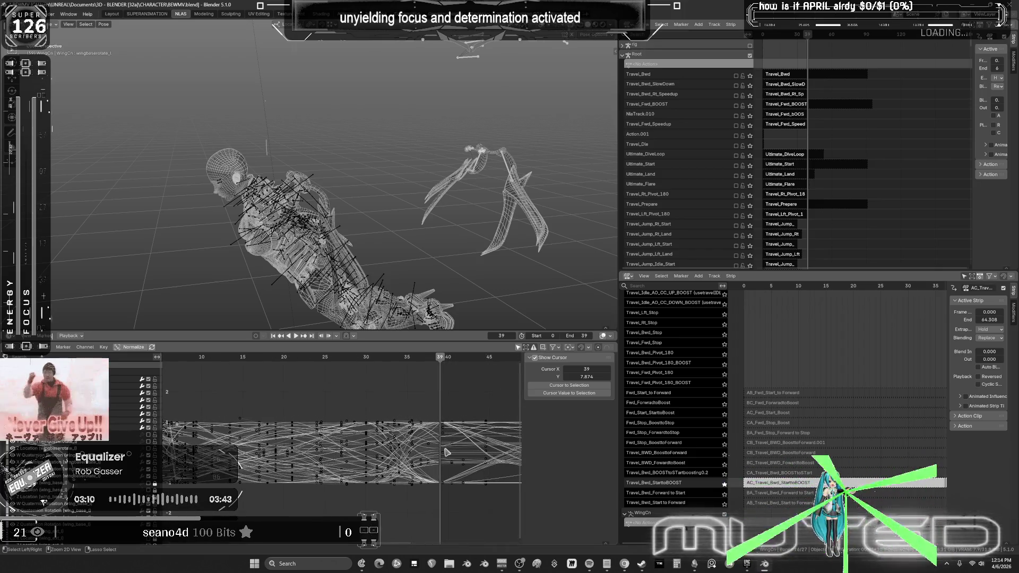
key("space")
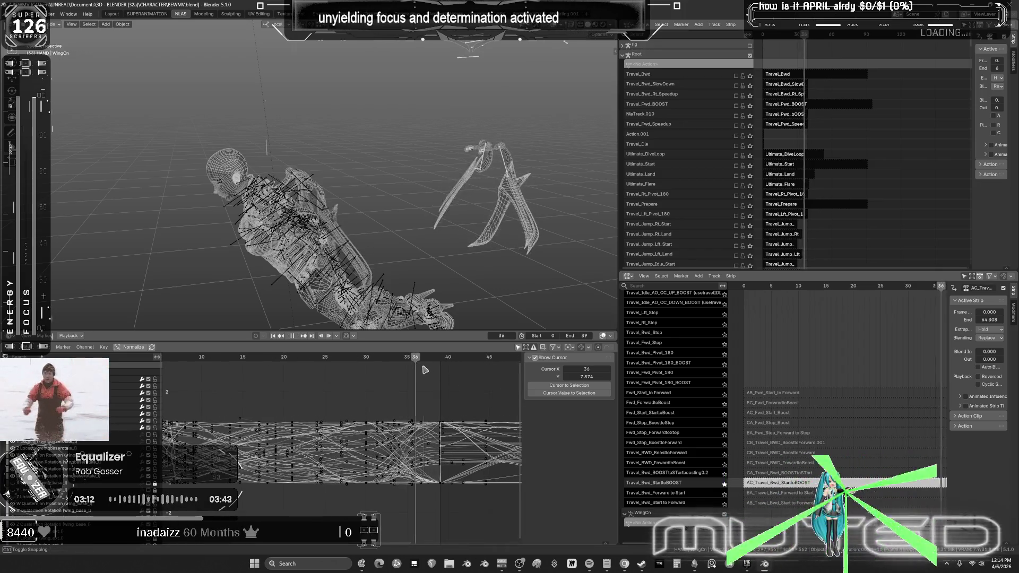
key("space")
middle_click_drag(476, 271, 348, 246)
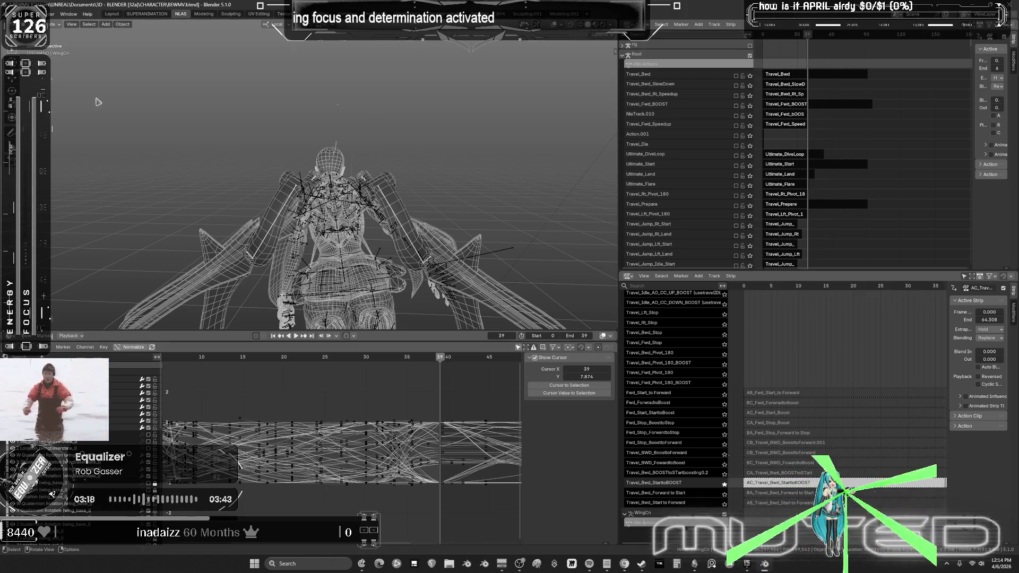
left_click(30, 14)
mouse_move(60, 40)
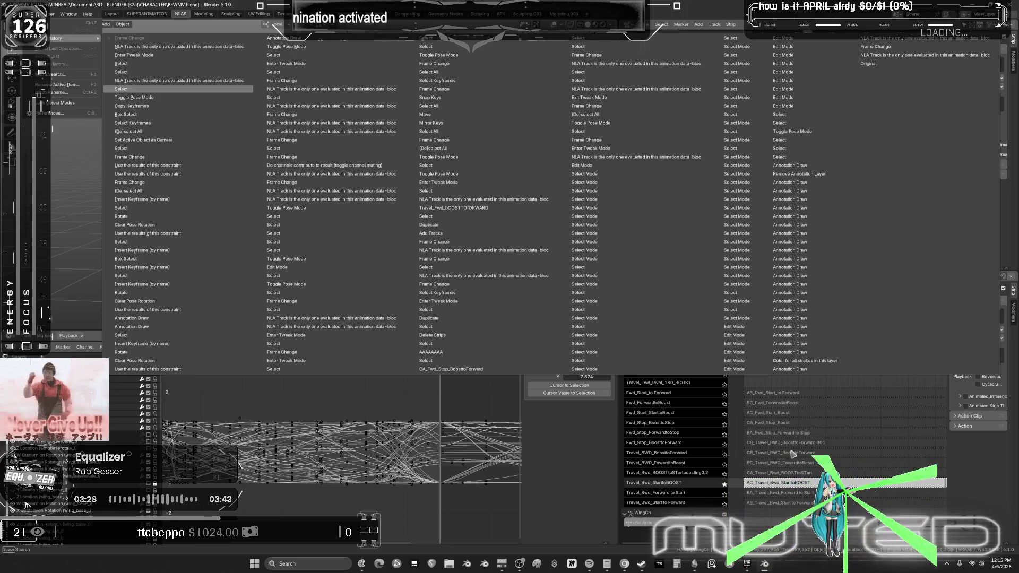
Step: Revert to an earlier undo state and play the soloed Travel_Bwd track
key("Return")
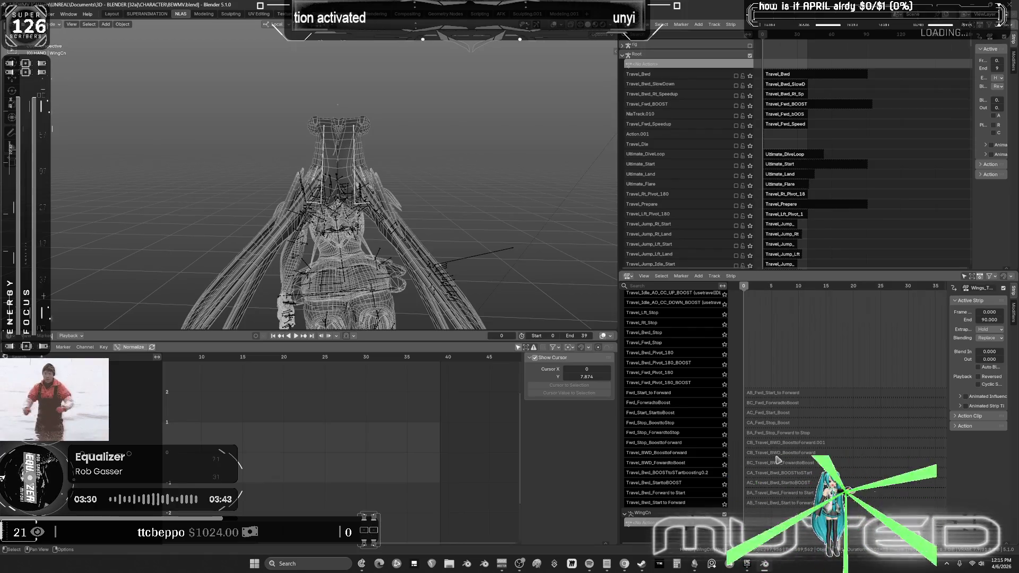
mouse_move(793, 406)
middle_mouse_down()
mouse_move(823, 391)
mouse_move(734, 406)
middle_mouse_up()
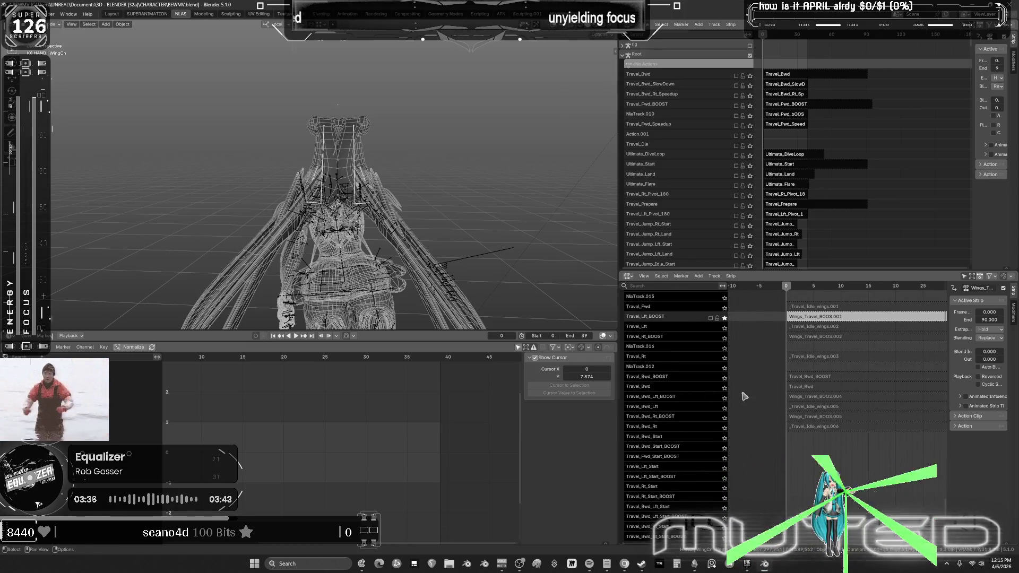
left_click(725, 388)
key("space")
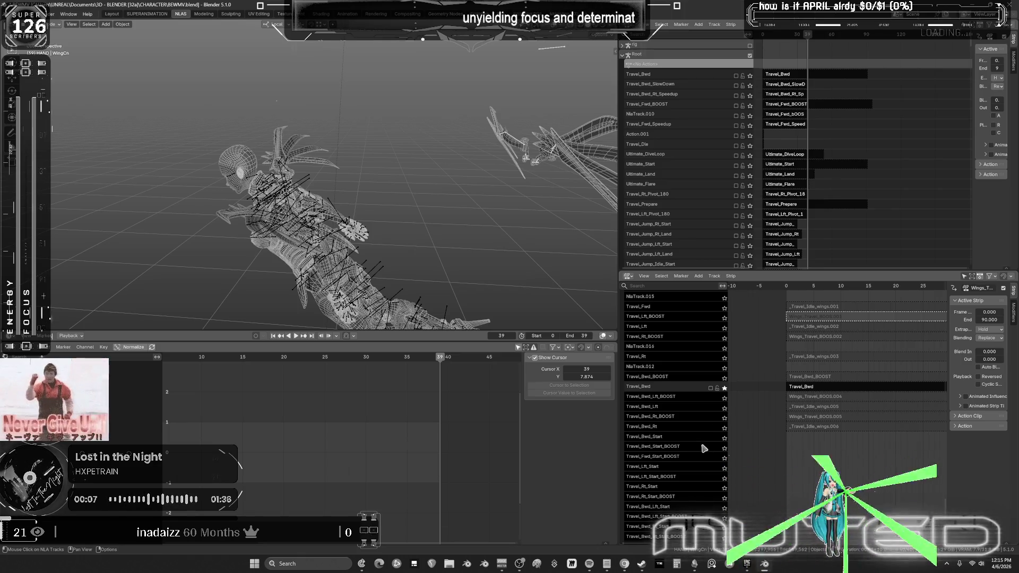
mouse_move(666, 354)
middle_mouse_down()
mouse_move(683, 466)
mouse_move(691, 419)
middle_mouse_up()
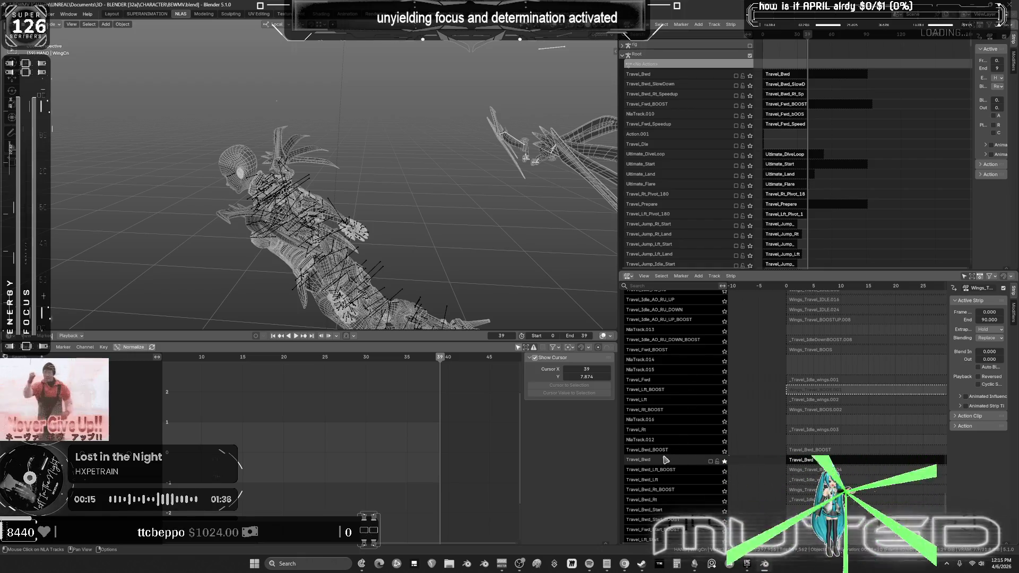
Step: Solo the Travel_Bwd_BOOST track and play its animation
left_click(724, 451)
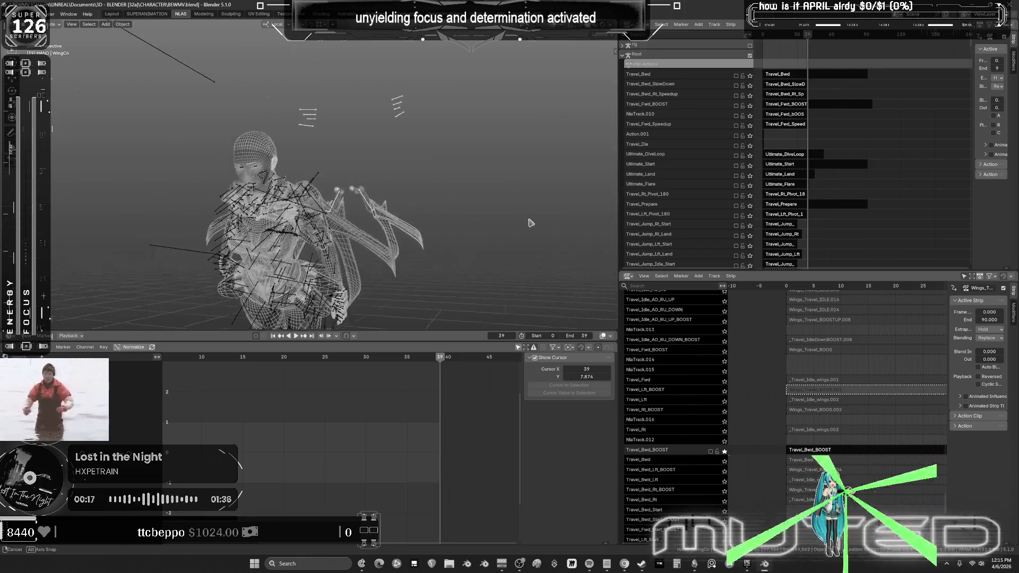
key("space")
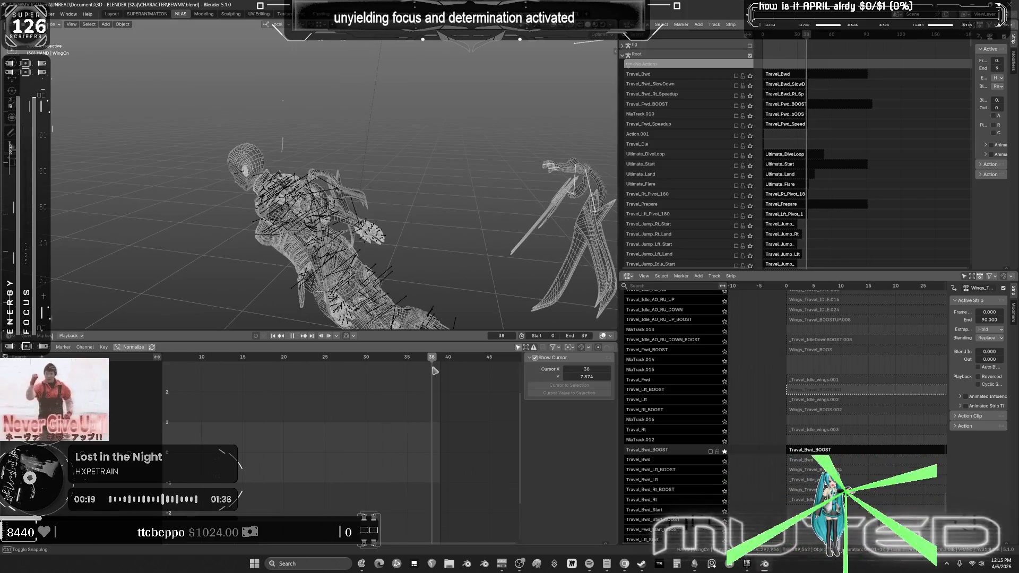
key("space")
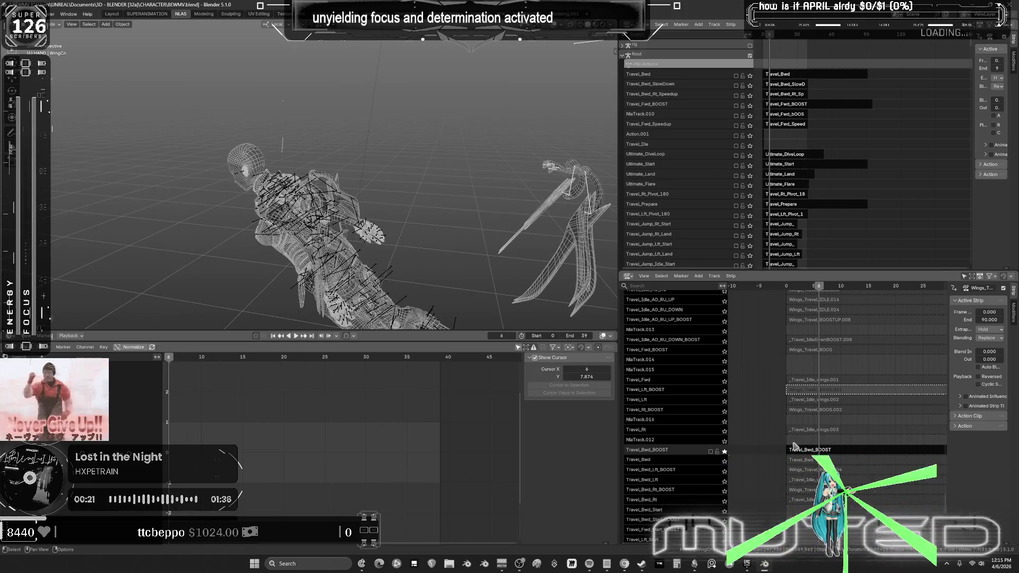
scroll(701, 382, "down", 15)
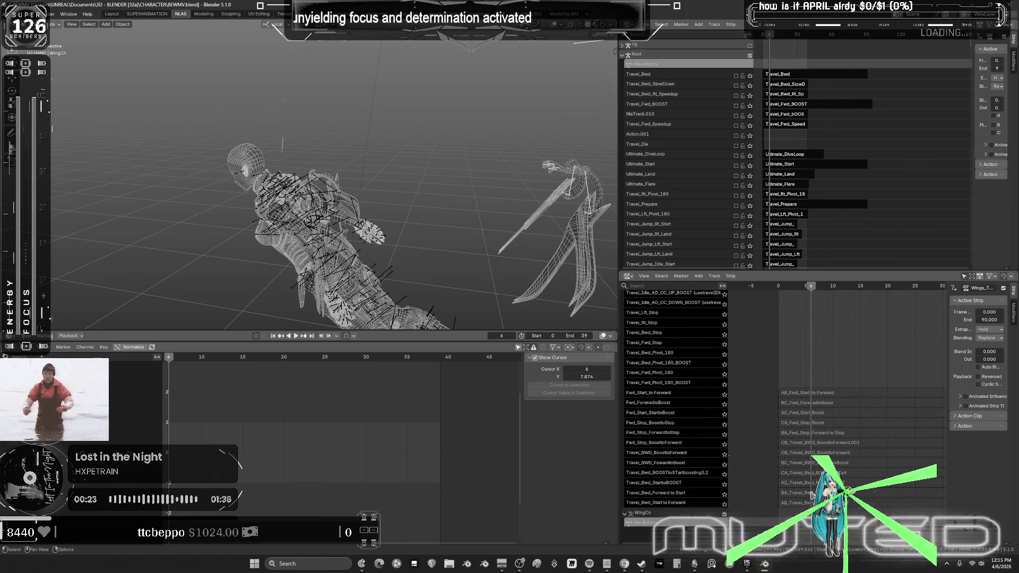
Step: Select the CB_Travel_BWD_BoosttoForward.001 strip and enter tweak mode on its action
left_click(672, 447)
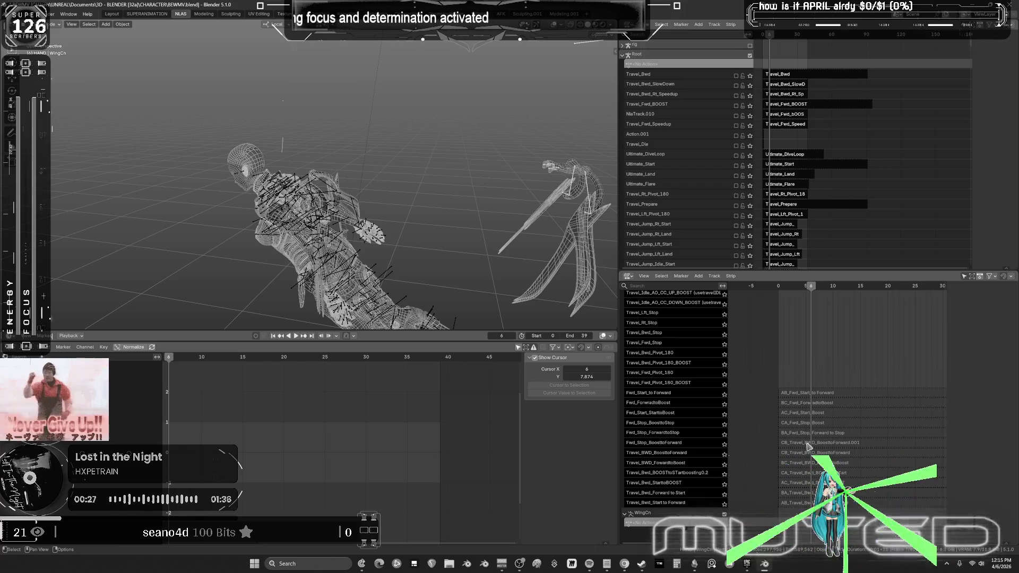
left_click(807, 443)
key("Tab")
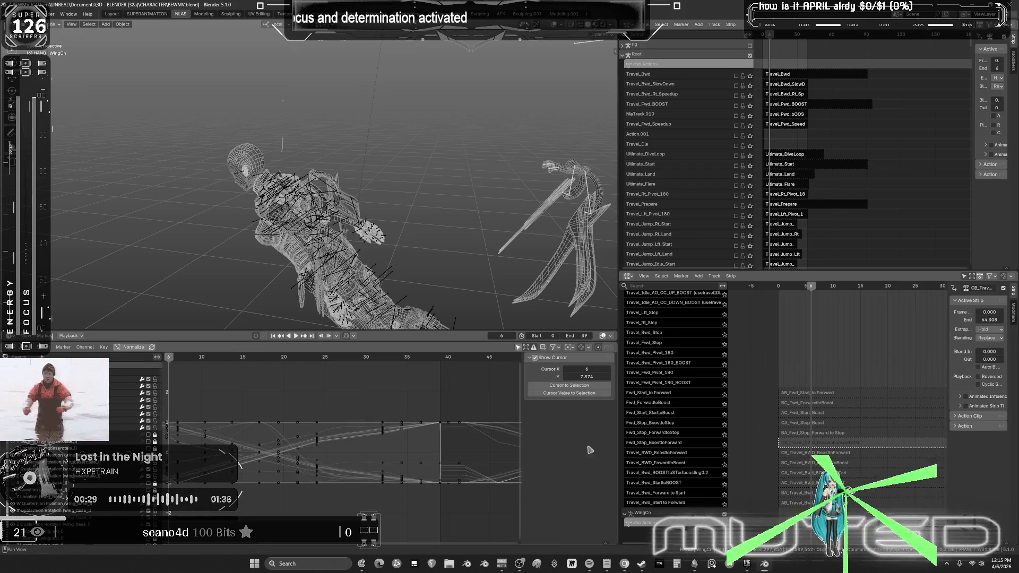
Step: Play the strip, then inspect its curves around frame 0 in the enlarged Graph Editor
key("Home")
key("shift+Left")
key("space")
key("Escape")
middle_click_drag(542, 186, 472, 180)
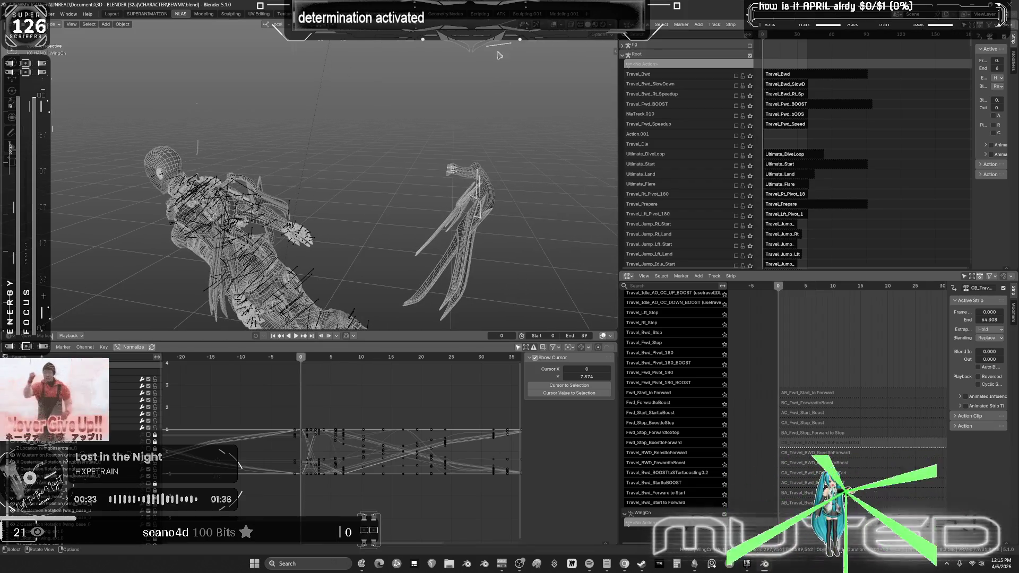
key("ctrl+space")
mouse_move(514, 316)
middle_mouse_down("ctrl")
mouse_move(523, 346)
mouse_move(492, 386)
middle_mouse_up("ctrl")
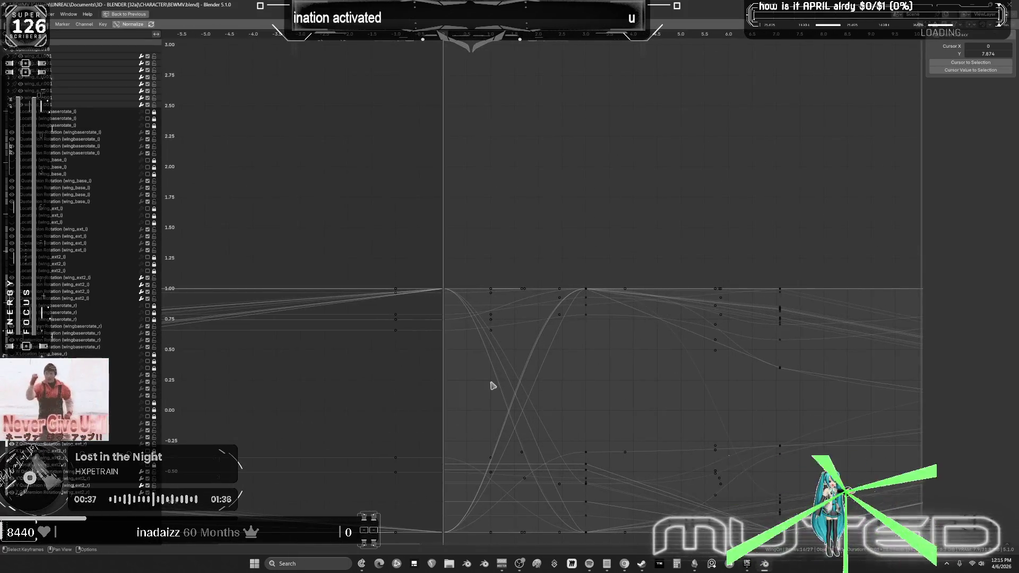
key("ctrl+space")
mouse_move(406, 239)
middle_mouse_down()
mouse_move(322, 409)
mouse_move(358, 409)
mouse_move(331, 427)
middle_mouse_up()
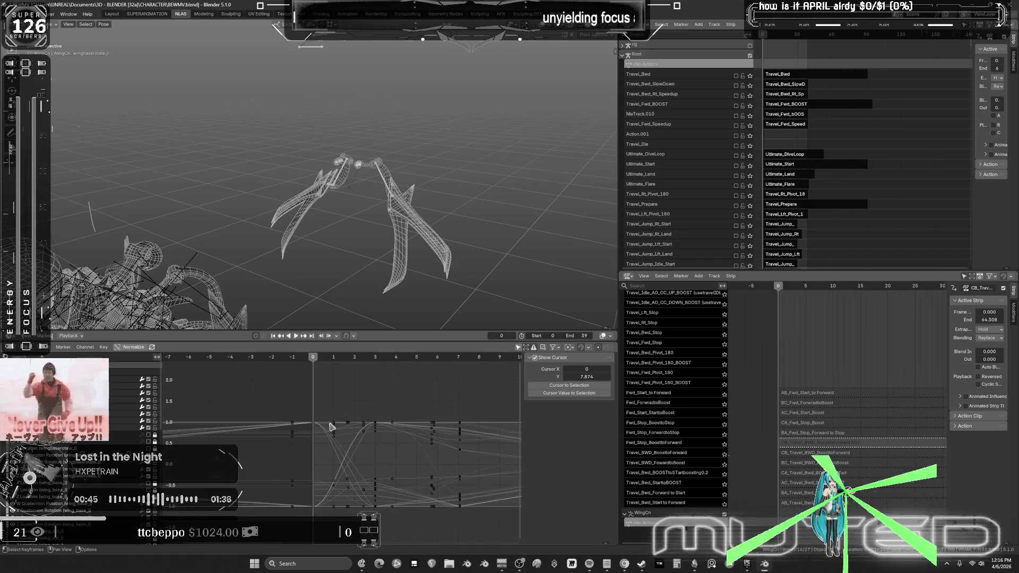
Step: Replay the CB_Travel_BWD_BoosttoForward.001 strip, stop at frame 0, and return to Object Mode
left_click(803, 435)
left_click(797, 444)
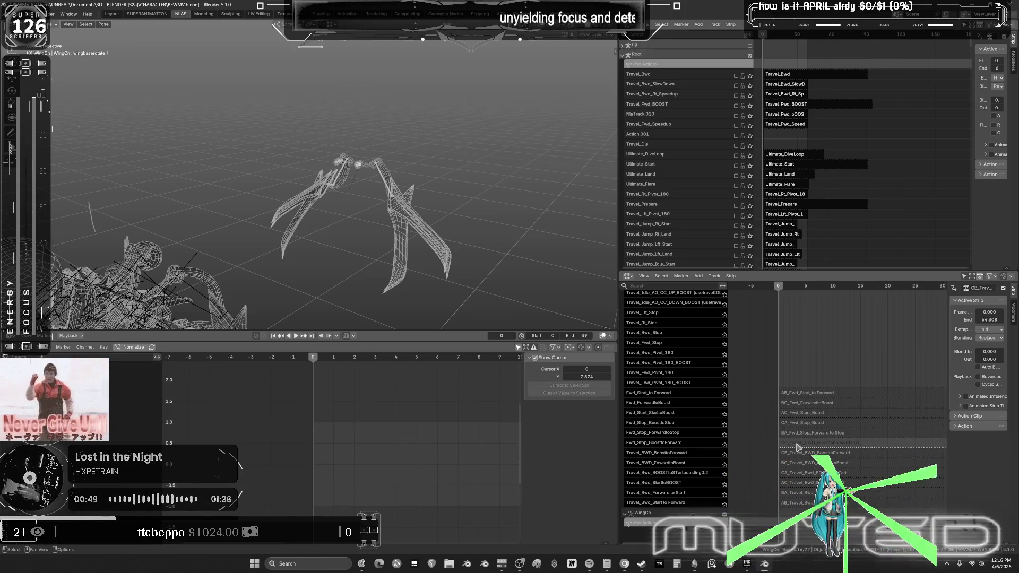
key("space")
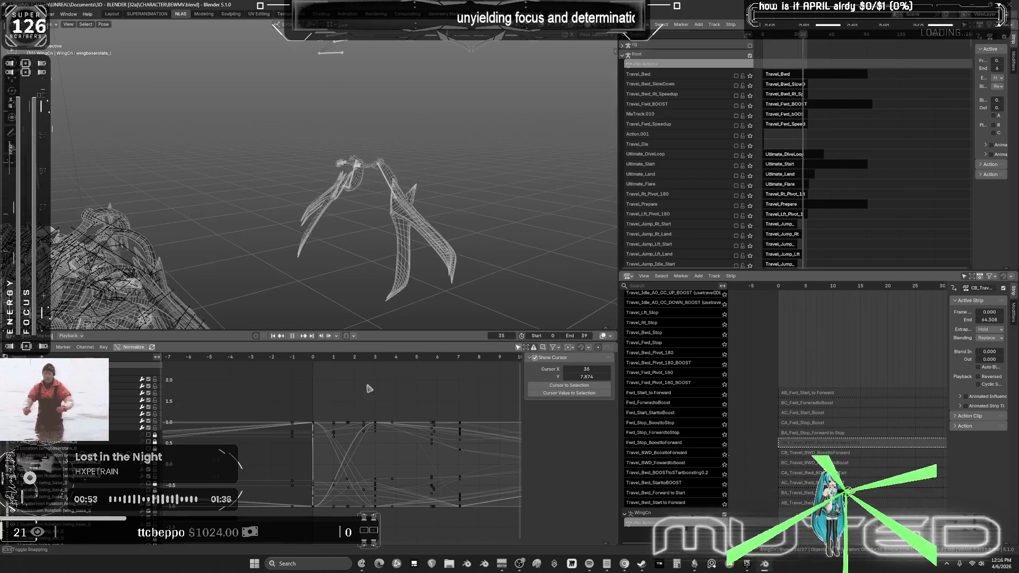
key("Escape")
key("ctrl+Tab")
Step: Preview the Fwd_Stop_BoosttoForward track soloed, unsolo it, and open the undo history list
left_click(725, 444)
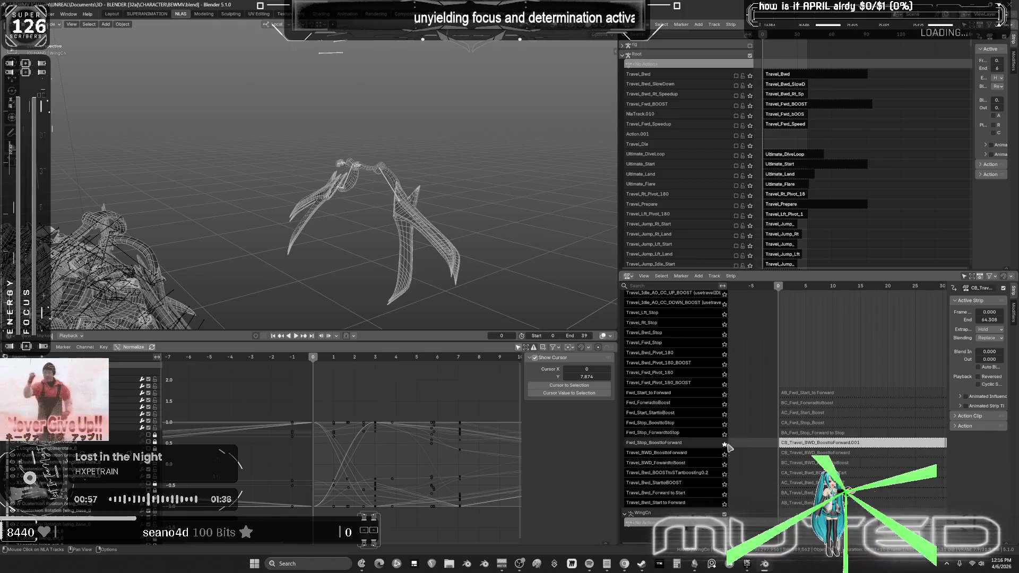
mouse_move(314, 358)
left_mouse_down()
mouse_move(344, 364)
mouse_move(304, 368)
left_mouse_up()
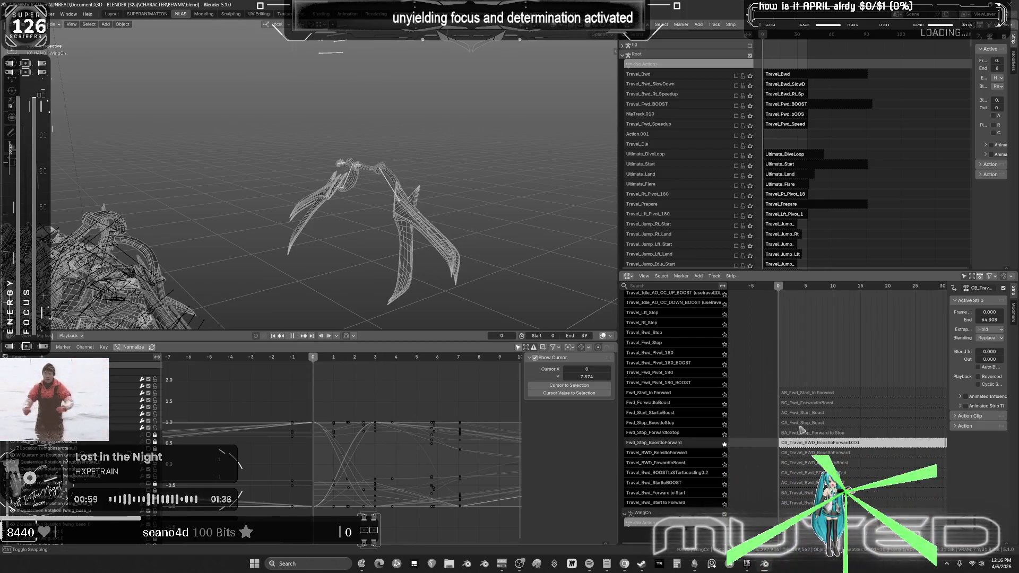
left_click(725, 444)
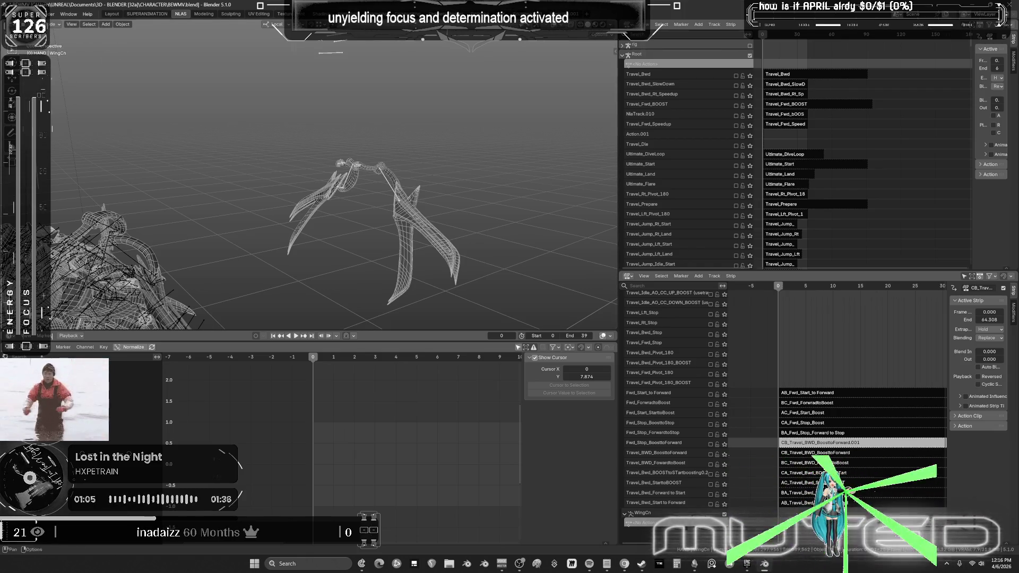
left_click(31, 14)
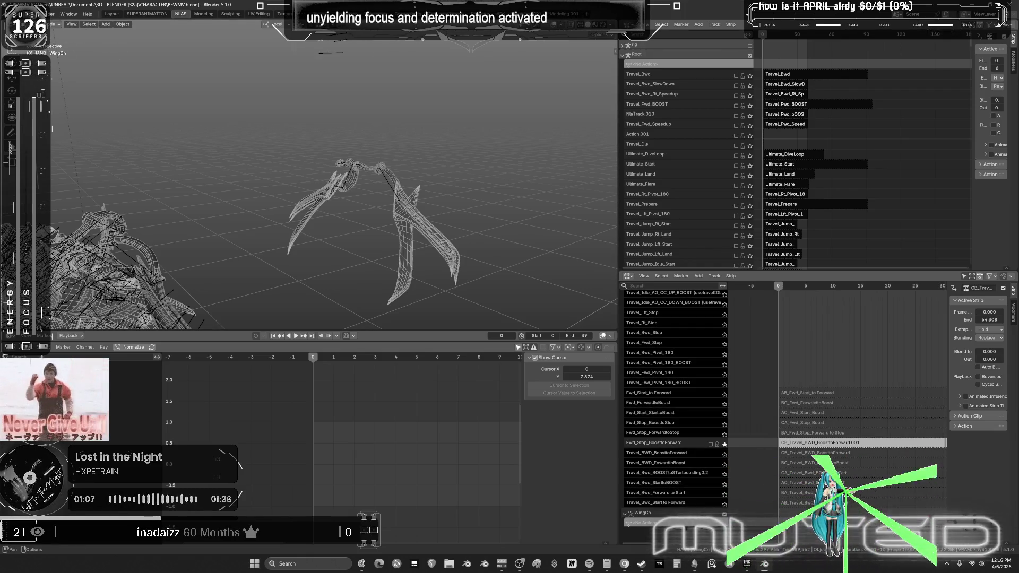
mouse_move(66, 39)
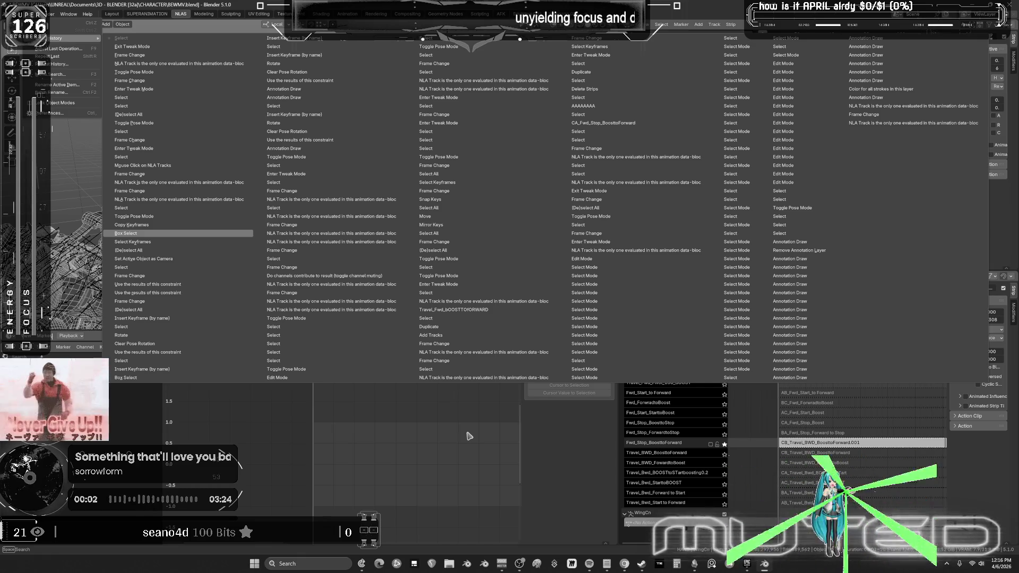
Step: Restore an earlier undo step, box-select the wing bones, and frame their curves in the enlarged graph
left_click(470, 436)
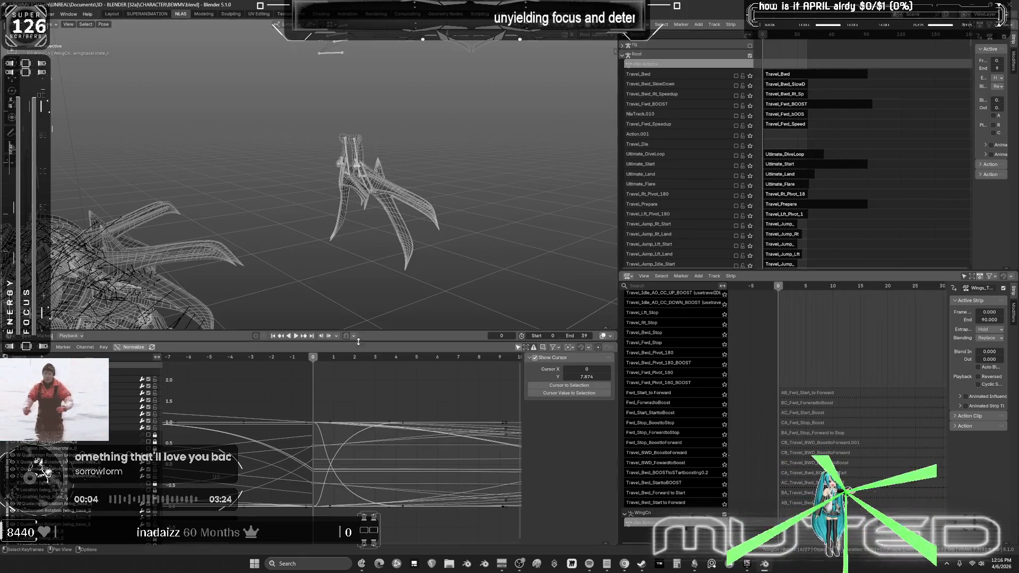
left_click_drag(451, 266, 304, 77)
key("ctrl+space")
key("Home")
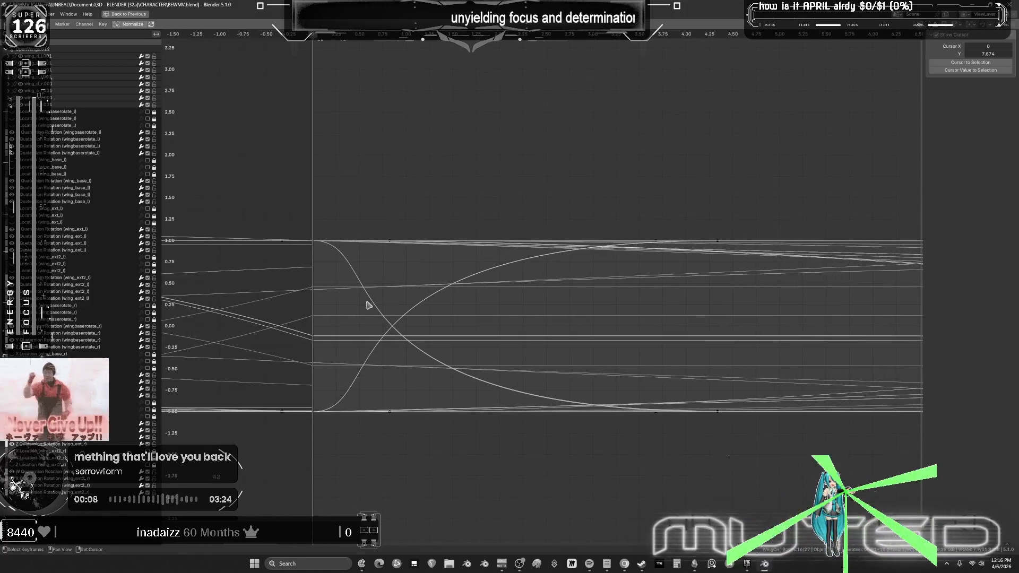
left_click_drag(336, 458, 312, 209)
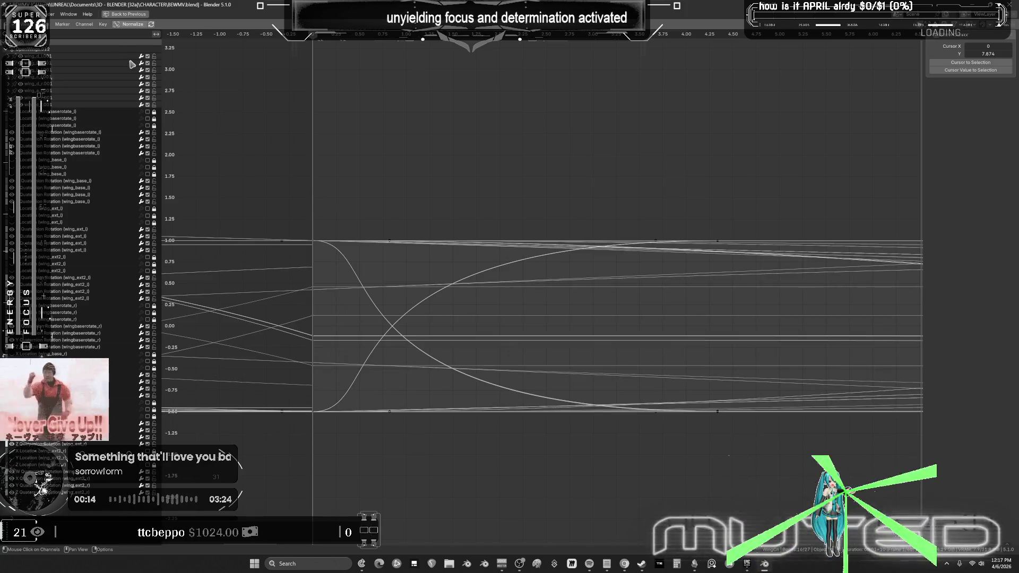
scroll(504, 223, "down", 2)
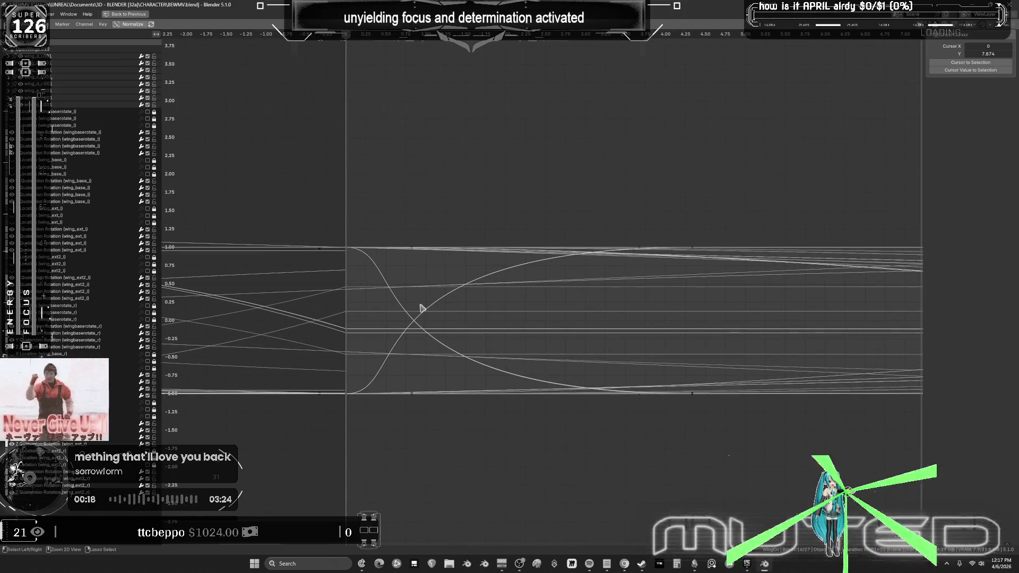
key("ctrl+space")
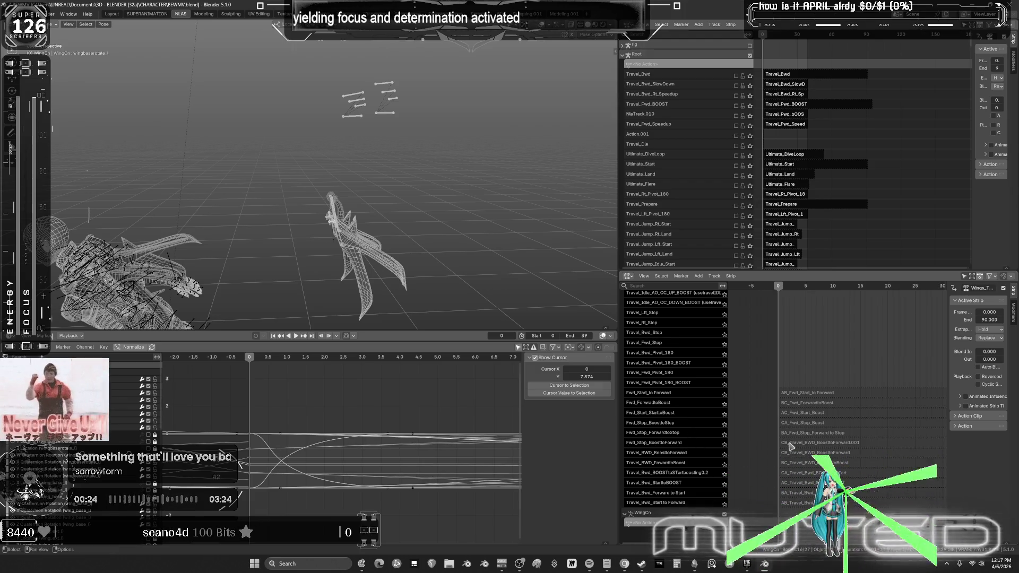
Step: Unmute the CB_Travel_BWD_BoosttoForward.001 strip and show its curves in the Graph Editor
left_click(791, 447)
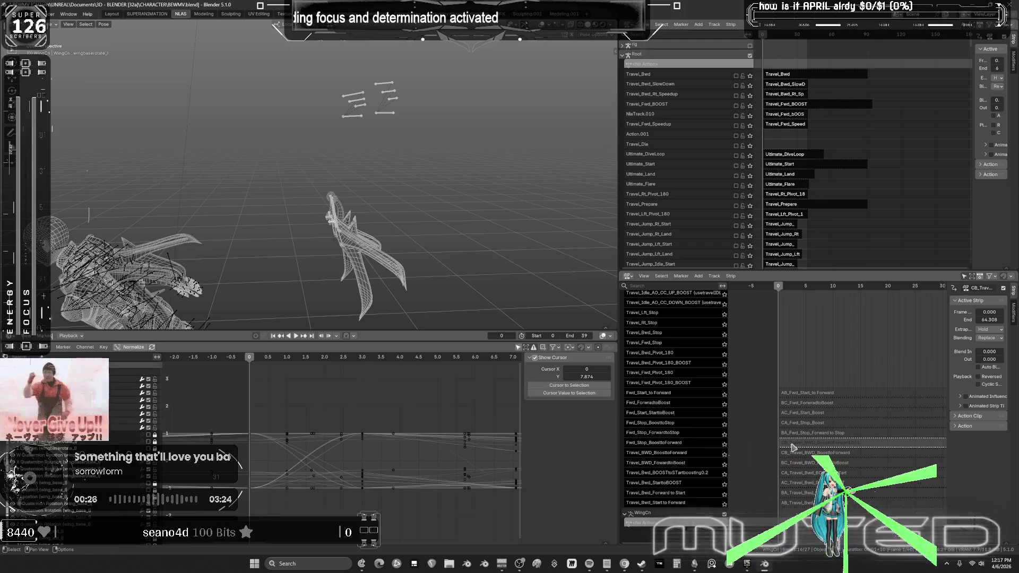
key("h")
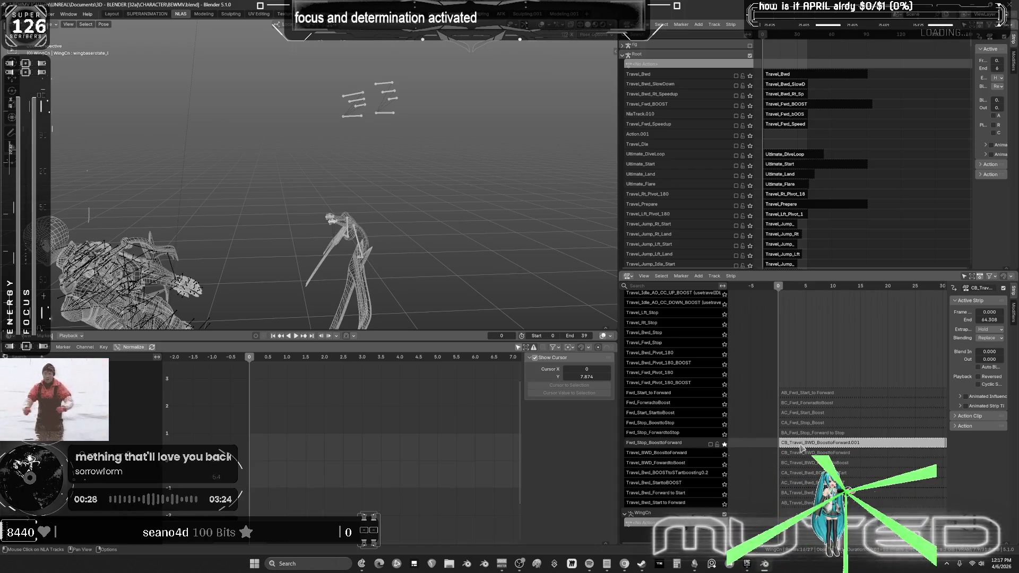
left_click(372, 267)
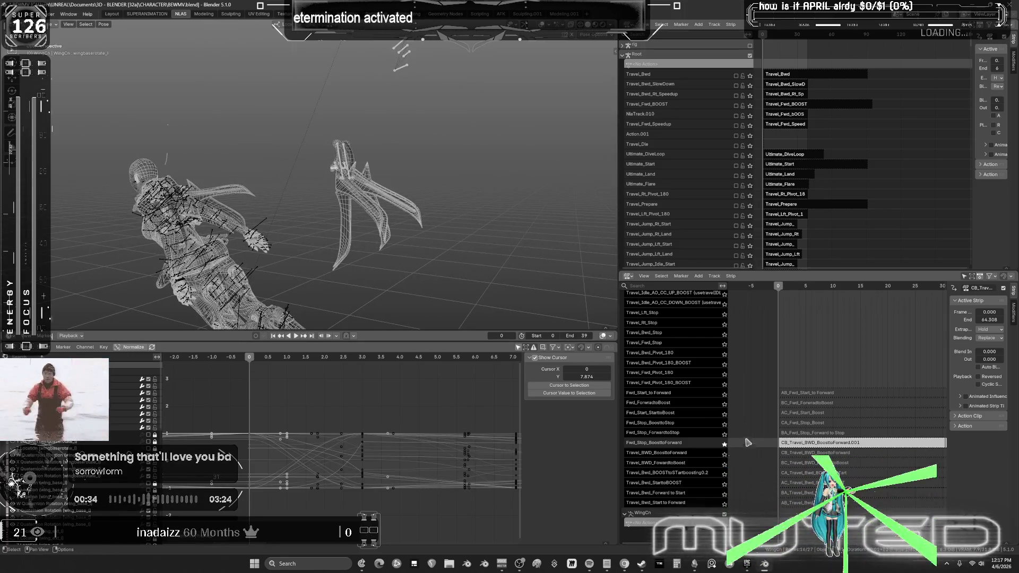
Step: Review the CA_Fwd_Stop_Boost and AC_Fwd_Start_Boost curves and check the pose at frame 39
left_click(796, 424)
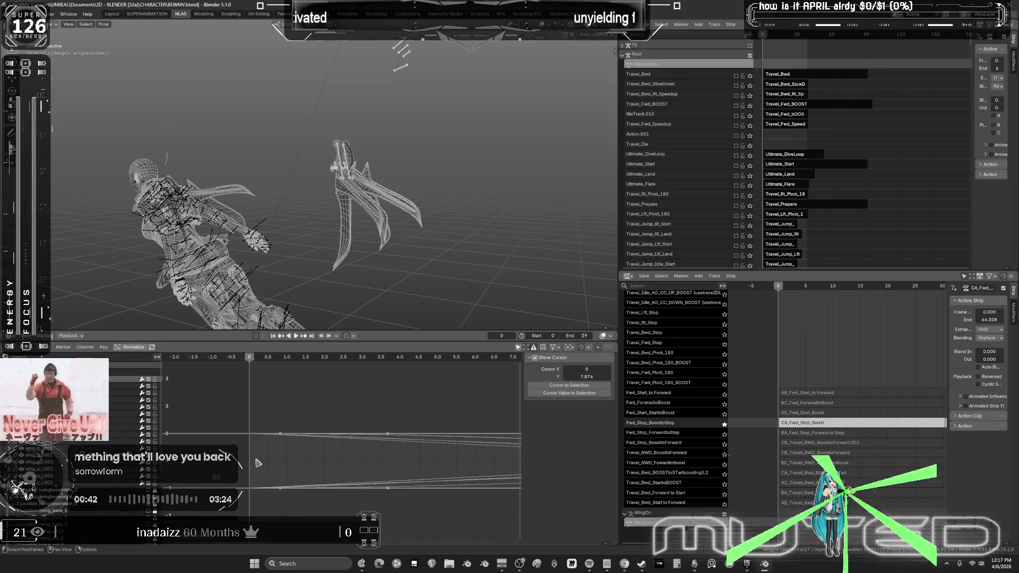
left_click(797, 423)
left_click(799, 413)
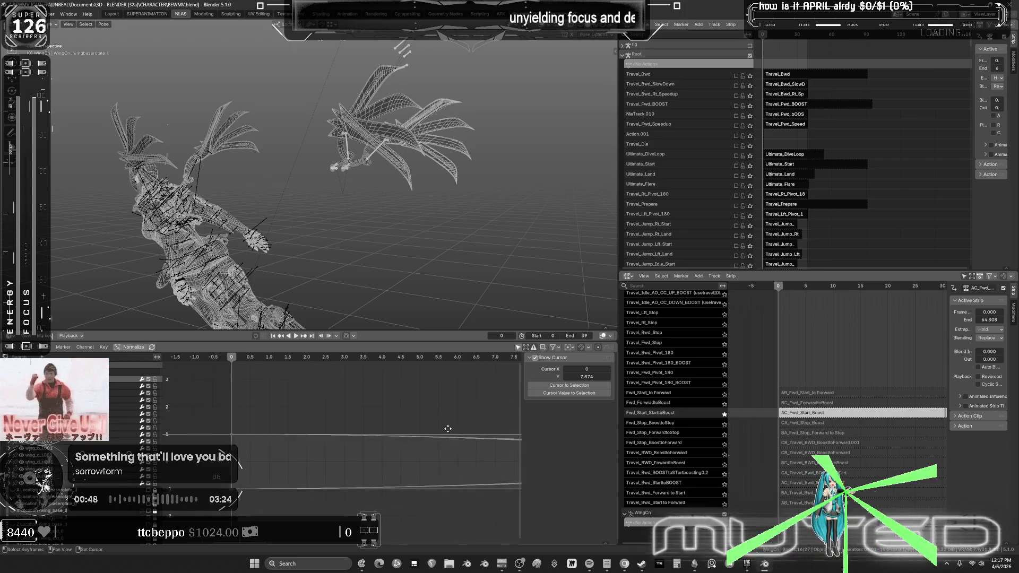
key("Home")
left_click_drag(409, 359, 406, 392)
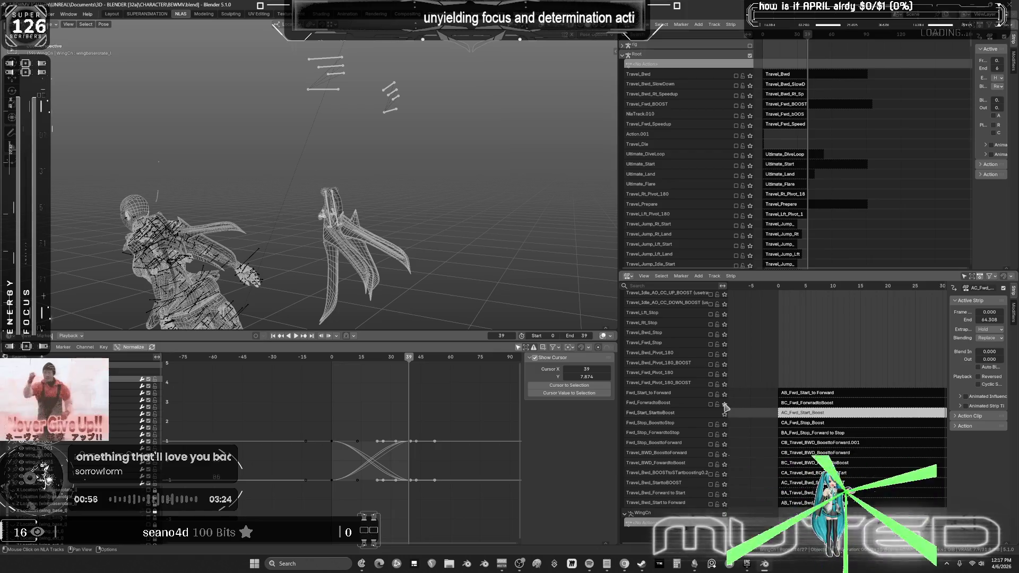
Step: Make the BC_Fwd_ForwardtoBoost strip end at frame 39 and re-check the pose there
left_click(789, 406)
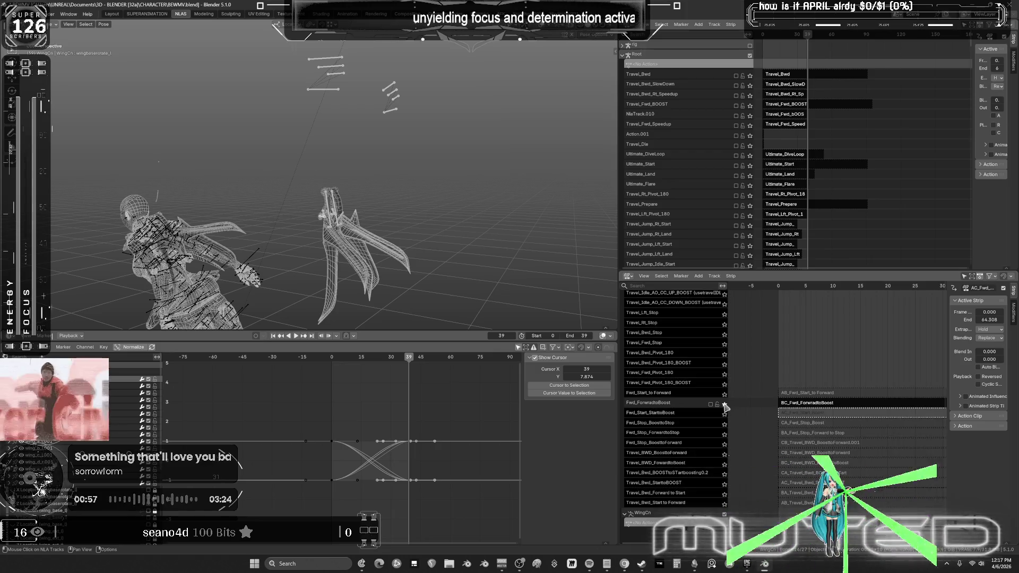
left_click(812, 405)
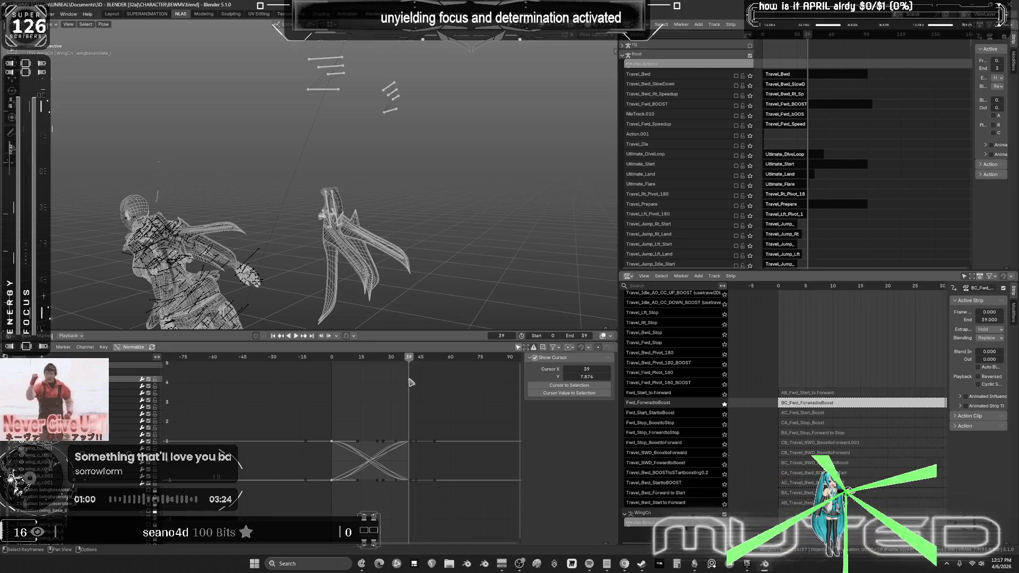
left_click_drag(409, 360, 413, 415)
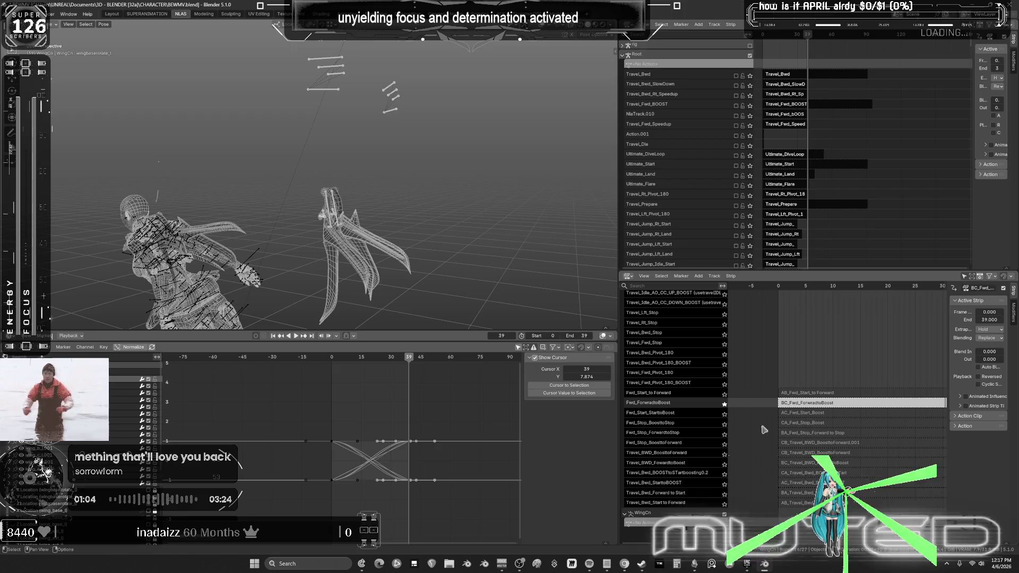
Step: Turn off solo on Fwd_ForwardtoBoost and solo the Travel_Fwd track instead
left_click(725, 405)
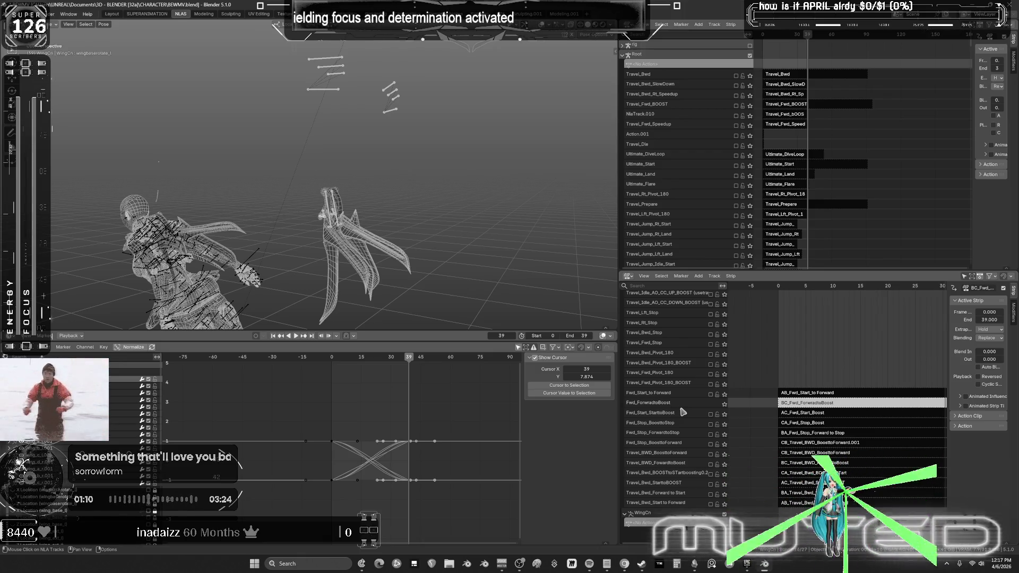
scroll(687, 403, "up", 5)
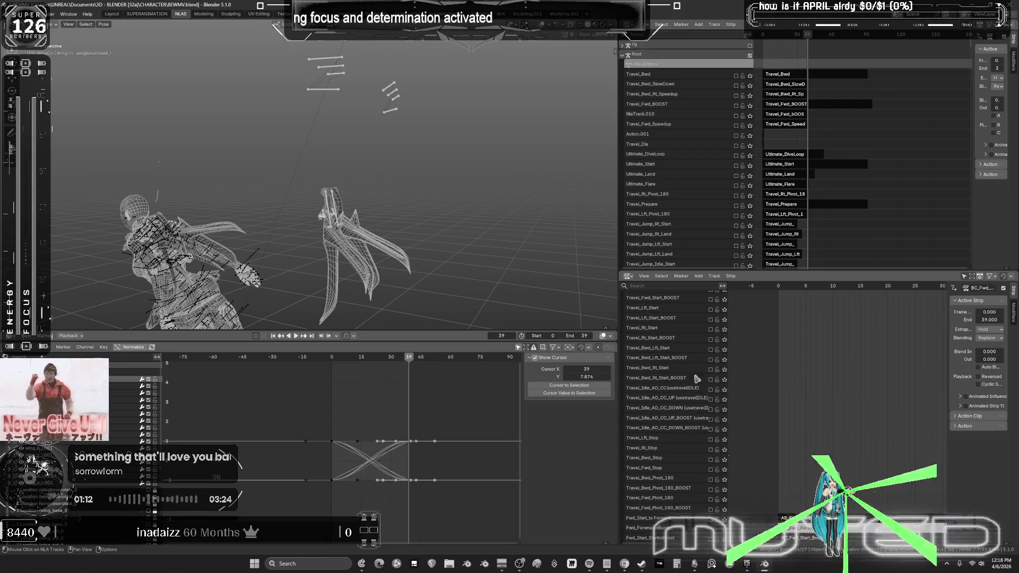
middle_click_drag(697, 380, 680, 450)
middle_click_drag(672, 337, 667, 391)
left_click(725, 342)
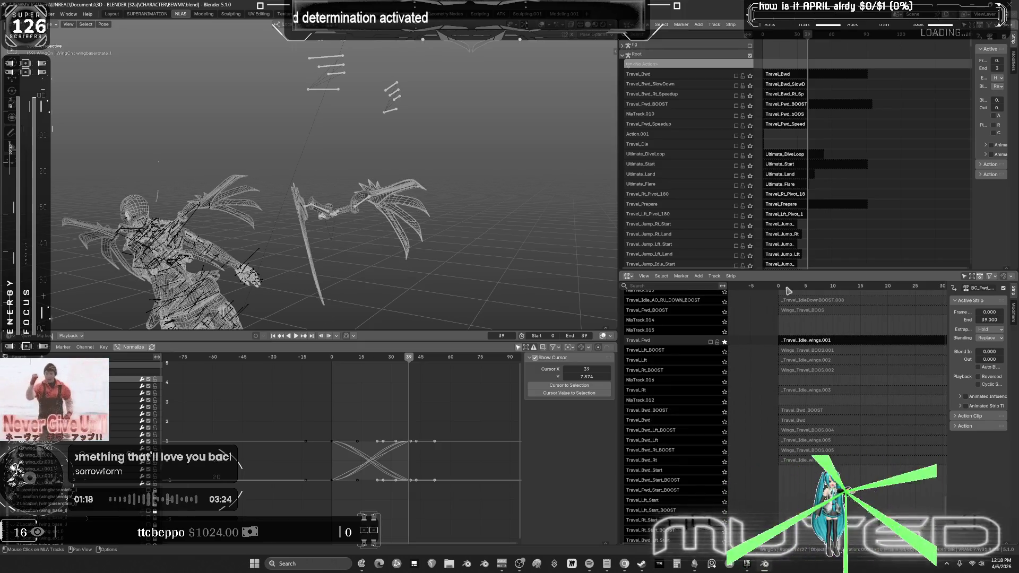
Step: From frame 0, zoom into the _Travel_Idle_wings.001 strip's curves in a full-screen Graph Editor
left_click_drag(788, 289, 778, 290)
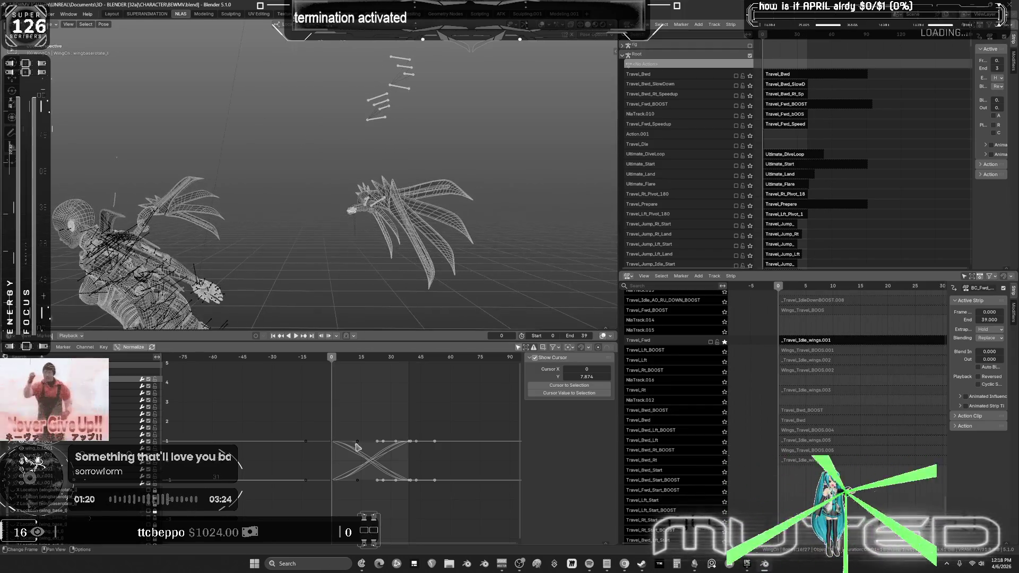
key("ctrl+space")
key("ctrl+space")
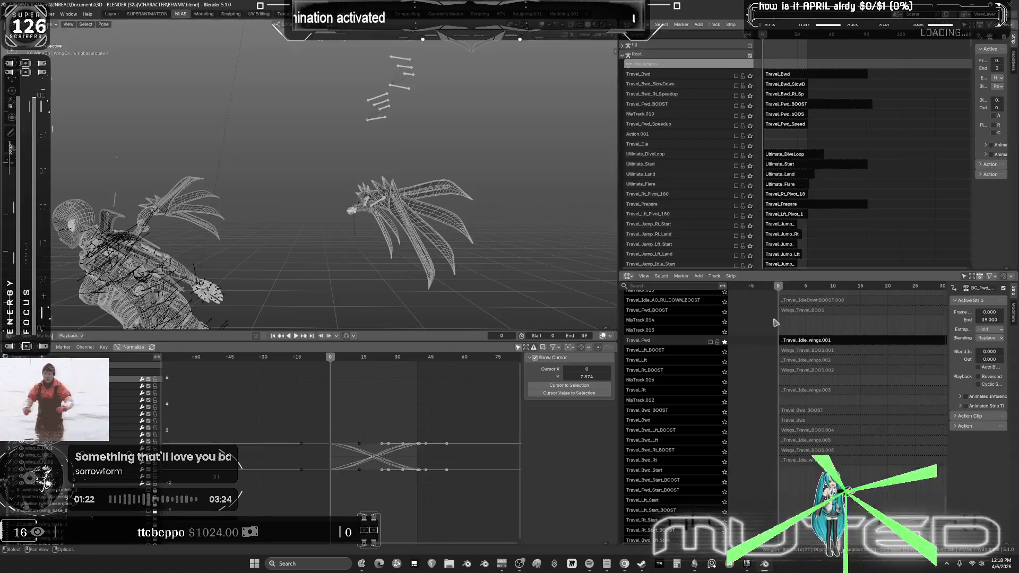
left_click(808, 340)
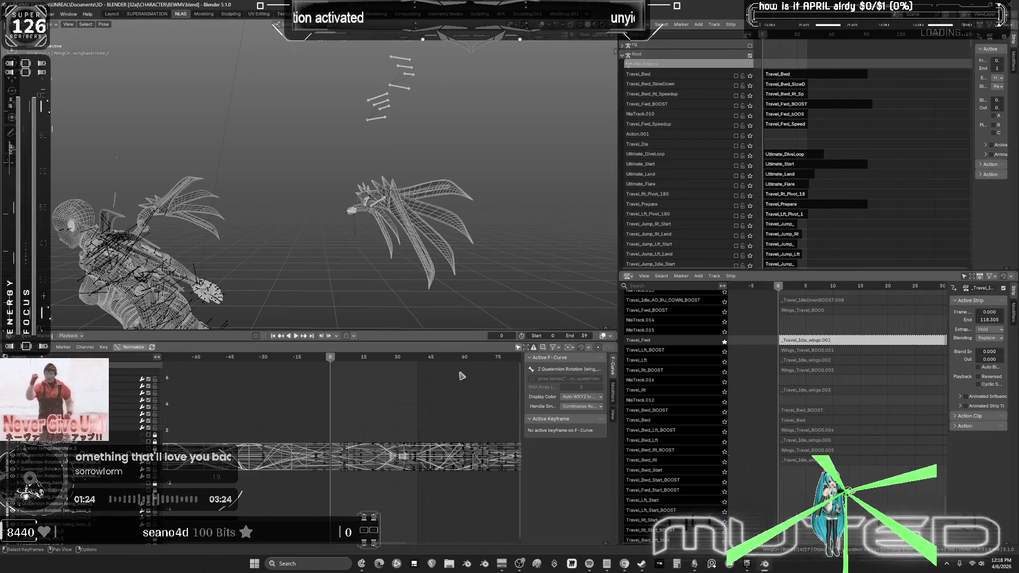
key("ctrl+space")
mouse_move(444, 409)
middle_mouse_down("ctrl")
mouse_move(573, 337)
mouse_move(636, 360)
mouse_move(655, 335)
mouse_move(631, 332)
mouse_move(619, 309)
middle_mouse_up("ctrl")
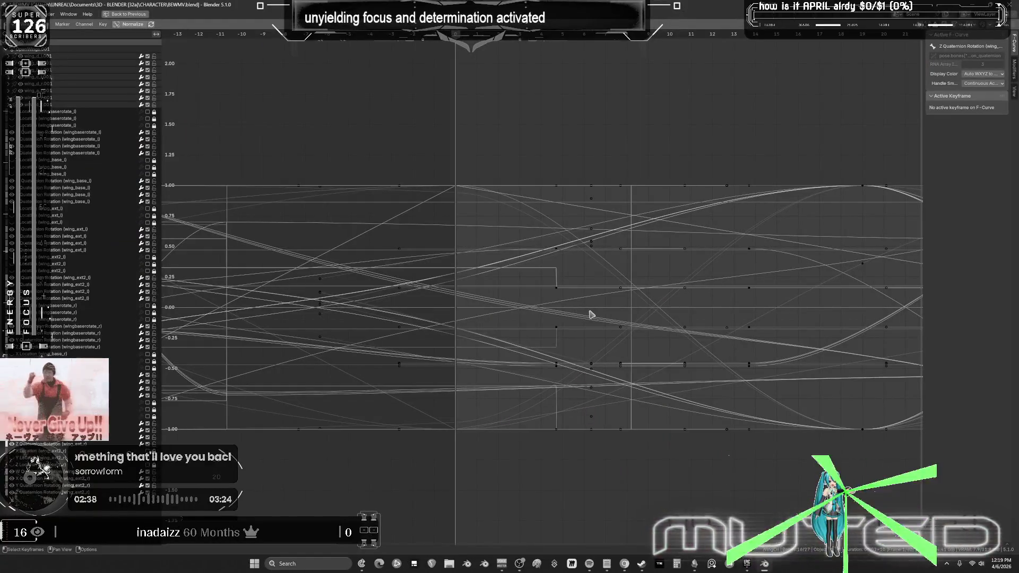
Step: Widen the curve view, restore the multi-editor layout, and scrub to preview the spread wings
scroll(585, 295, "down", 2)
middle_click_drag(584, 282, 550, 287)
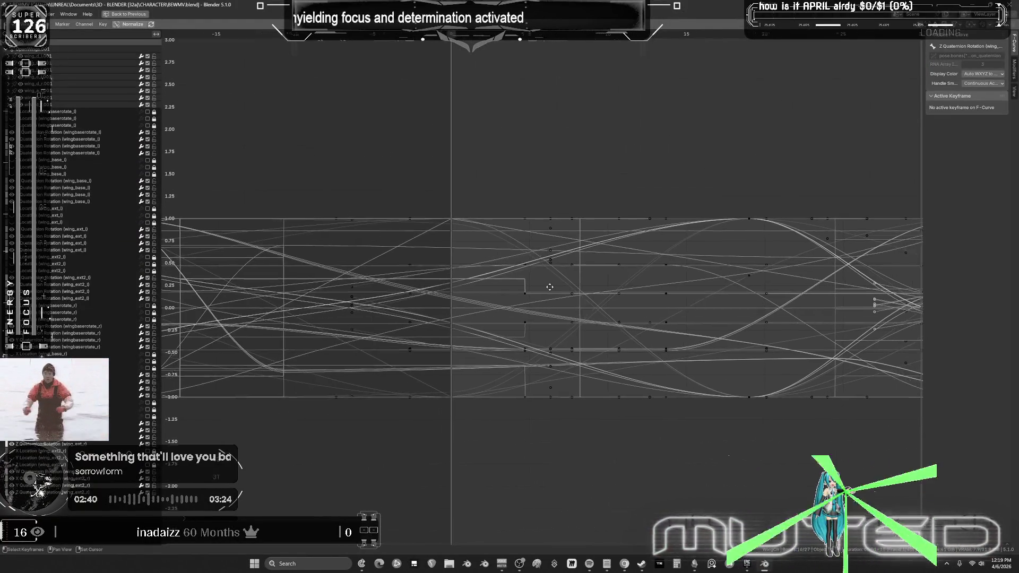
key("ctrl+space")
mouse_move(289, 253)
middle_mouse_down()
mouse_move(378, 242)
mouse_move(366, 276)
middle_mouse_up()
left_click_drag(291, 365, 564, 363)
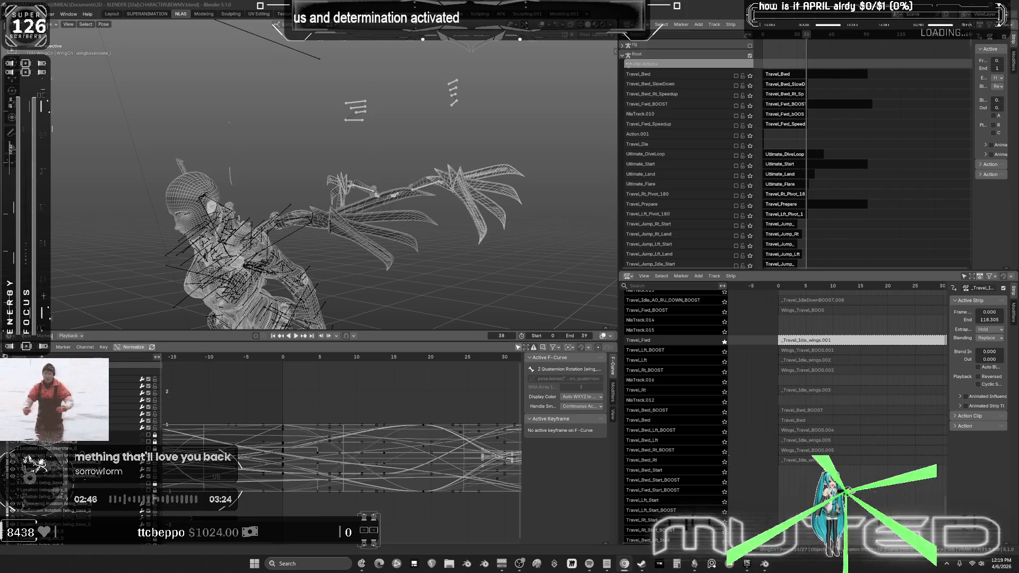
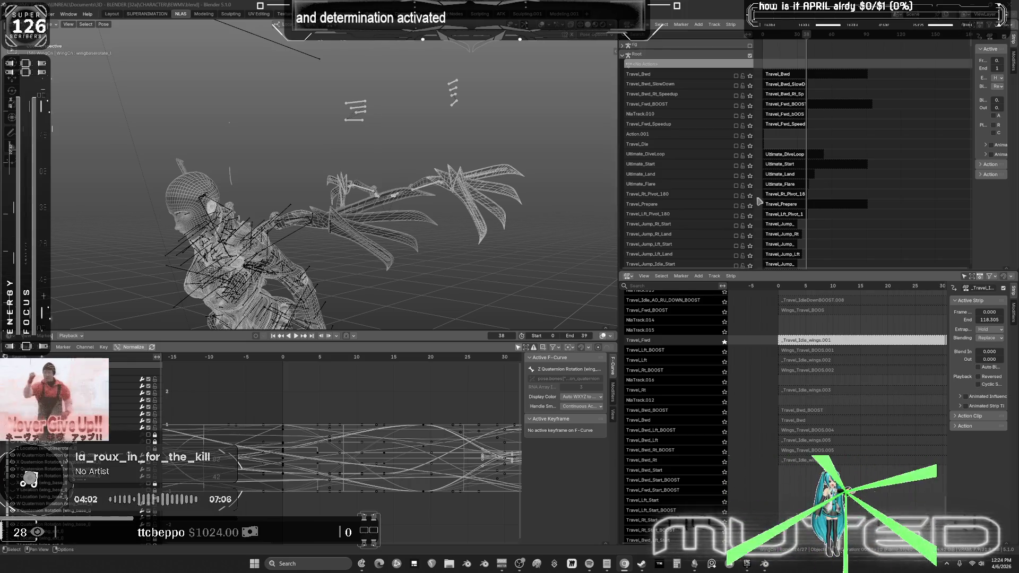
Step: Play the wing animation, then stop it back at frame 0
key("space")
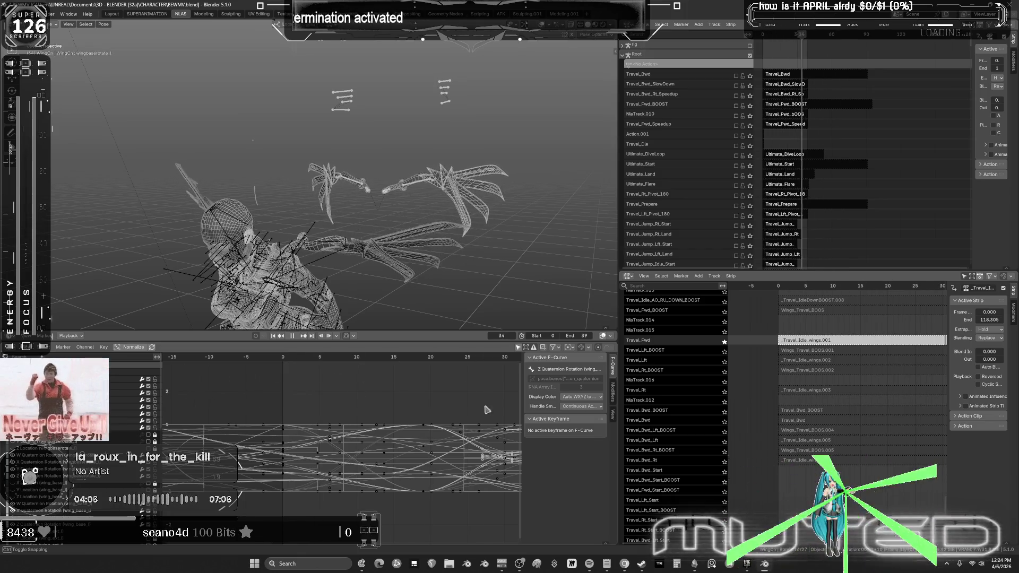
key("Escape")
mouse_move(404, 234)
middle_mouse_down()
mouse_move(411, 244)
mouse_move(491, 200)
mouse_move(447, 214)
mouse_move(382, 207)
mouse_move(324, 220)
middle_mouse_up()
key("ctrl+space")
key("ctrl+space")
scroll(445, 217, "down", 5)
Step: Hide the character's body in Object Mode and view the wings from front orthographic
key("ctrl+Tab")
left_click_drag(340, 85, 167, 301)
key("h")
key("KP_1")
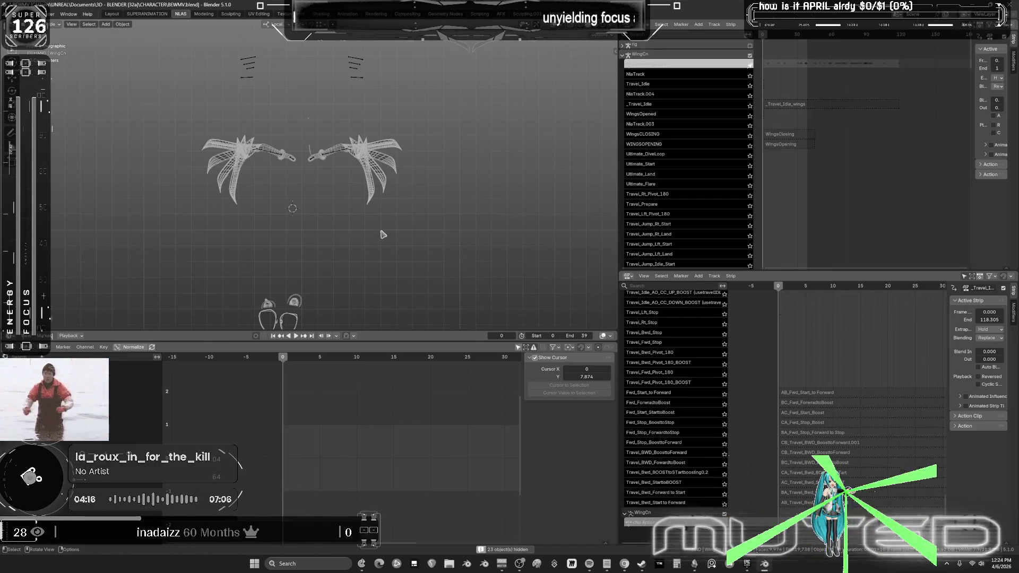
mouse_move(319, 209)
middle_mouse_down("shift")
mouse_move(346, 102)
mouse_move(346, 217)
mouse_move(417, 213)
mouse_move(350, 207)
mouse_move(322, 150)
middle_mouse_up("shift")
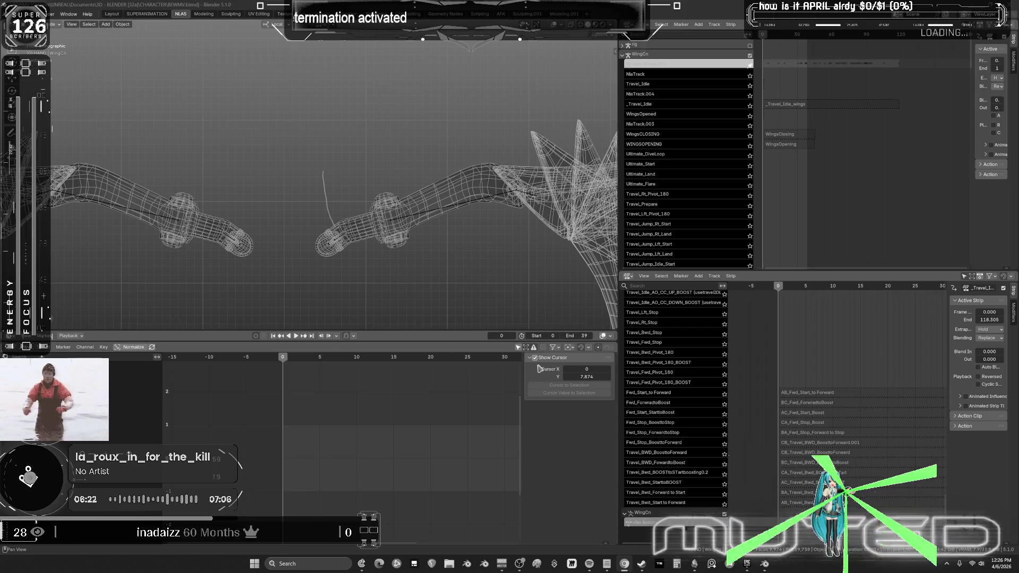
Step: Erase the old annotation stroke and draw a new one on the wing hand
mouse_move(329, 160)
right_mouse_down()
mouse_move(325, 194)
mouse_move(340, 207)
right_mouse_up()
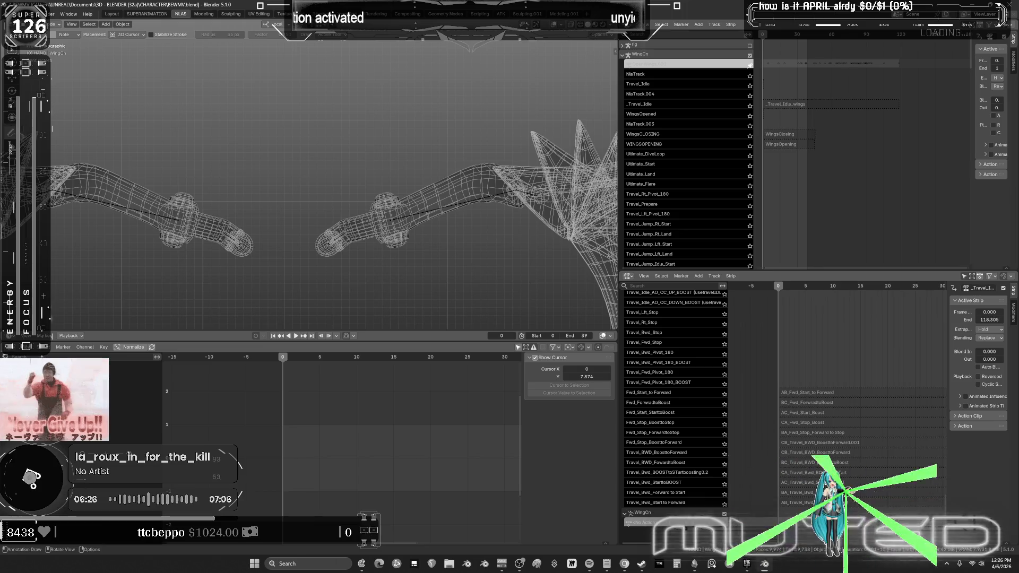
scroll(374, 245, "up", 8)
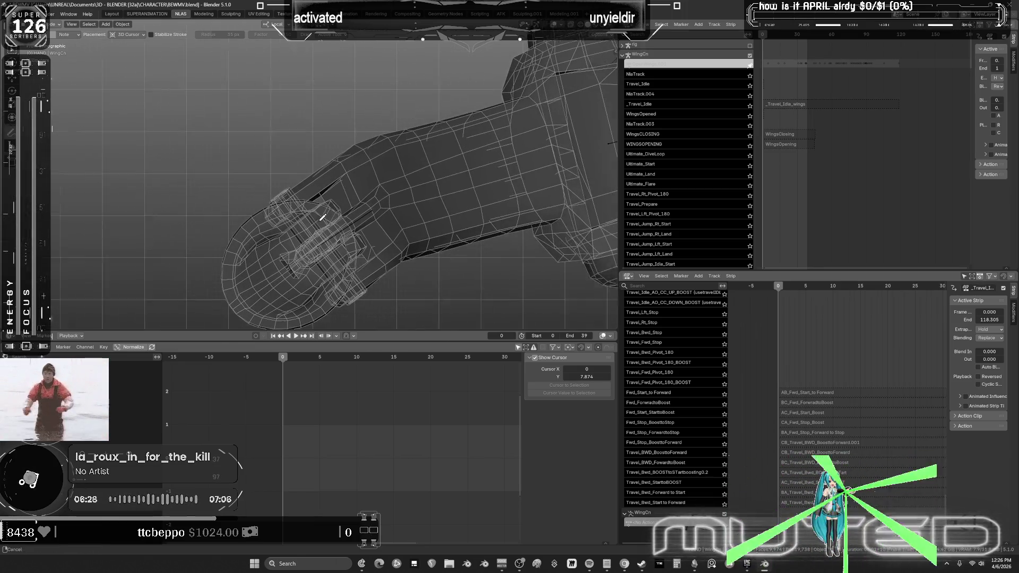
mouse_move(497, 92)
left_mouse_down()
mouse_move(500, 105)
mouse_move(330, 162)
mouse_move(377, 280)
mouse_move(496, 236)
mouse_move(529, 230)
mouse_move(530, 240)
mouse_move(446, 240)
left_mouse_up()
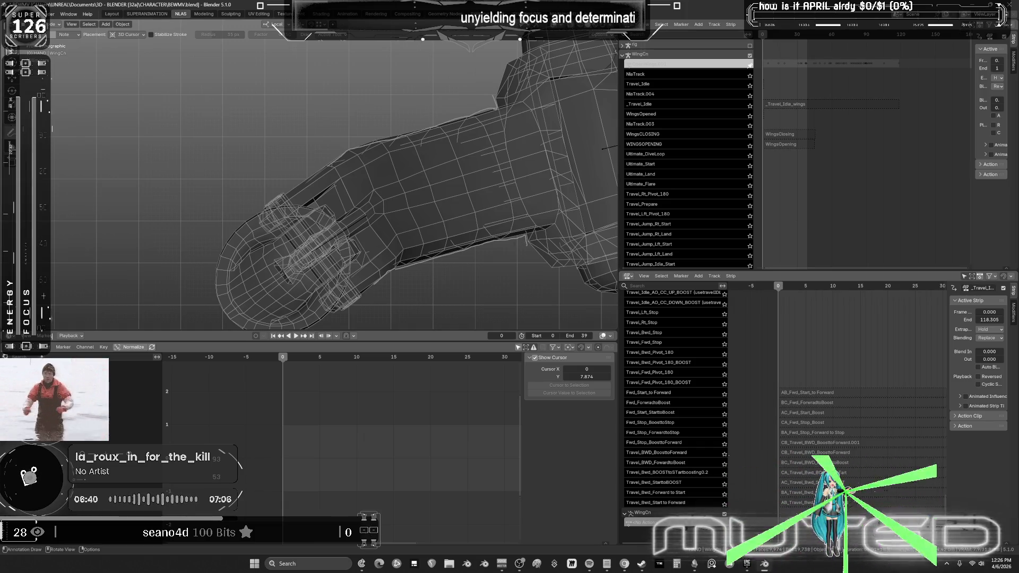
Step: Pose the WingCn armature in the SUPERANIMATION workspace, viewed from the front
left_click(321, 253)
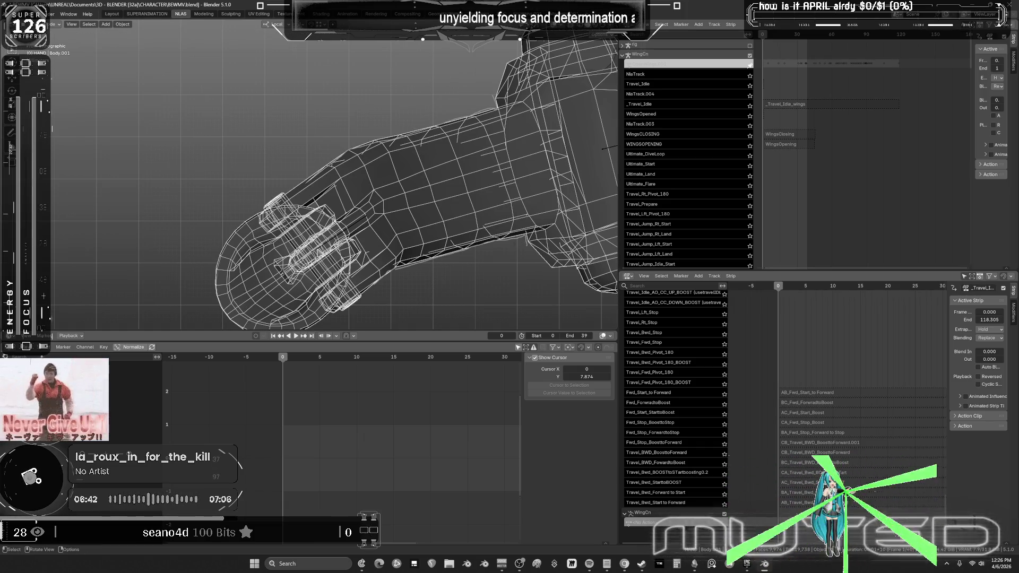
left_click(284, 274)
key("ctrl+Tab")
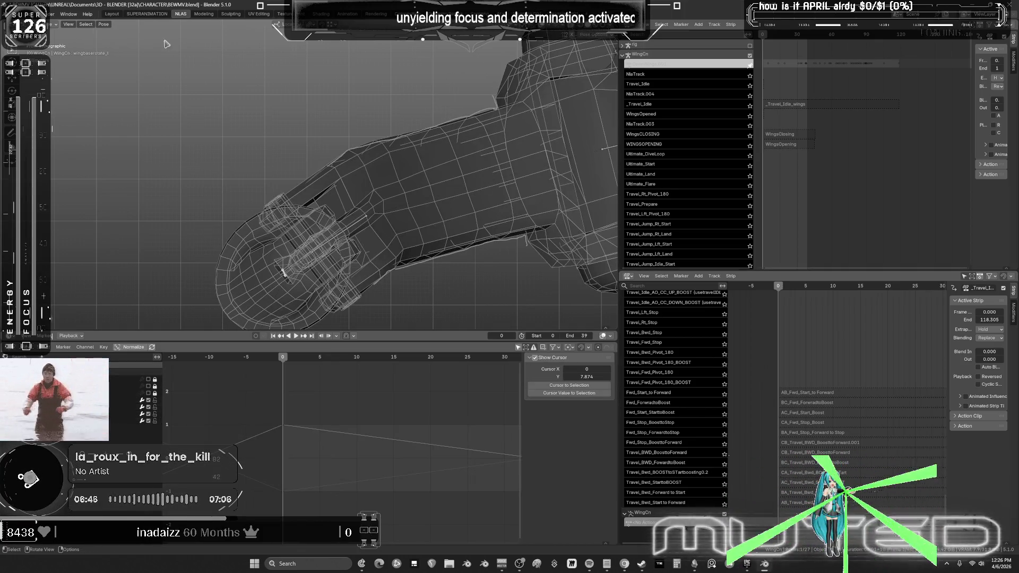
left_click(148, 15)
key("KP_1")
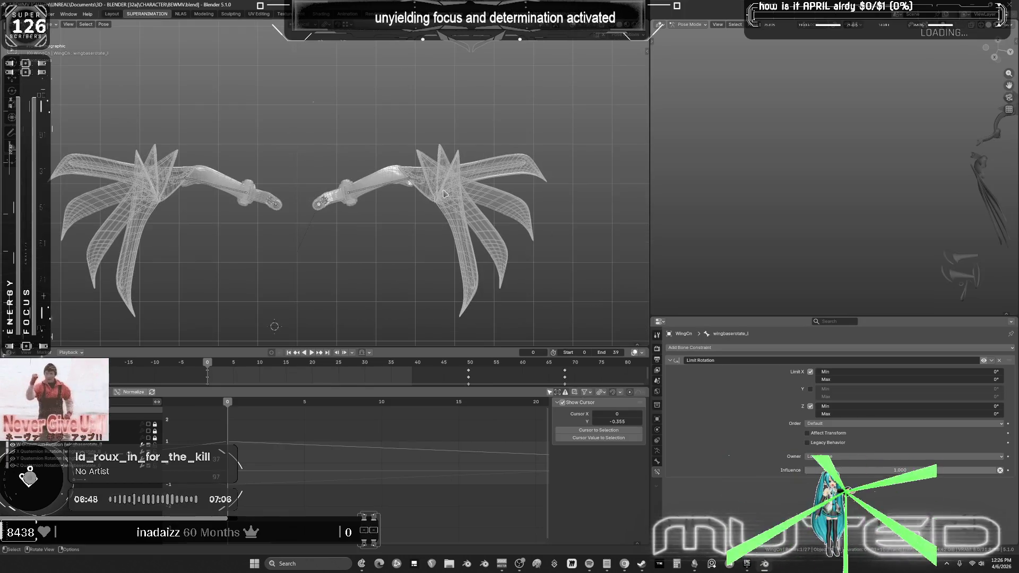
Step: Toggle the left wing-base bone's Limit Rotation constraint and clear its rotation
key("KP_Decimal")
scroll(370, 241, "up", 4)
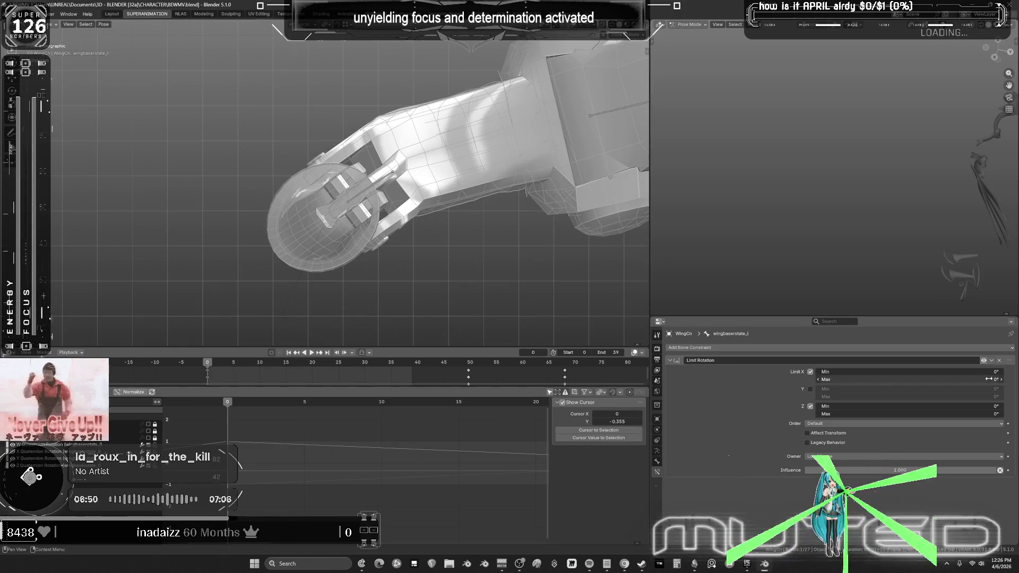
left_click(984, 361)
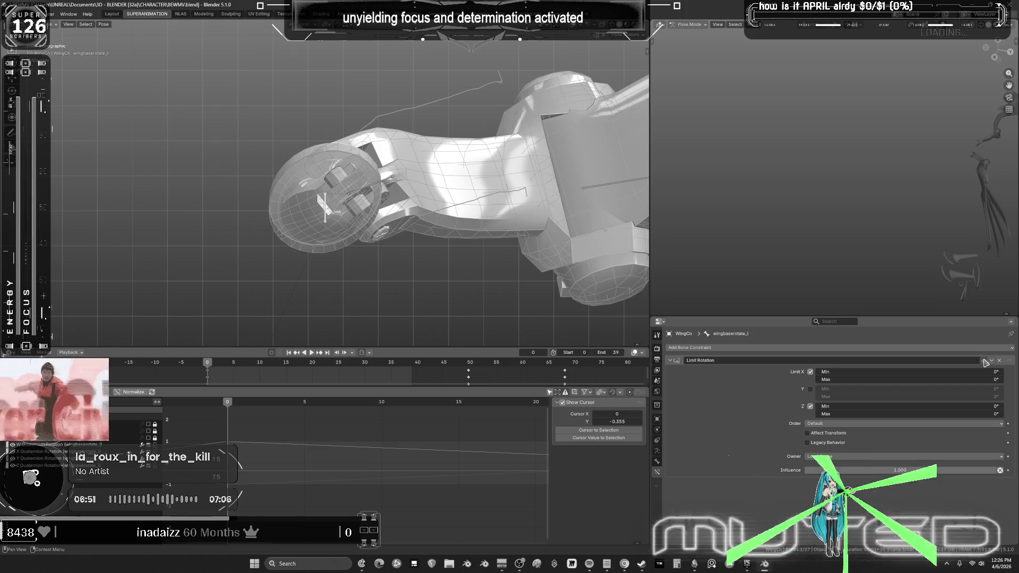
left_click(105, 25)
mouse_move(135, 42)
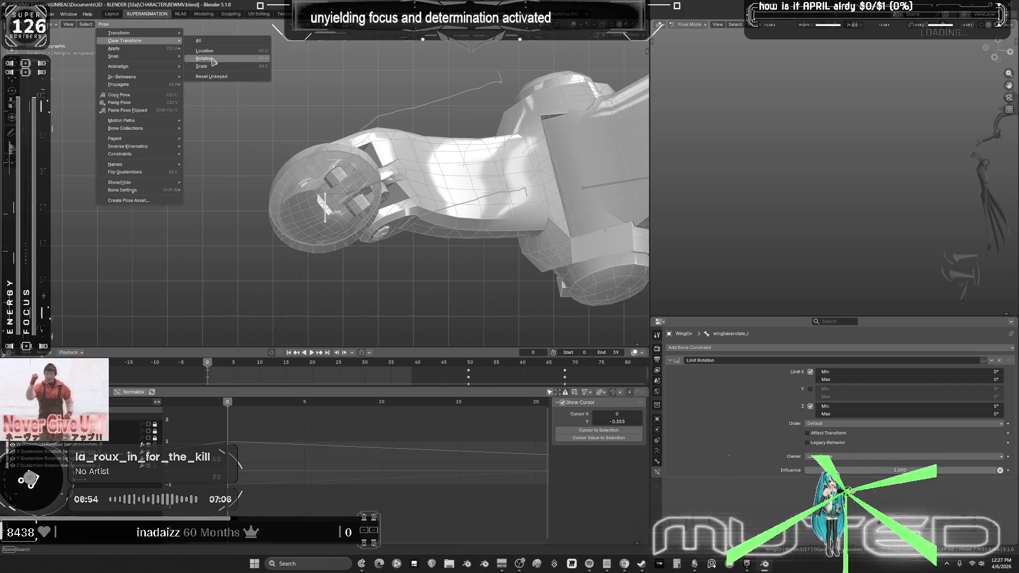
left_click(214, 62)
Step: Rotate the left wing-base bone about its local X, then local Y axis
key("r")
key("x")
key("x")
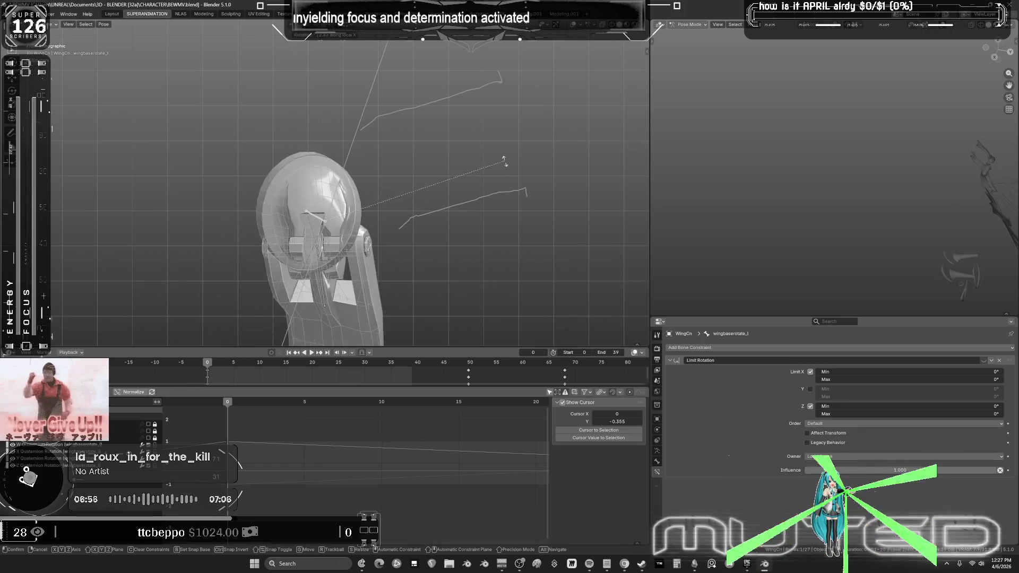
left_click(505, 221)
key("z")
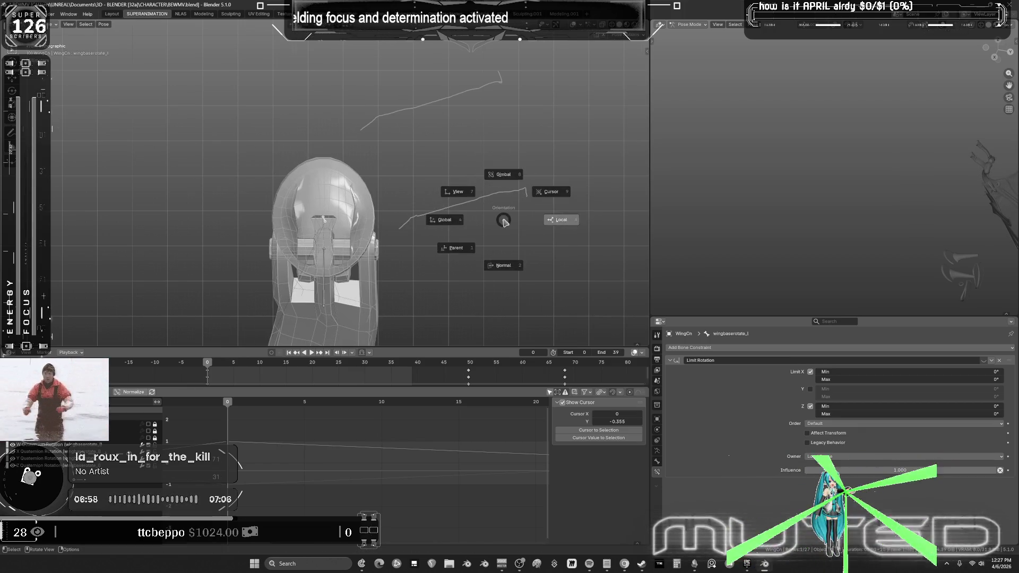
key("r")
key("y")
key("y")
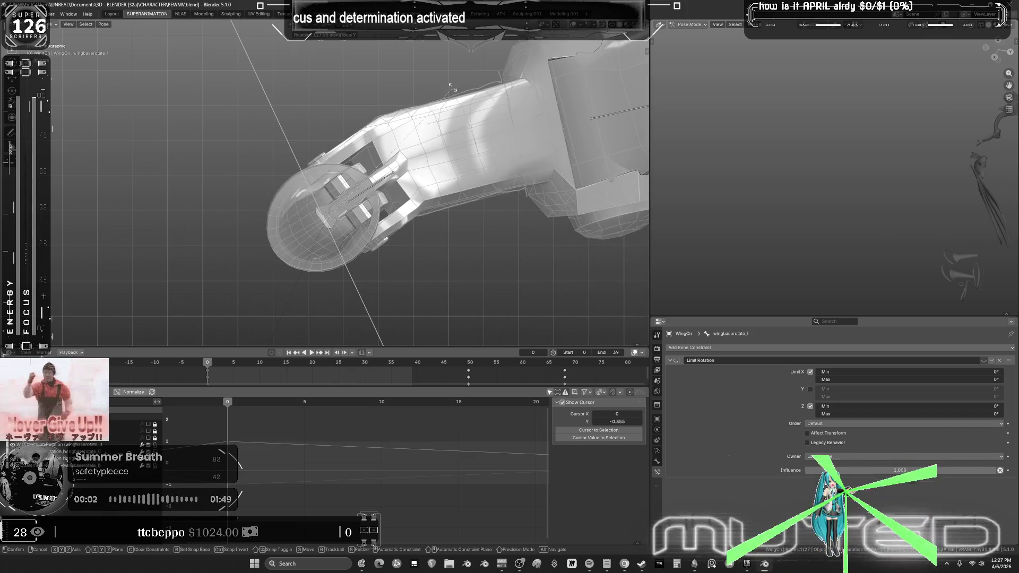
left_click(416, 79)
key("KP_1")
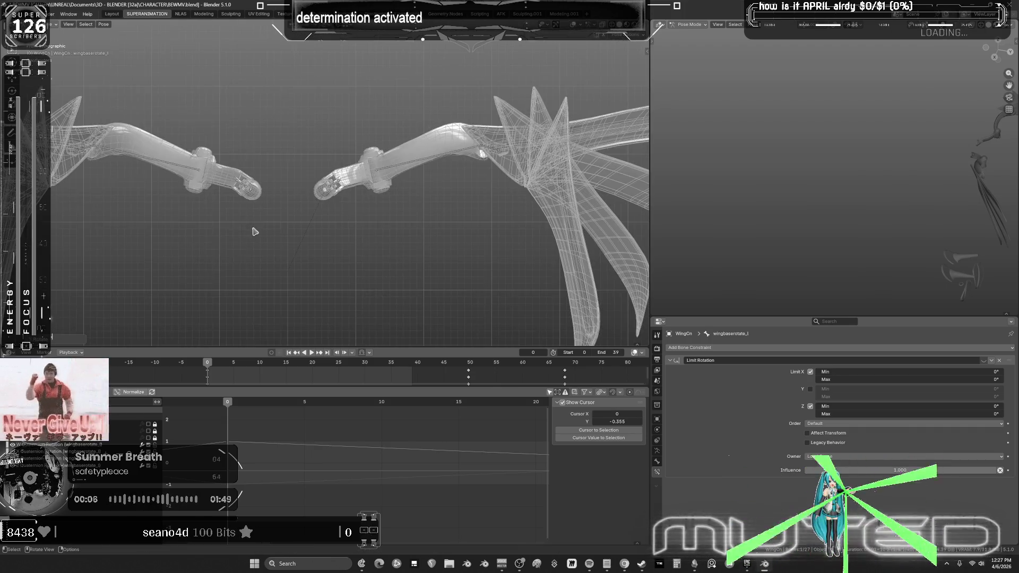
Step: Add the right wing-base bone and rotate both bones together on local Y
left_click(332, 192, "shift")
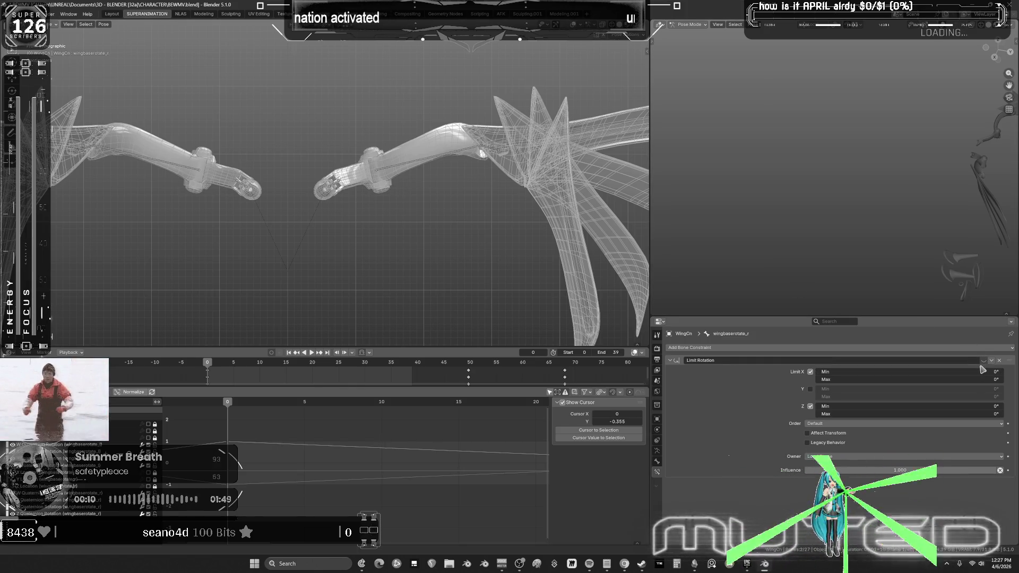
scroll(382, 202, "up", 5)
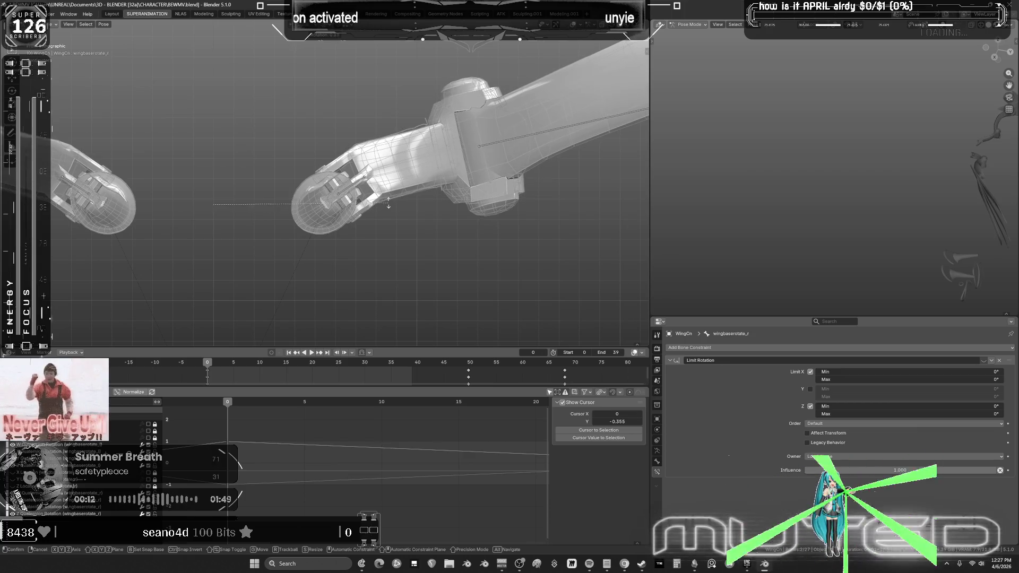
scroll(390, 205, "up", 3)
key("r")
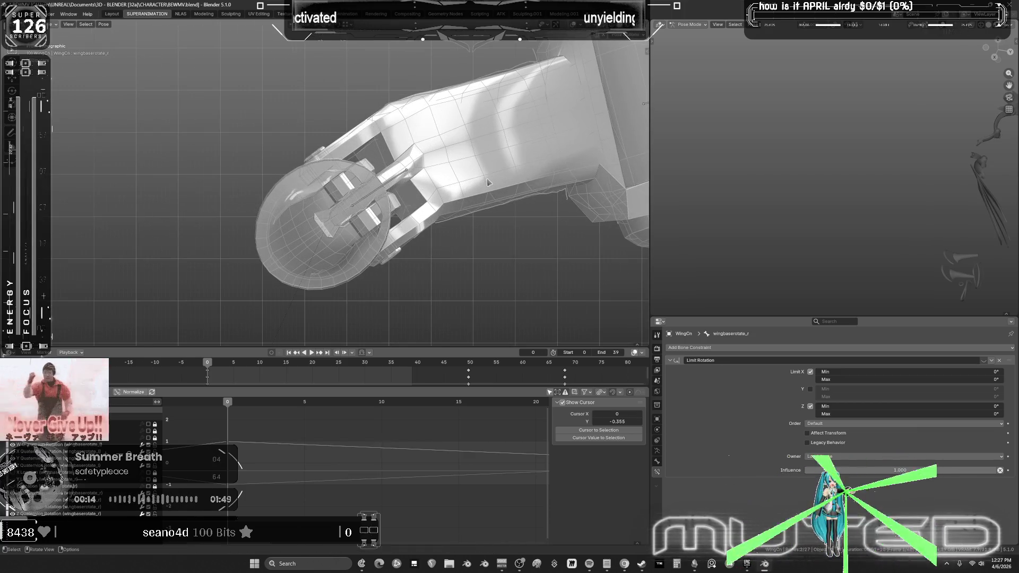
key("y")
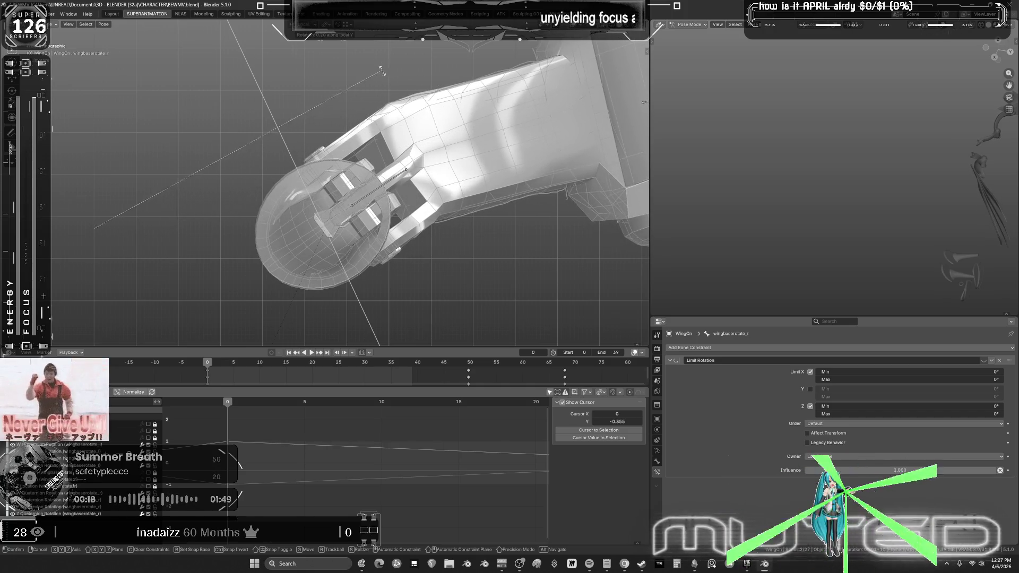
right_click(444, 166)
Step: Insert rotation keyframes for the wing-base bones at frame 0, then select wing_base_l
right_click(448, 182)
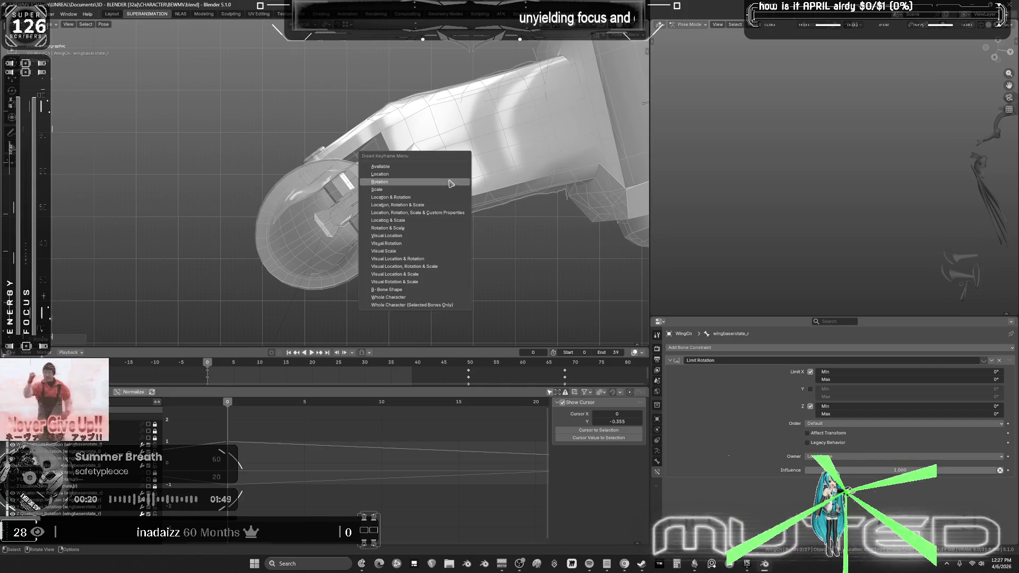
left_click(451, 185)
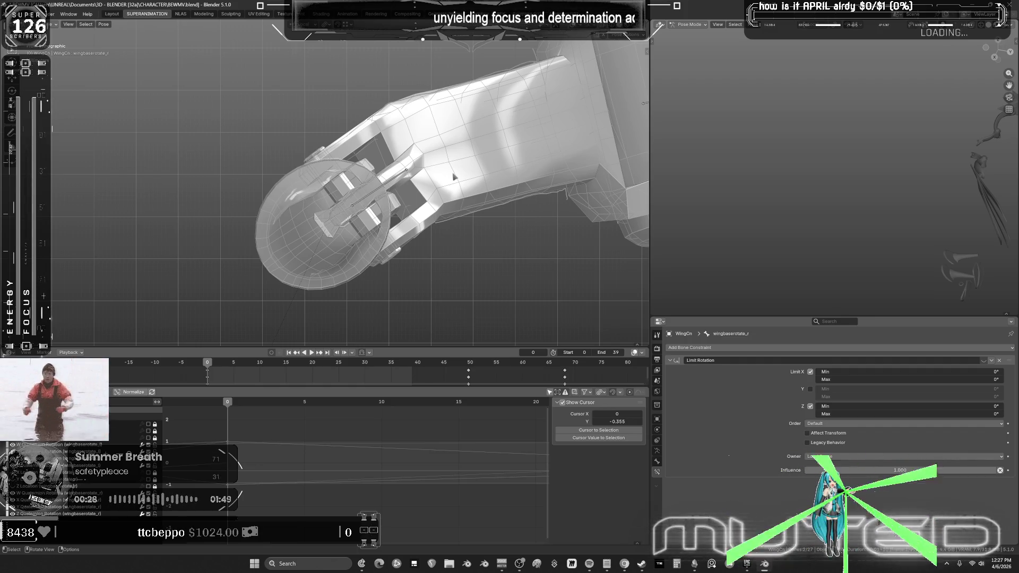
scroll(396, 280, "down", 3)
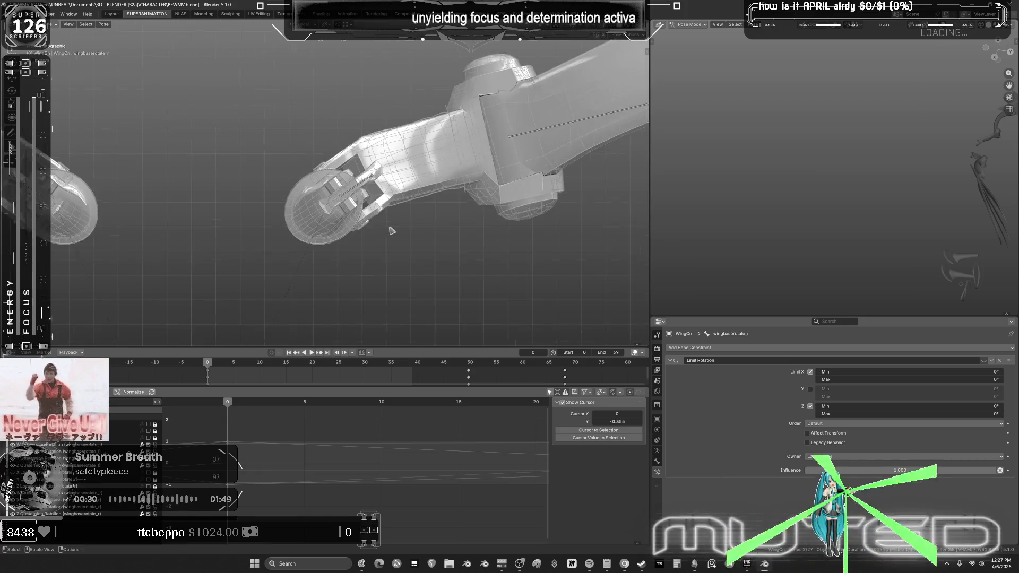
scroll(391, 231, "up", 3)
scroll(390, 228, "up", 2)
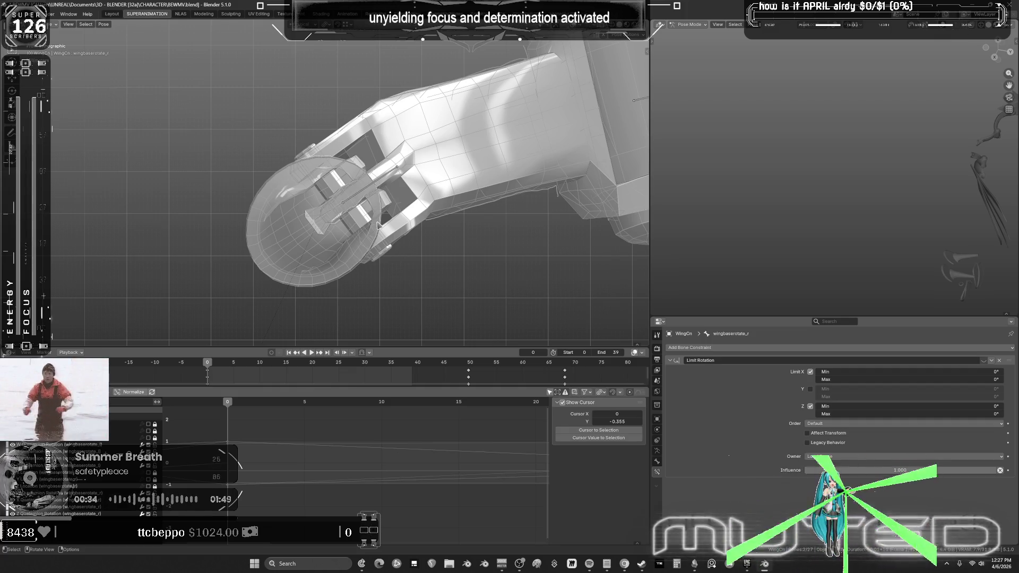
middle_click_drag(381, 223, 384, 226, "shift")
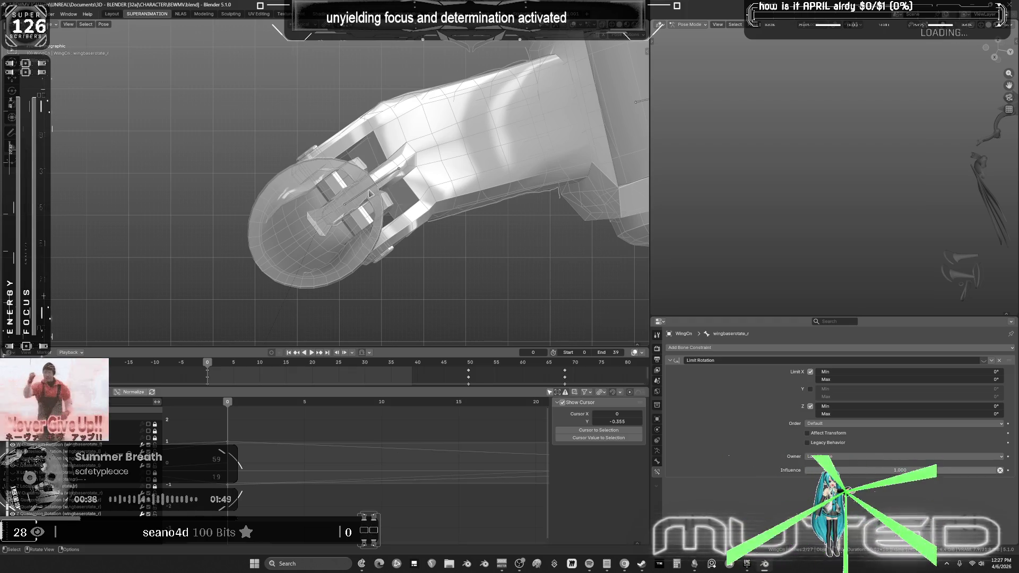
left_click(371, 194)
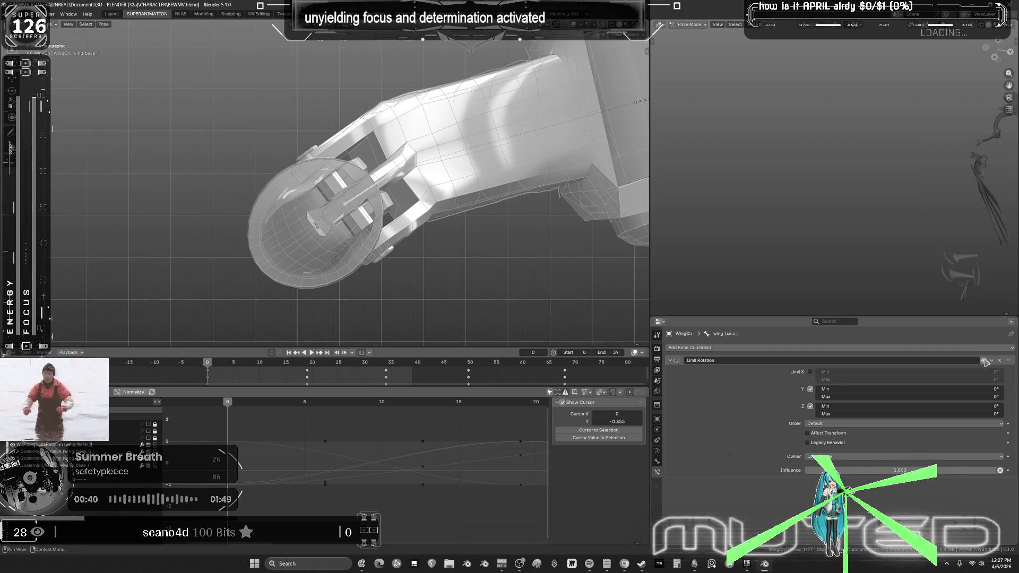
Step: Erase the old annotation scribbles below the wing and sketch new strokes over it
mouse_move(467, 250)
middle_mouse_down()
mouse_move(432, 239)
mouse_move(405, 209)
mouse_move(416, 232)
mouse_move(236, 186)
middle_mouse_up()
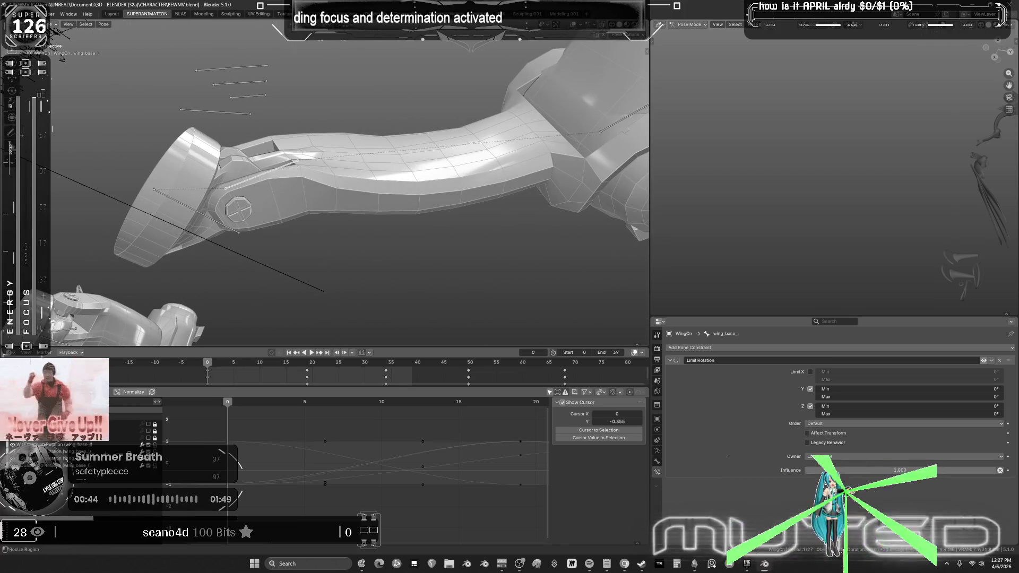
left_click(10, 131)
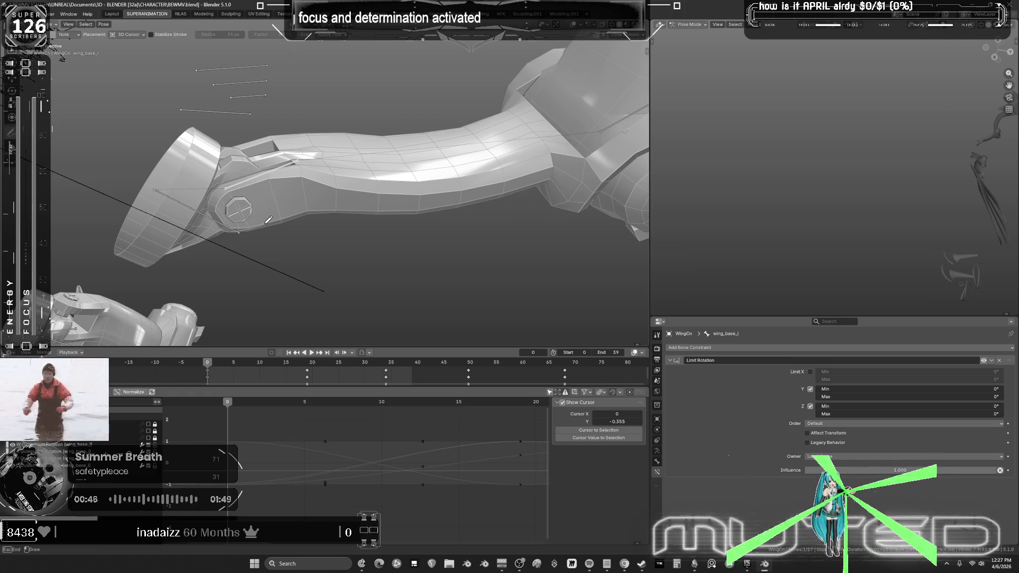
right_click_drag(294, 214, 211, 236)
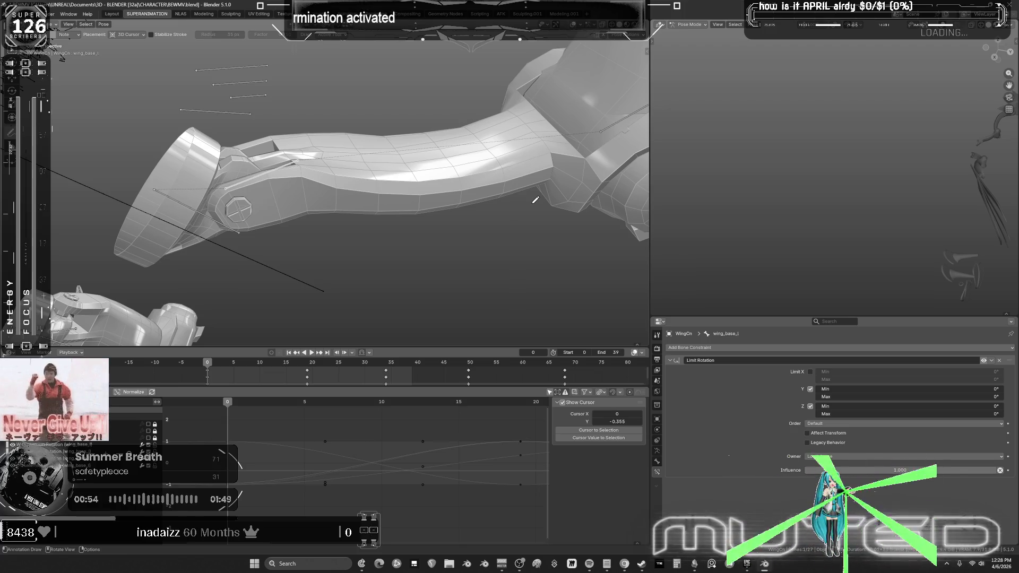
key("KP_5")
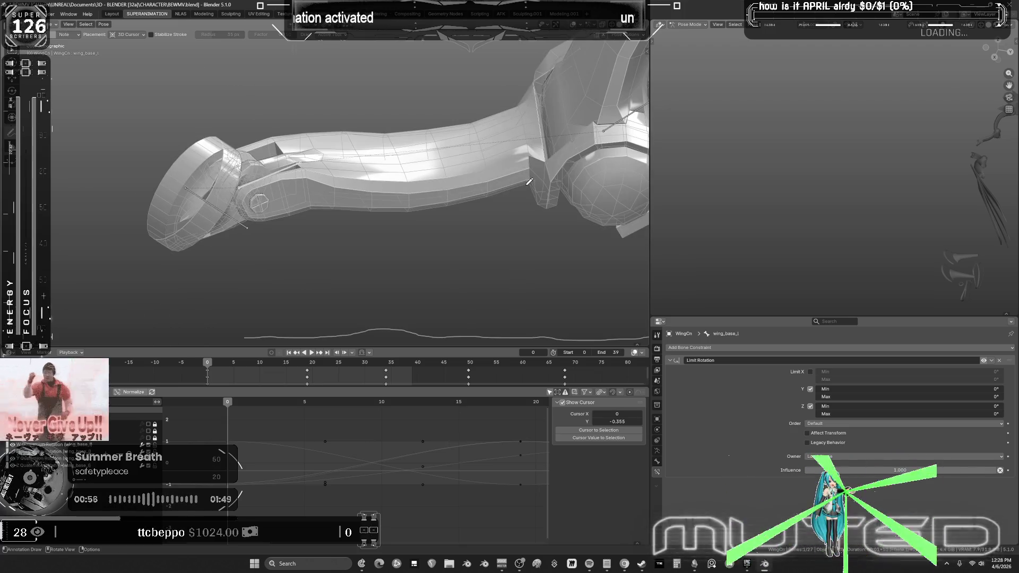
mouse_move(243, 332)
right_mouse_down()
mouse_move(637, 333)
mouse_move(326, 307)
mouse_move(264, 222)
right_mouse_up()
left_click_drag(252, 217, 269, 218)
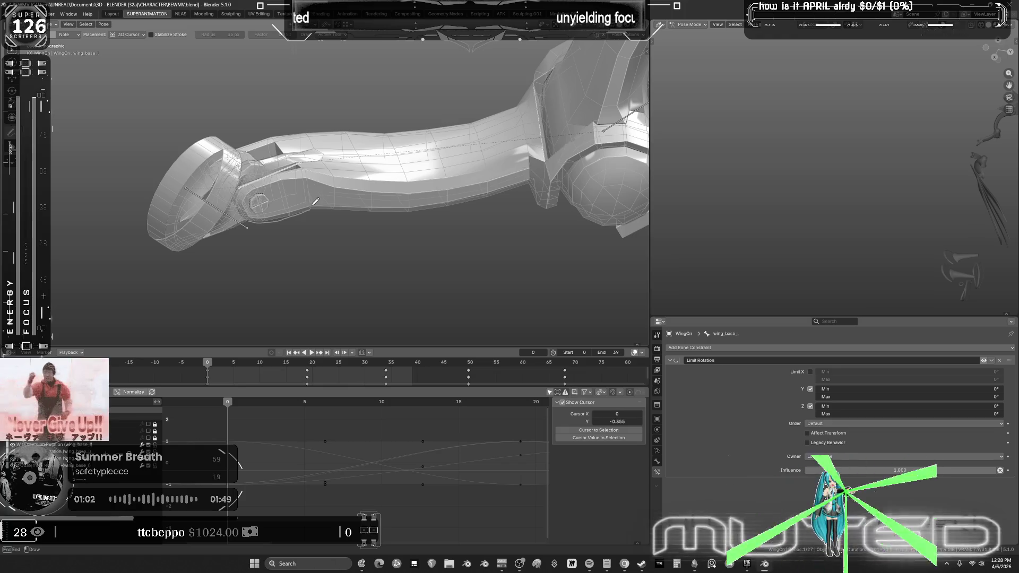
left_click_drag(313, 207, 451, 199)
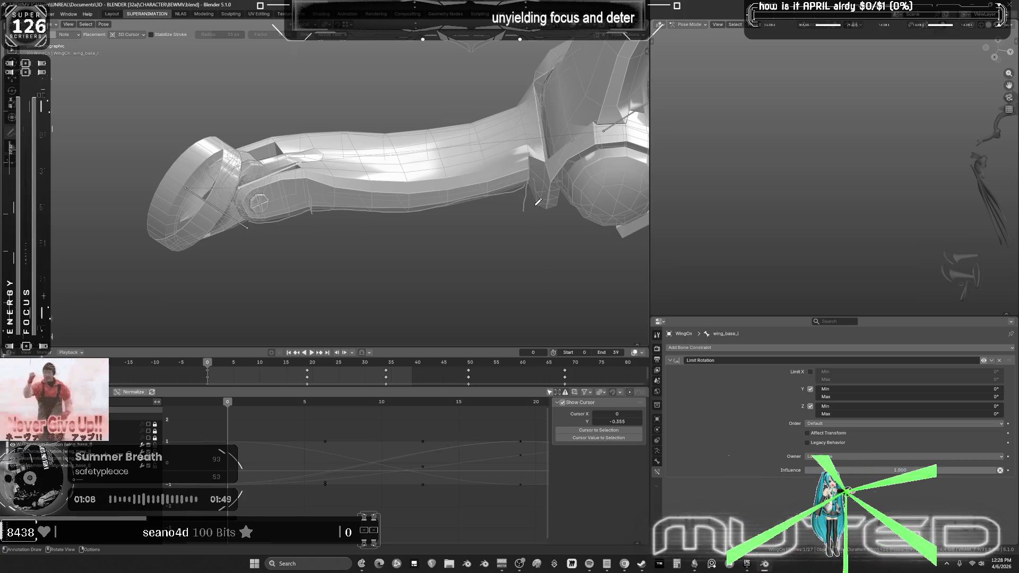
left_click_drag(541, 200, 552, 205)
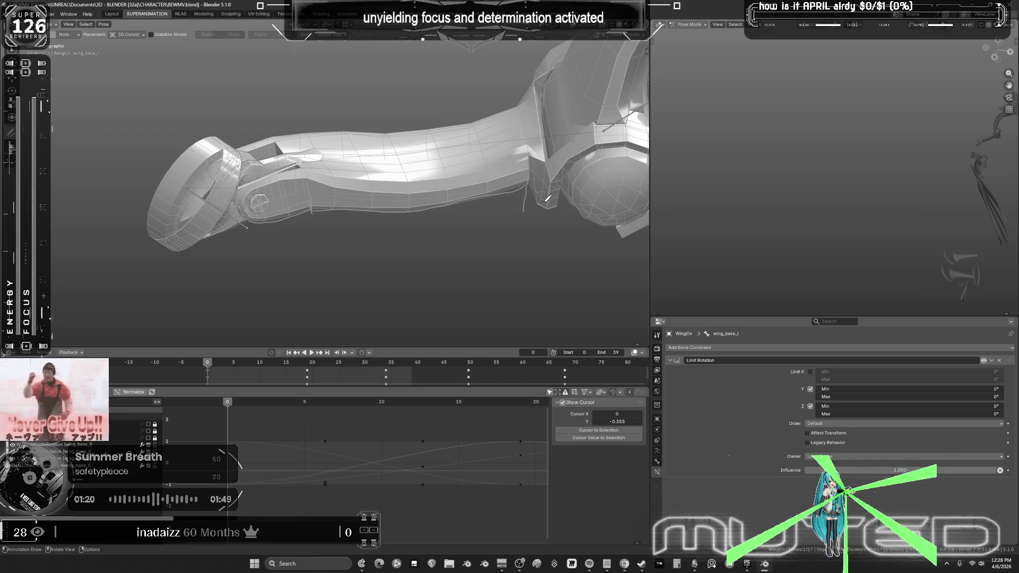
Step: Disable Limit Rotation, clear wing_base_l's rotation, and rotate it on local X
left_click(984, 361)
left_click(103, 24)
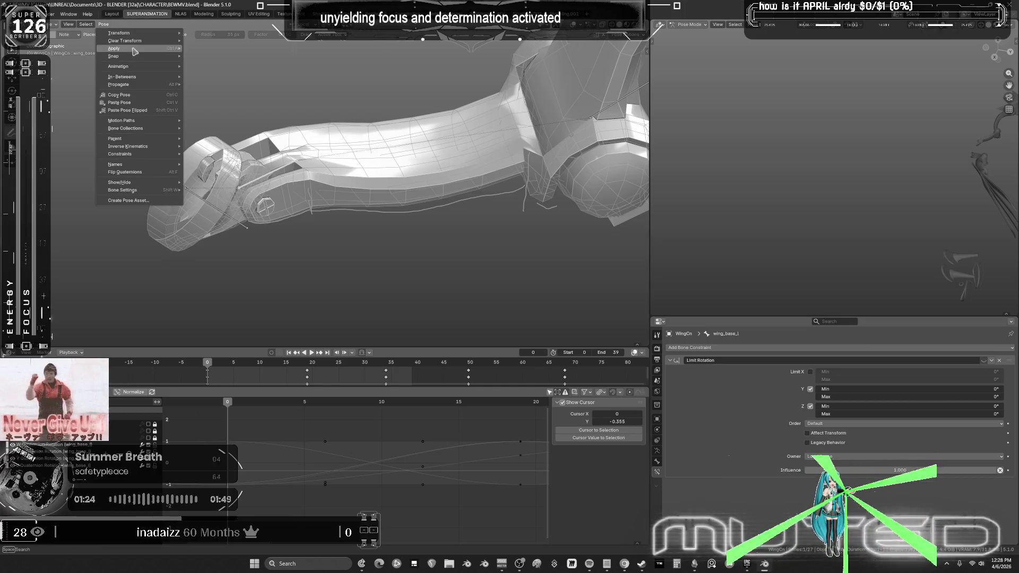
mouse_move(159, 41)
left_click(219, 58)
key("r")
key("x")
key("x")
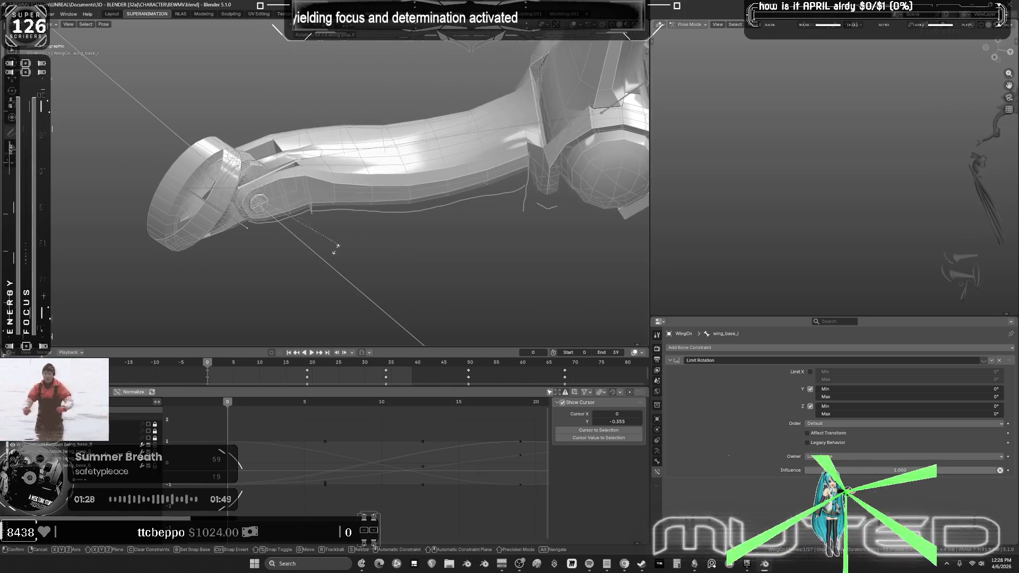
left_click(204, 268)
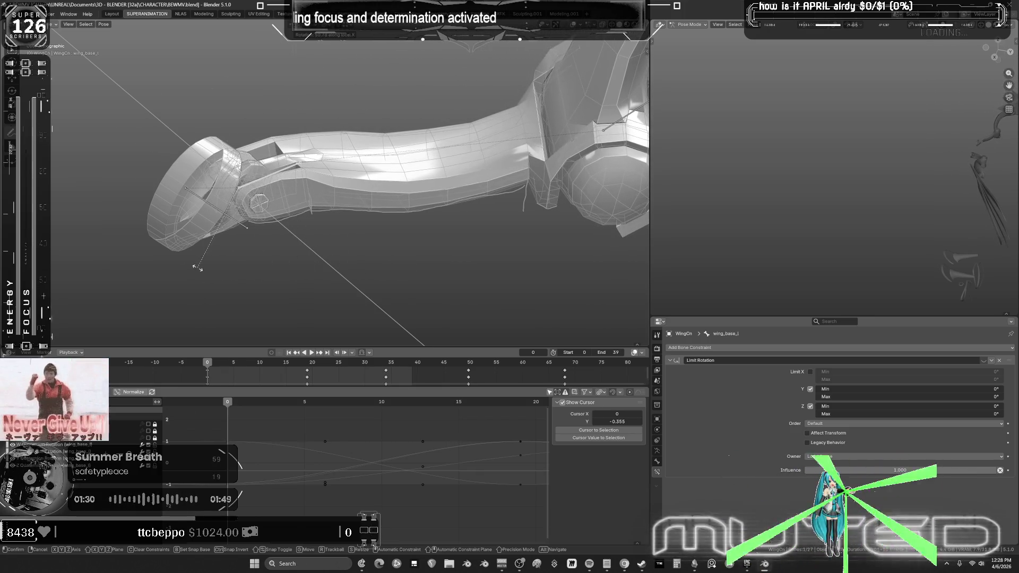
Step: Keyframe wing_base_l's new rotation
key("d")
key("k")
left_click(301, 233)
mouse_move(301, 233)
middle_mouse_down()
mouse_move(302, 223)
mouse_move(257, 220)
middle_mouse_up()
mouse_move(223, 253)
middle_mouse_down()
mouse_move(275, 234)
mouse_move(176, 187)
middle_mouse_up()
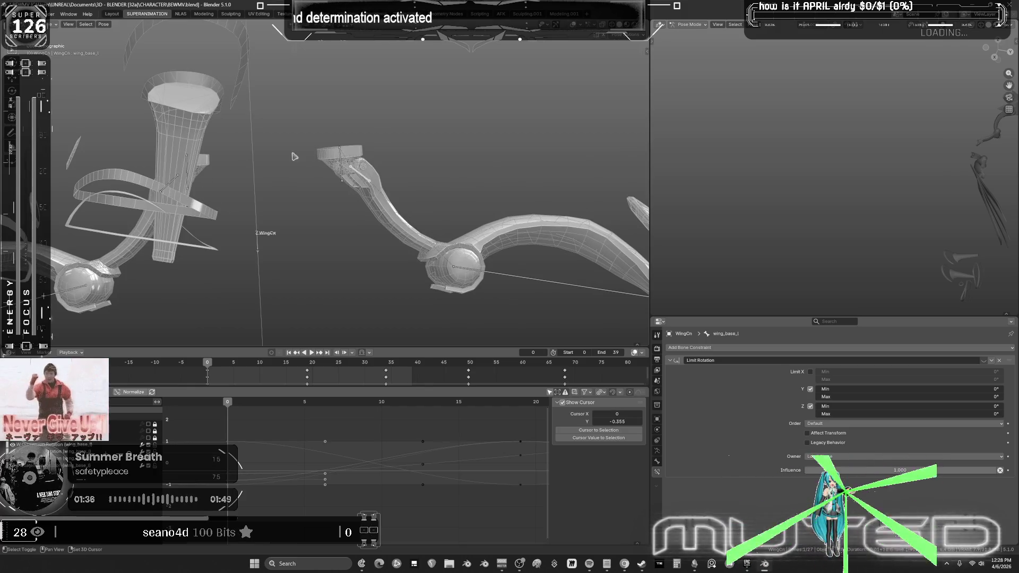
middle_click_drag(295, 157, 347, 194)
Step: Select wing_base_r and keyframe its rotation as well
left_click(432, 179, "shift")
middle_click_drag(431, 179, 432, 178)
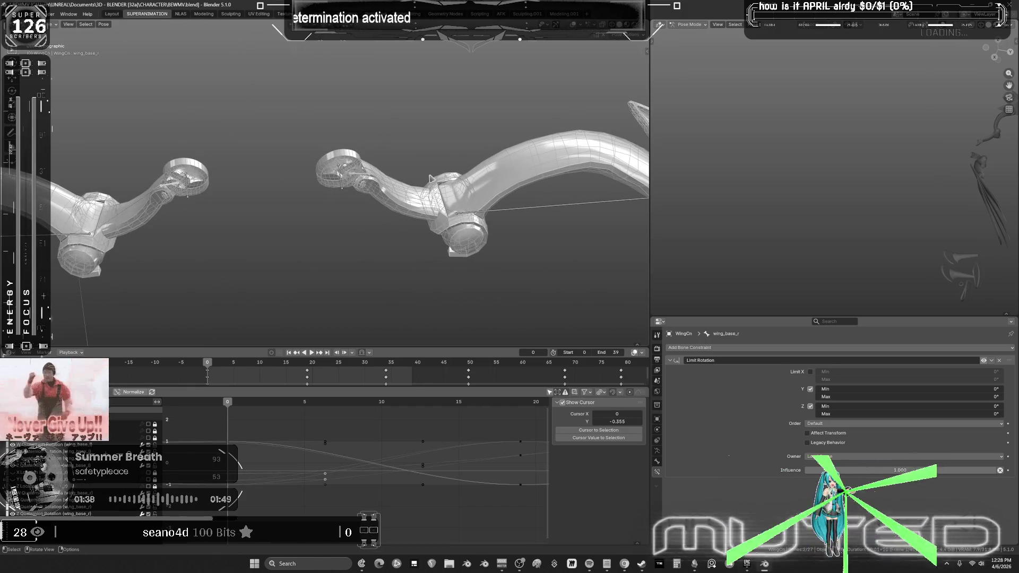
key("k")
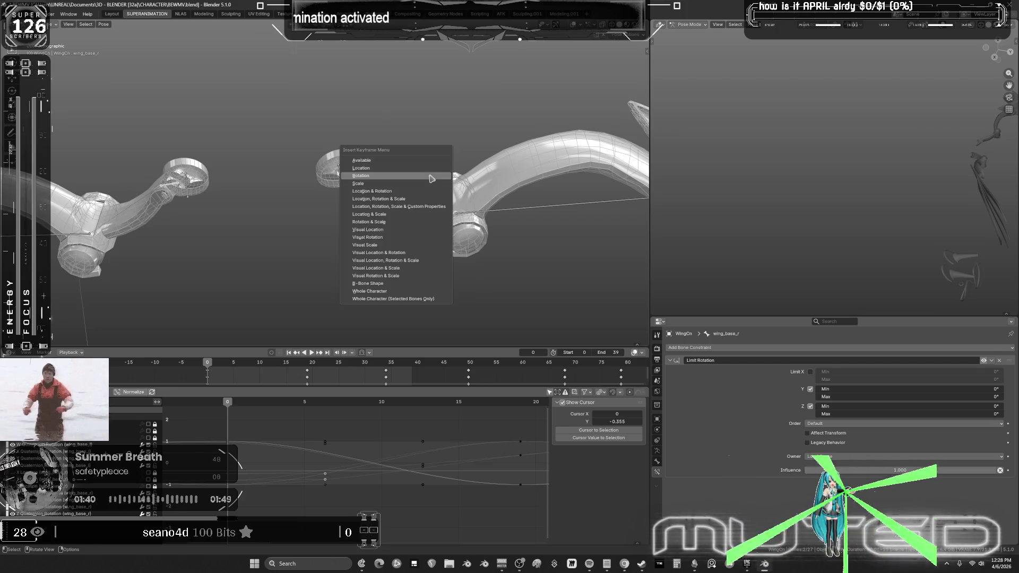
left_click(431, 179)
mouse_move(256, 182)
middle_mouse_down()
mouse_move(317, 187)
mouse_move(311, 205)
middle_mouse_up()
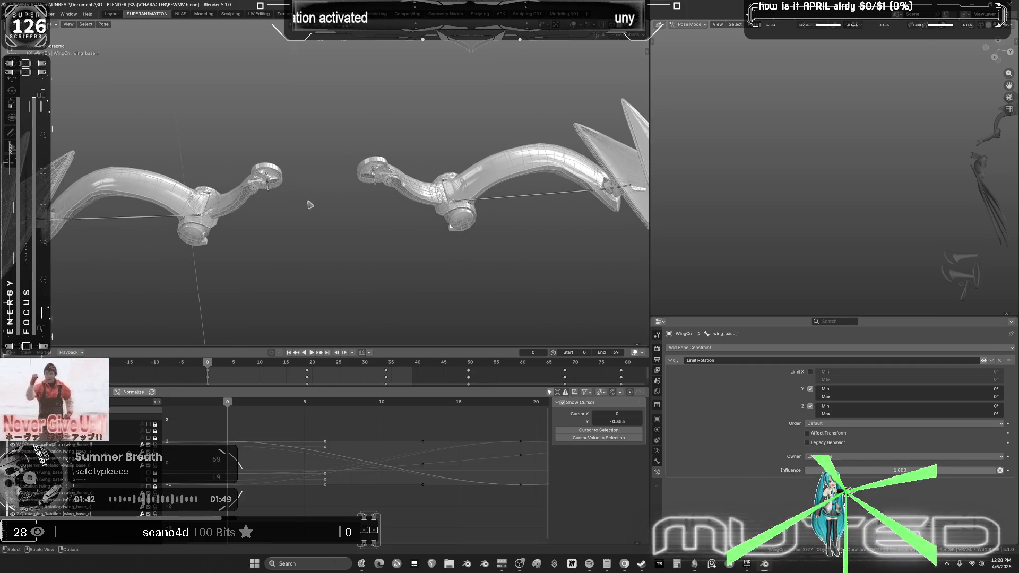
left_click(474, 200)
middle_click_drag(474, 200, 388, 217)
Step: Orbit around the arm and wing blades to inspect the extension bones
scroll(387, 217, "up", 3)
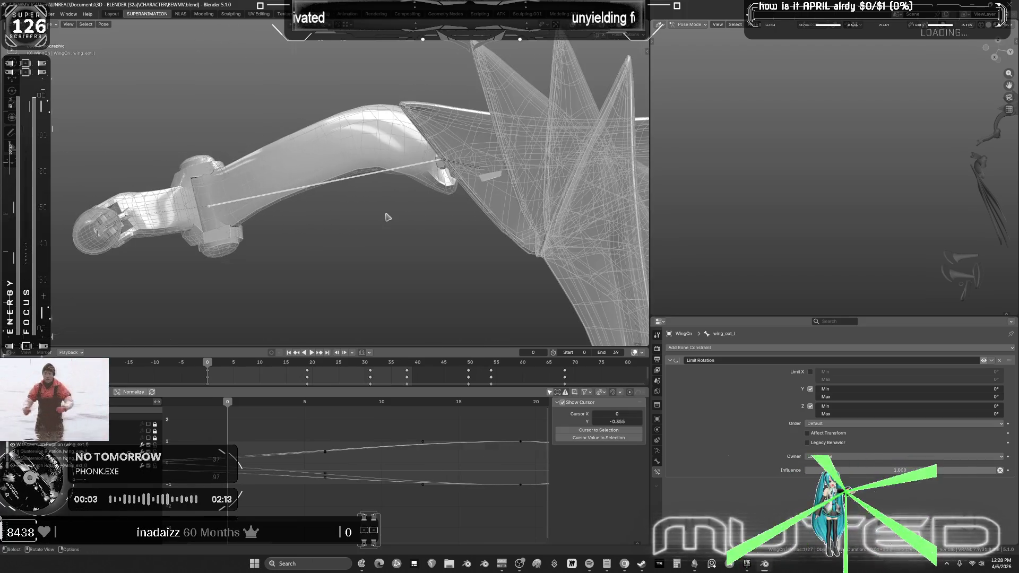
mouse_move(315, 186)
middle_mouse_down()
mouse_move(329, 167)
mouse_move(320, 145)
mouse_move(338, 151)
mouse_move(350, 172)
middle_mouse_up()
key("shift+space")
key("d")
middle_click_drag(371, 223, 393, 228)
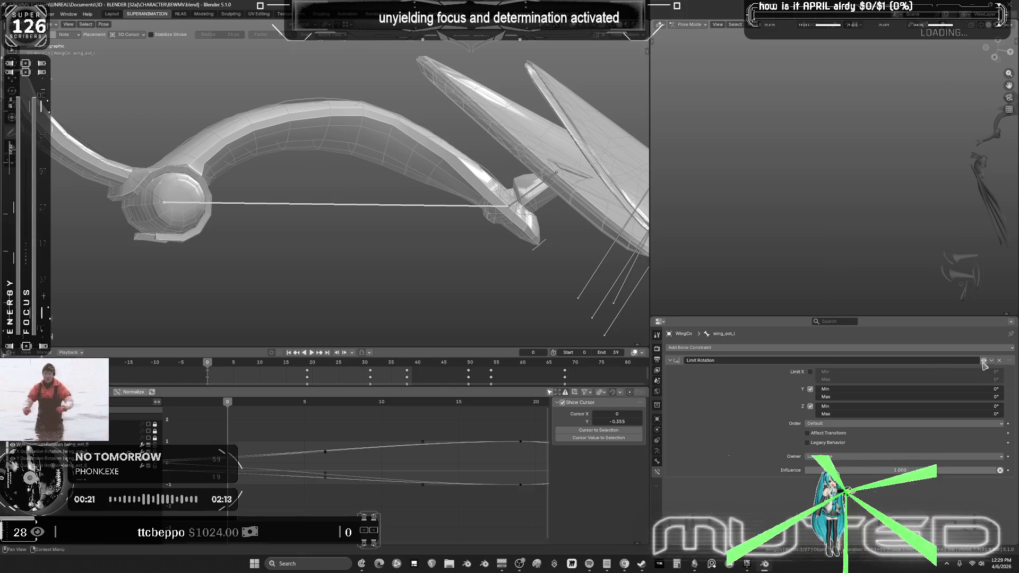
key("w")
Step: Clear wing_ext_l's rotation and rotate it on its local X axis
left_click(103, 24)
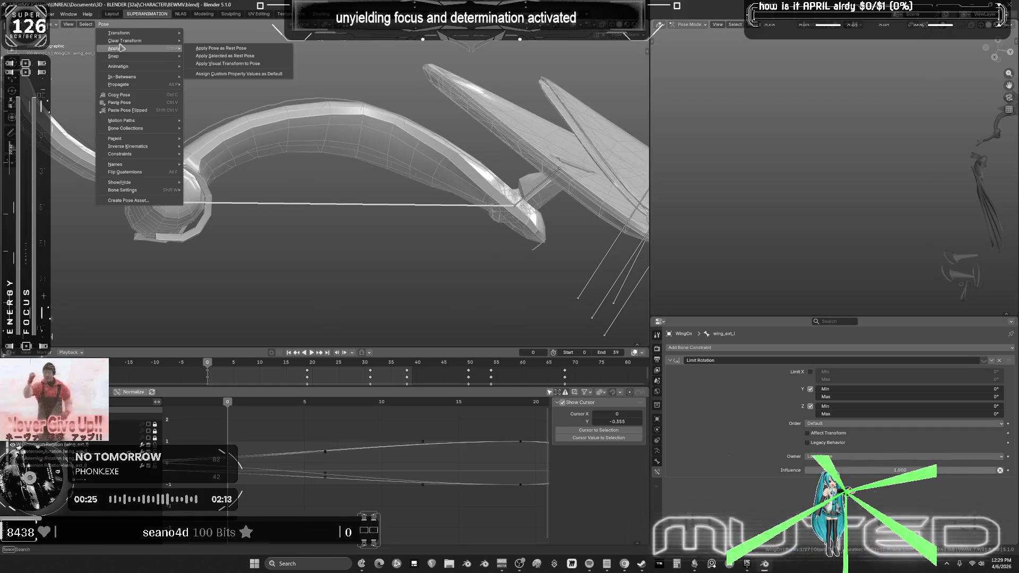
mouse_move(133, 41)
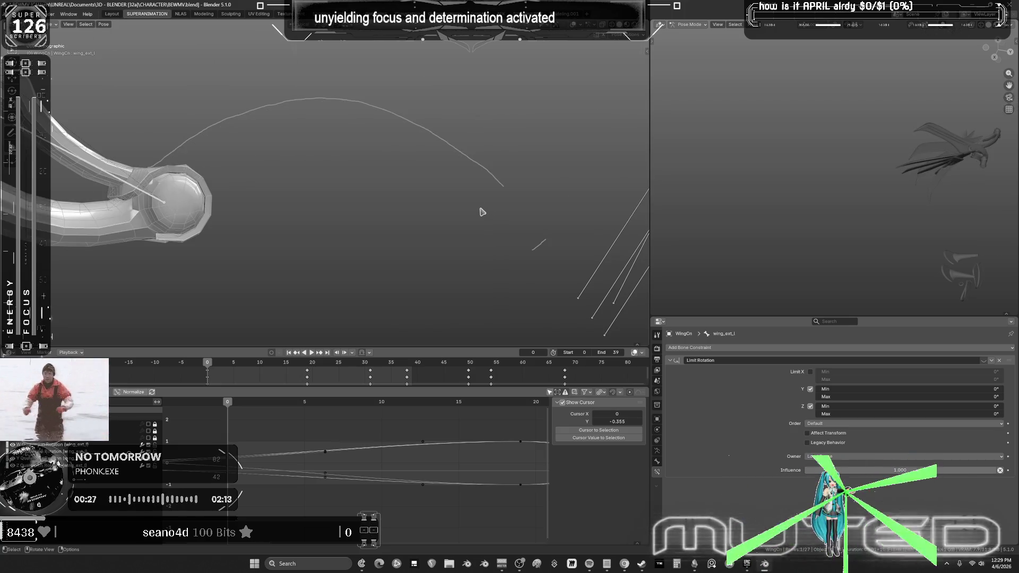
key("r")
key("x")
key("x")
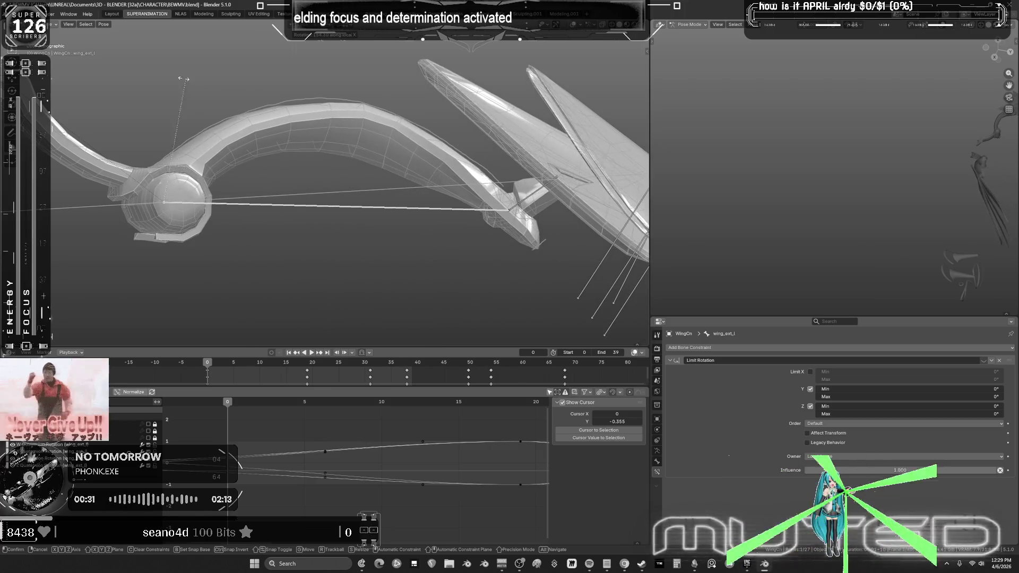
left_click(270, 171)
mouse_move(348, 200)
middle_mouse_down()
mouse_move(195, 202)
mouse_move(139, 240)
middle_mouse_up()
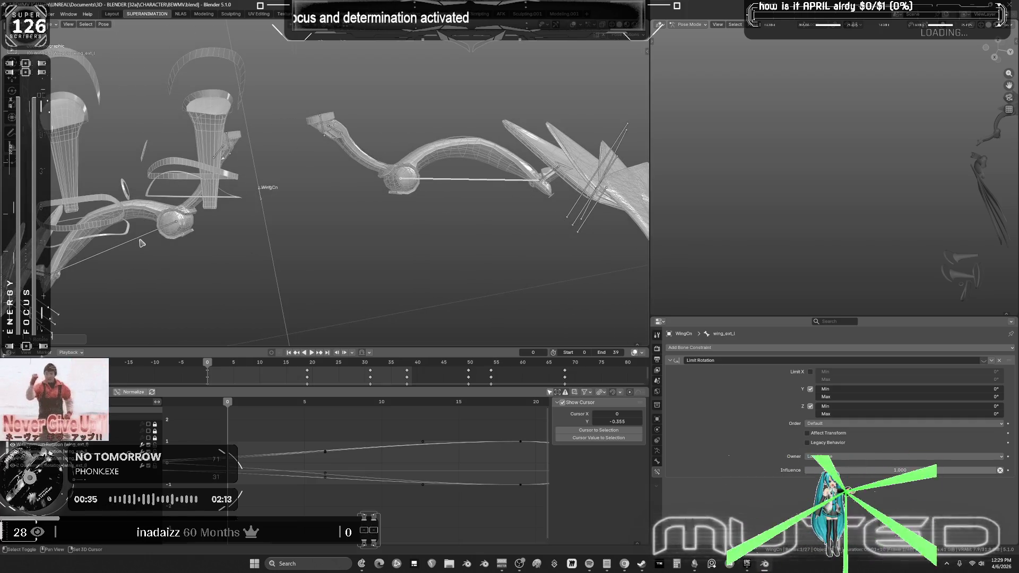
Step: Select wing_ext_r and rotate it on its local X axis
left_click(538, 184, "shift")
key("r")
key("x")
key("x")
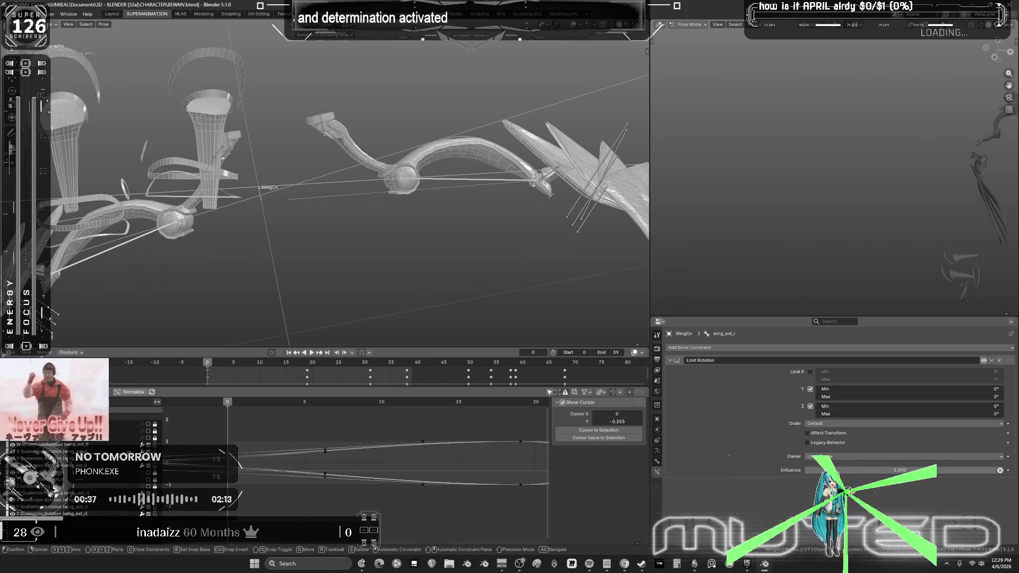
left_click(534, 181)
Step: Insert rotation keyframes for both wing extension bones
key("i")
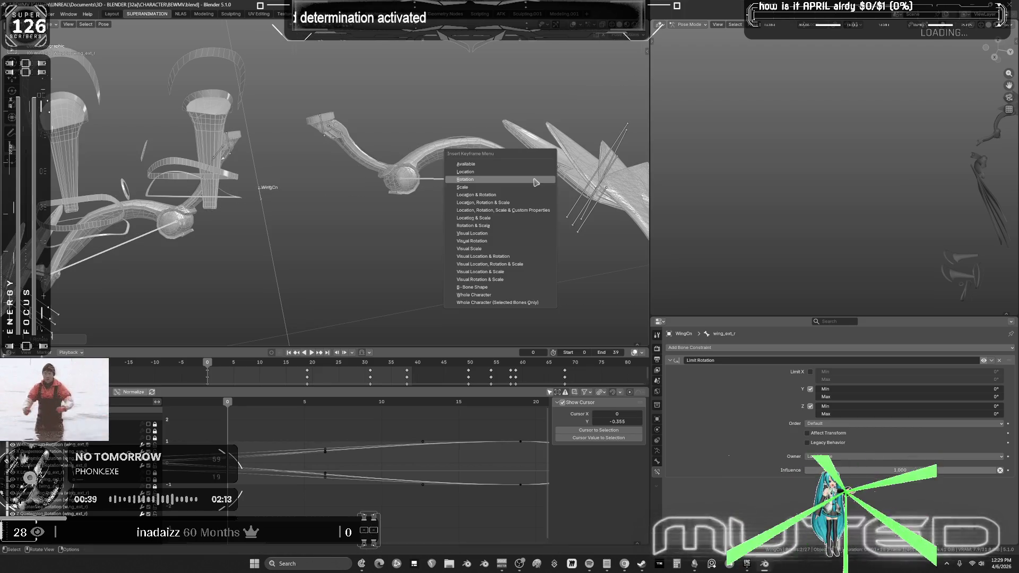
left_click(535, 182)
key("i")
left_click(504, 202)
mouse_move(505, 202)
middle_mouse_down()
mouse_move(446, 483)
mouse_move(524, 449)
middle_mouse_up()
key("ctrl+space")
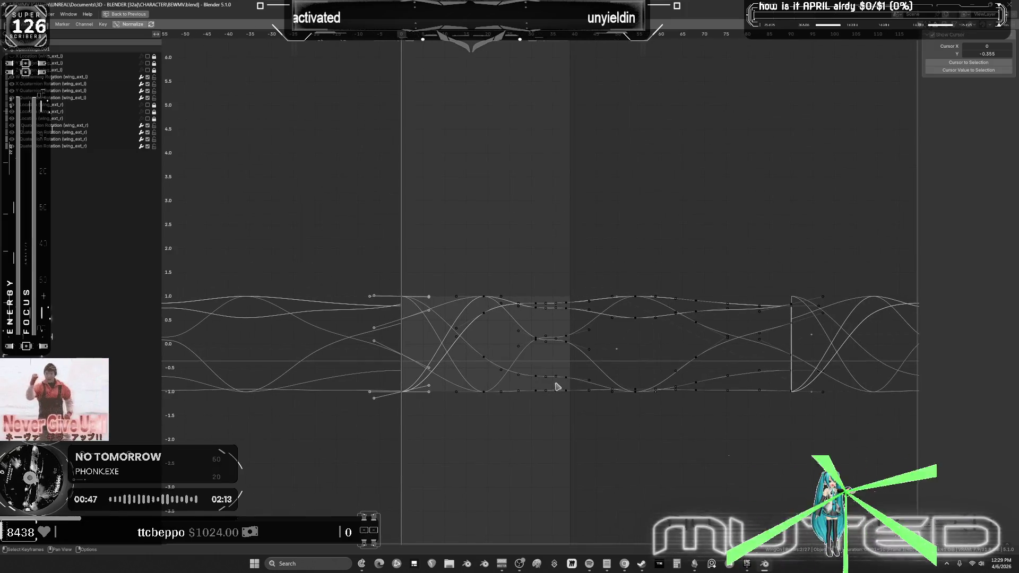
Step: In the maximized Graph Editor, copy the keyframes and paste them at frame 39
scroll(557, 386, "up", 1)
key("ctrl+space")
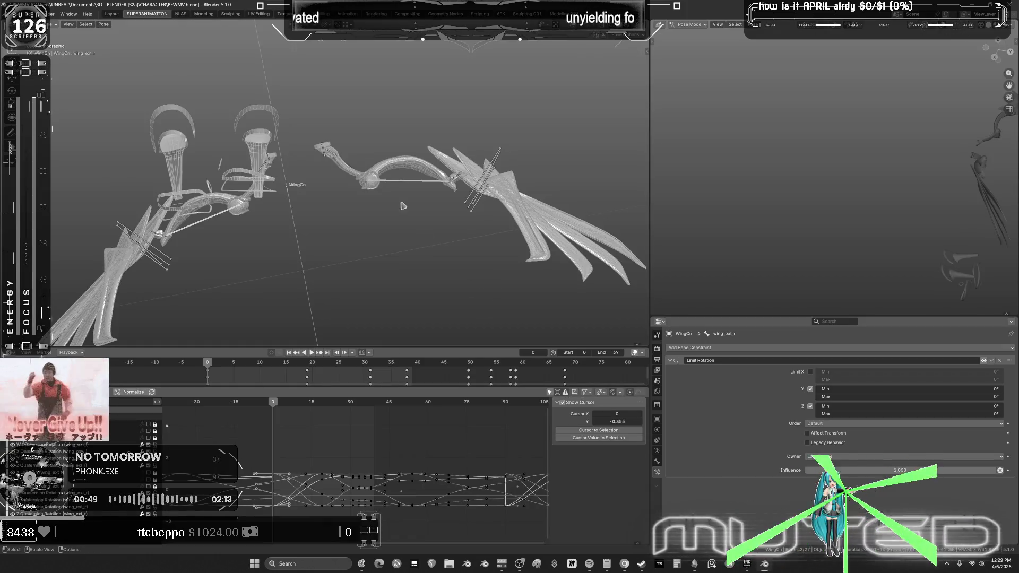
key("ctrl+space")
mouse_move(334, 432)
middle_mouse_down()
mouse_move(337, 348)
mouse_move(403, 246)
middle_mouse_up()
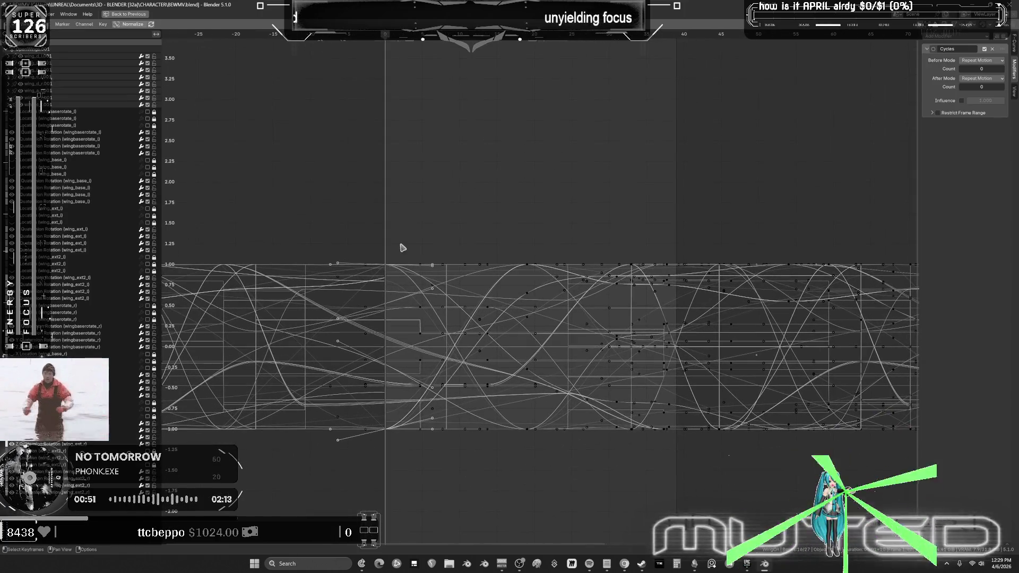
key("alt+a")
key("ctrl+i")
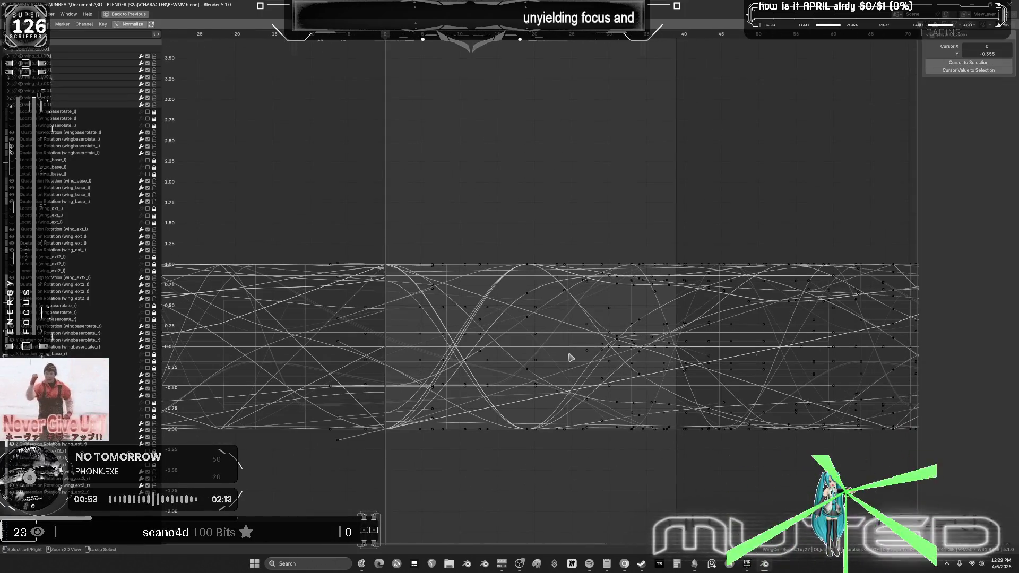
scroll(570, 358, "down", 3)
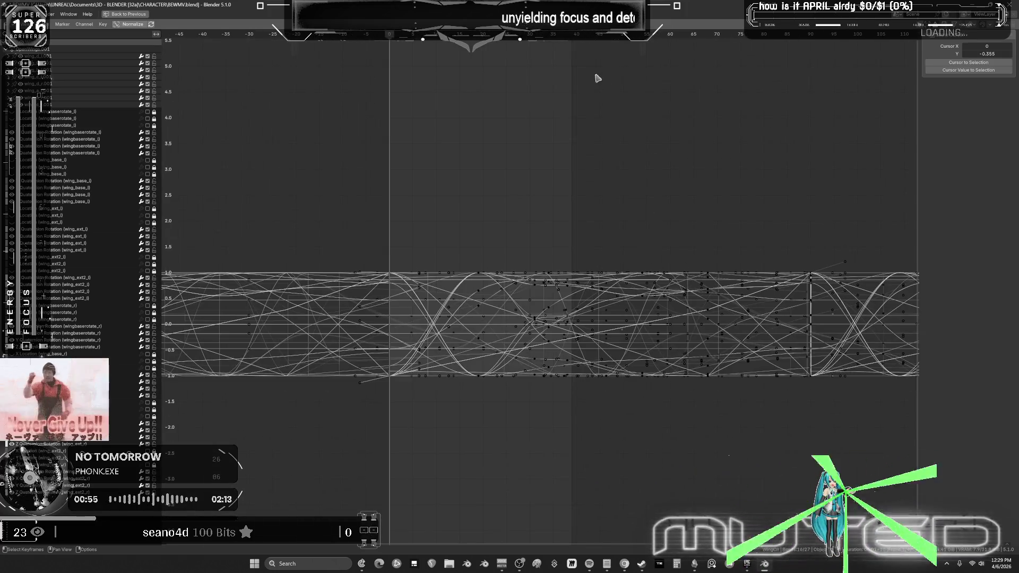
left_click(575, 43)
mouse_move(584, 314)
middle_mouse_down("ctrl")
mouse_move(587, 326)
mouse_move(716, 335)
mouse_move(603, 298)
mouse_move(610, 332)
mouse_move(720, 336)
middle_mouse_up("ctrl")
key("ctrl+v")
Step: Select all keyframes and snap them to the nearest frame
scroll(720, 336, "down", 2)
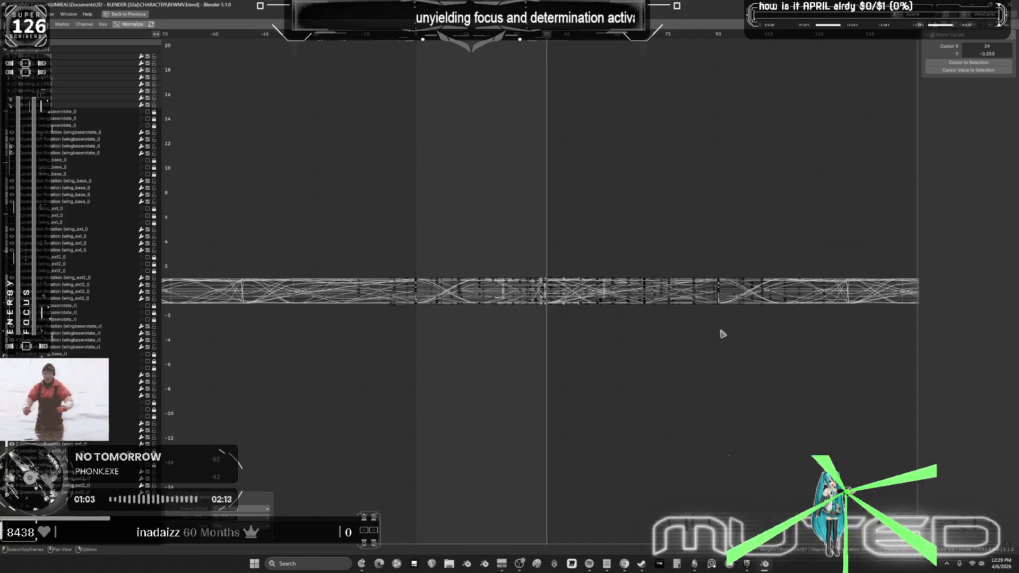
key("a")
left_click(103, 24)
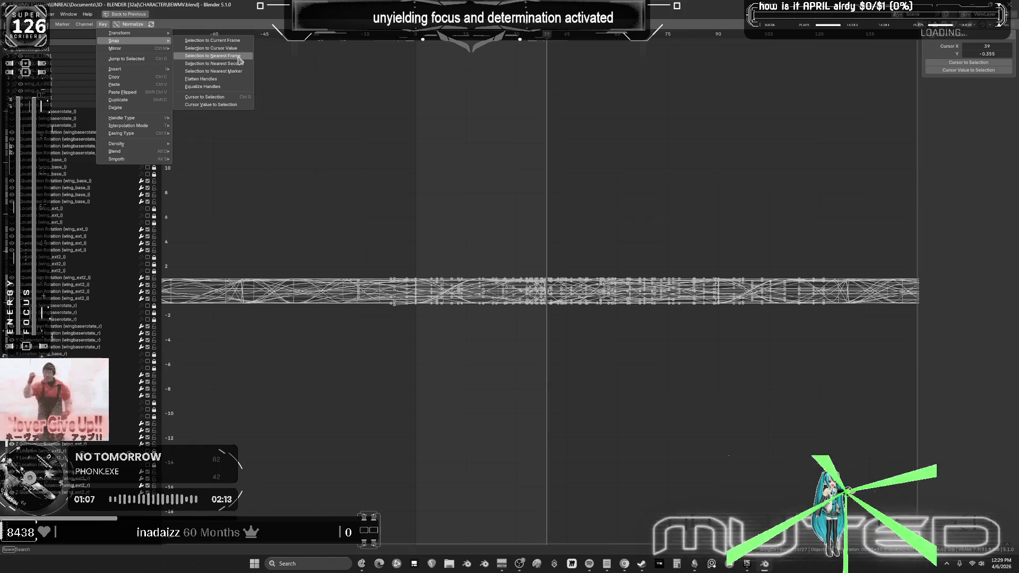
left_click(240, 57)
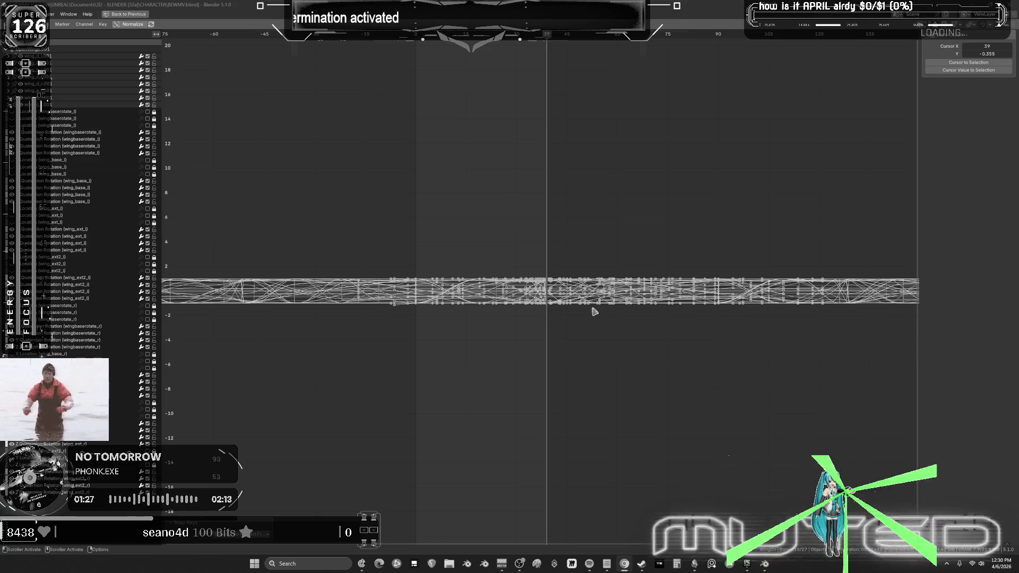
Step: Restore the normal layout and scrub the timeline to check the wing motion
scroll(600, 318, "up", 2)
middle_click_drag(607, 330, 564, 301, "ctrl")
key("ctrl+space")
mouse_move(329, 258)
middle_mouse_down()
mouse_move(345, 246)
mouse_move(375, 287)
mouse_move(364, 322)
middle_mouse_up()
mouse_move(393, 403)
left_mouse_down()
mouse_move(235, 427)
mouse_move(291, 427)
left_mouse_up()
middle_click_drag(376, 258, 371, 255)
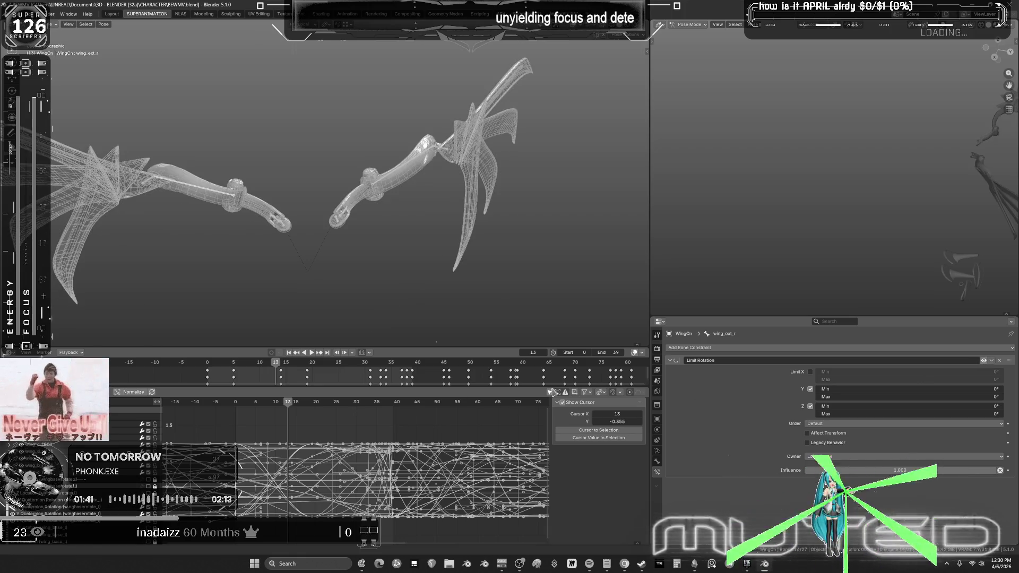
Step: Fit all curves in view, jump to keyframe 19, and close in on the wing
mouse_move(291, 410)
left_mouse_down()
mouse_move(243, 406)
mouse_move(350, 435)
mouse_move(272, 438)
left_mouse_up()
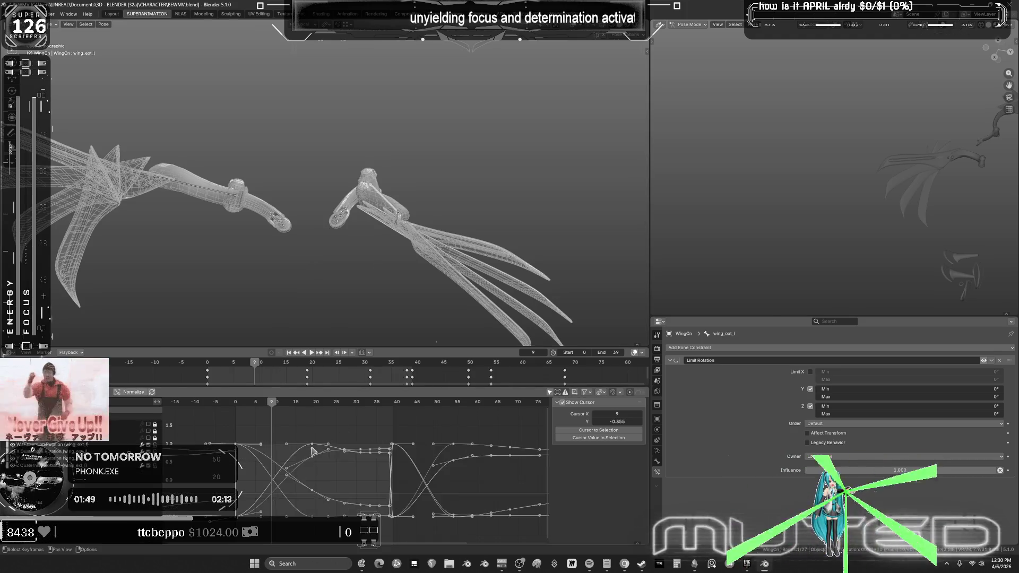
key("ctrl+space")
key("Home")
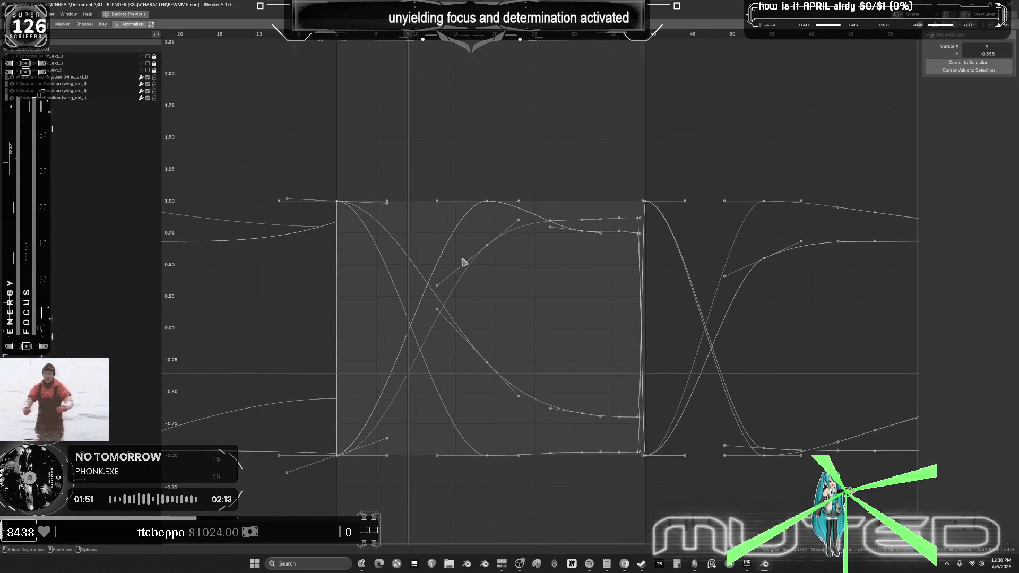
key("Up")
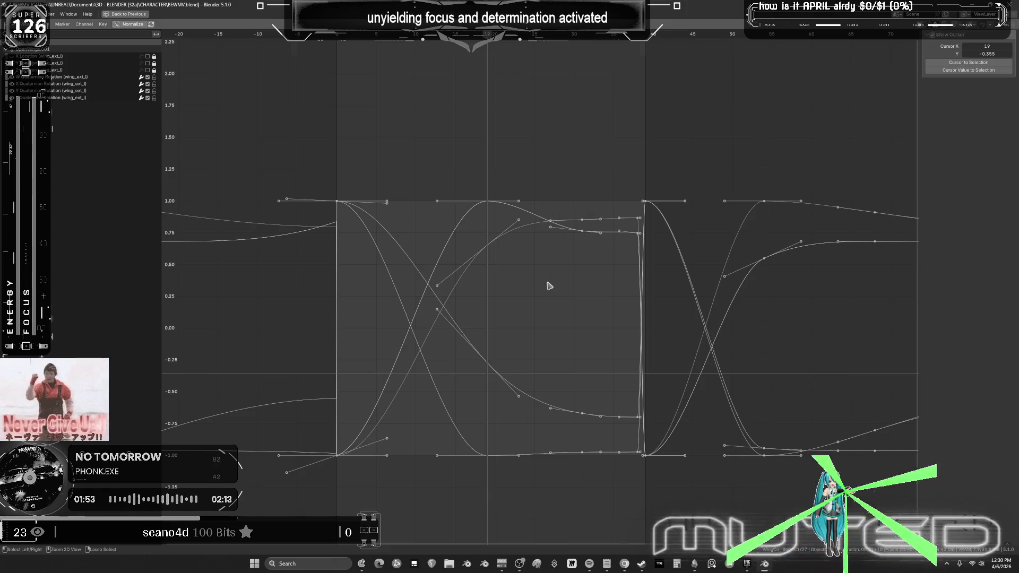
key("ctrl+space")
mouse_move(549, 286)
middle_mouse_down()
mouse_move(462, 195)
mouse_move(391, 166)
mouse_move(405, 173)
middle_mouse_up()
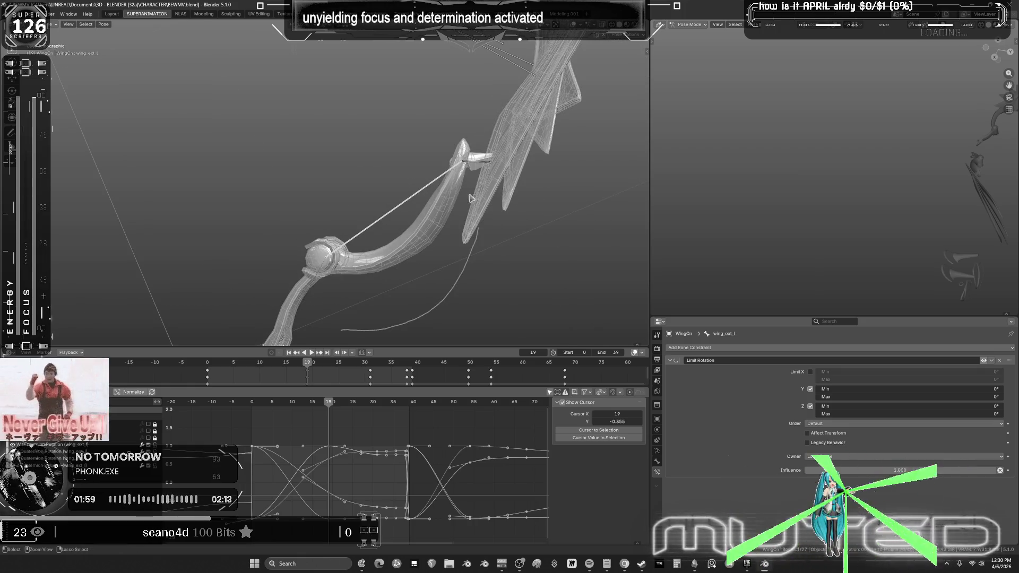
Step: Erase the upper annotation curve and draw a guide stroke along the bow's underside
mouse_move(478, 234)
left_mouse_down("ctrl")
mouse_move(485, 209)
mouse_move(472, 212)
mouse_move(487, 192)
mouse_move(460, 275)
mouse_move(406, 314)
mouse_move(330, 323)
mouse_move(335, 272)
left_mouse_up("ctrl")
scroll(372, 250, "up", 4)
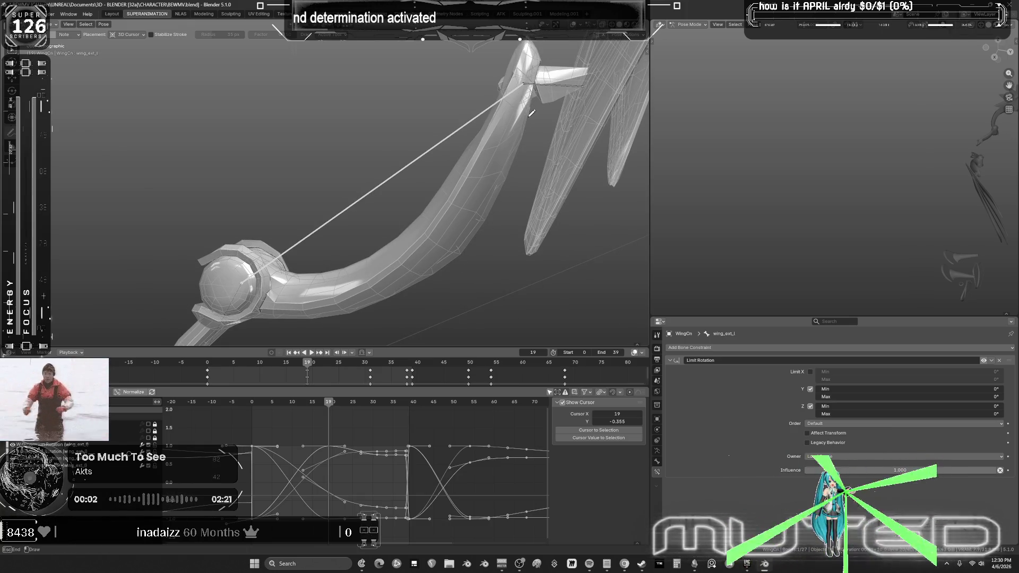
mouse_move(440, 273)
left_mouse_down()
mouse_move(339, 311)
mouse_move(275, 313)
left_mouse_up()
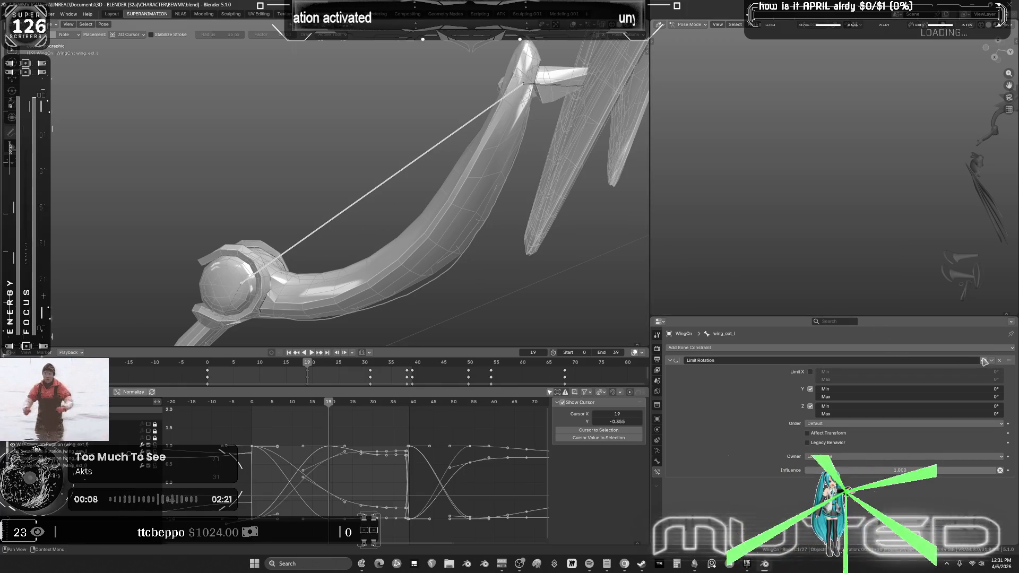
key("ctrl+z")
Step: Rotate wing_ext_l about local X and key its rotation at frame 19
left_click(103, 24)
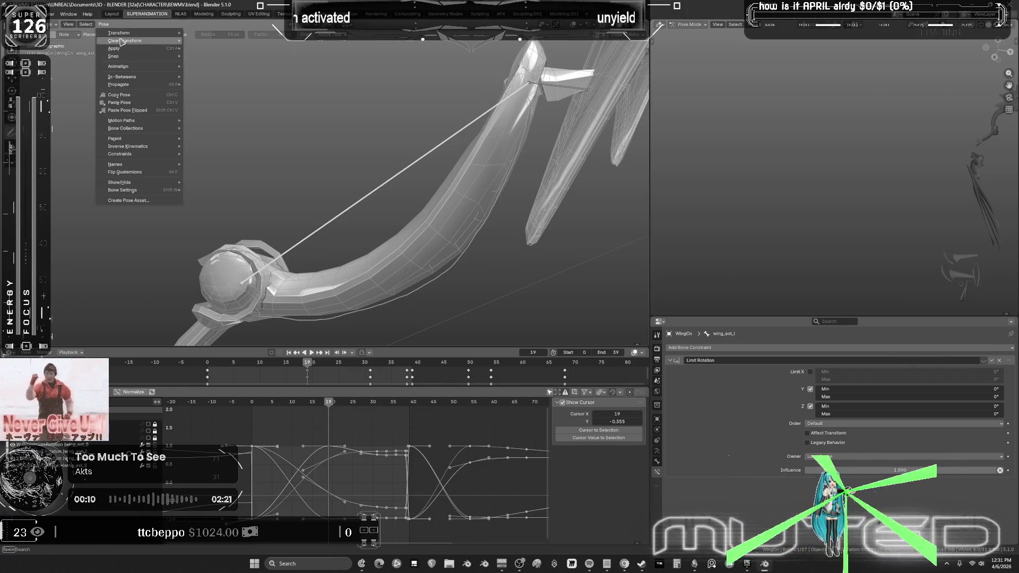
mouse_move(124, 41)
key("r")
key("x")
key("x")
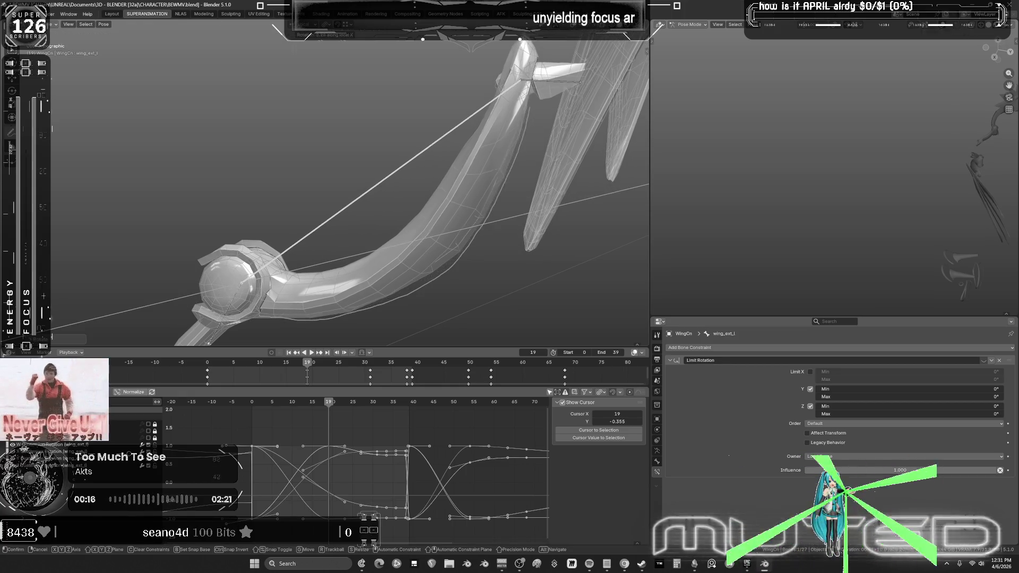
key("k")
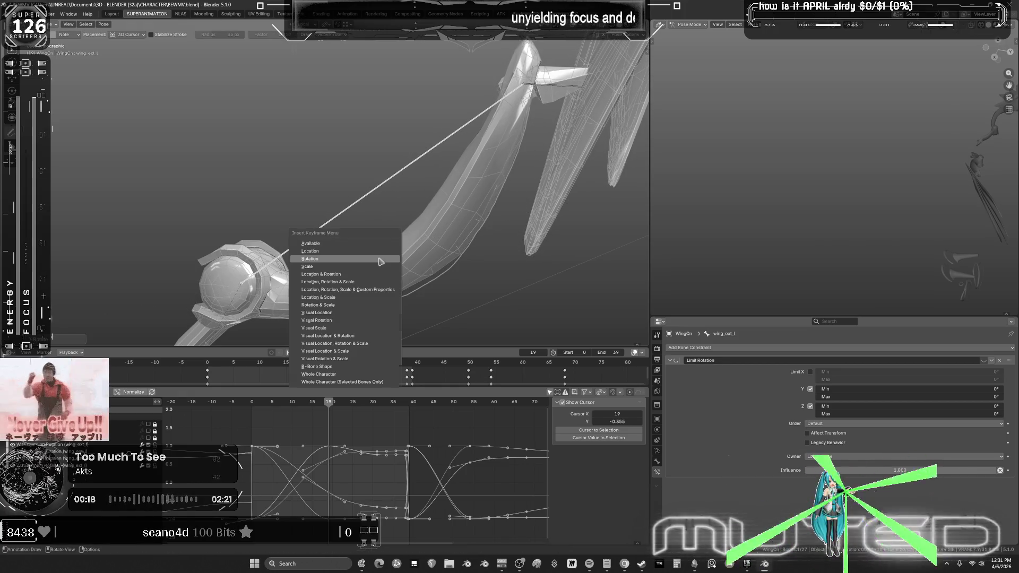
left_click(381, 262)
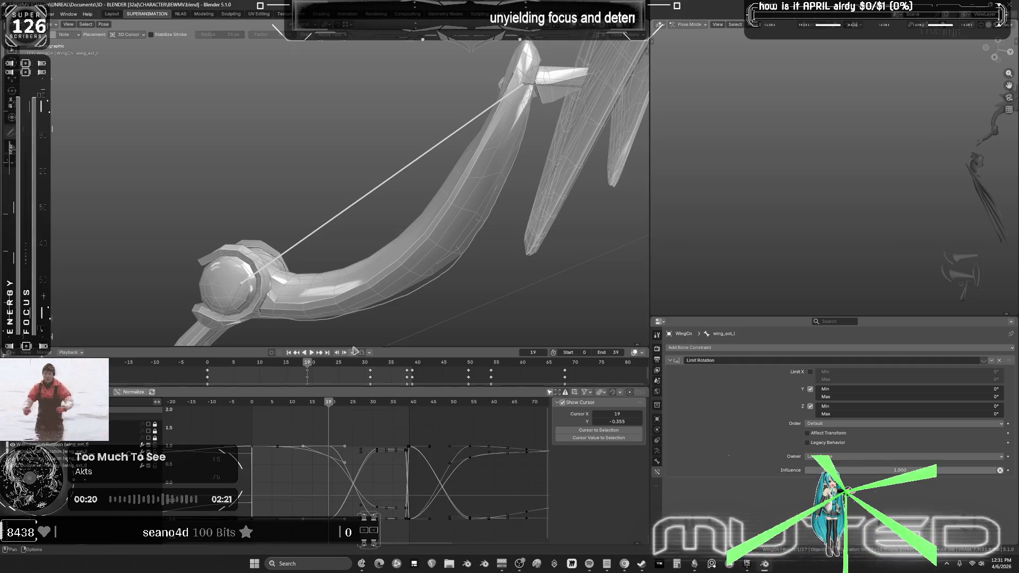
scroll(219, 257, "down", 6)
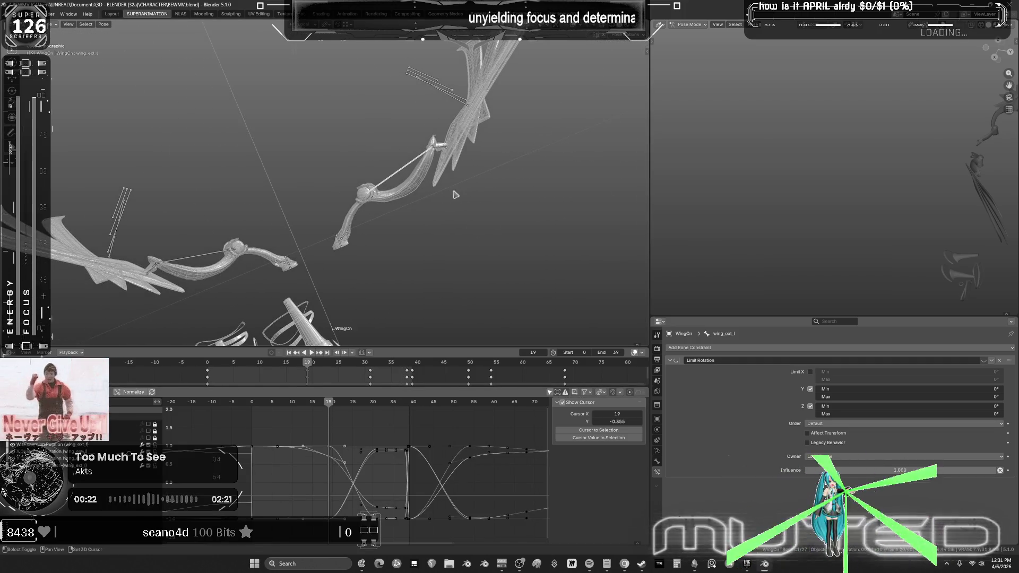
Step: Rotate wing_ext_r about local X and insert a rotation keyframe for it
key("ctrl+shift+m")
key("r")
key("x")
key("x")
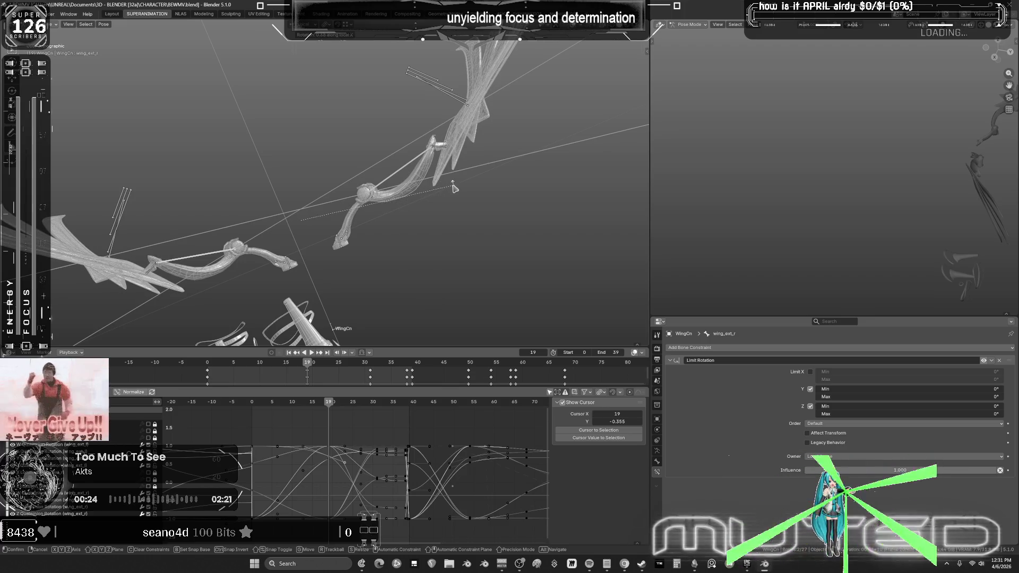
left_click(453, 187)
key("i")
left_click(452, 187)
Step: Advance past frame 19, reselect and annotate wing_ext_l, and toggle its Limit Rotation constraint
mouse_move(330, 403)
left_mouse_down()
mouse_move(378, 414)
mouse_move(376, 404)
left_mouse_up()
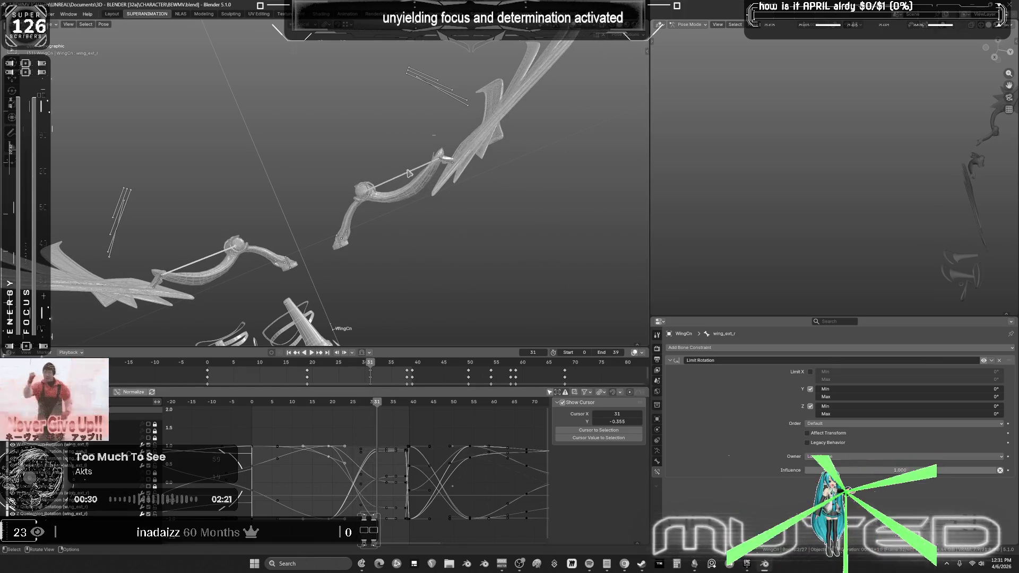
left_click(407, 175)
mouse_move(406, 174)
middle_mouse_down("ctrl")
mouse_move(419, 200)
mouse_move(439, 183)
middle_mouse_up("ctrl")
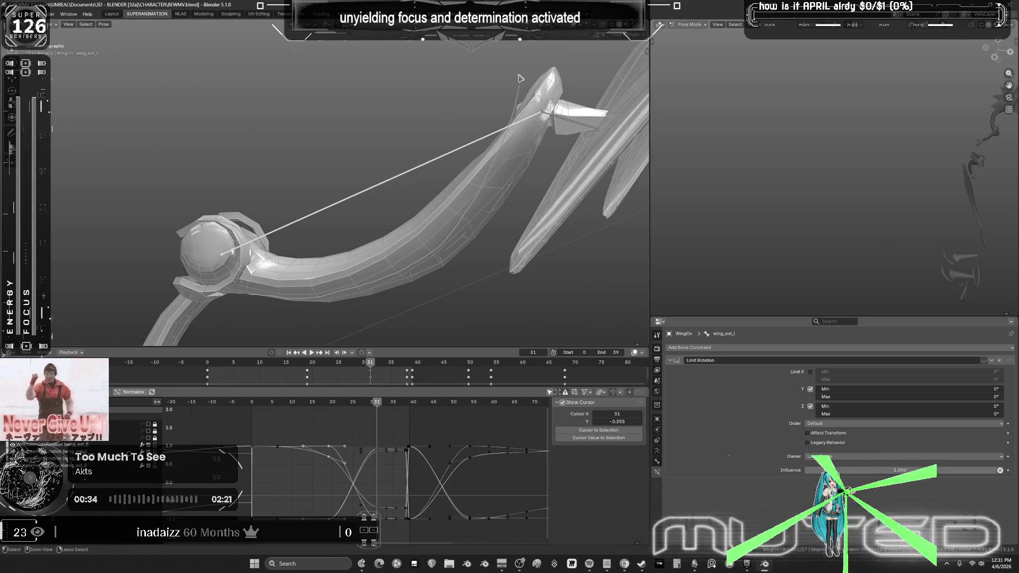
key("d")
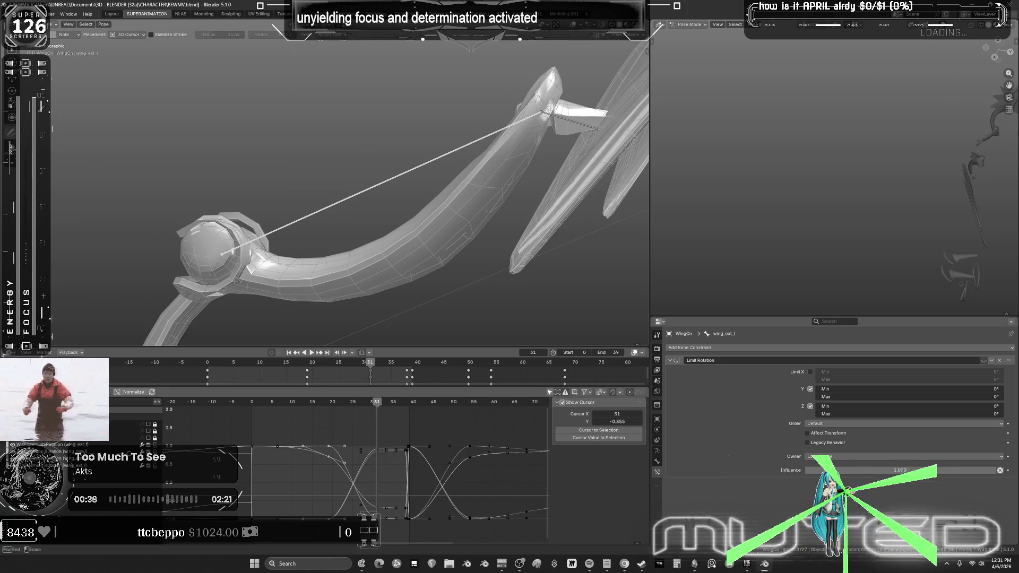
key("ctrl")
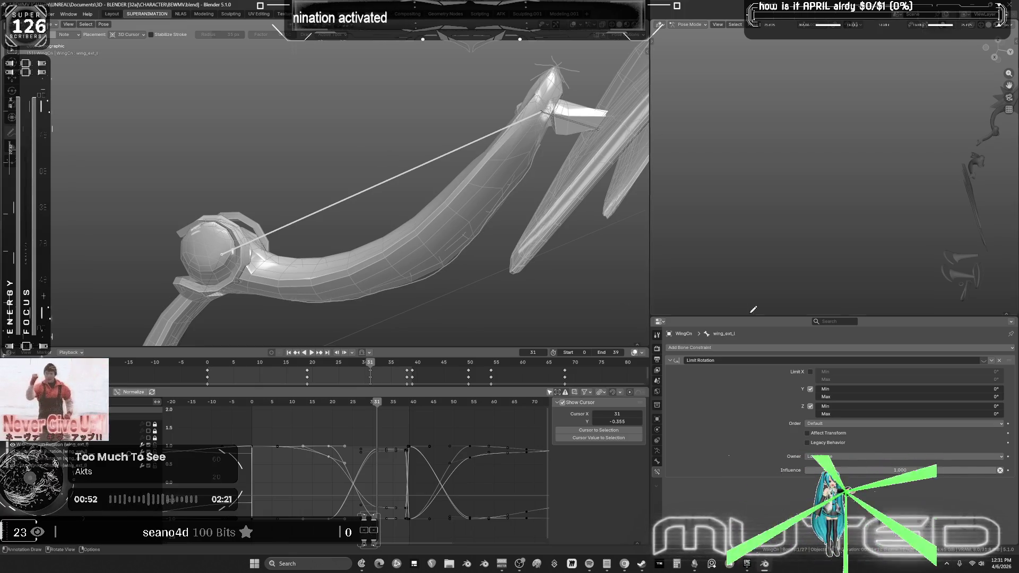
left_click(984, 361)
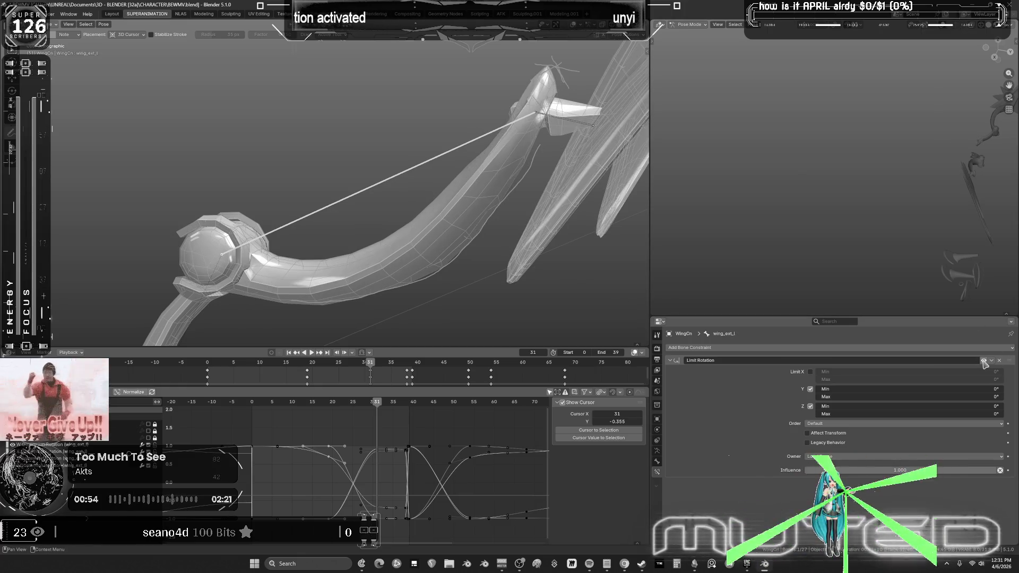
Step: Toggle the Limit Rotation constraint back and erase the annotation strokes at the wing tip
left_click(103, 24)
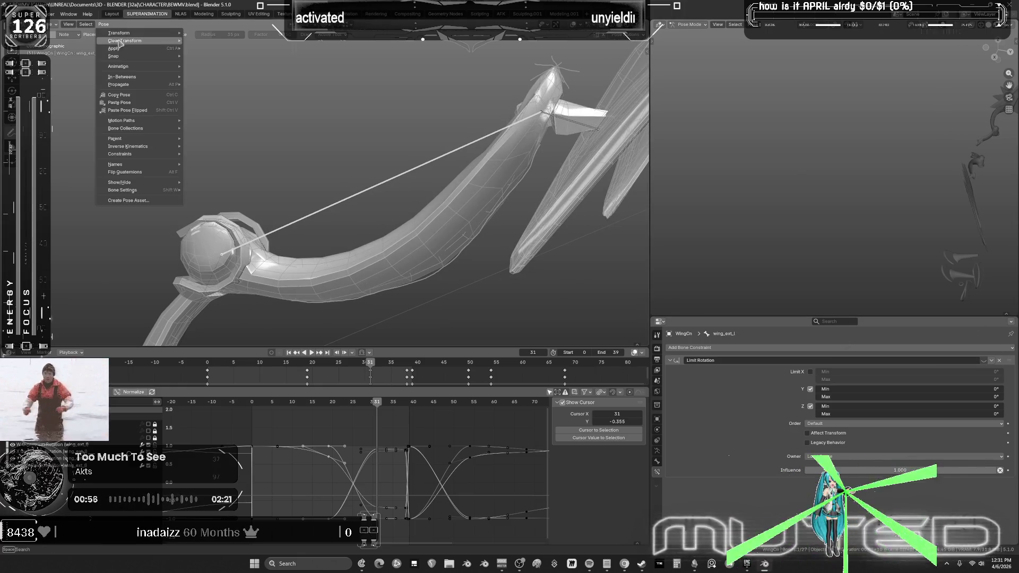
key("Escape")
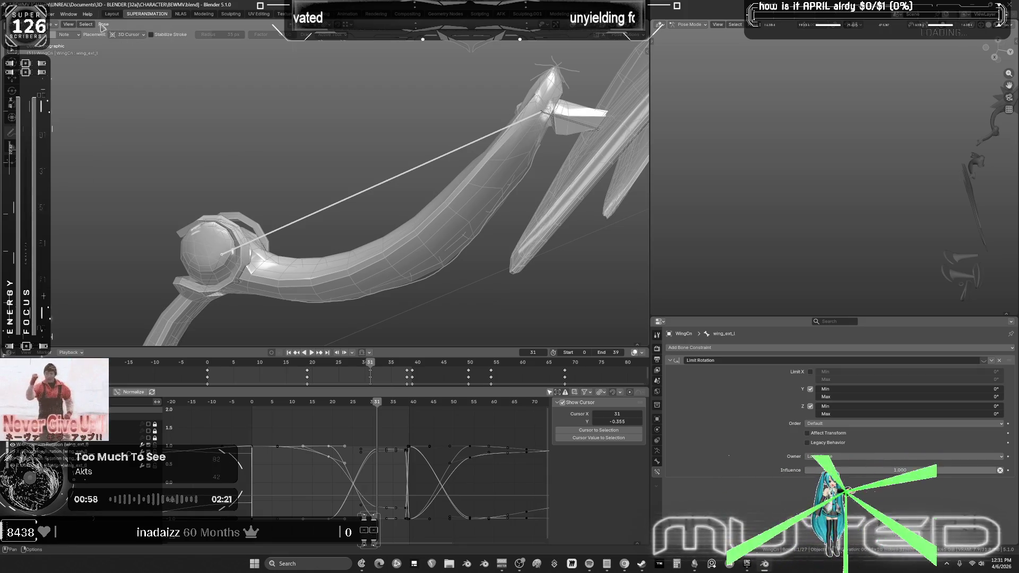
left_click(983, 361)
right_click_drag(554, 78, 580, 58)
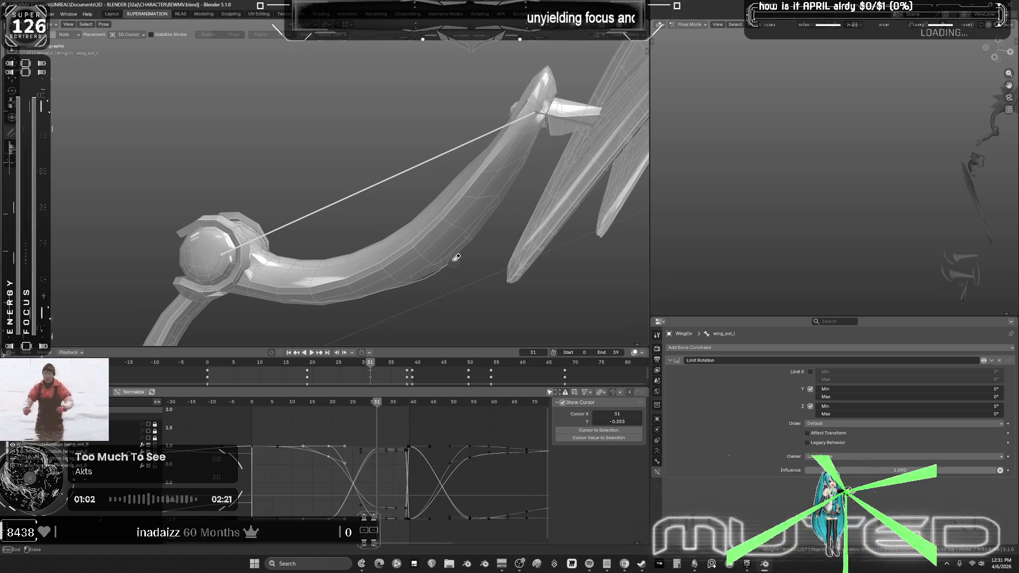
right_click_drag(284, 300, 282, 301)
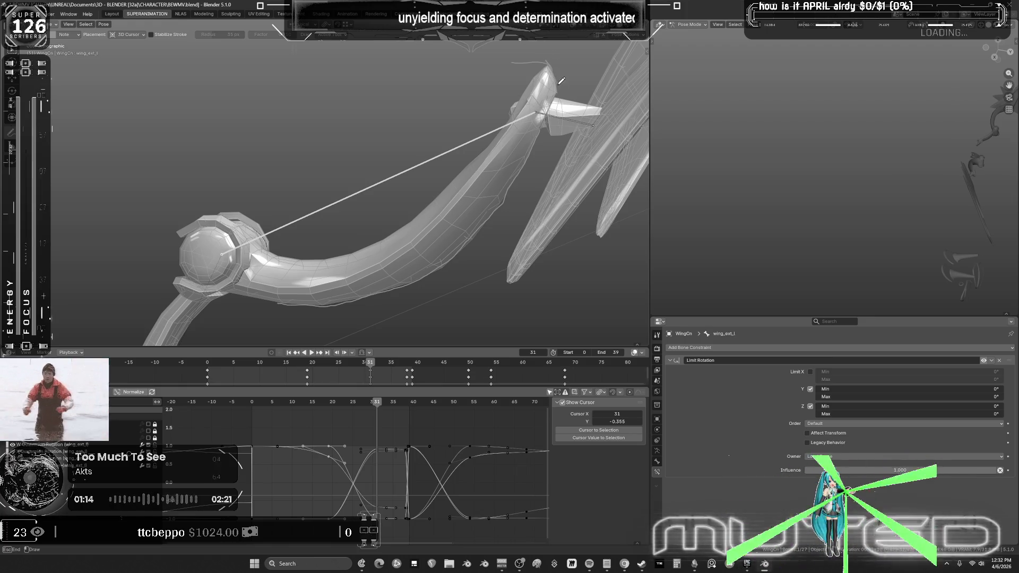
Step: Clear wing_ext_l's rotation to rest and start rotating it about local X again
left_click(103, 24)
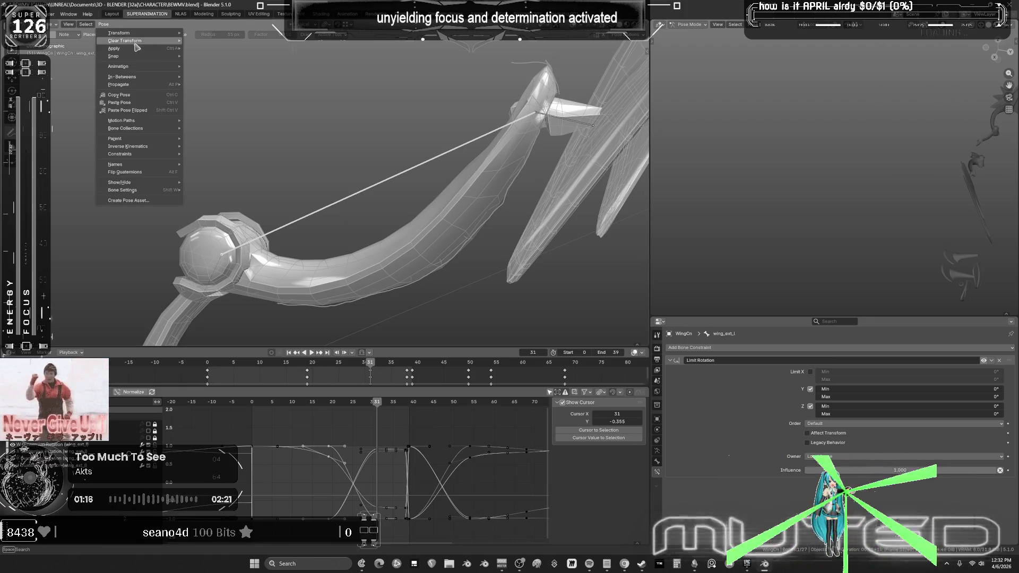
mouse_move(136, 42)
key("Return")
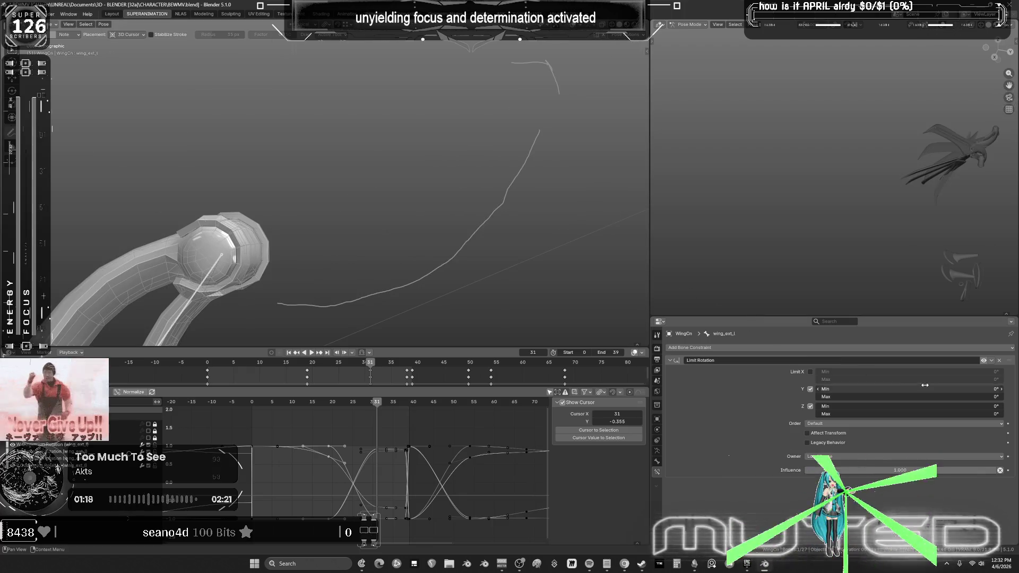
key("r")
key("x")
key("x")
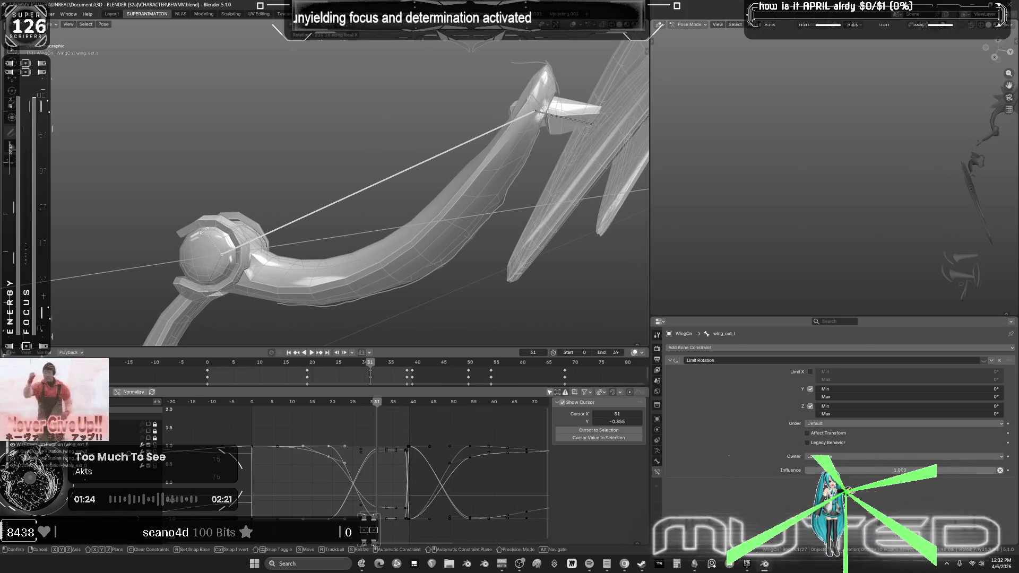
Step: Key the new wing extension rotations, scrub to frame 39, and maximize the Graph Editor
left_click(183, 245)
scroll(180, 248, "down", 5)
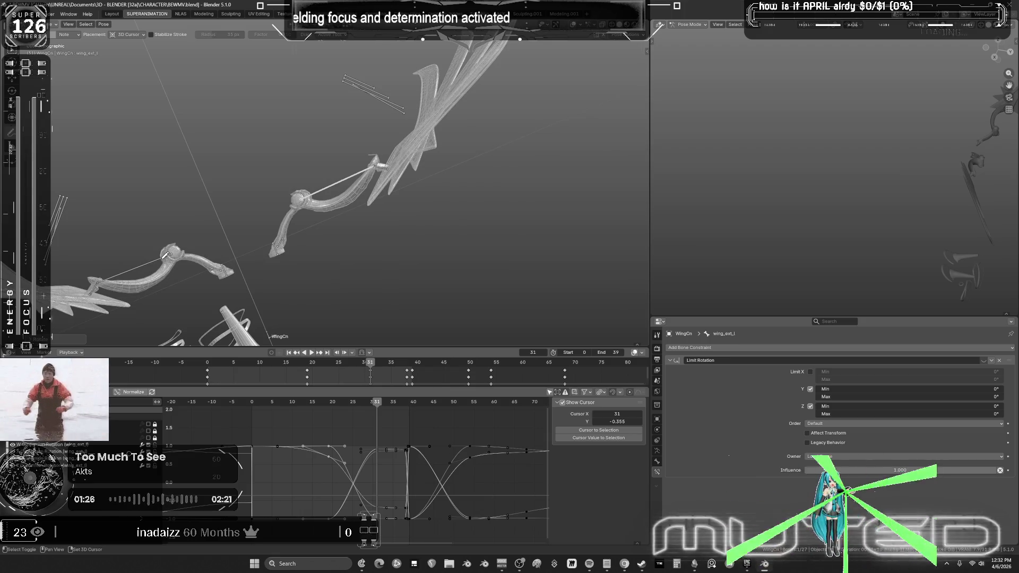
left_click(393, 189, "shift")
key("r")
key("x")
key("x")
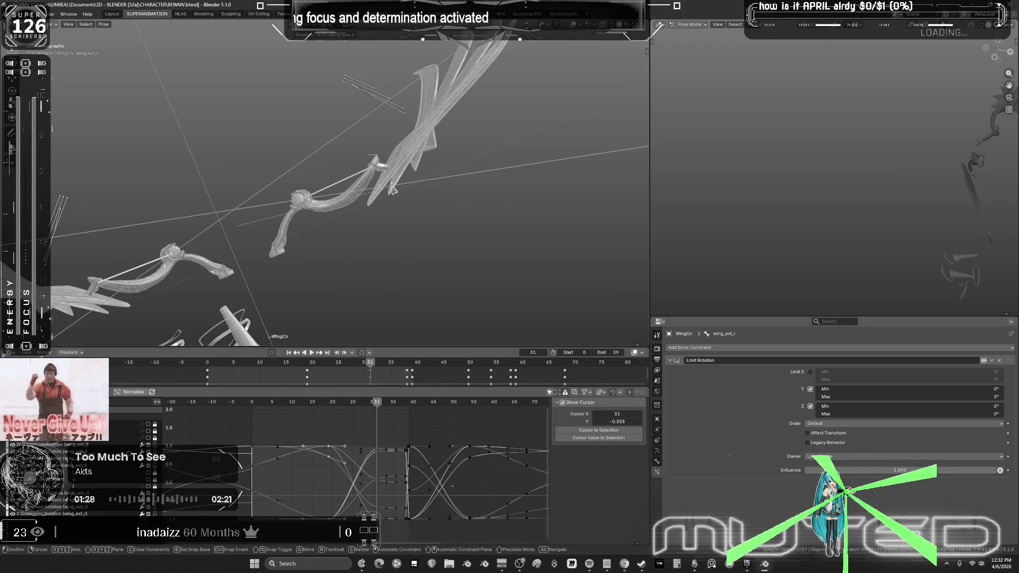
right_click(393, 189)
right_click(393, 189)
left_click(395, 192)
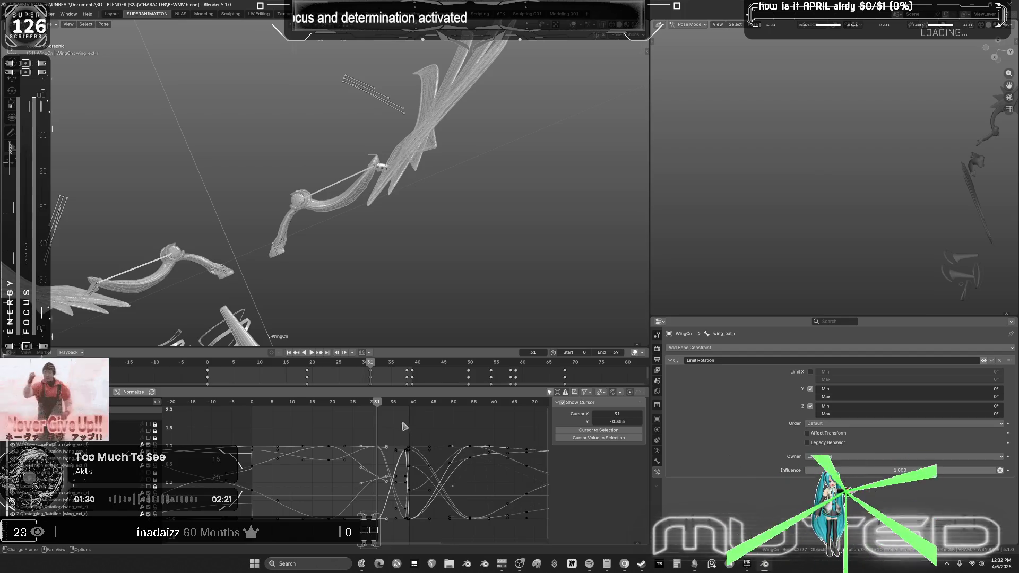
left_click_drag(378, 405, 410, 414)
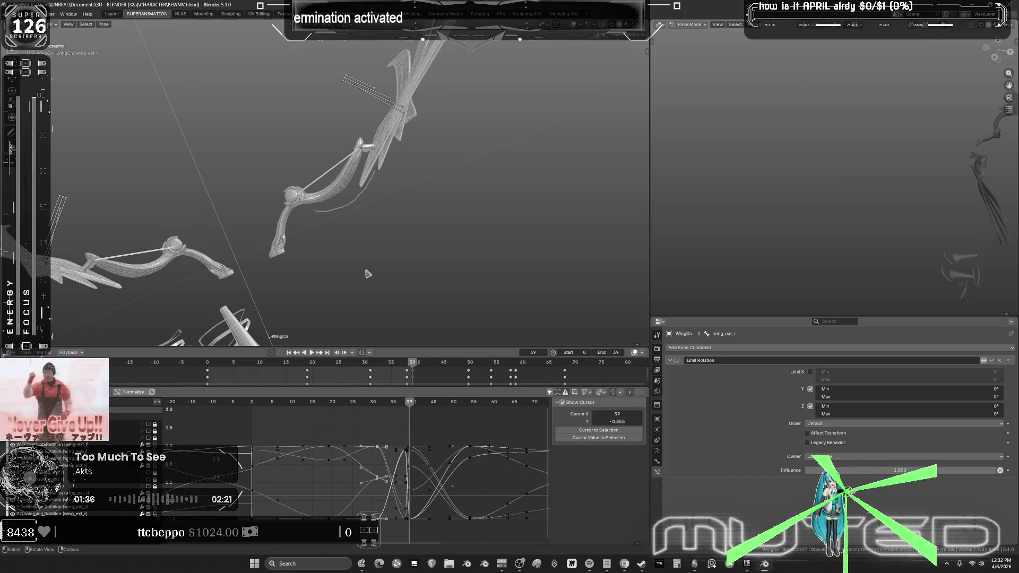
key("ctrl+space")
key("ctrl+space")
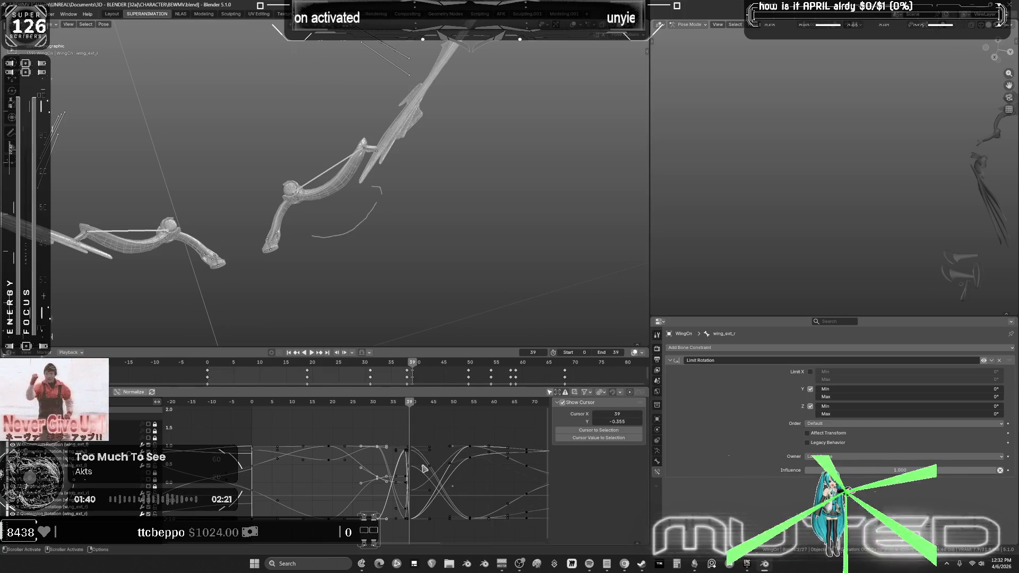
Step: In the NLA workspace, move the keys clustered near frame 34 later, then play the animation
left_click(181, 14)
scroll(797, 348, "up", 10)
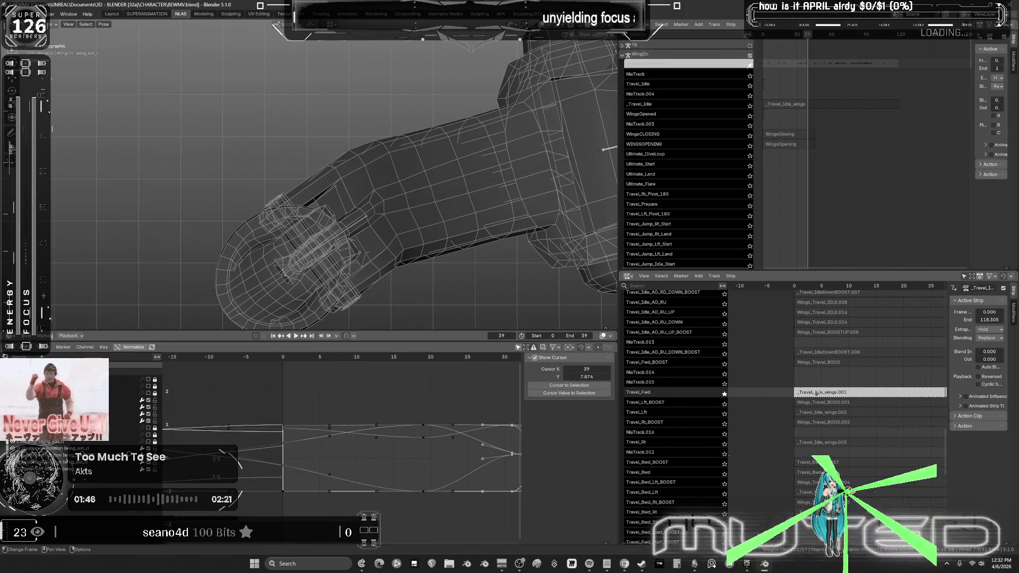
scroll(337, 255, "down", 3)
key("ctrl+space")
key("Home")
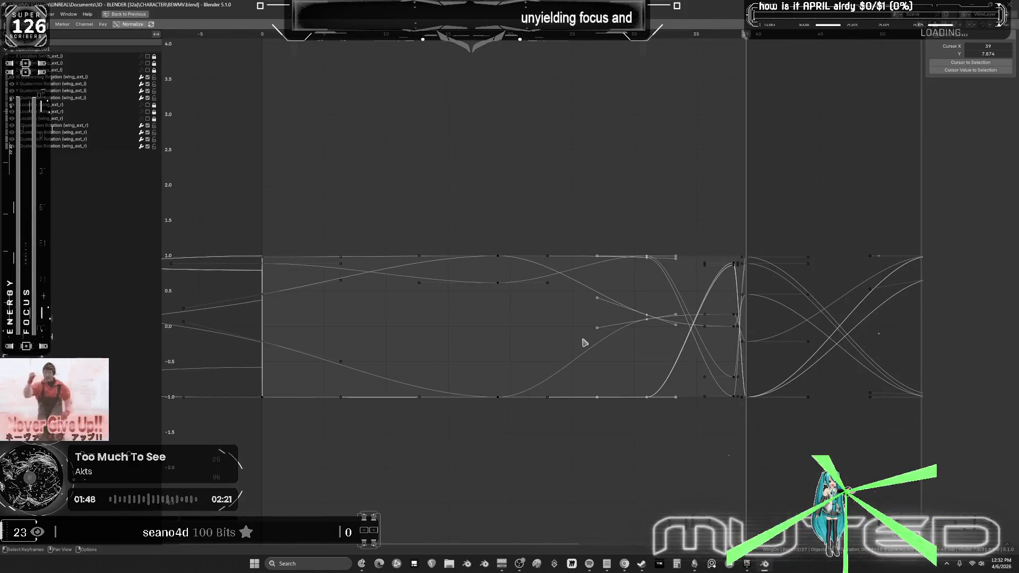
left_click_drag(716, 235, 736, 417)
key("g")
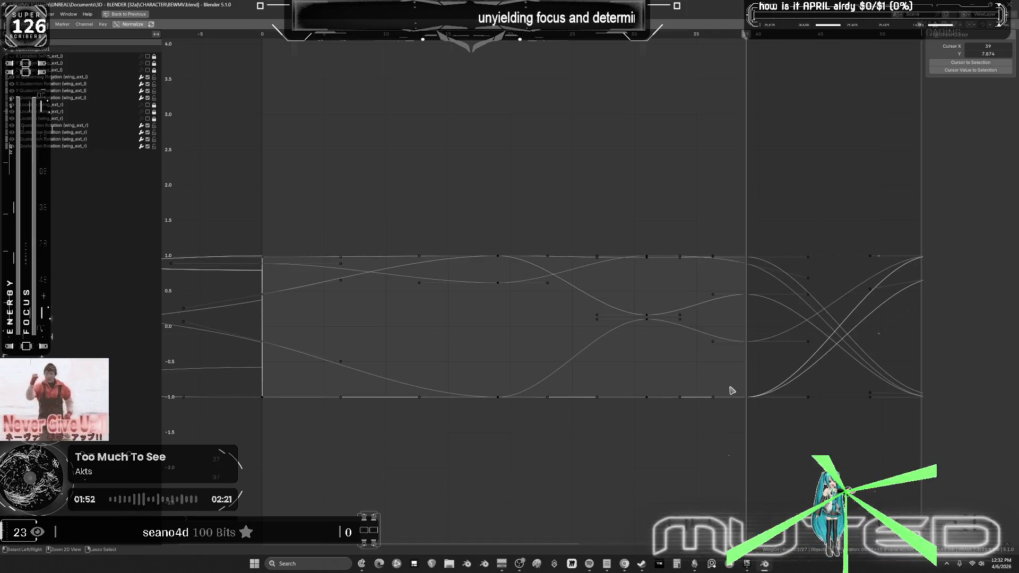
key("ctrl+space")
left_click(296, 336)
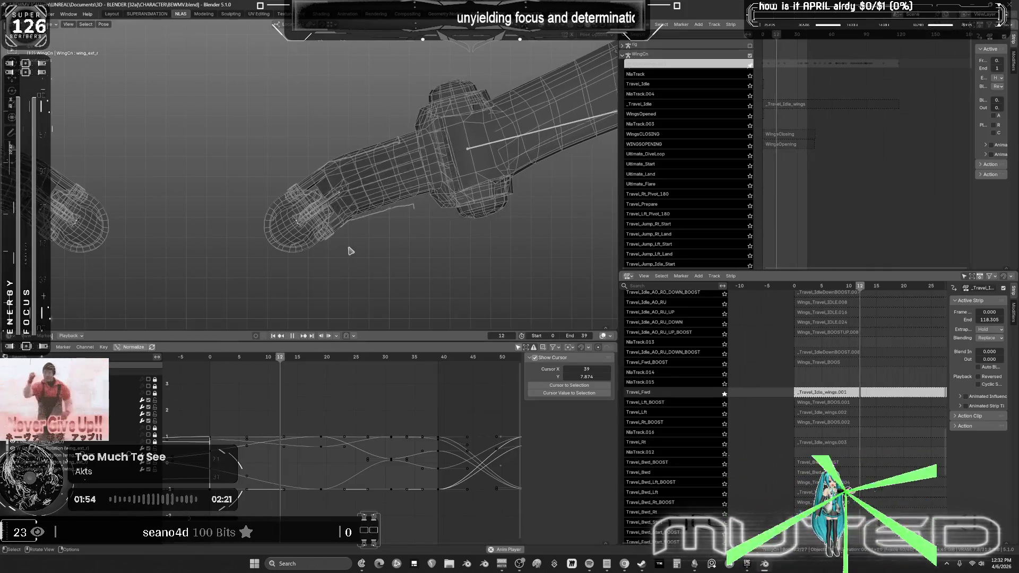
Step: Review the playing wings in solid shading from a side orbit, then stop and rewind to frame 0
key("shift+z")
scroll(352, 250, "down", 5)
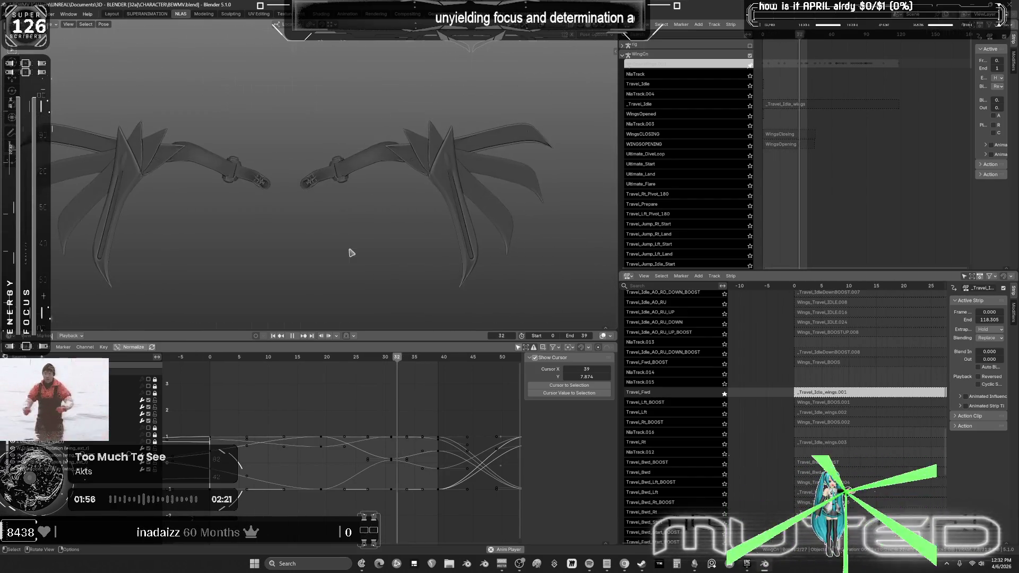
mouse_move(371, 239)
middle_mouse_down()
mouse_move(276, 258)
mouse_move(228, 216)
mouse_move(376, 230)
mouse_move(295, 225)
middle_mouse_up()
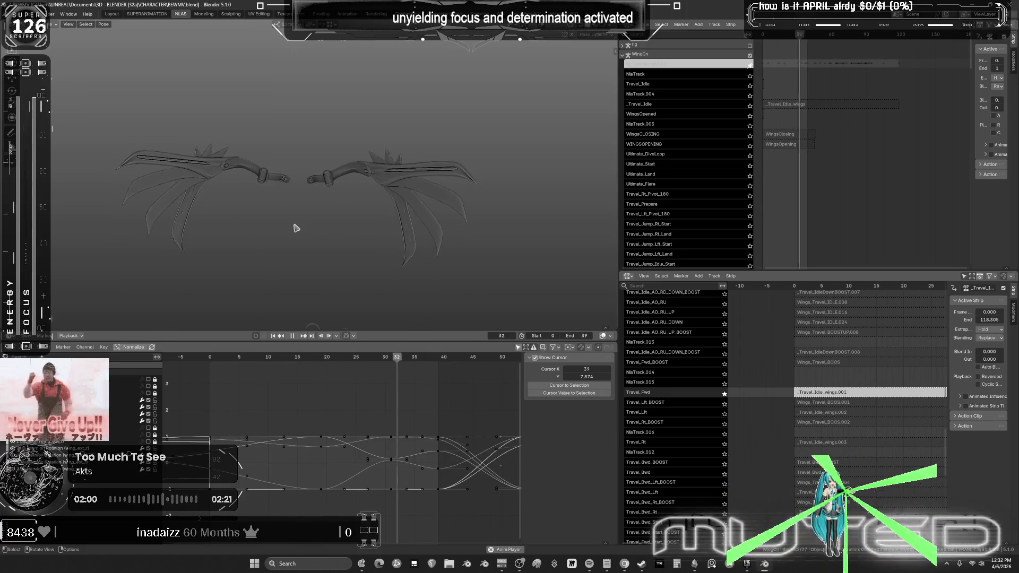
middle_click_drag(296, 227, 336, 209)
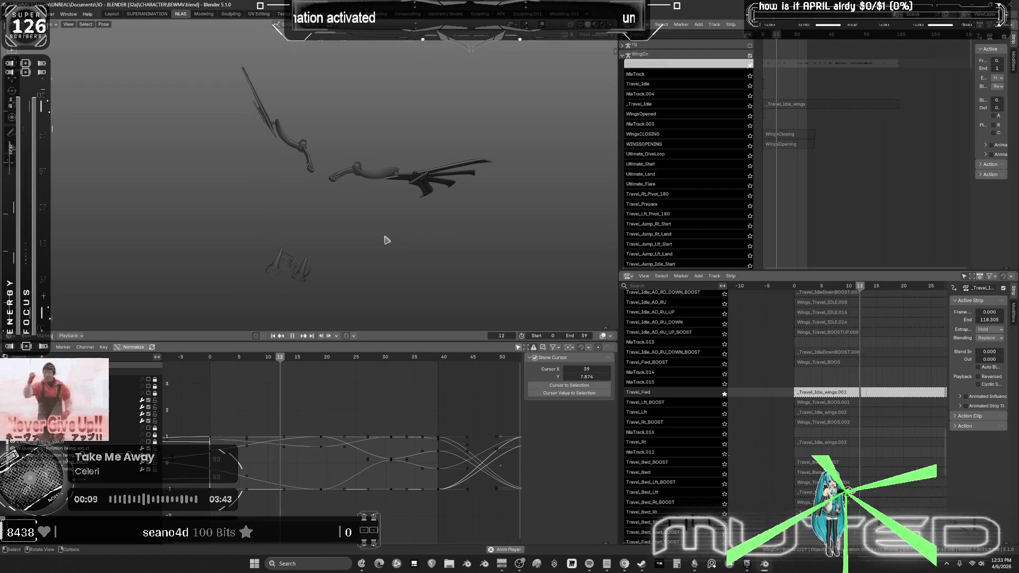
key("space")
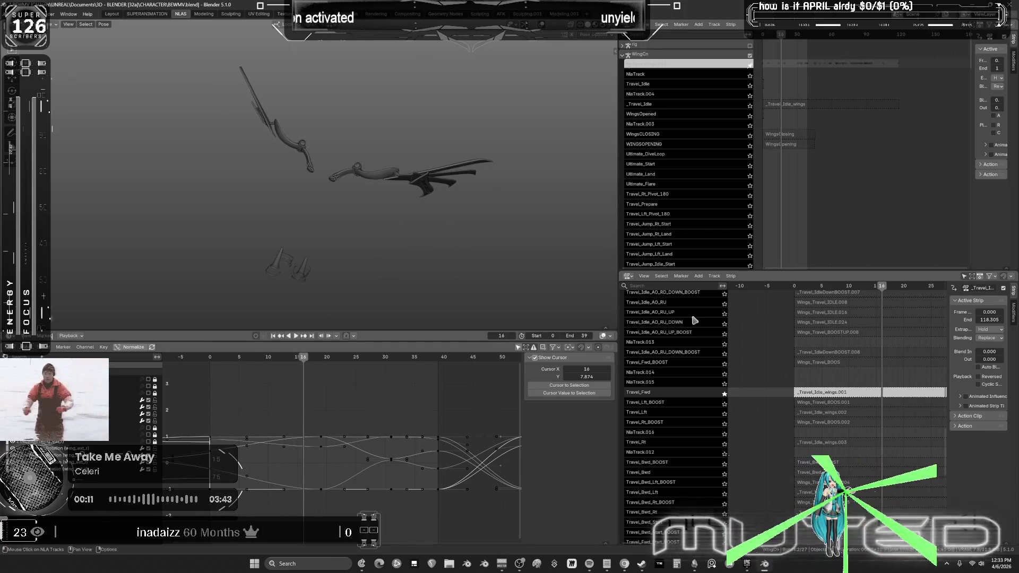
left_click(210, 357)
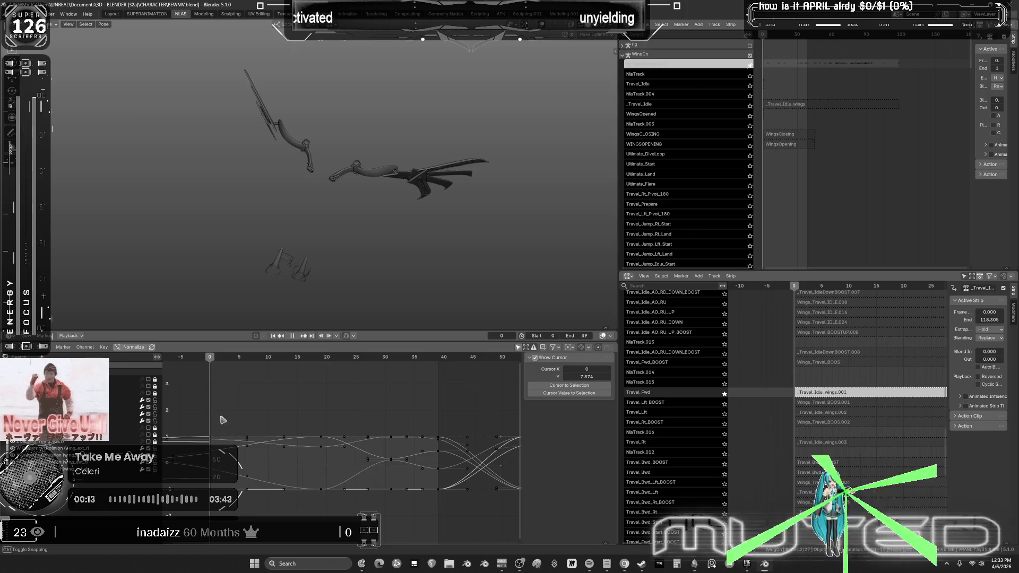
Step: Return to wireframe, select all wing bones, jump to frame 39, and exit NLA tweak mode
key("a")
key("shift+alt+z")
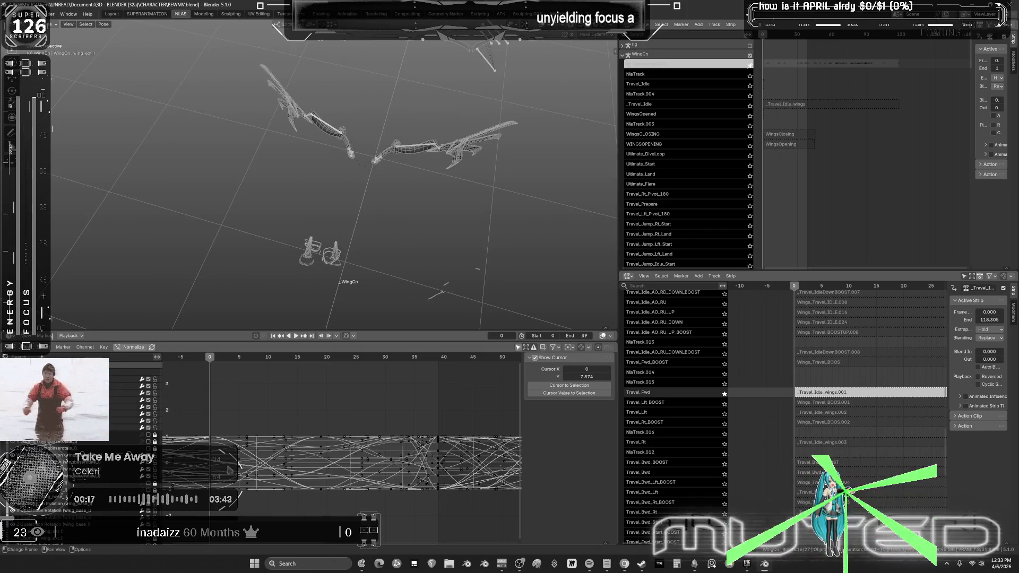
left_click(441, 359)
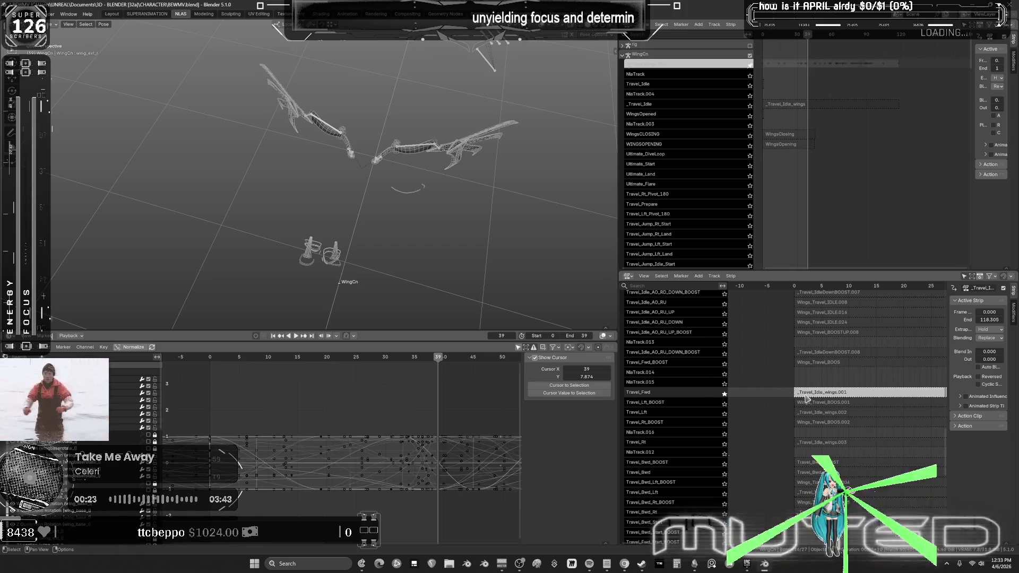
key("Tab")
key("Tab")
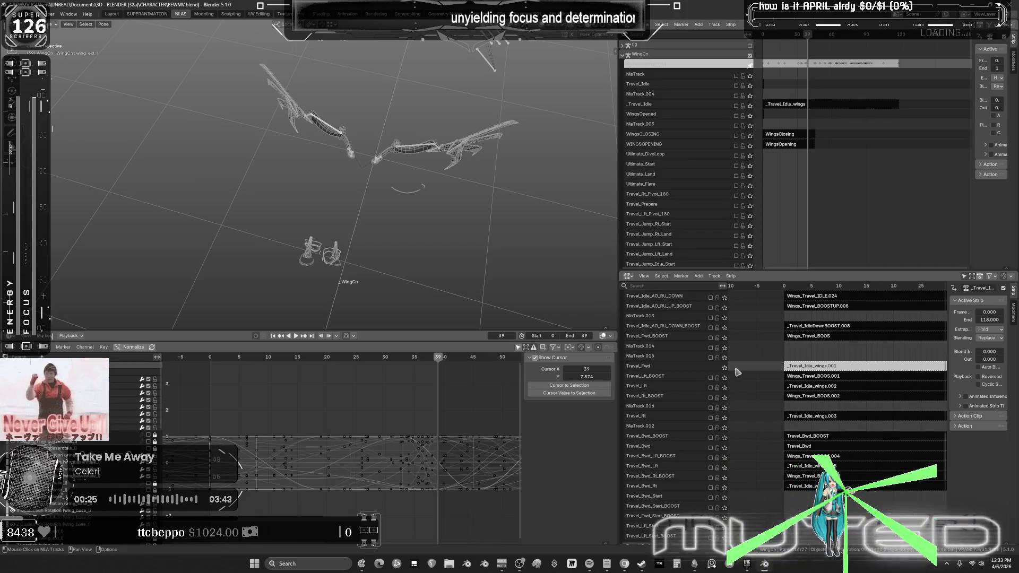
key("Tab")
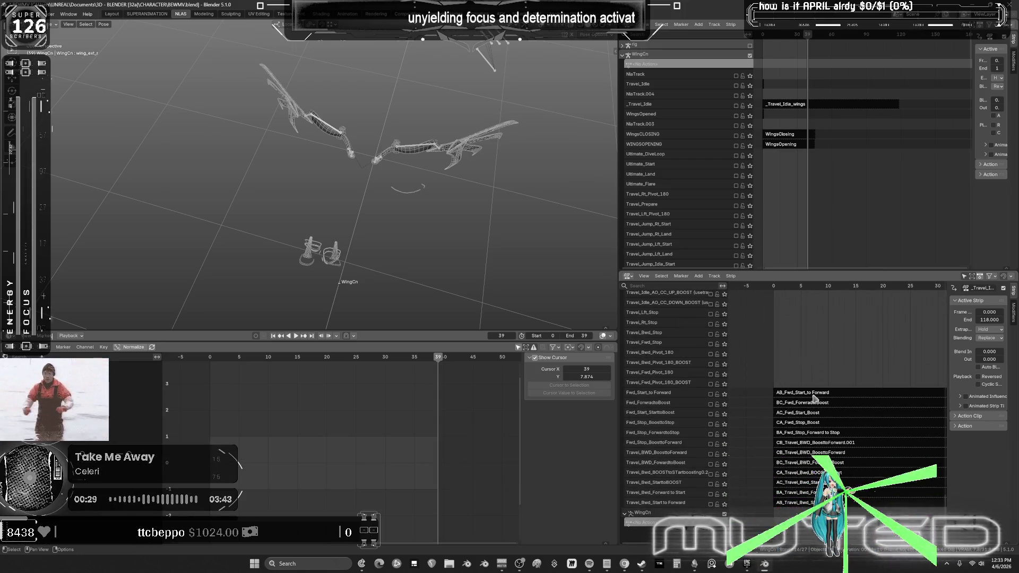
Step: Solo the AB_Fwd_Start_to Forward strip and scrub it to frame 39 in tweak mode
left_click(815, 396)
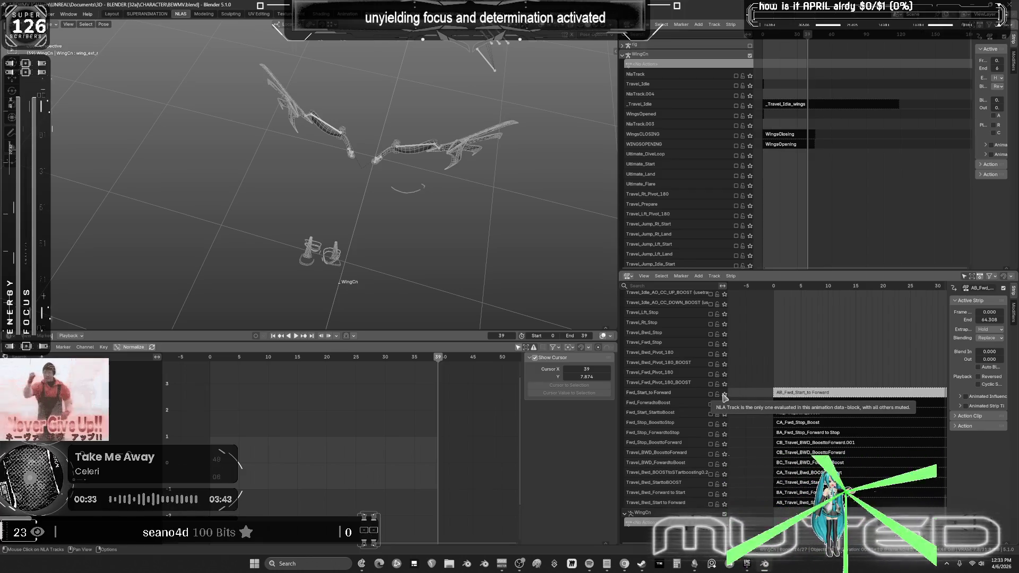
left_click(725, 395)
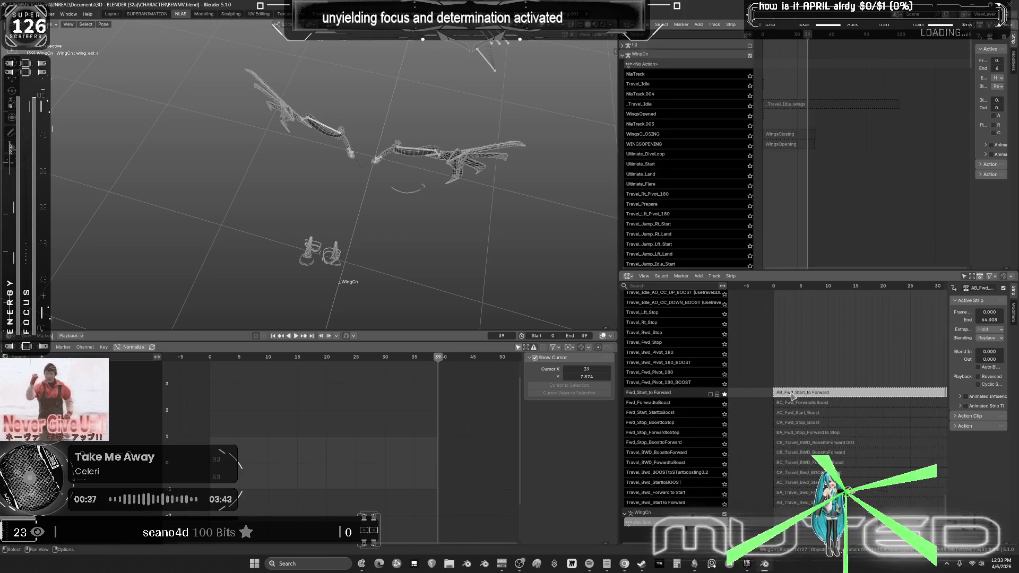
key("Tab")
left_click(210, 360)
mouse_move(210, 360)
left_mouse_down()
mouse_move(318, 393)
mouse_move(438, 451)
left_mouse_up()
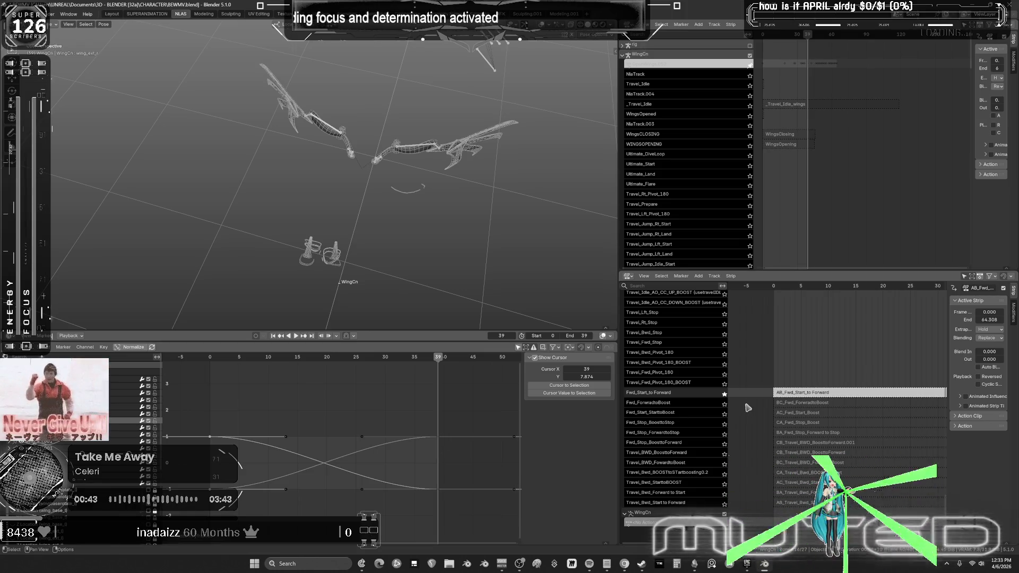
key("Tab")
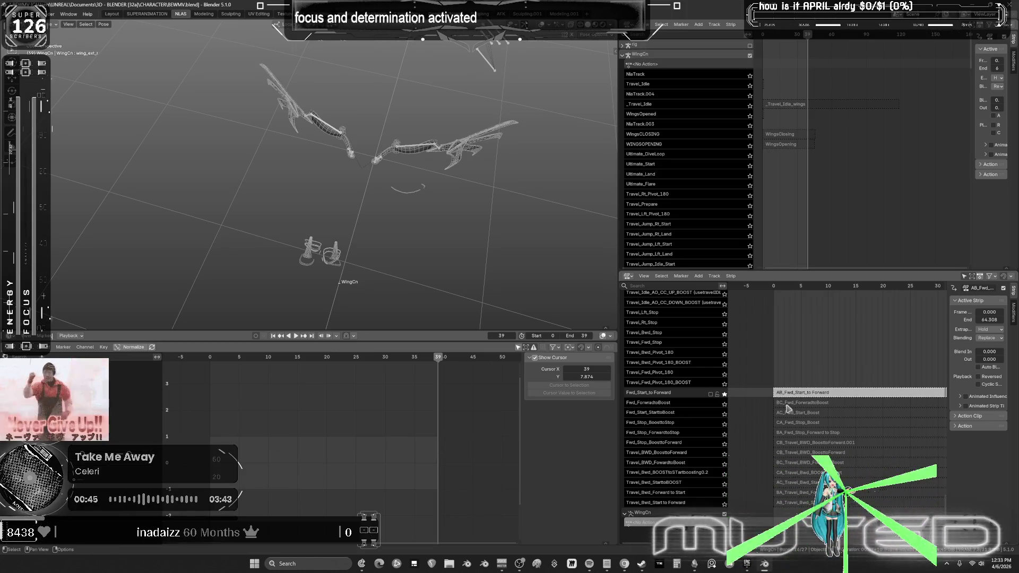
Step: Solo the BC_Fwd_ForwardtoBoost strip and scrub it to frame 22 in tweak mode
left_click(789, 404)
left_click(725, 405)
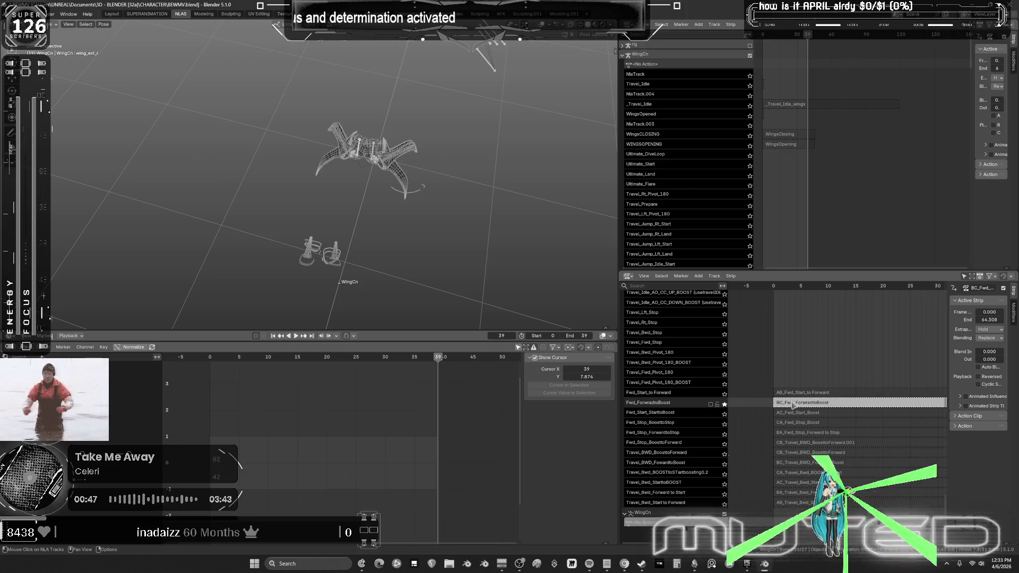
key("Tab")
key("shift+Left")
key("ctrl+v")
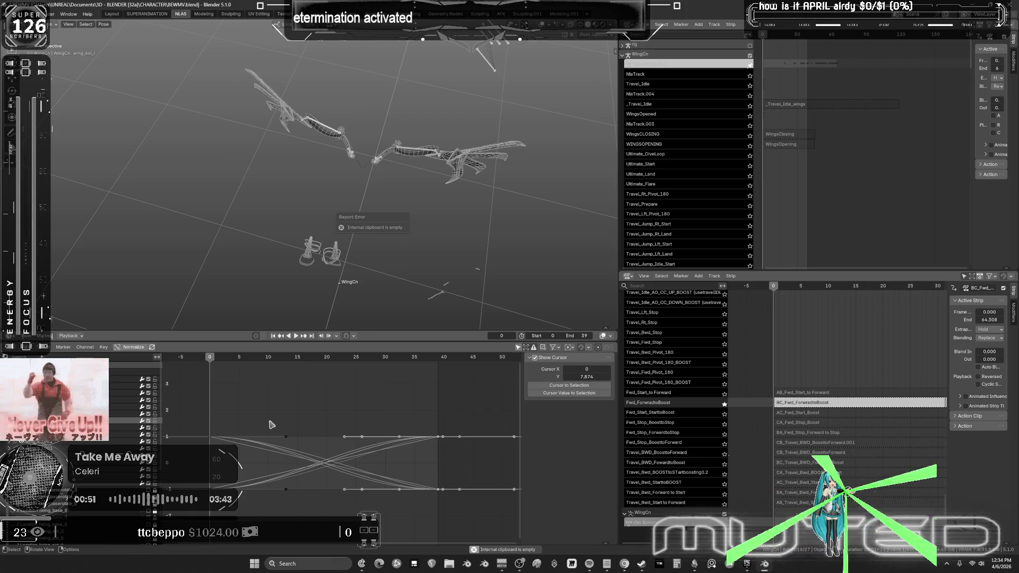
key("ctrl+z")
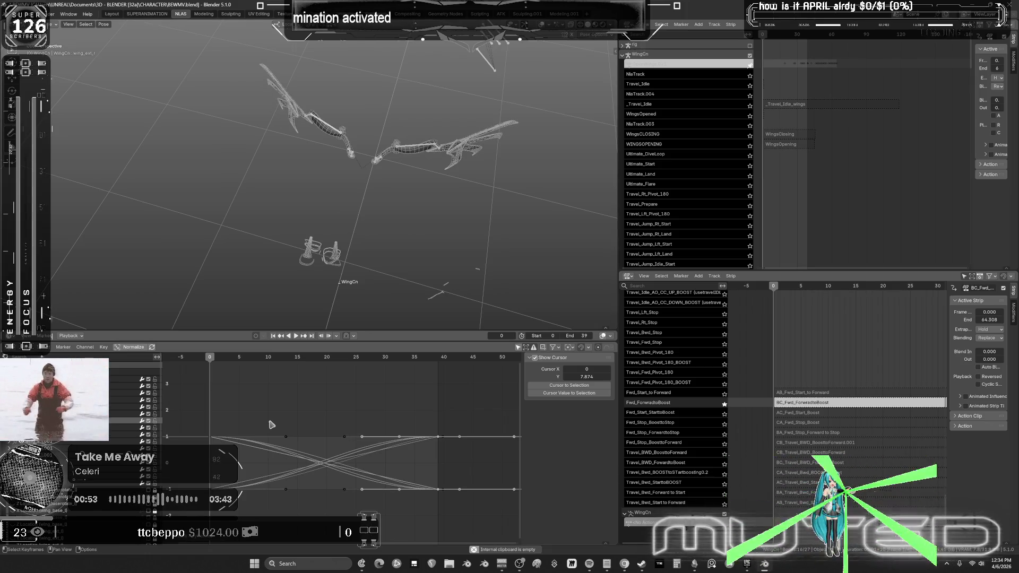
left_click_drag(211, 361, 438, 391)
key("Tab")
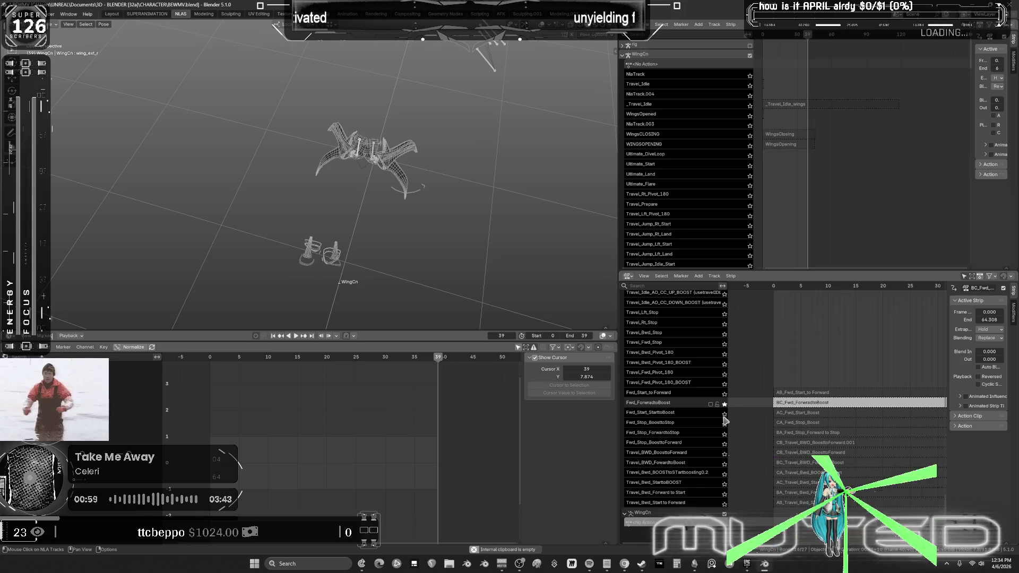
Step: Solo the Fwd_Start_StarttoBoost track and play it from frame 0
left_click(725, 414)
left_click(774, 286)
key("space")
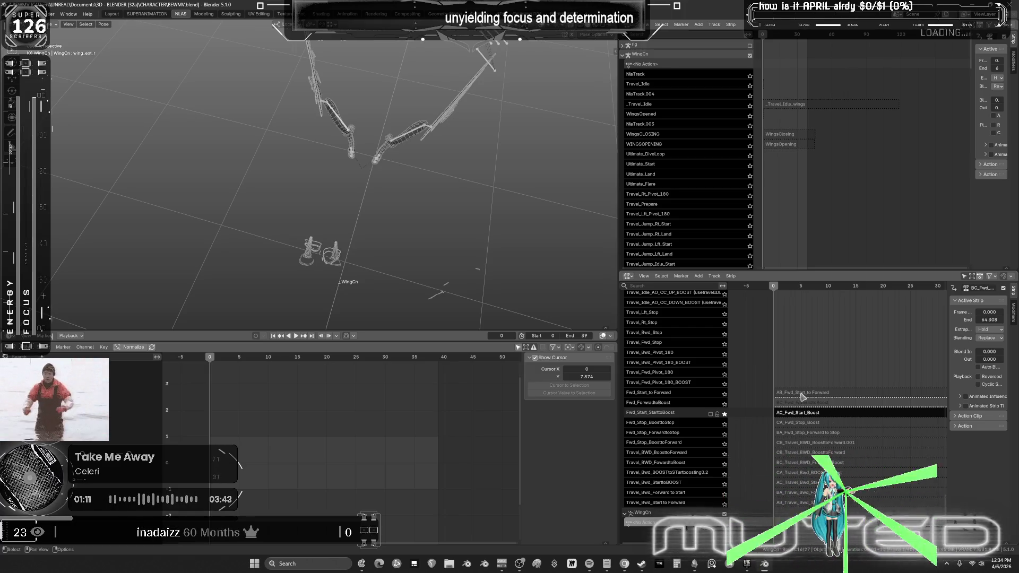
left_click(33, 14)
mouse_move(75, 38)
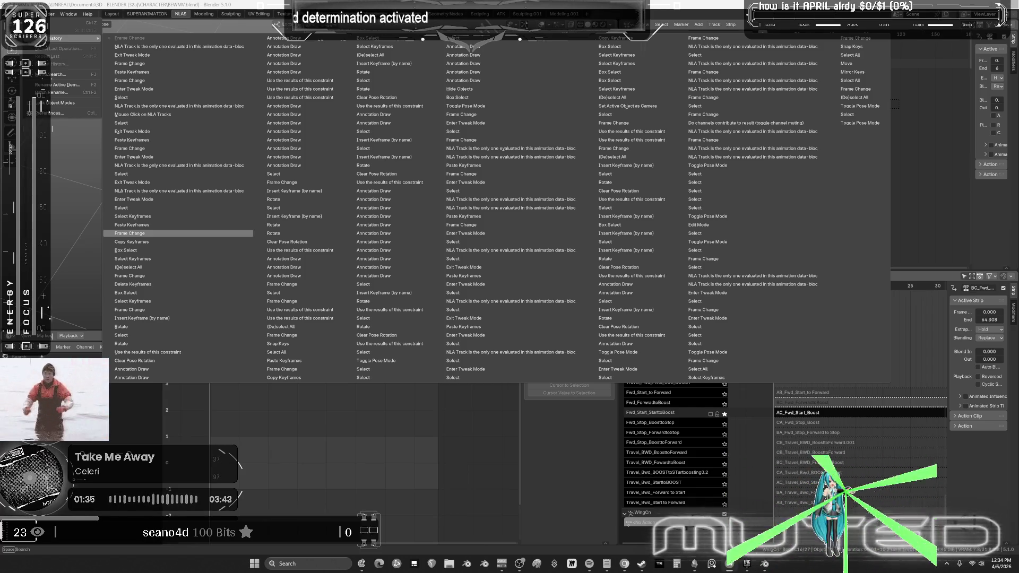
Step: Revert to an earlier Undo History entry, restoring the full wing curves at frame 39
left_click(178, 233)
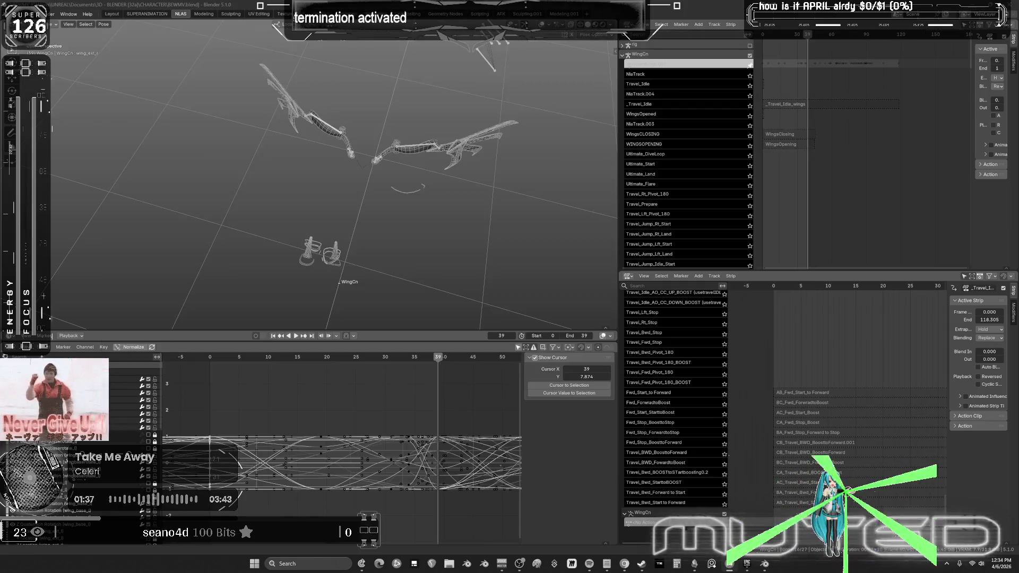